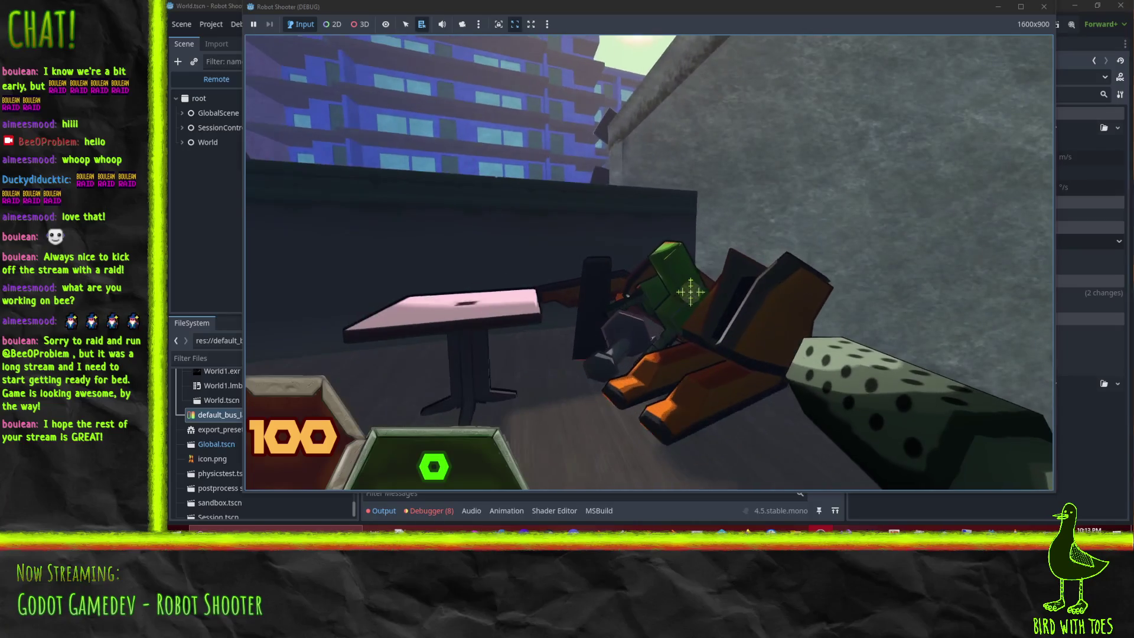
# Pick up the dropped gun and open fire on the robots near the wall
pyautogui.press('w')
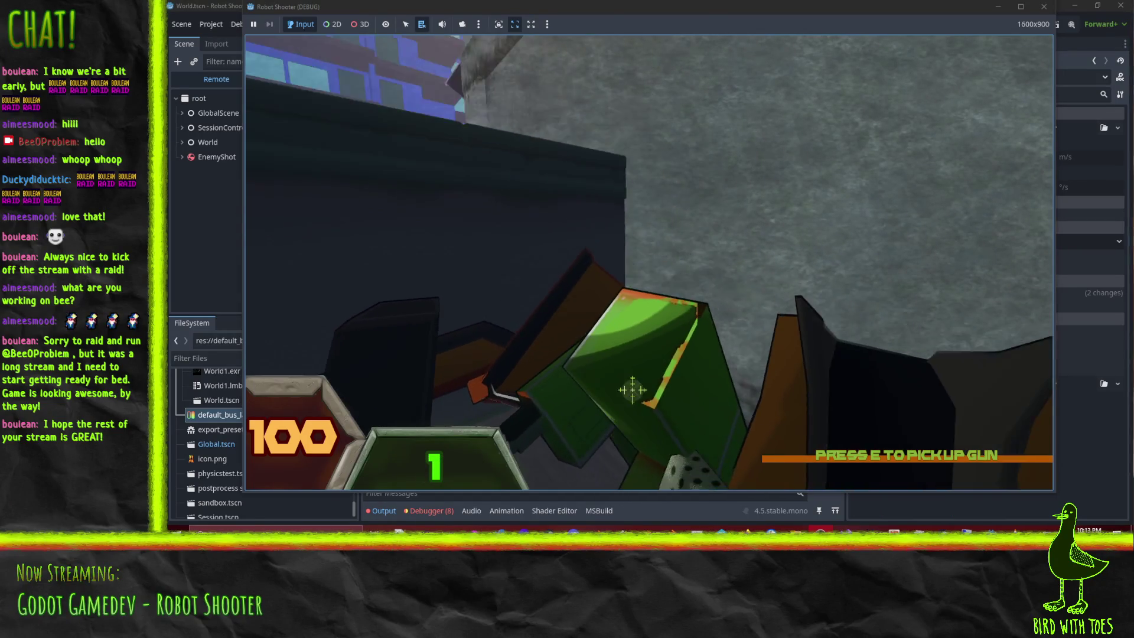
pyautogui.press('e')
pyautogui.click(649, 262)
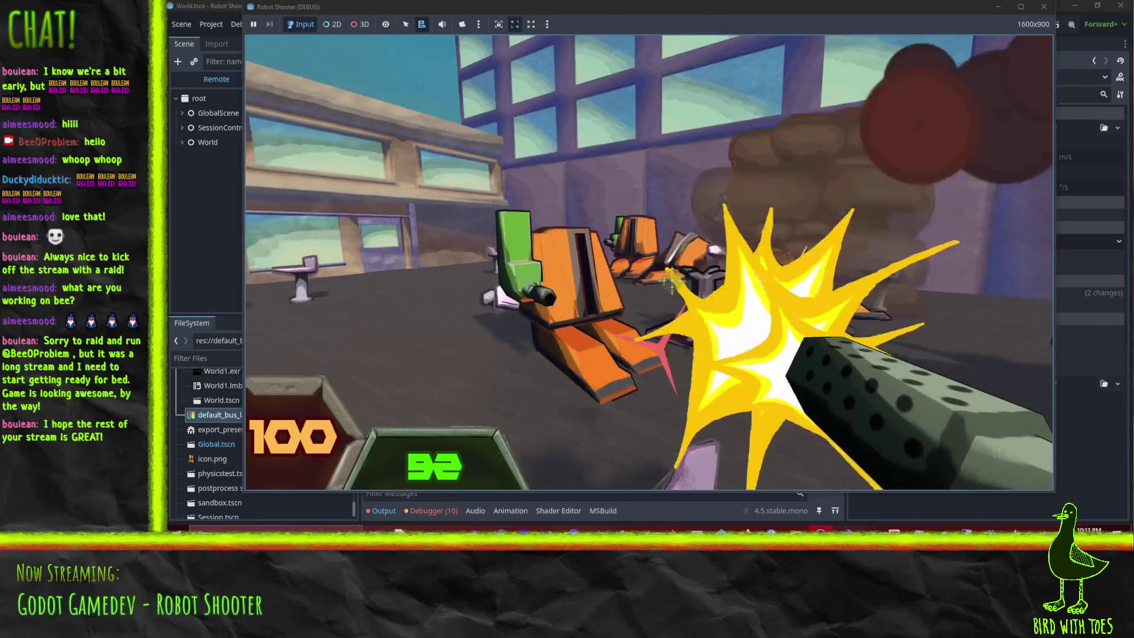
pyautogui.click(673, 281)
pyautogui.click(676, 284)
pyautogui.click(678, 285)
pyautogui.click(680, 286)
pyautogui.click(681, 286)
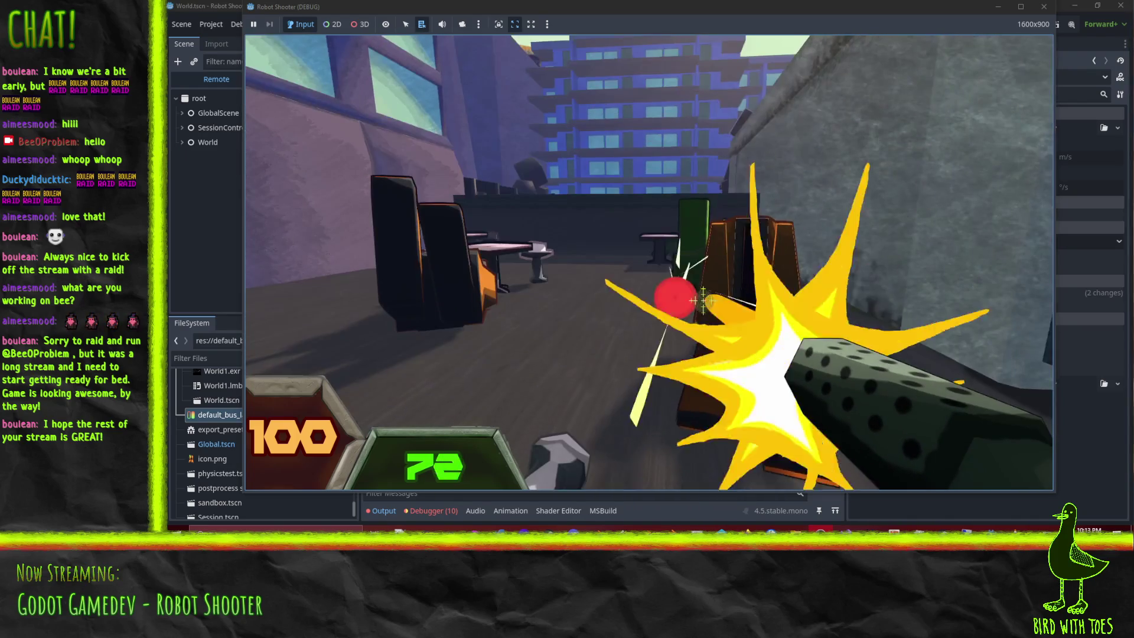
pyautogui.click(701, 300)
pyautogui.click(697, 297)
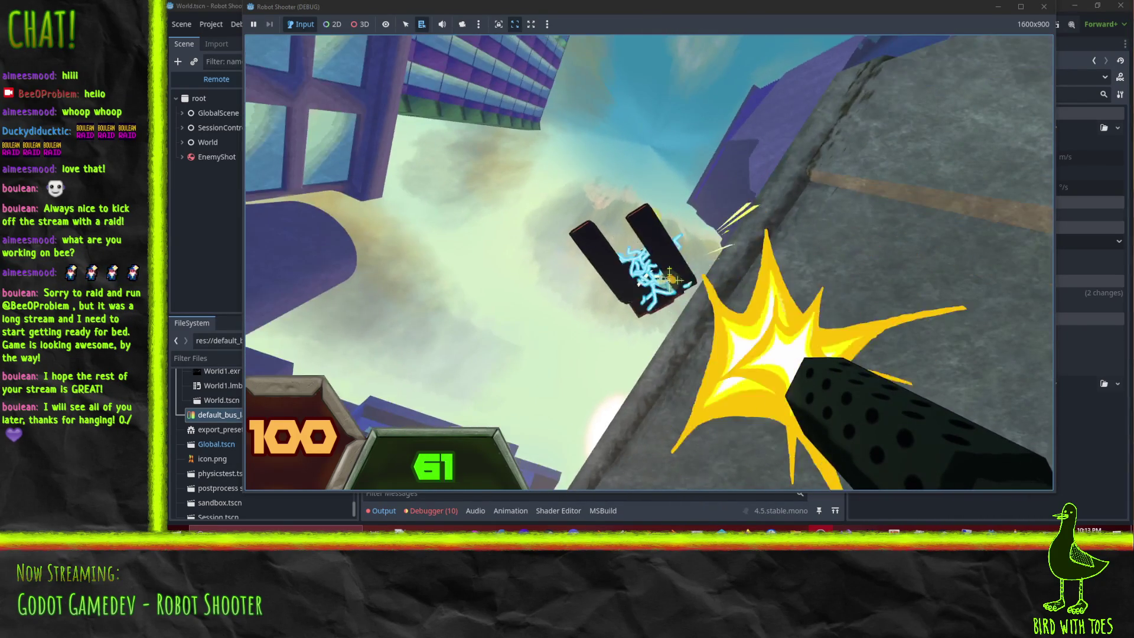
# Shoot down the flying robot and blast the robot pile
pyautogui.click(670, 281)
pyautogui.click(678, 285)
pyautogui.click(682, 288)
pyautogui.click(682, 286)
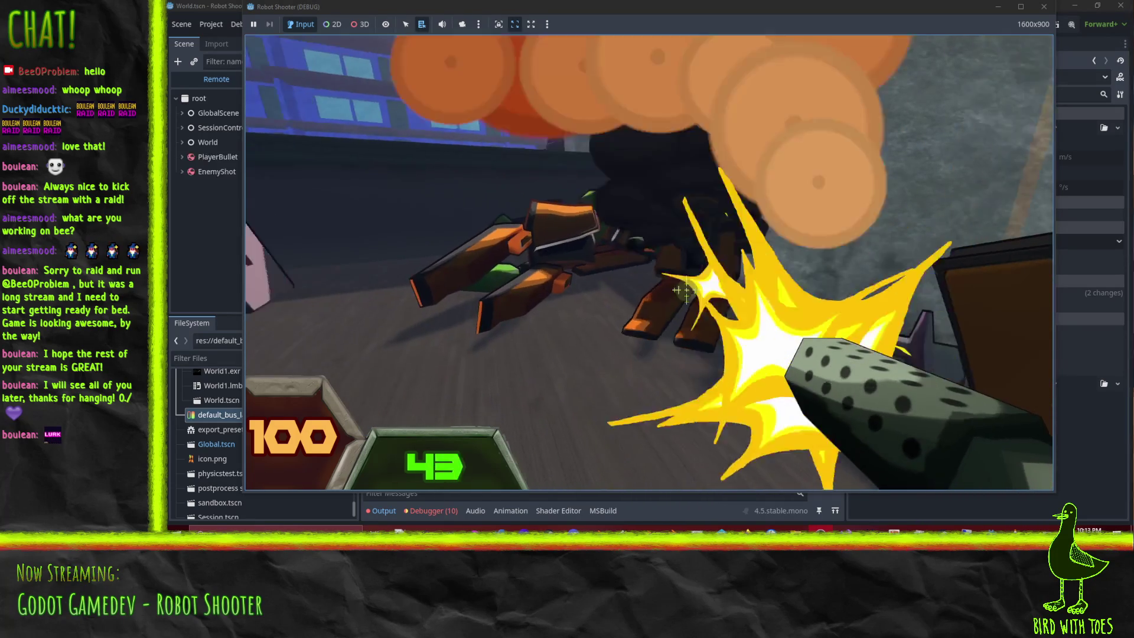
pyautogui.click(683, 288)
pyautogui.click(684, 288)
pyautogui.click(685, 287)
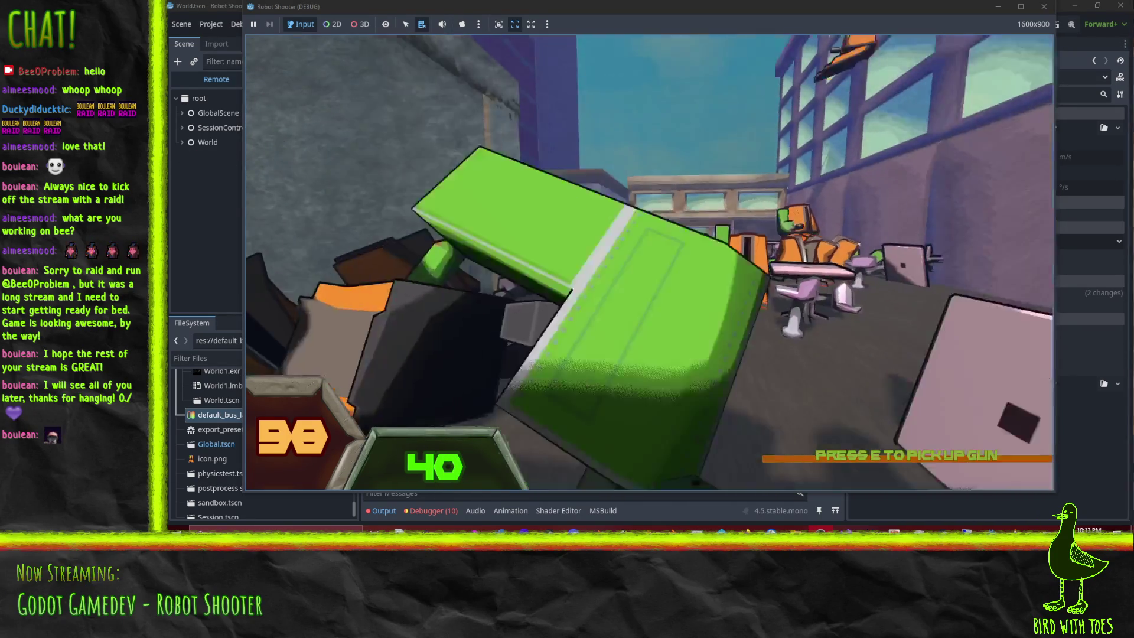
# Grab a fully loaded gun and fire at the robots in the plaza
pyautogui.press('e')
pyautogui.click(685, 286)
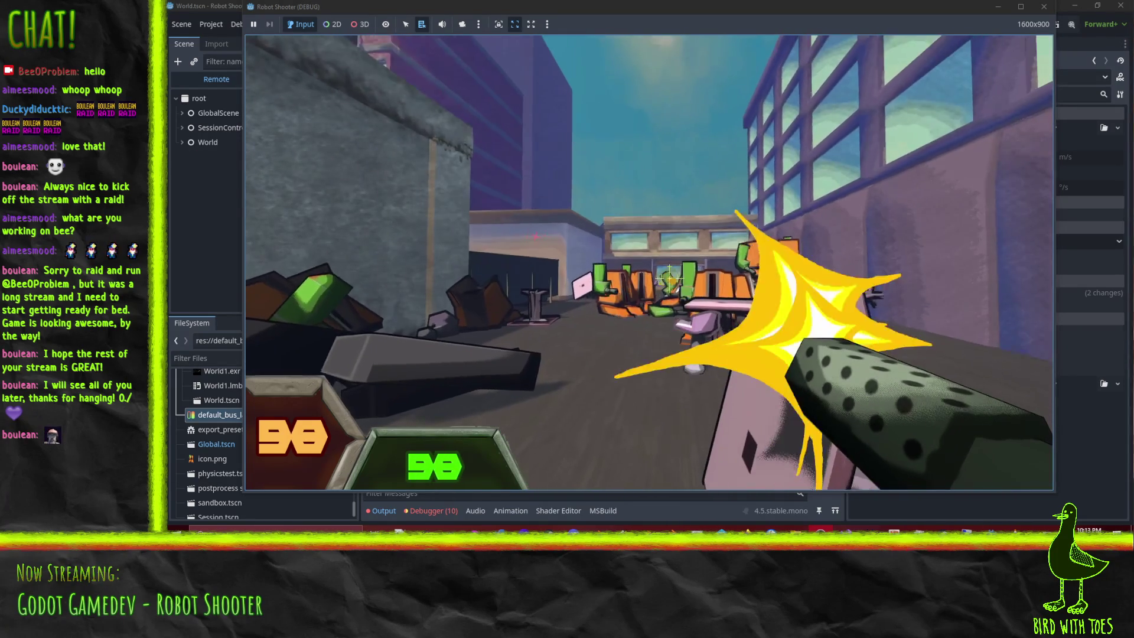
pyautogui.click(684, 286)
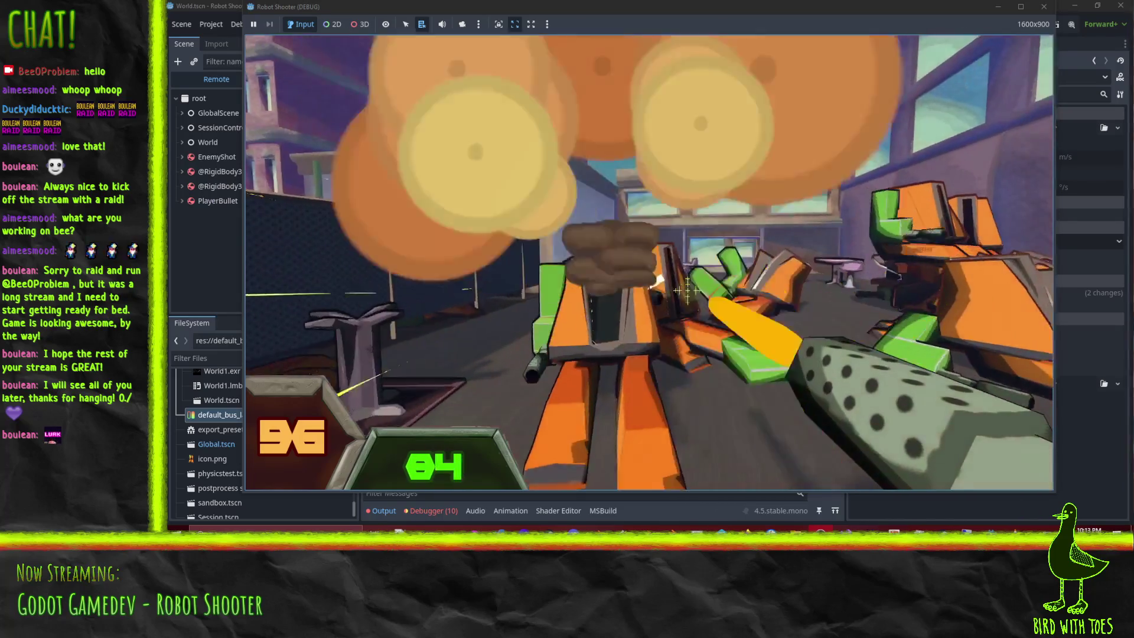
pyautogui.click(685, 286)
pyautogui.click(685, 286)
pyautogui.click(685, 286)
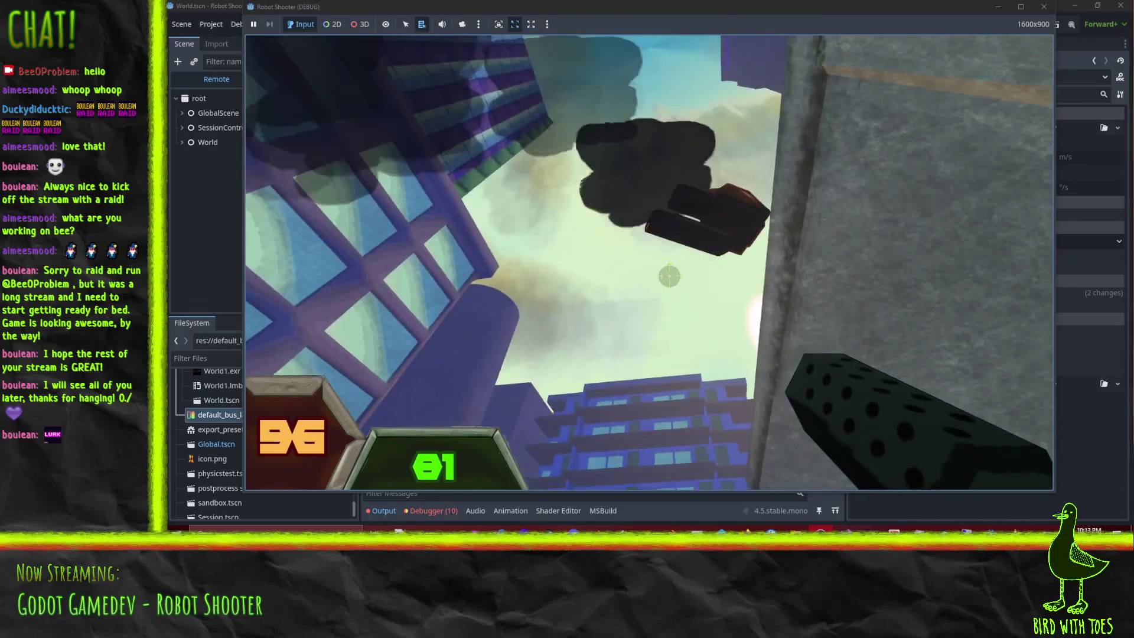
pyautogui.click(669, 275)
pyautogui.click(709, 306)
pyautogui.click(732, 320)
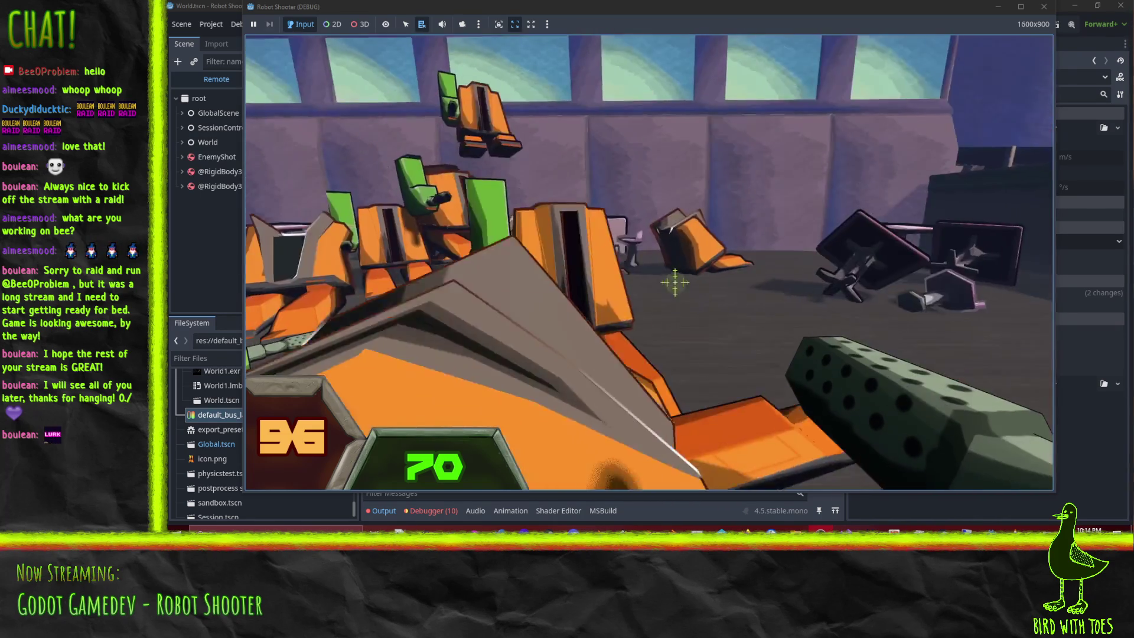
# Finish off the robot pile and the last standing robot
pyautogui.click(678, 282)
pyautogui.click(722, 308)
pyautogui.click(696, 294)
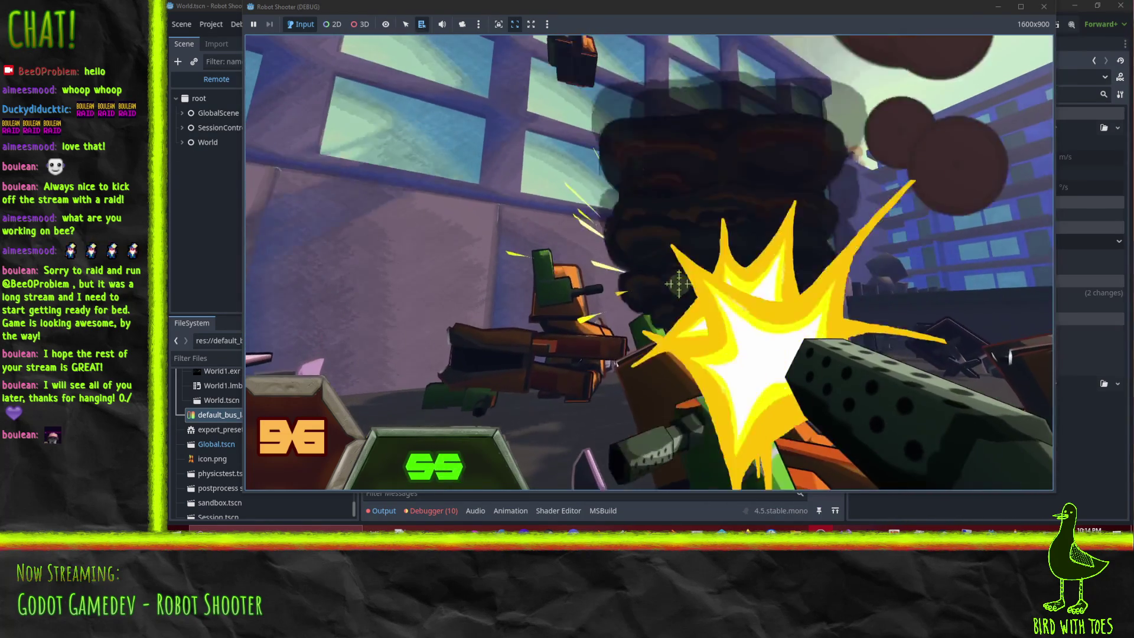
pyautogui.click(672, 280)
pyautogui.click(675, 282)
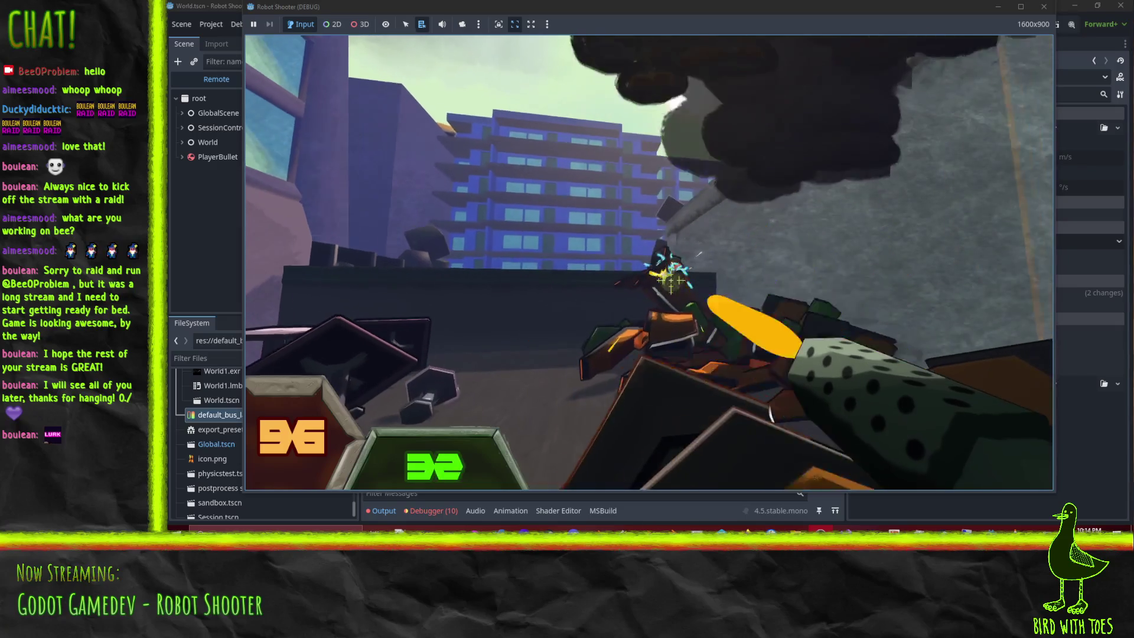
pyautogui.click(672, 280)
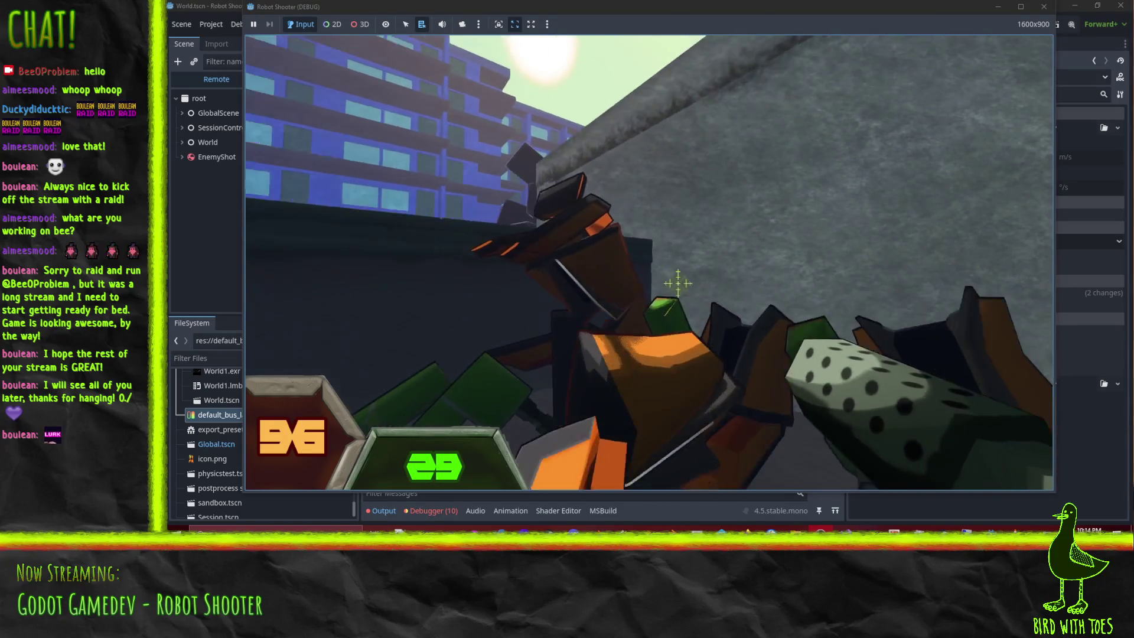
# Walk past the bench into the Public Park area
pyautogui.press('w')
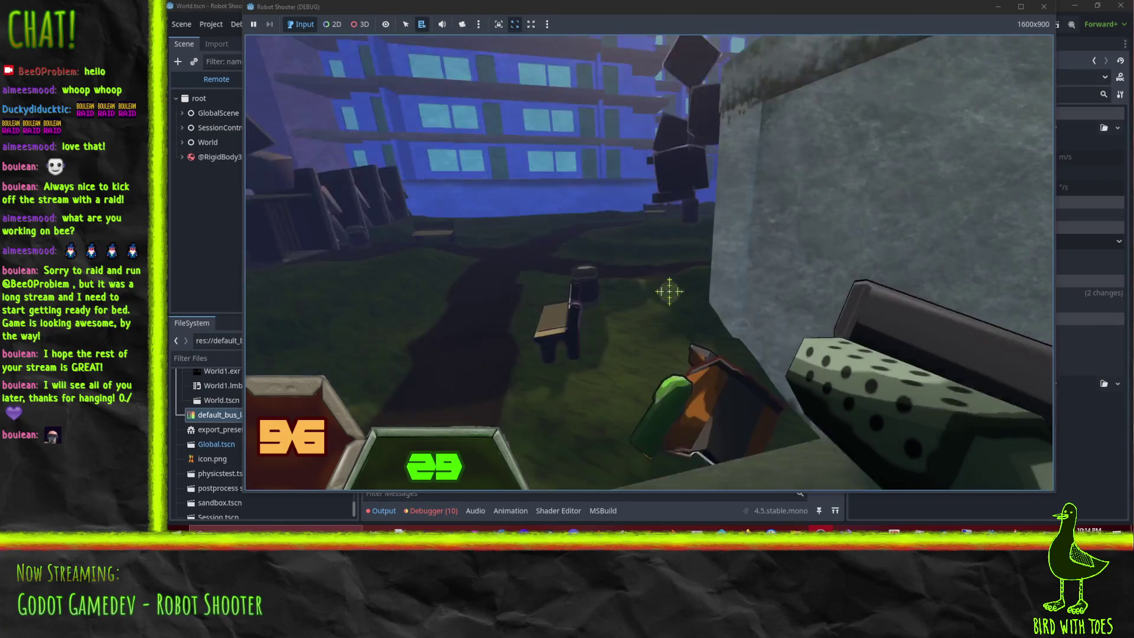
pyautogui.press('w')
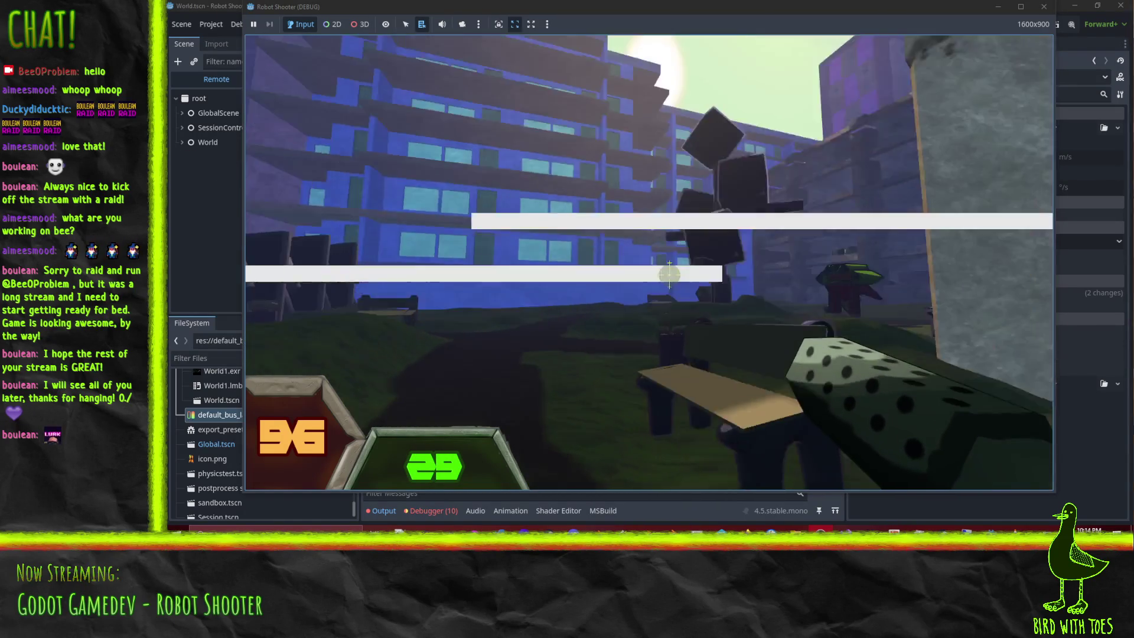
pyautogui.press('w')
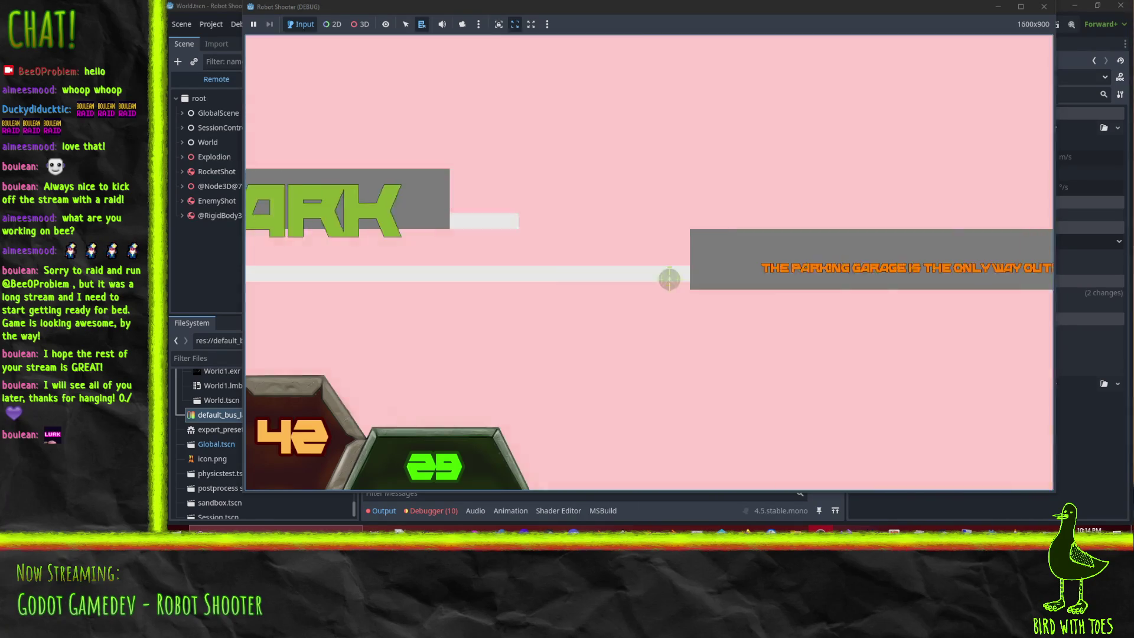
# Shoot the park robots, cross the grass and destroy the courtyard robot
pyautogui.click(669, 280)
pyautogui.click(669, 280)
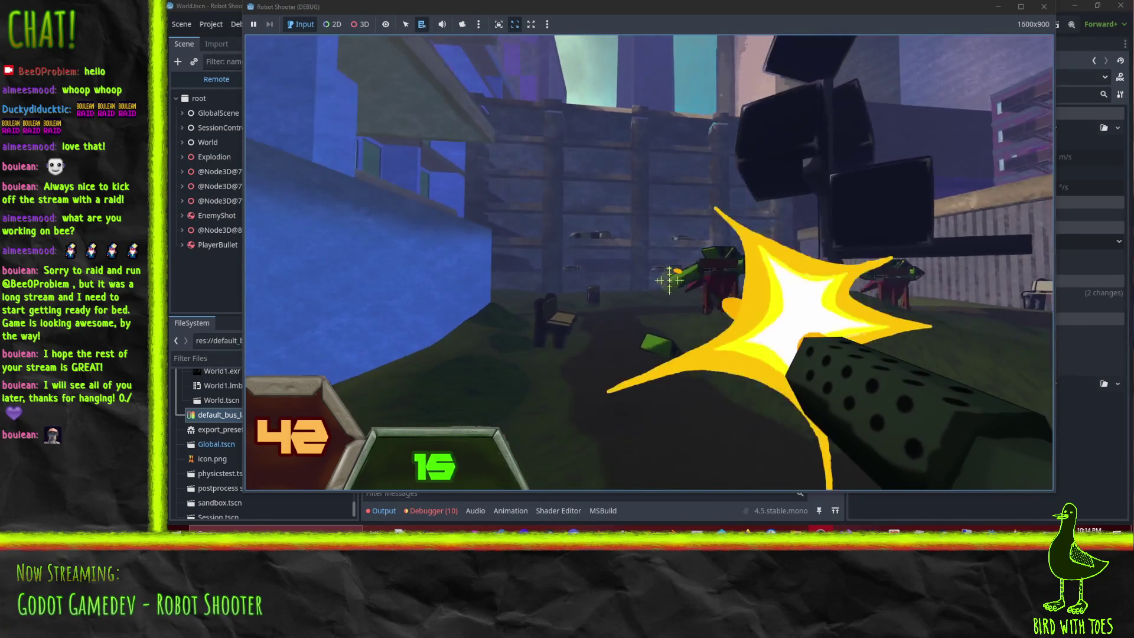
pyautogui.click(671, 284)
pyautogui.press('w')
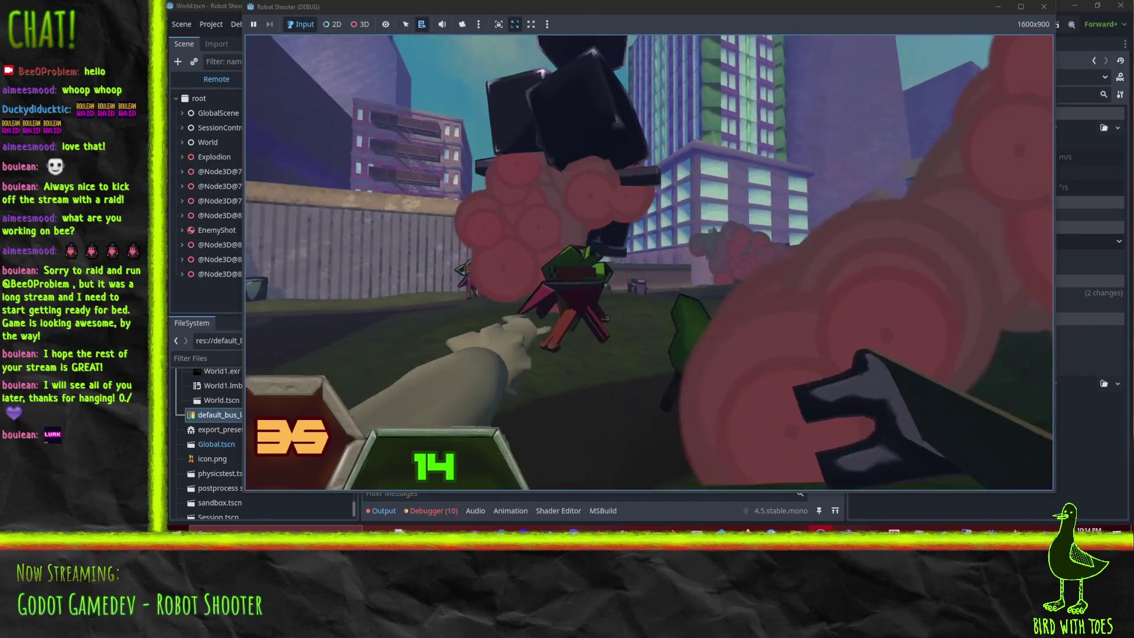
pyautogui.click(666, 273)
pyautogui.click(665, 273)
pyautogui.click(666, 275)
pyautogui.click(666, 274)
pyautogui.click(667, 275)
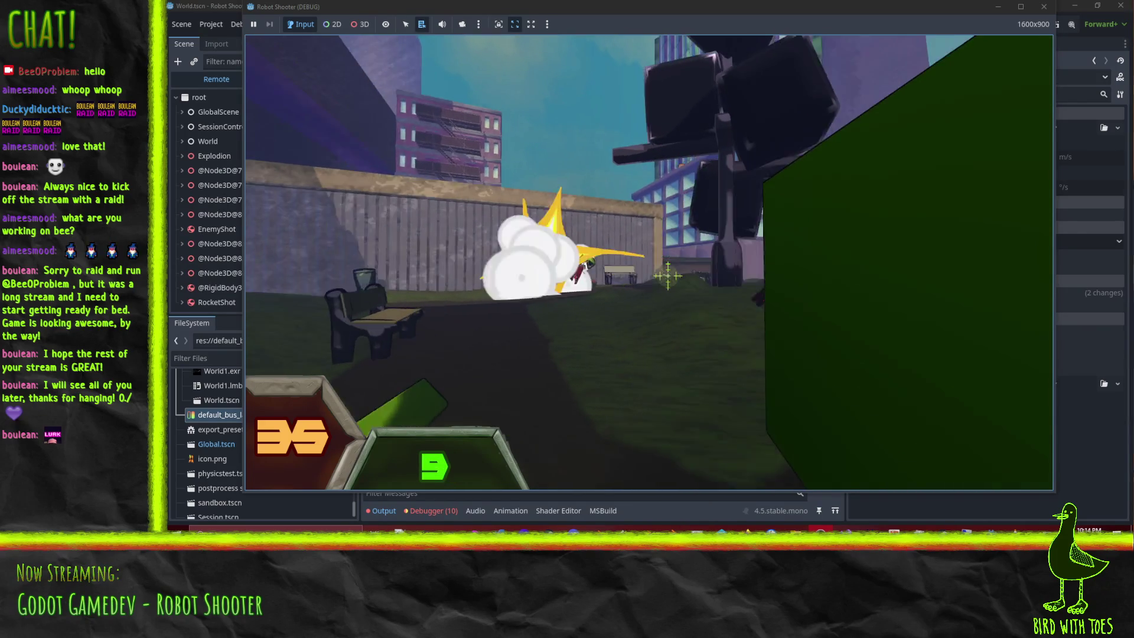
# Advance to the explosion site, shoot the large dark robot, and pause then resume the game
pyautogui.press('w')
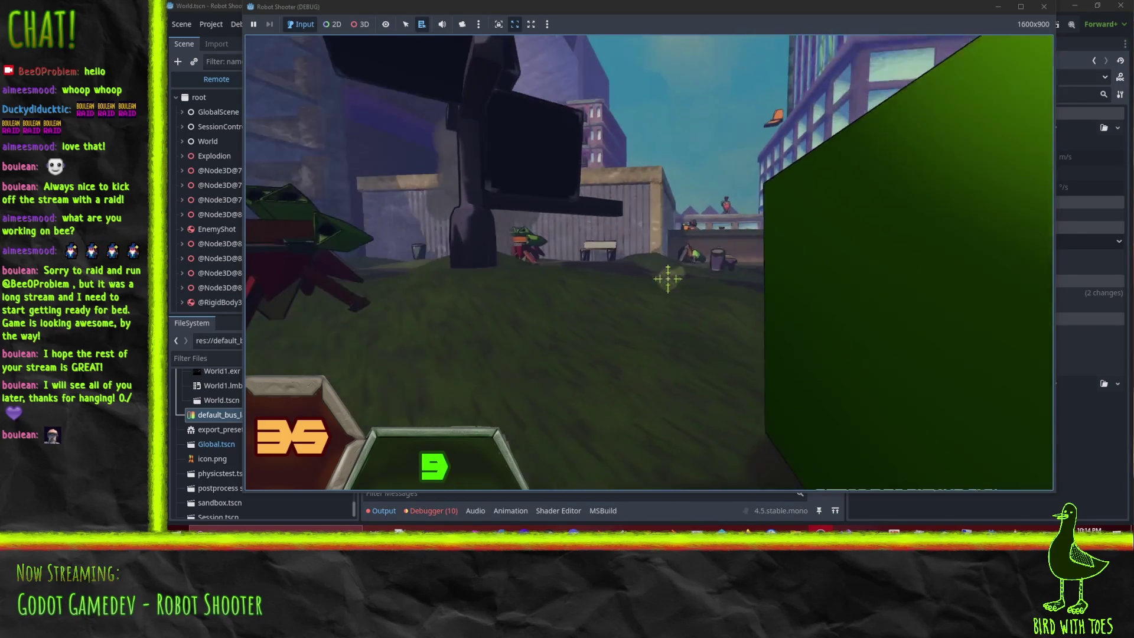
pyautogui.press('w')
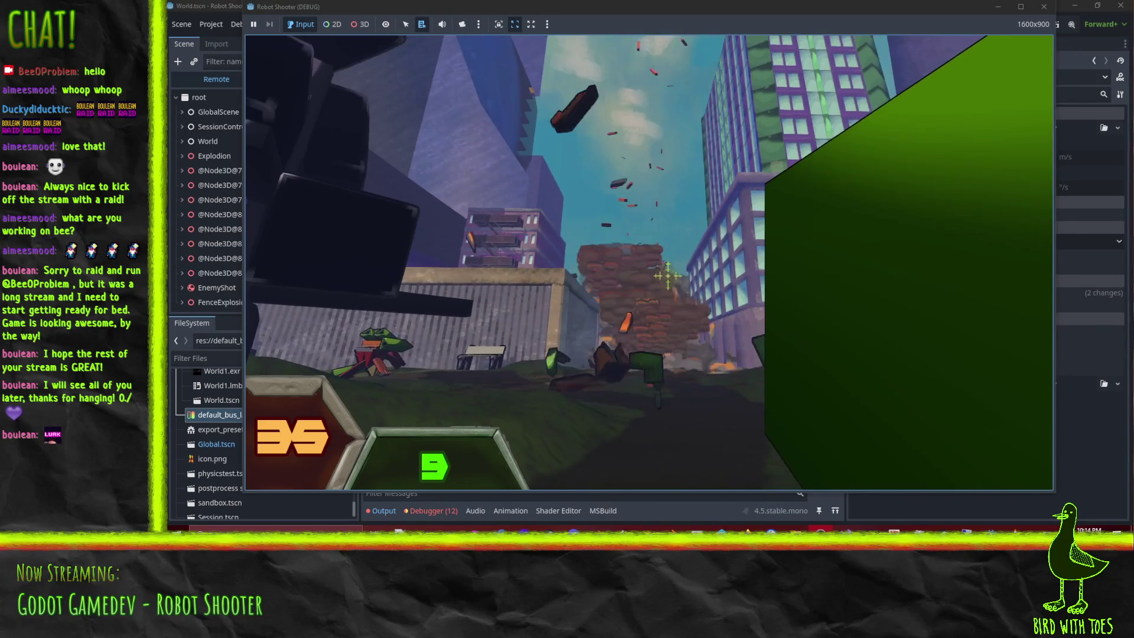
pyautogui.press('w')
pyautogui.click(667, 274)
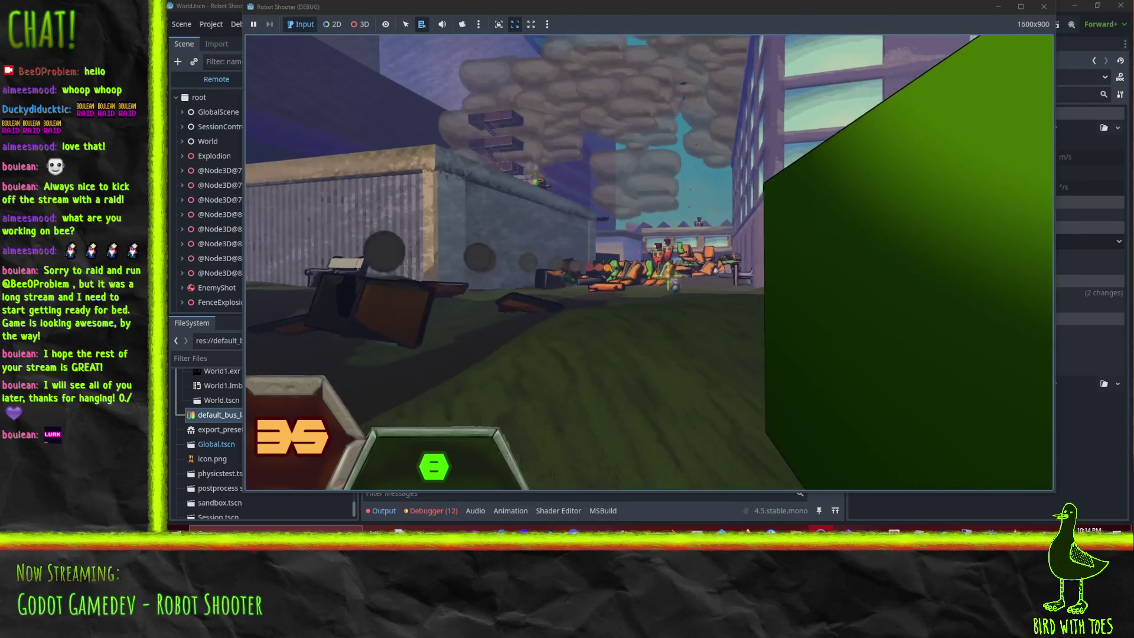
pyautogui.click(667, 277)
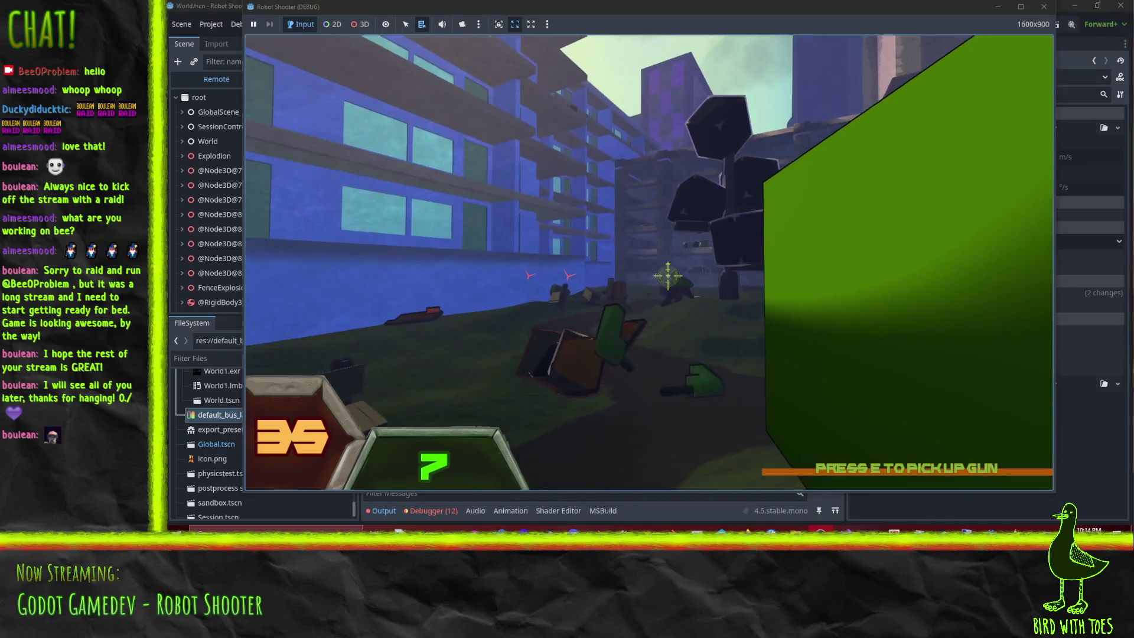
pyautogui.press('Escape')
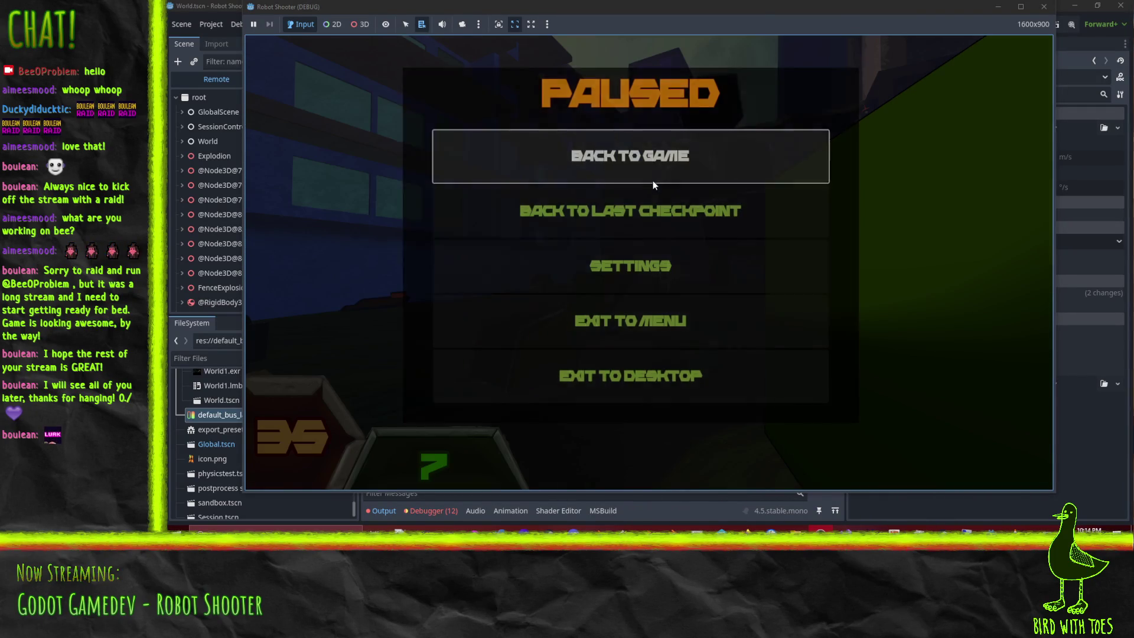
pyautogui.click(653, 177)
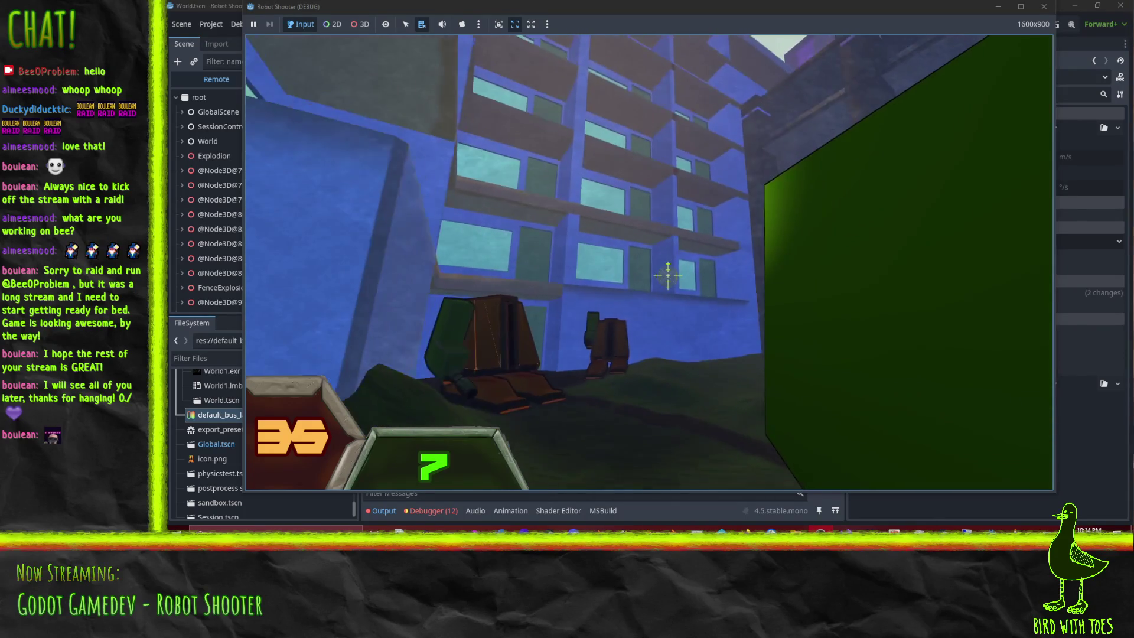
# Blast the remaining robot group, then quit the debug game back to the editor
pyautogui.click(667, 274)
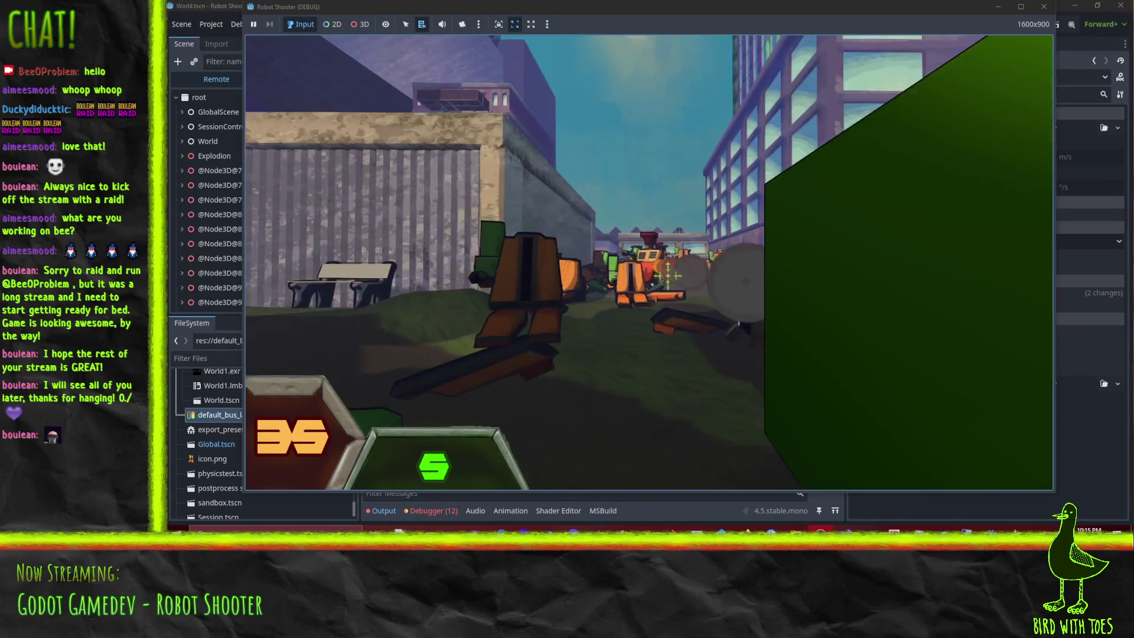
pyautogui.click(668, 276)
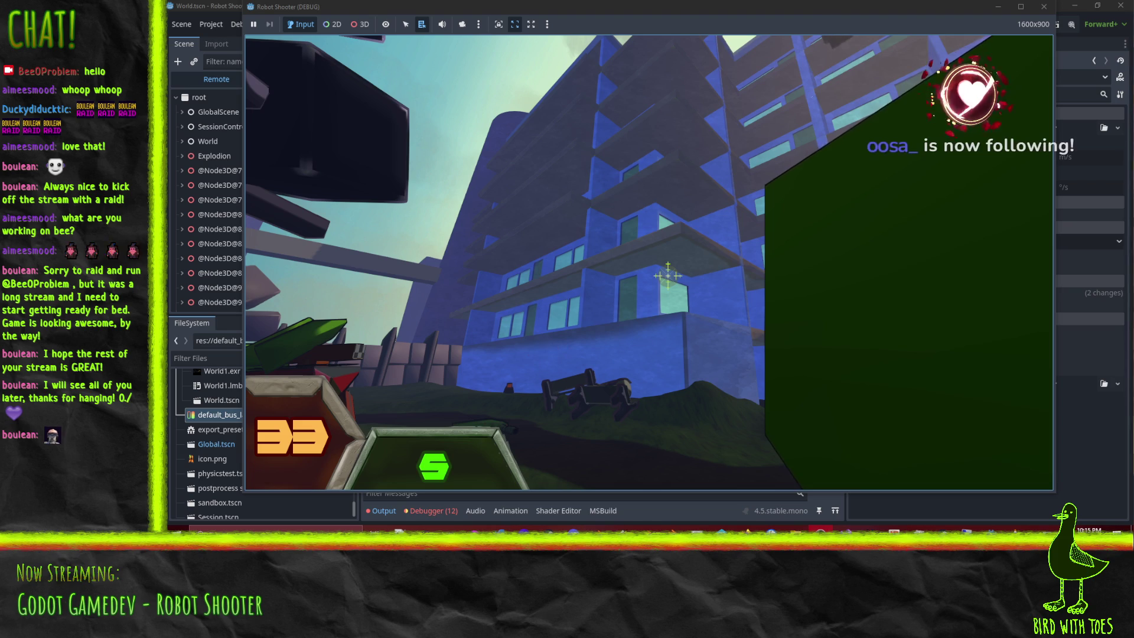
pyautogui.click(668, 275)
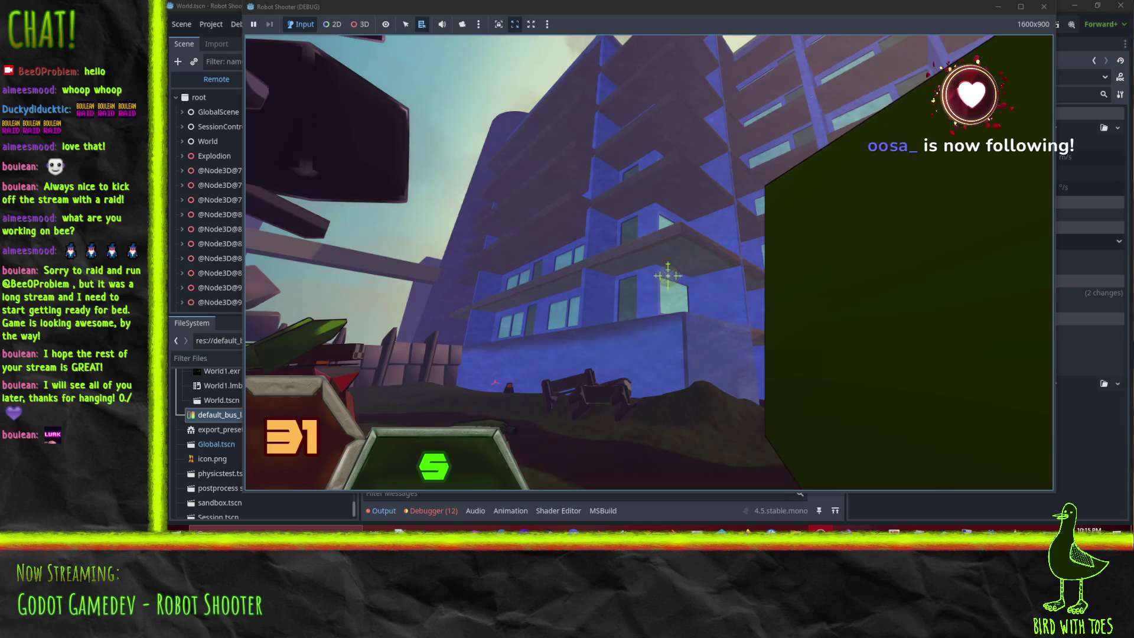
pyautogui.press('Escape')
pyautogui.click(593, 369)
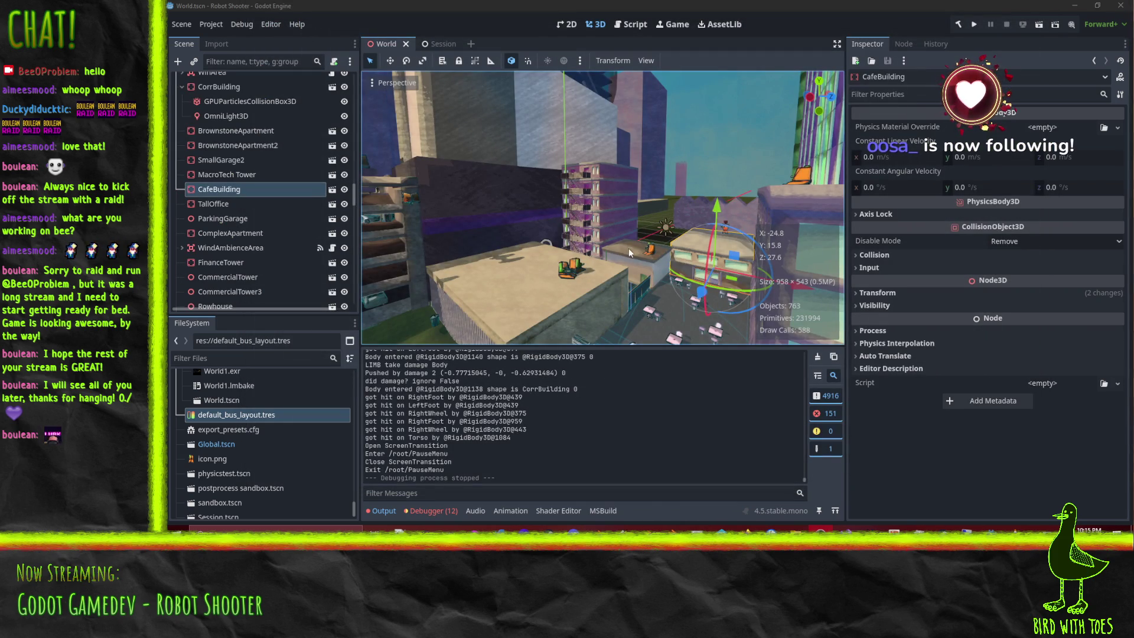
pyautogui.moveTo(625, 253); pyautogui.dragTo(447, 248, button='middle')
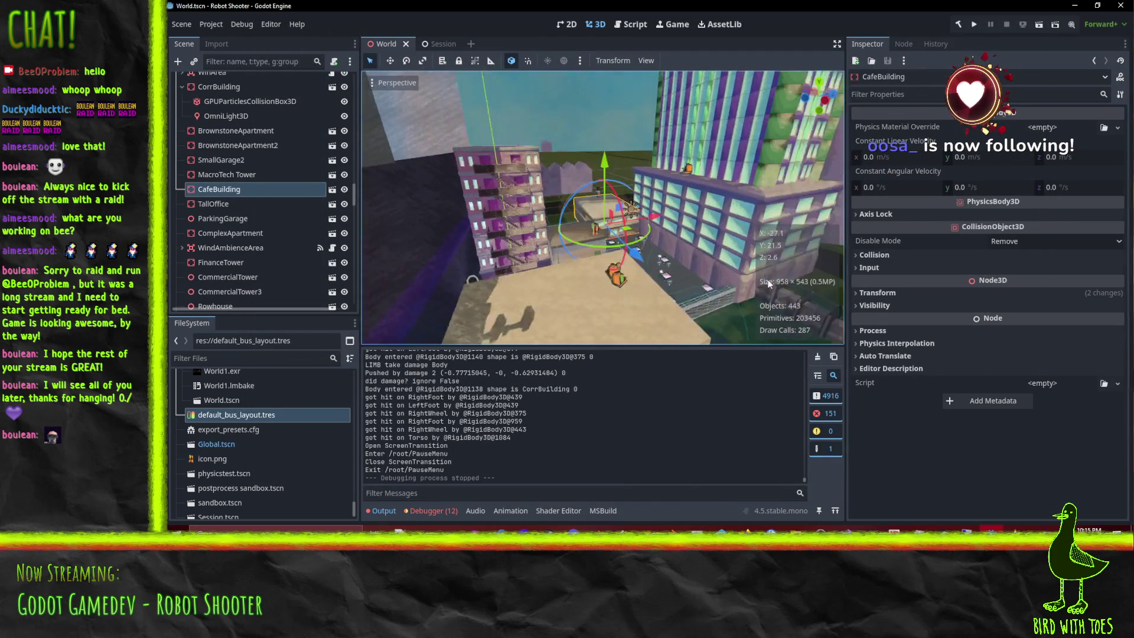
pyautogui.moveTo(447, 249)
pyautogui.mouseDown(button='right')
pyautogui.moveTo(616, 228)
pyautogui.moveTo(739, 238)
pyautogui.moveTo(795, 215)
pyautogui.mouseUp(button='right')
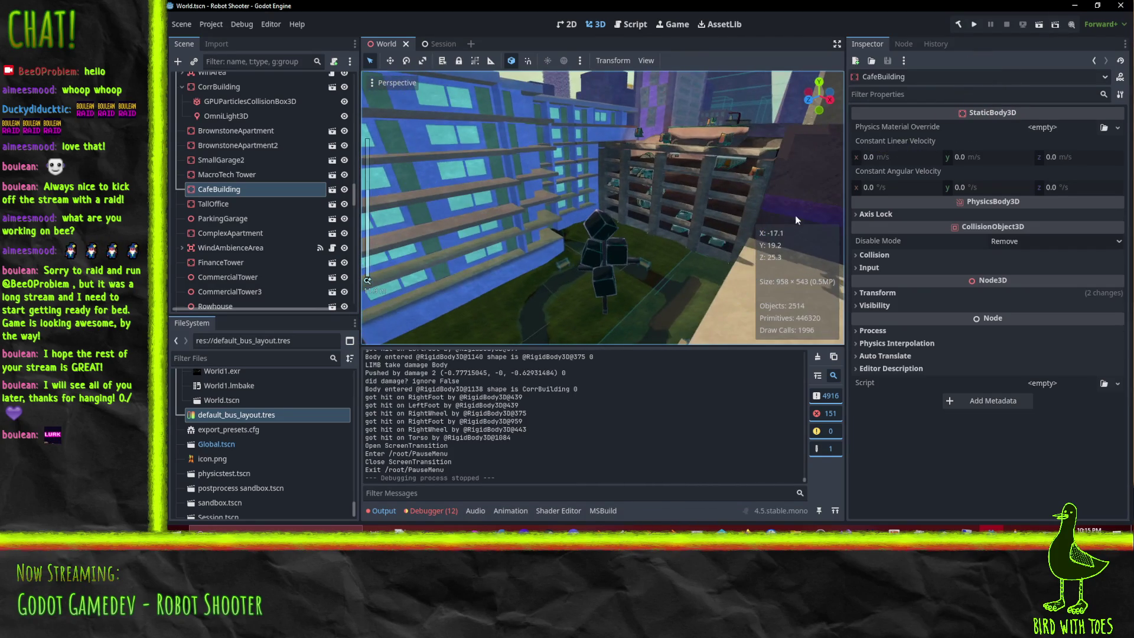
pyautogui.moveTo(717, 287); pyautogui.dragTo(598, 80, button='right')
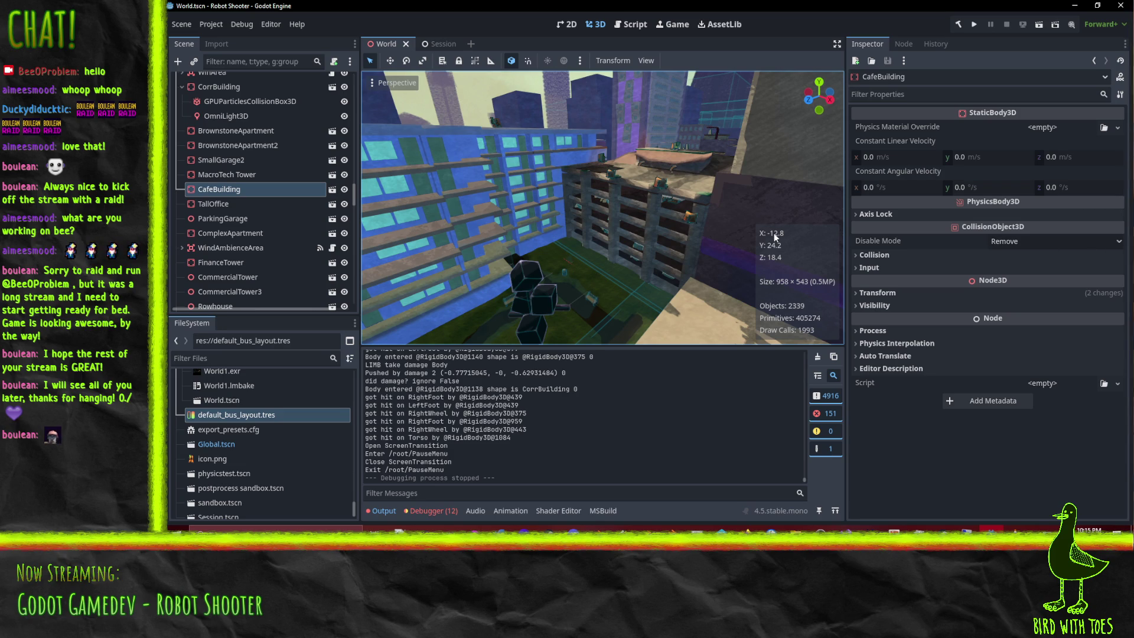
pyautogui.moveTo(640, 154)
pyautogui.mouseDown(button='middle')
pyautogui.moveTo(650, 164)
pyautogui.moveTo(522, 307)
pyautogui.moveTo(639, 216)
pyautogui.moveTo(810, 160)
pyautogui.mouseUp(button='middle')
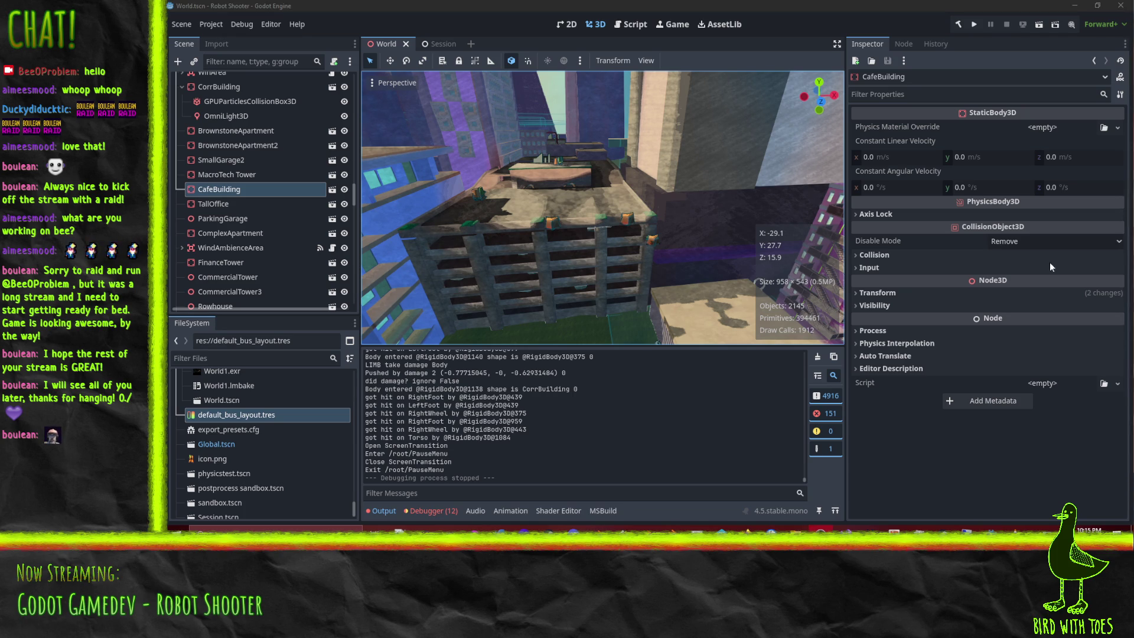
pyautogui.moveTo(630, 283)
pyautogui.mouseDown(button='middle')
pyautogui.moveTo(577, 284)
pyautogui.moveTo(564, 301)
pyautogui.moveTo(583, 166)
pyautogui.mouseUp(button='middle')
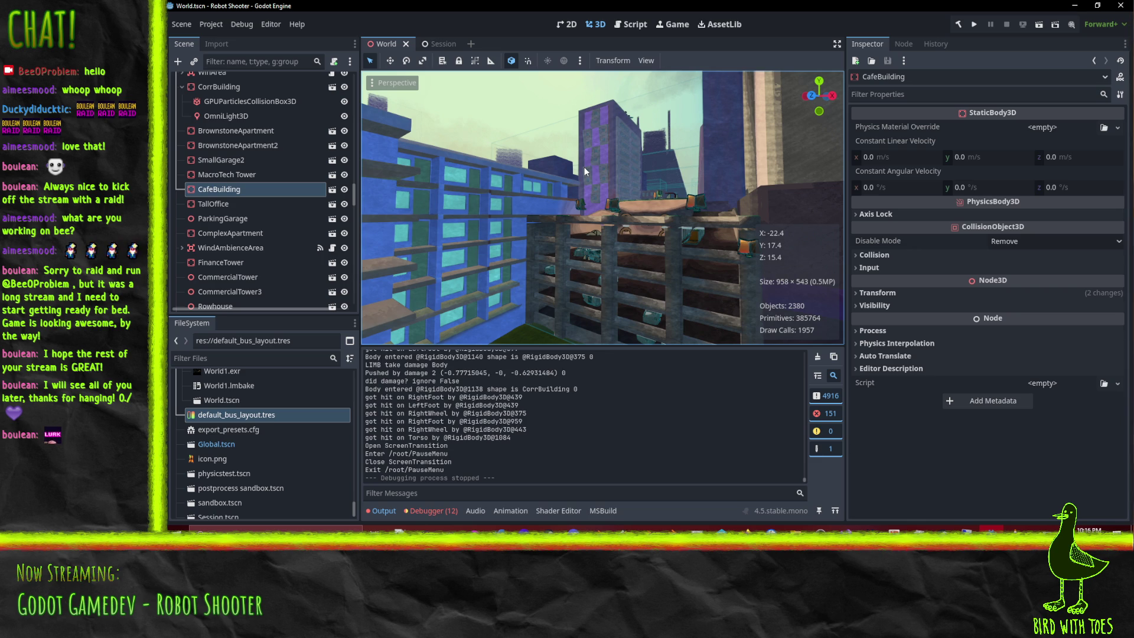
pyautogui.moveTo(716, 216)
pyautogui.mouseDown(button='right')
pyautogui.moveTo(658, 187)
pyautogui.moveTo(708, 210)
pyautogui.moveTo(596, 250)
pyautogui.moveTo(760, 252)
pyautogui.moveTo(668, 76)
pyautogui.moveTo(596, 110)
pyautogui.moveTo(572, 166)
pyautogui.moveTo(612, 179)
pyautogui.moveTo(625, 230)
pyautogui.moveTo(608, 253)
pyautogui.moveTo(590, 243)
pyautogui.mouseUp(button='right')
# Open the ParkingGarage scene and lower its TopTier mesh slightly along Y
pyautogui.click(590, 243)
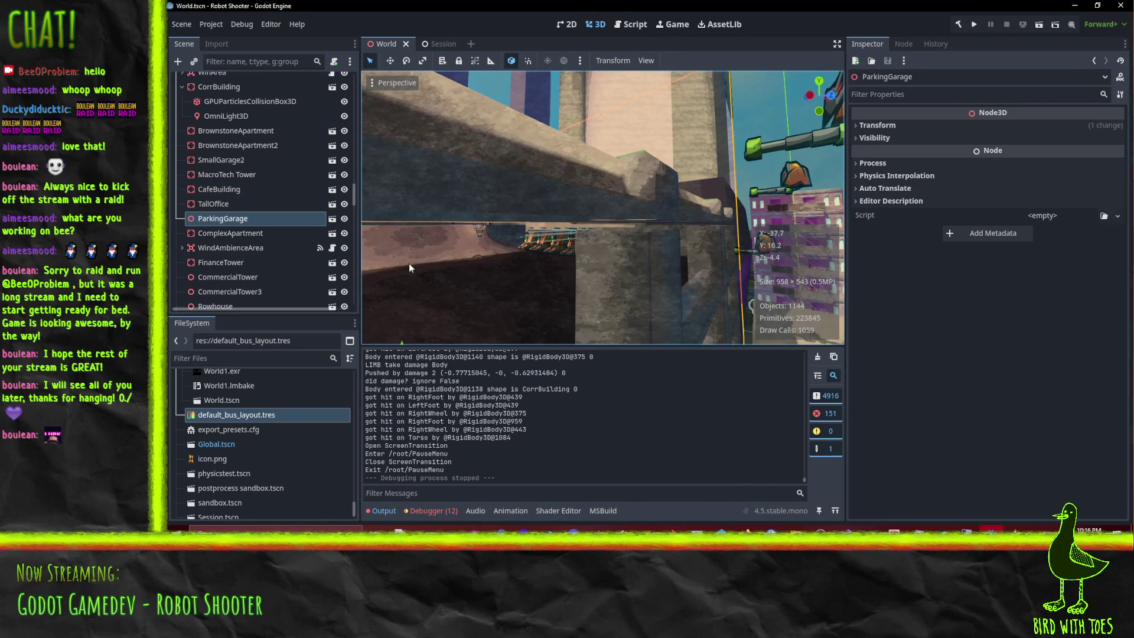
pyautogui.click(331, 218)
pyautogui.moveTo(688, 215)
pyautogui.mouseDown(button='right')
pyautogui.moveTo(663, 180)
pyautogui.moveTo(670, 164)
pyautogui.moveTo(668, 194)
pyautogui.moveTo(526, 148)
pyautogui.mouseUp(button='right')
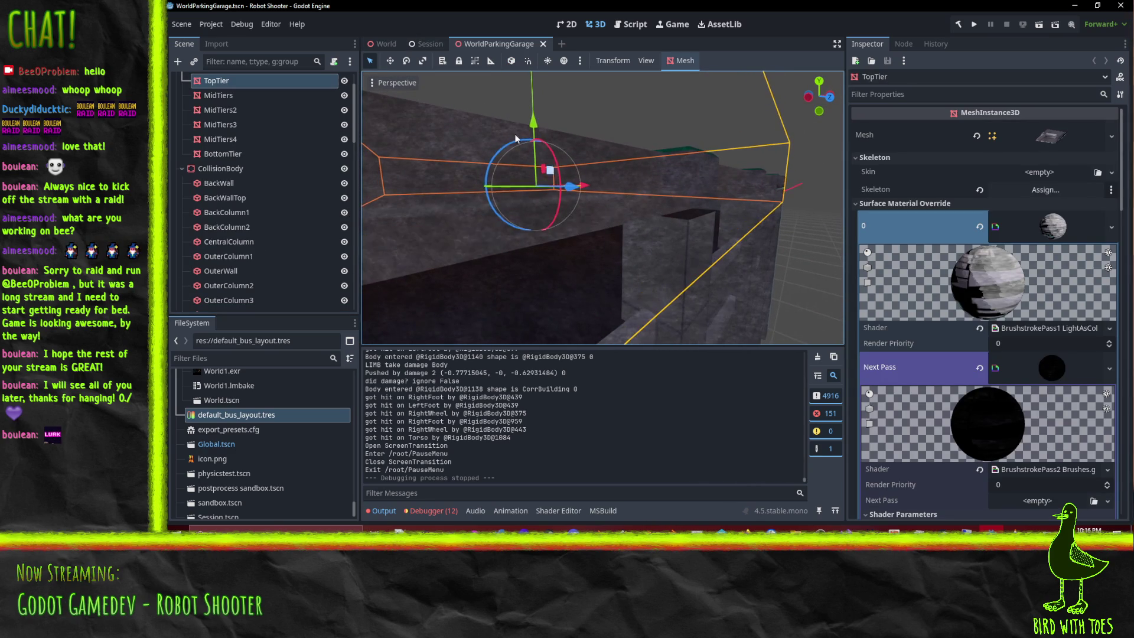
pyautogui.moveTo(533, 121); pyautogui.dragTo(533, 124)
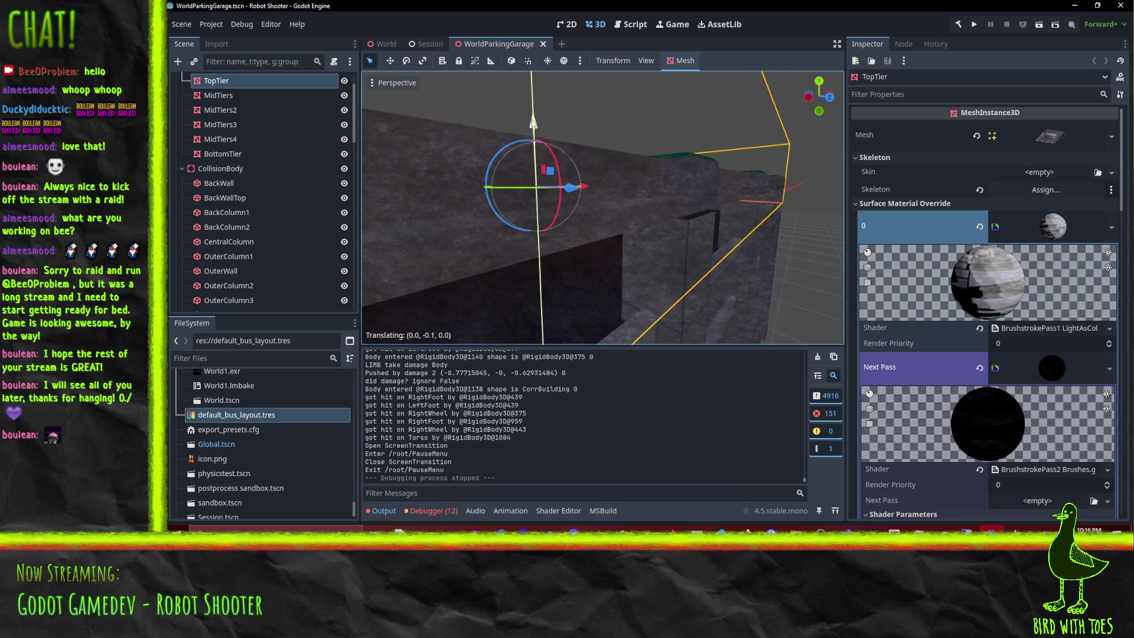
pyautogui.moveTo(534, 126); pyautogui.dragTo(578, 138)
# Save the parking garage scene and inspect the TopTier side wall
pyautogui.moveTo(578, 139)
pyautogui.mouseDown(button='middle')
pyautogui.moveTo(609, 134)
pyautogui.moveTo(632, 148)
pyautogui.moveTo(610, 187)
pyautogui.moveTo(633, 217)
pyautogui.mouseUp(button='middle')
pyautogui.hotkey('ctrl', 's')
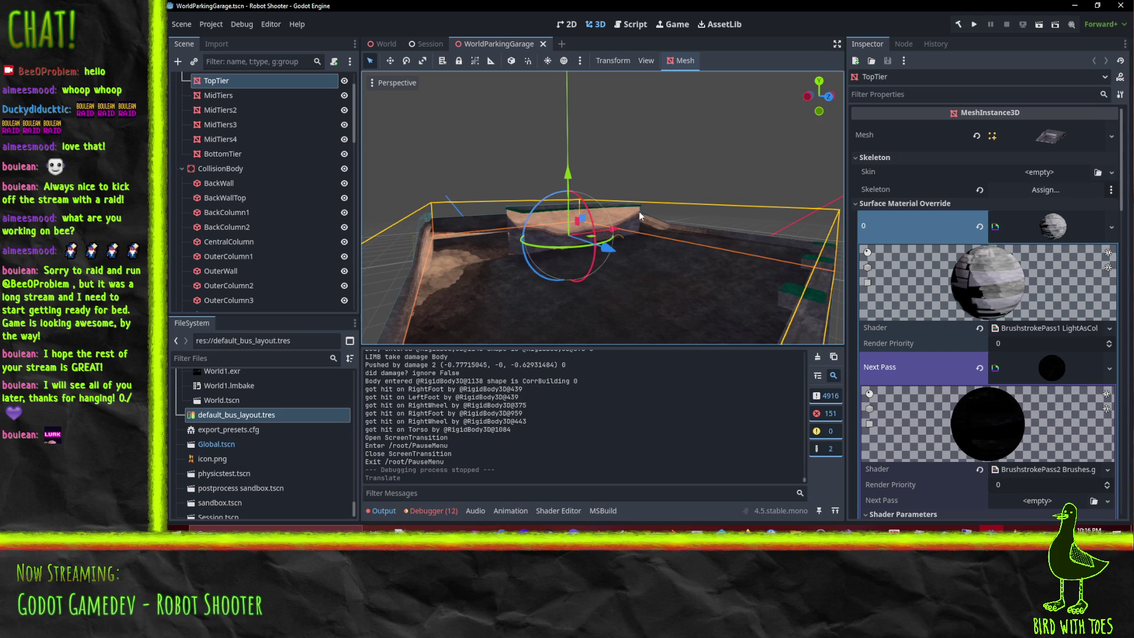
pyautogui.moveTo(644, 249)
pyautogui.mouseDown(button='middle')
pyautogui.moveTo(604, 258)
pyautogui.moveTo(574, 283)
pyautogui.moveTo(623, 236)
pyautogui.moveTo(637, 192)
pyautogui.moveTo(661, 190)
pyautogui.moveTo(651, 157)
pyautogui.moveTo(659, 245)
pyautogui.moveTo(647, 239)
pyautogui.mouseUp(button='middle')
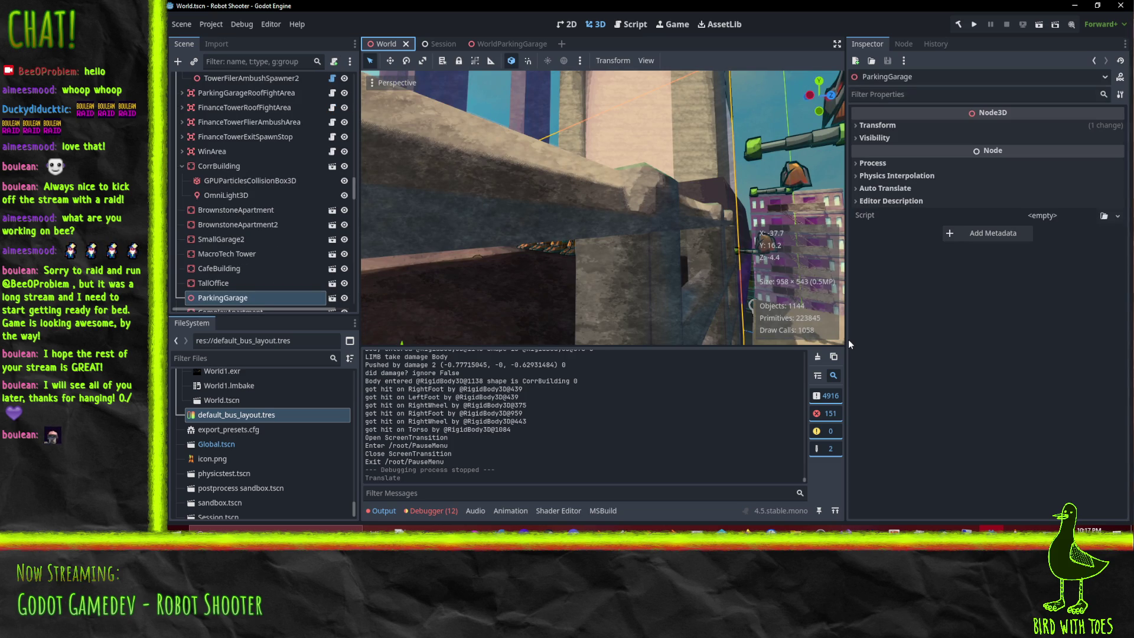
# Select the ComplexApartment building in the World scene and switch to its Blender model
pyautogui.moveTo(711, 256)
pyautogui.mouseDown(button='middle')
pyautogui.moveTo(646, 244)
pyautogui.moveTo(642, 261)
pyautogui.moveTo(688, 270)
pyautogui.moveTo(628, 259)
pyautogui.moveTo(559, 217)
pyautogui.moveTo(640, 231)
pyautogui.moveTo(558, 253)
pyautogui.moveTo(708, 158)
pyautogui.moveTo(558, 185)
pyautogui.moveTo(671, 143)
pyautogui.moveTo(670, 159)
pyautogui.moveTo(621, 165)
pyautogui.moveTo(585, 251)
pyautogui.moveTo(512, 236)
pyautogui.moveTo(572, 241)
pyautogui.mouseUp(button='middle')
pyautogui.click(585, 251)
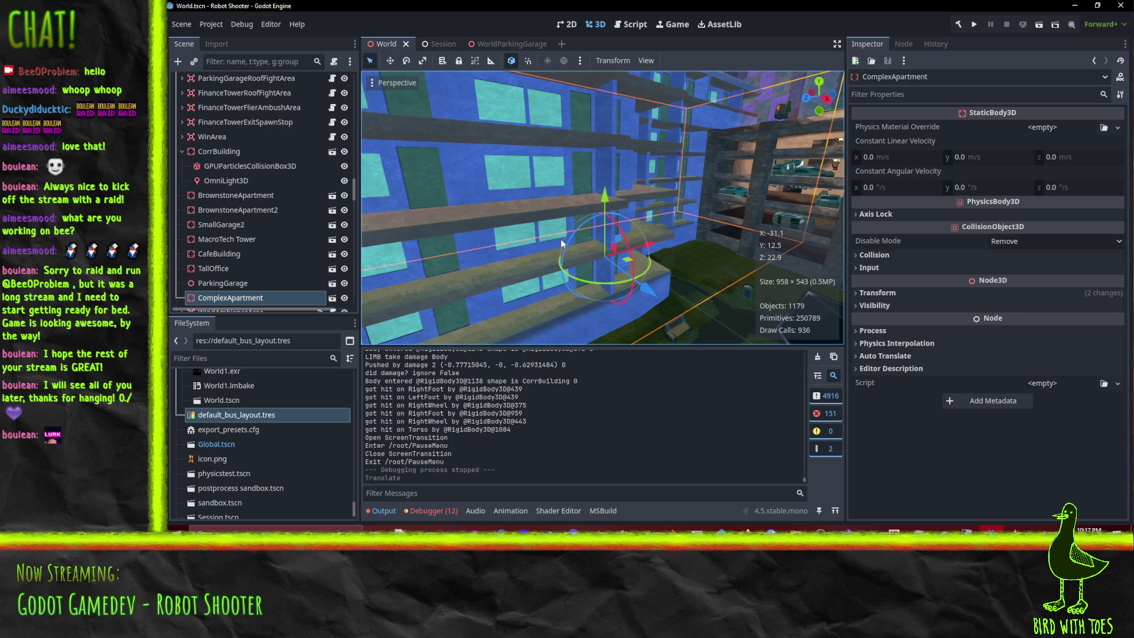
pyautogui.moveTo(594, 257); pyautogui.dragTo(611, 266, button='middle')
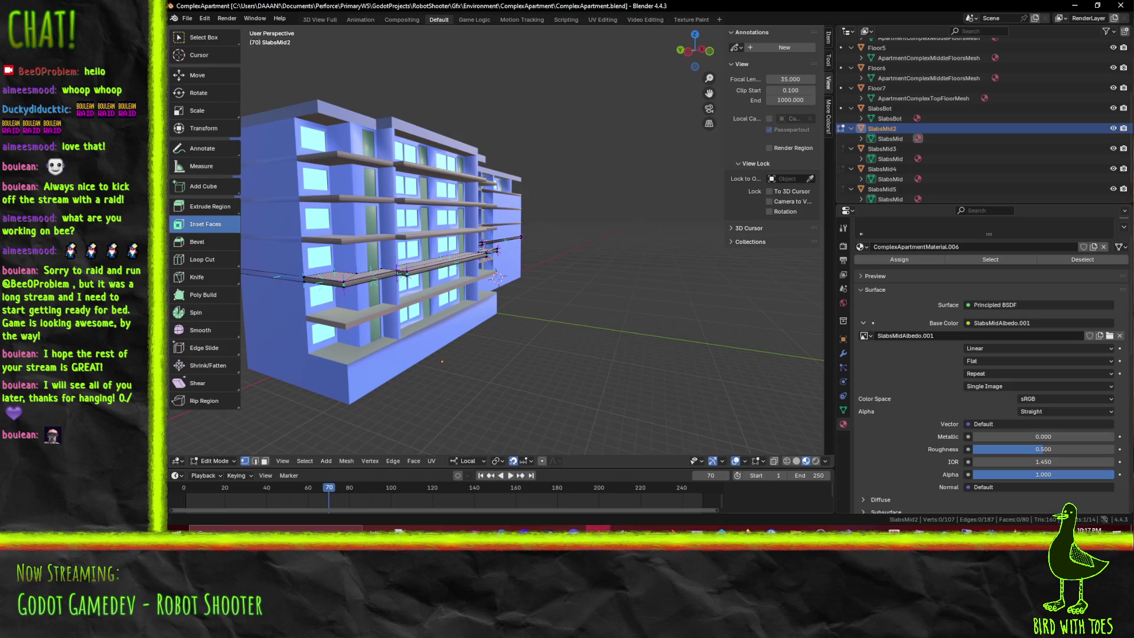
pyautogui.click(585, 531)
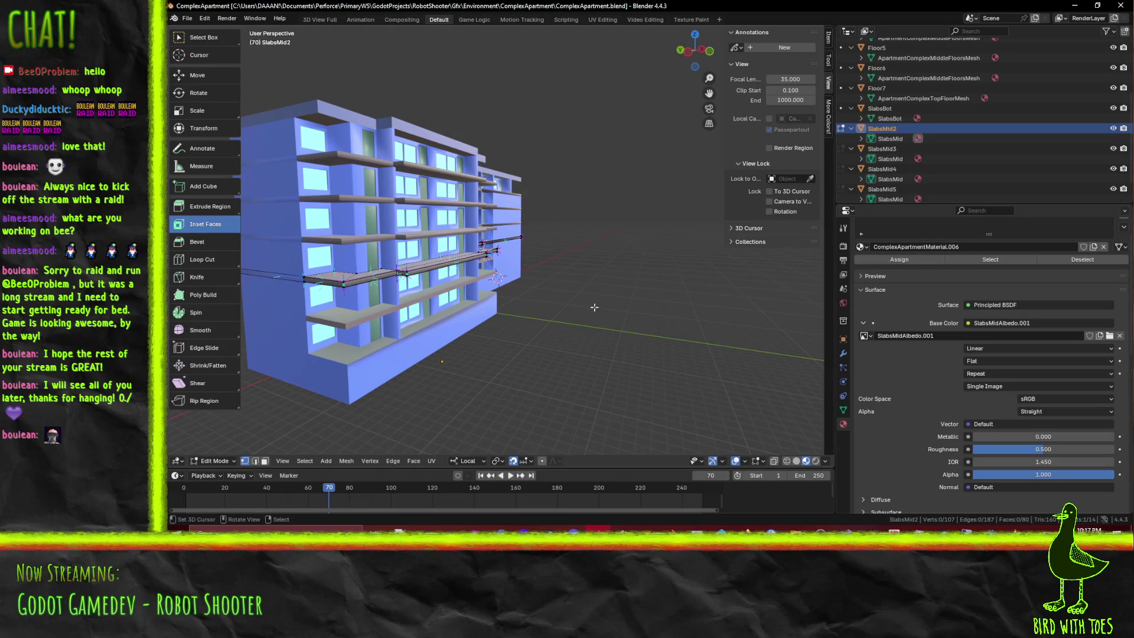
# Select the Floor4 object, face its room and switch to edge select mode
pyautogui.moveTo(643, 292); pyautogui.dragTo(665, 288, button='middle')
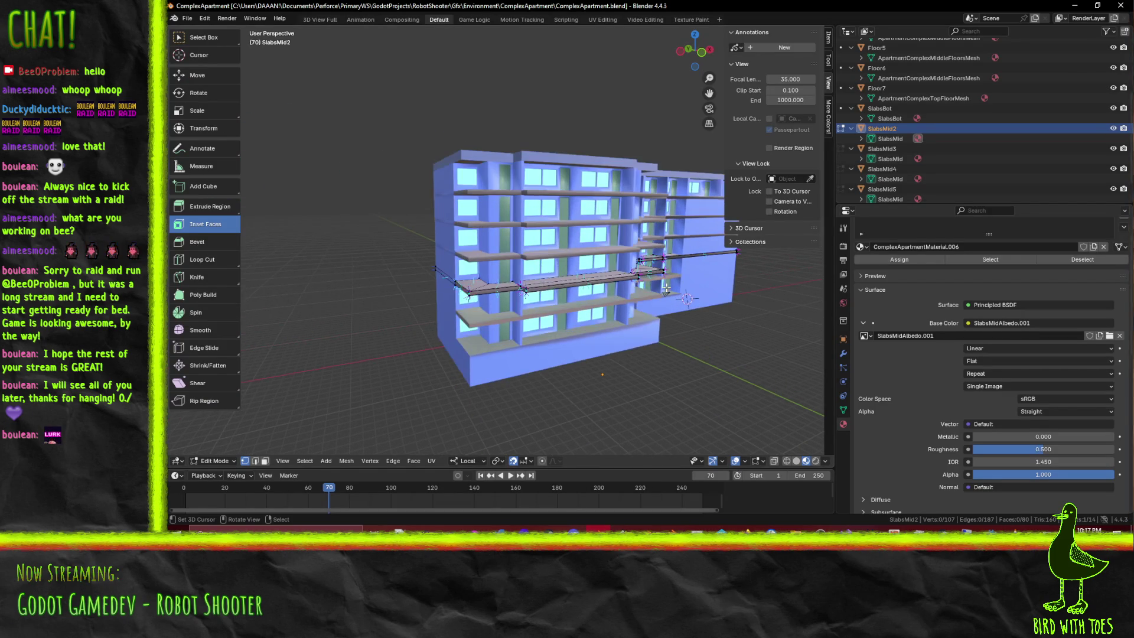
pyautogui.click(666, 289)
pyautogui.scroll(5, 665, 288)
pyautogui.press('c')
pyautogui.moveTo(669, 287)
pyautogui.mouseDown(button='middle')
pyautogui.moveTo(603, 278)
pyautogui.moveTo(645, 292)
pyautogui.moveTo(543, 439)
pyautogui.mouseUp(button='middle')
pyautogui.scroll(3, 626, 286)
pyautogui.scroll(4, 627, 286)
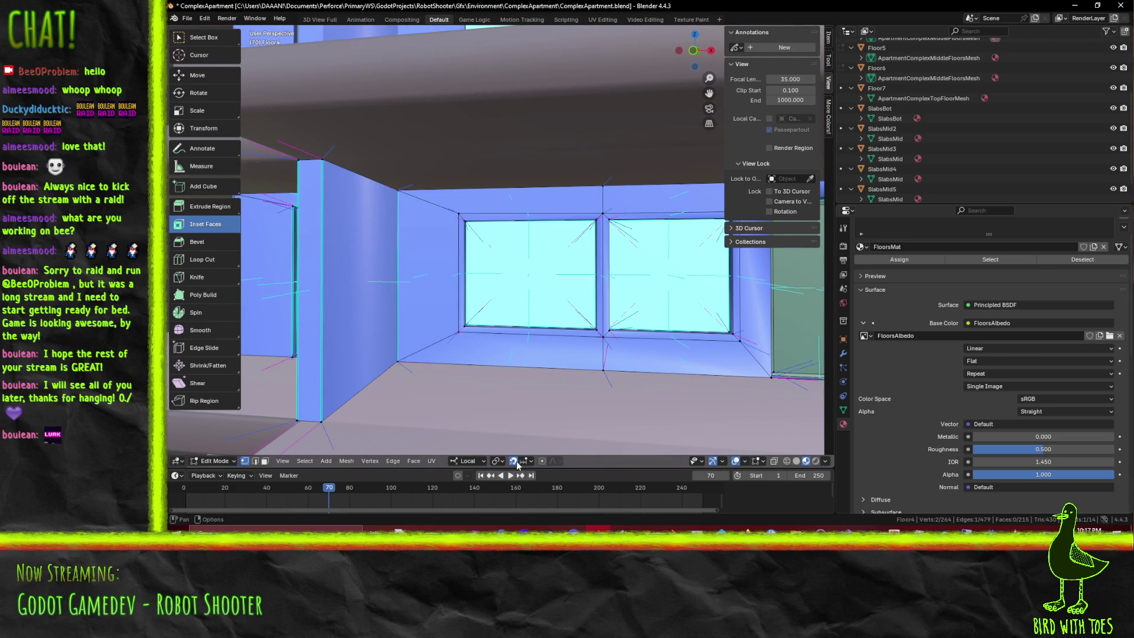
pyautogui.click(254, 461)
# Select the sill, top and outer side edges of both windows
pyautogui.click(531, 342)
pyautogui.keyDown('shift'); pyautogui.click(596, 341); pyautogui.keyUp('shift')
pyautogui.keyDown('shift'); pyautogui.click(734, 308); pyautogui.keyUp('shift')
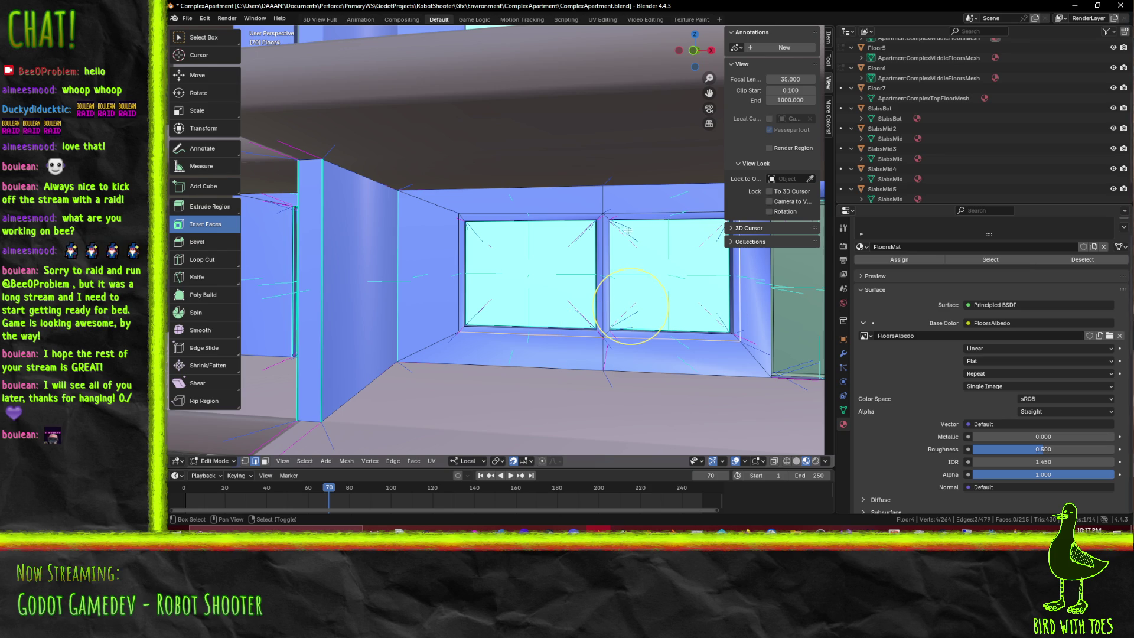
pyautogui.keyDown('shift'); pyautogui.click(641, 210); pyautogui.keyUp('shift')
pyautogui.keyDown('shift'); pyautogui.click(516, 214); pyautogui.keyUp('shift')
pyautogui.keyDown('shift'); pyautogui.click(450, 269); pyautogui.keyUp('shift')
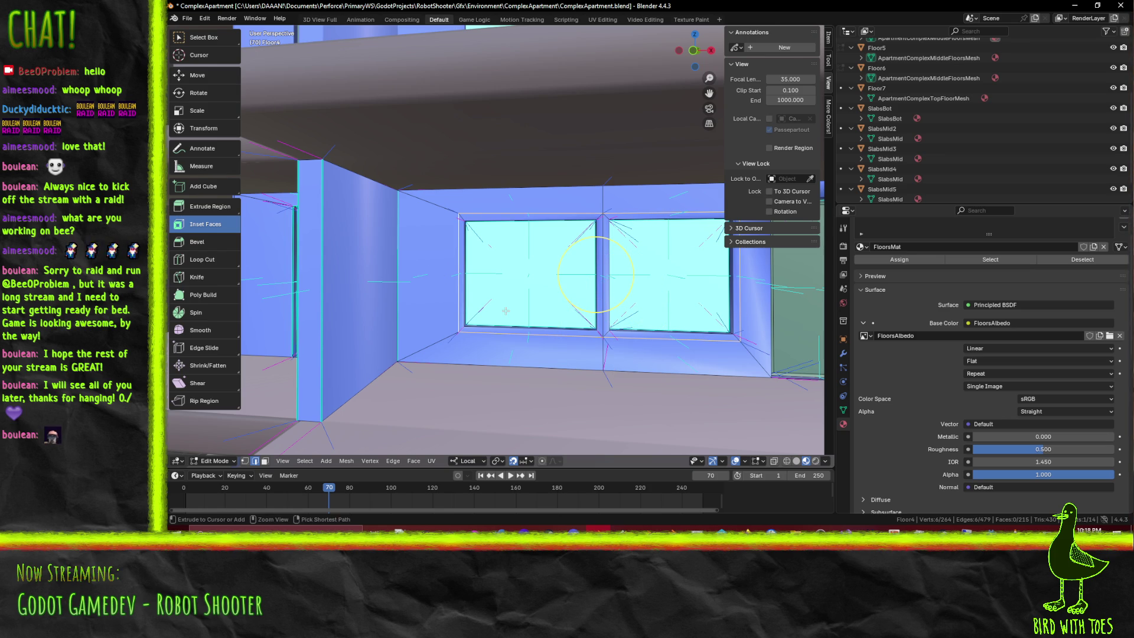
# Dissolve the selected window edges, then select and dissolve the door-wall window's frame edges
pyautogui.hotkey('ctrl', 'x')
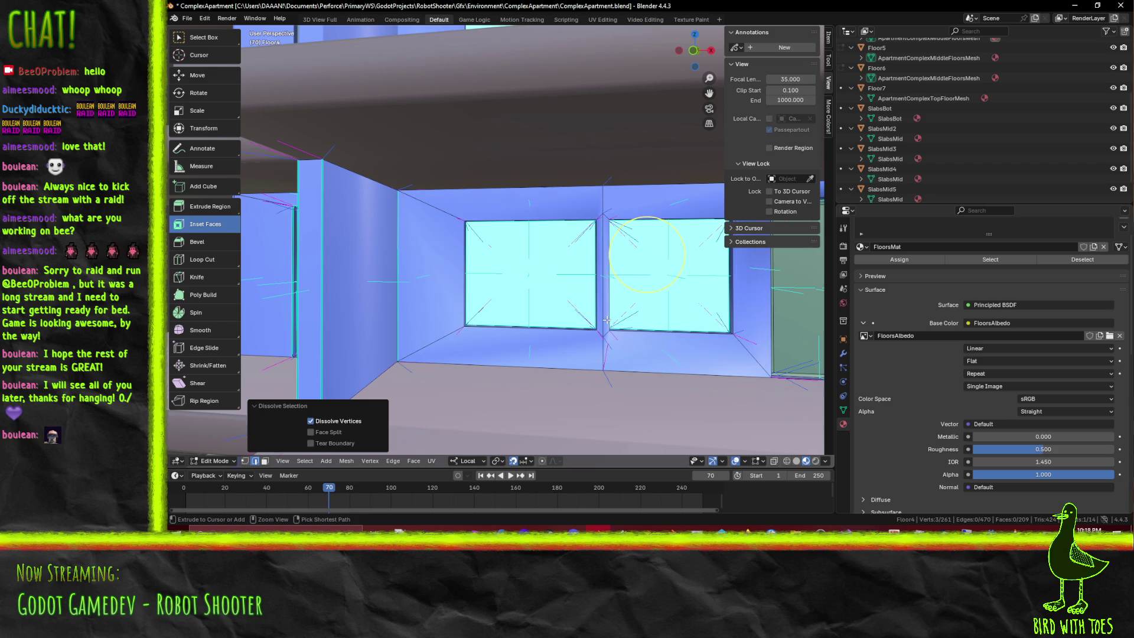
pyautogui.moveTo(606, 318); pyautogui.dragTo(633, 312, button='middle')
pyautogui.click(632, 312)
pyautogui.keyDown('shift'); pyautogui.click(660, 167); pyautogui.keyUp('shift')
pyautogui.moveTo(659, 167); pyautogui.dragTo(496, 204, button='middle')
pyautogui.keyDown('shift'); pyautogui.click(388, 166); pyautogui.keyUp('shift')
pyautogui.keyDown('shift'); pyautogui.click(311, 227); pyautogui.keyUp('shift')
pyautogui.keyDown('shift'); pyautogui.click(461, 240); pyautogui.keyUp('shift')
pyautogui.keyDown('shift'); pyautogui.click(426, 317); pyautogui.keyUp('shift')
pyautogui.hotkey('ctrl', 'x')
pyautogui.scroll(-3, 453, 330)
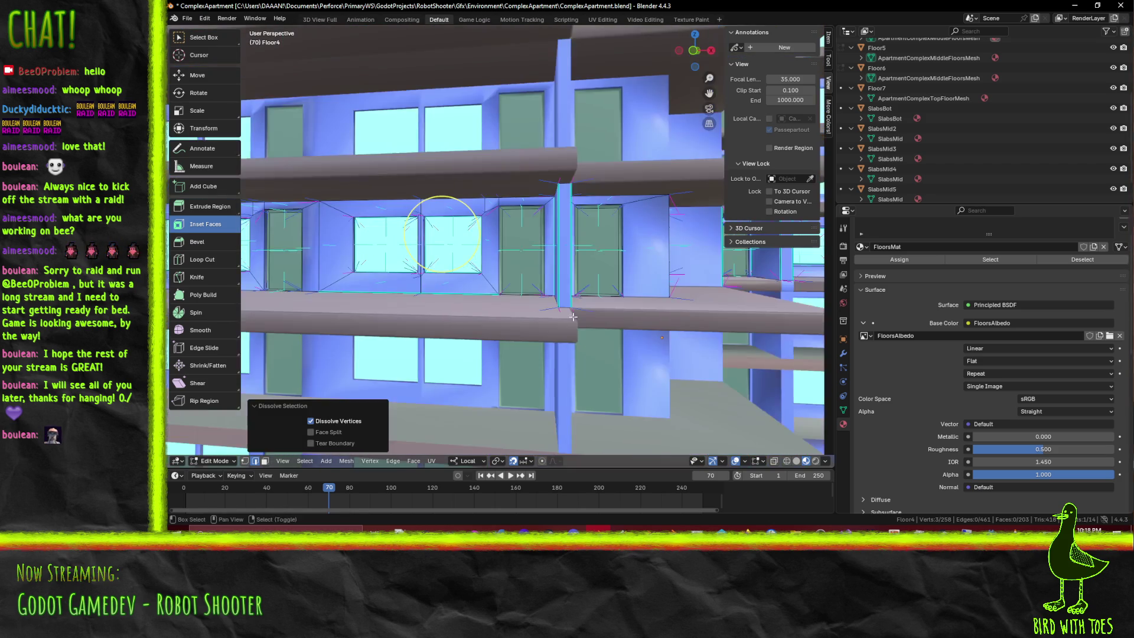
# Select another window's top and left edges across the floors and dissolve their vertices
pyautogui.moveTo(453, 331)
pyautogui.mouseDown(button='middle')
pyautogui.moveTo(722, 439)
pyautogui.moveTo(611, 301)
pyautogui.mouseUp(button='middle')
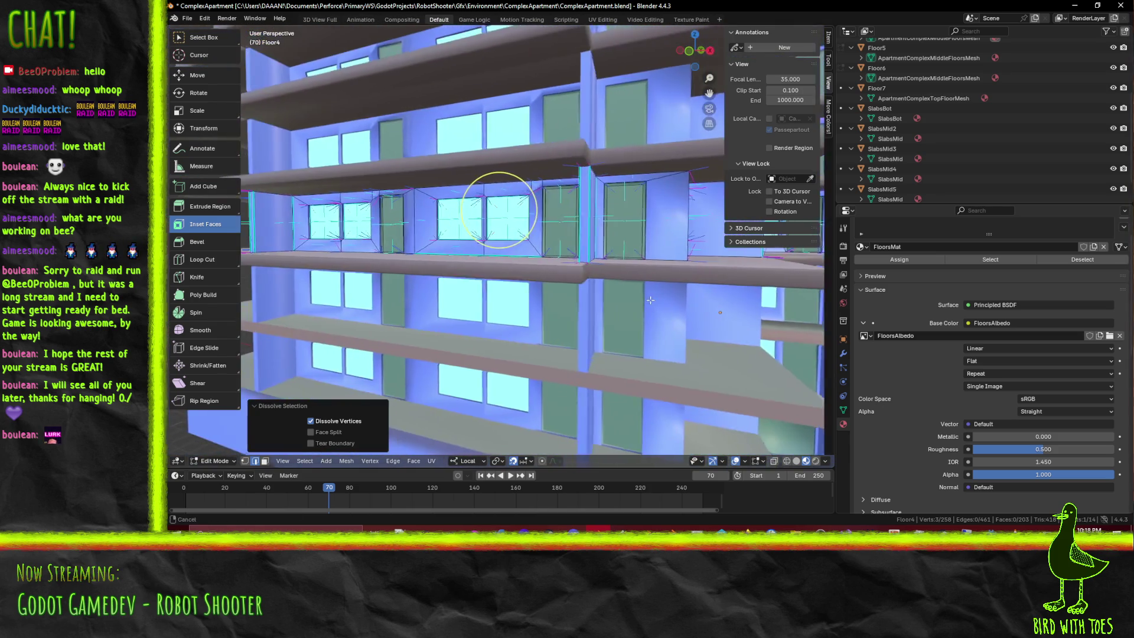
pyautogui.scroll(2, 609, 300)
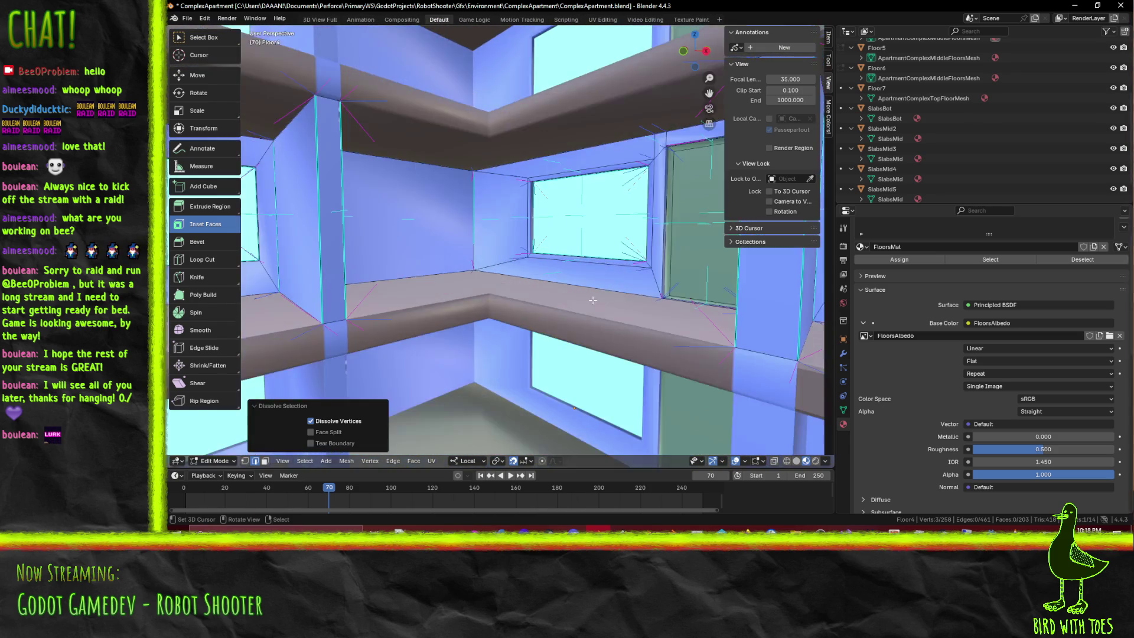
pyautogui.scroll(2, 602, 300)
pyautogui.scroll(2, 593, 298)
pyautogui.moveTo(593, 297); pyautogui.dragTo(587, 296, button='middle')
pyautogui.press('c')
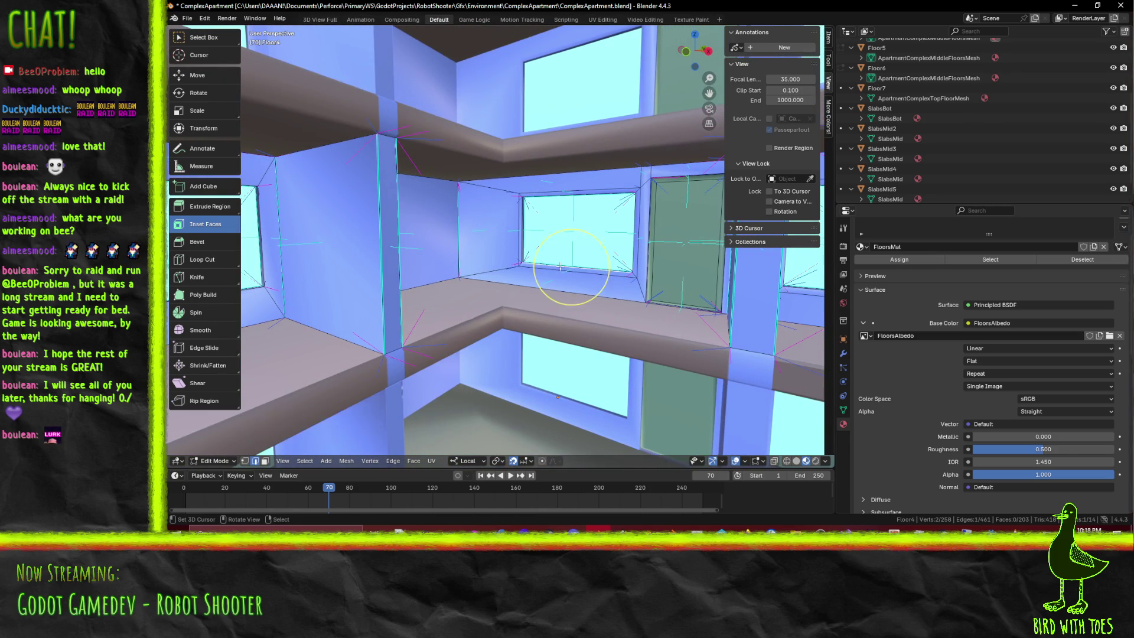
pyautogui.moveTo(545, 254); pyautogui.dragTo(571, 230)
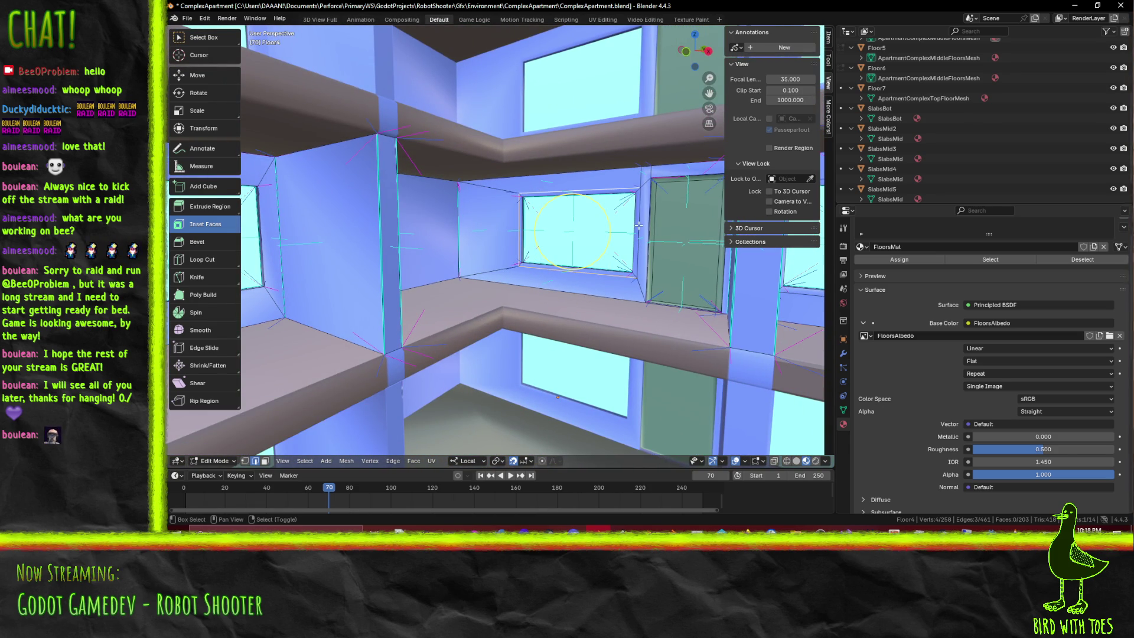
pyautogui.press('Escape')
pyautogui.moveTo(638, 227); pyautogui.dragTo(649, 278, button='middle')
pyautogui.keyDown('shift'); pyautogui.click(588, 239); pyautogui.keyUp('shift')
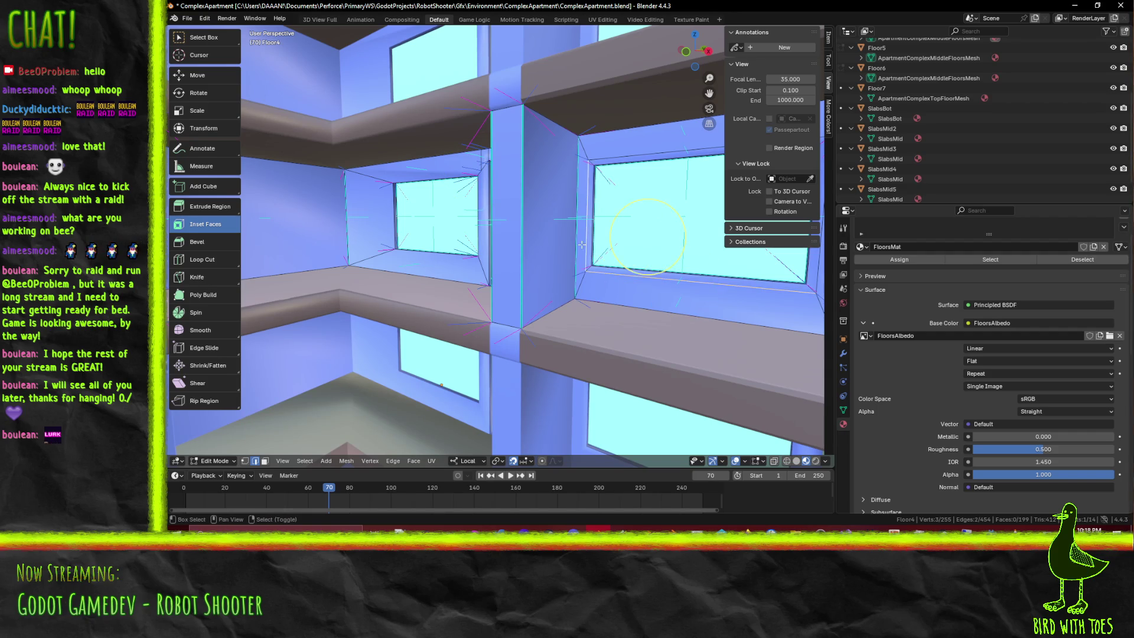
pyautogui.keyDown('shift'); pyautogui.click(642, 147); pyautogui.keyUp('shift')
pyautogui.moveTo(798, 213)
pyautogui.keyDown('shift'); pyautogui.mouseDown(button='middle')
pyautogui.moveTo(659, 212)
pyautogui.moveTo(653, 226)
pyautogui.mouseUp(button='middle'); pyautogui.keyUp('shift')
pyautogui.hotkey('ctrl', 'x')
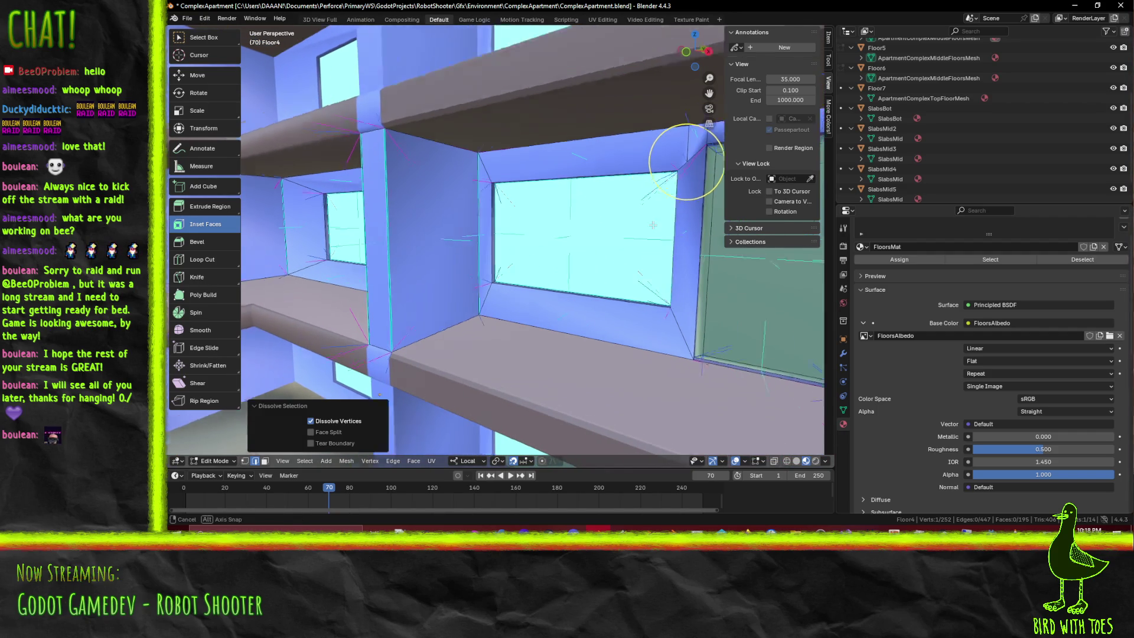
# Dissolve stray vertices at another window corner and on a window sill
pyautogui.moveTo(686, 161); pyautogui.dragTo(646, 171, button='middle')
pyautogui.keyDown('ctrl'); pyautogui.click(646, 152); pyautogui.keyUp('ctrl')
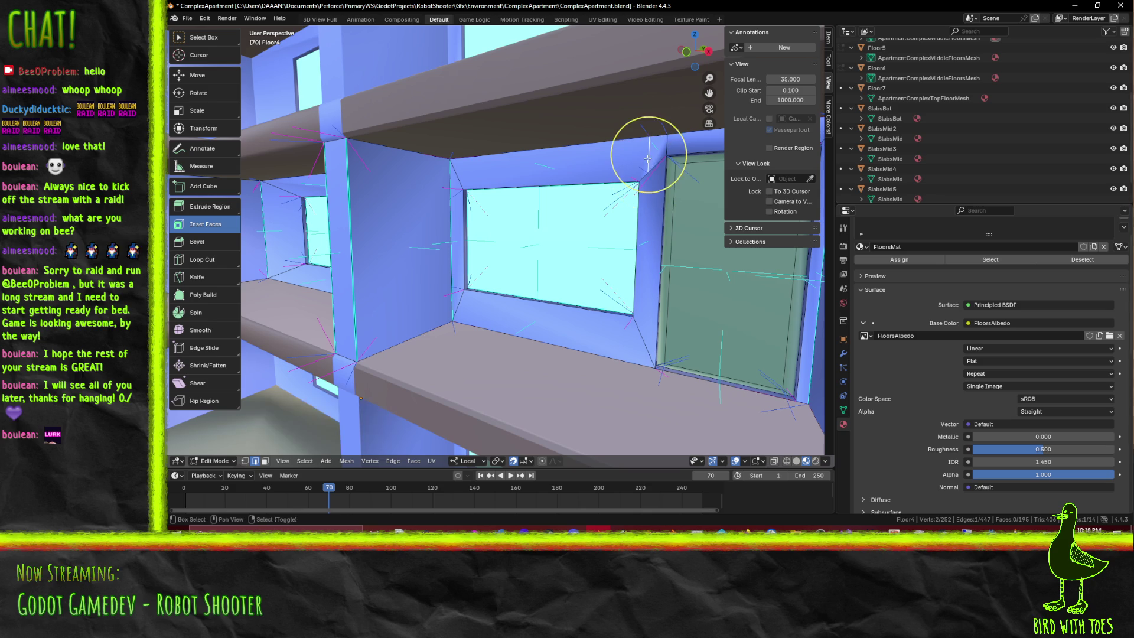
pyautogui.hotkey('ctrl', 'x')
pyautogui.moveTo(650, 245)
pyautogui.mouseDown(button='middle')
pyautogui.moveTo(724, 290)
pyautogui.moveTo(623, 229)
pyautogui.mouseUp(button='middle')
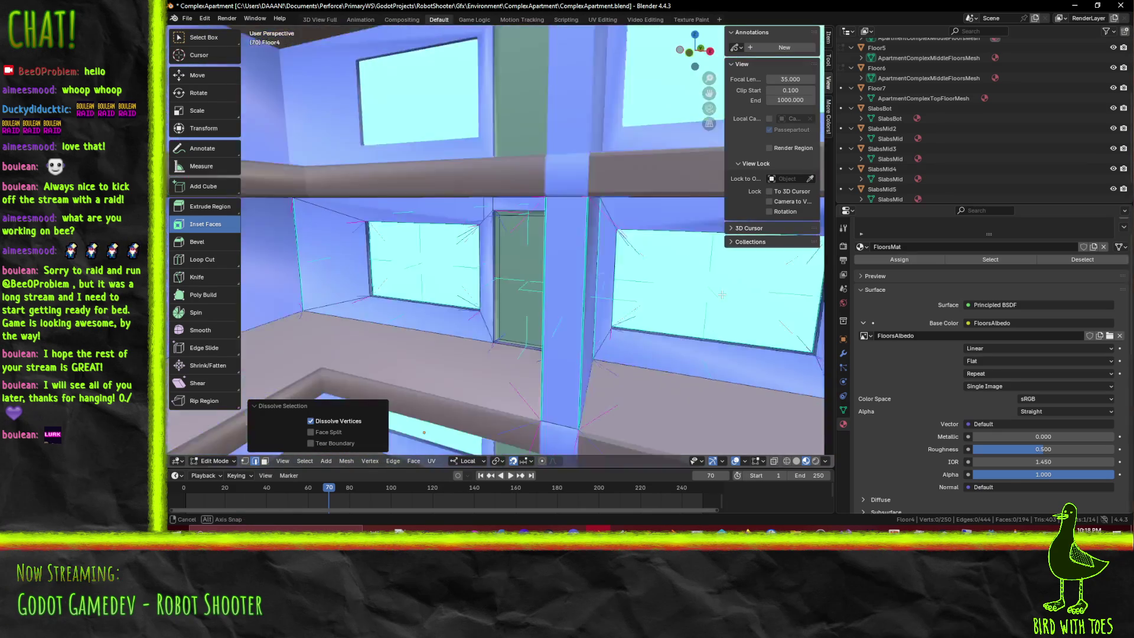
pyautogui.click(623, 229)
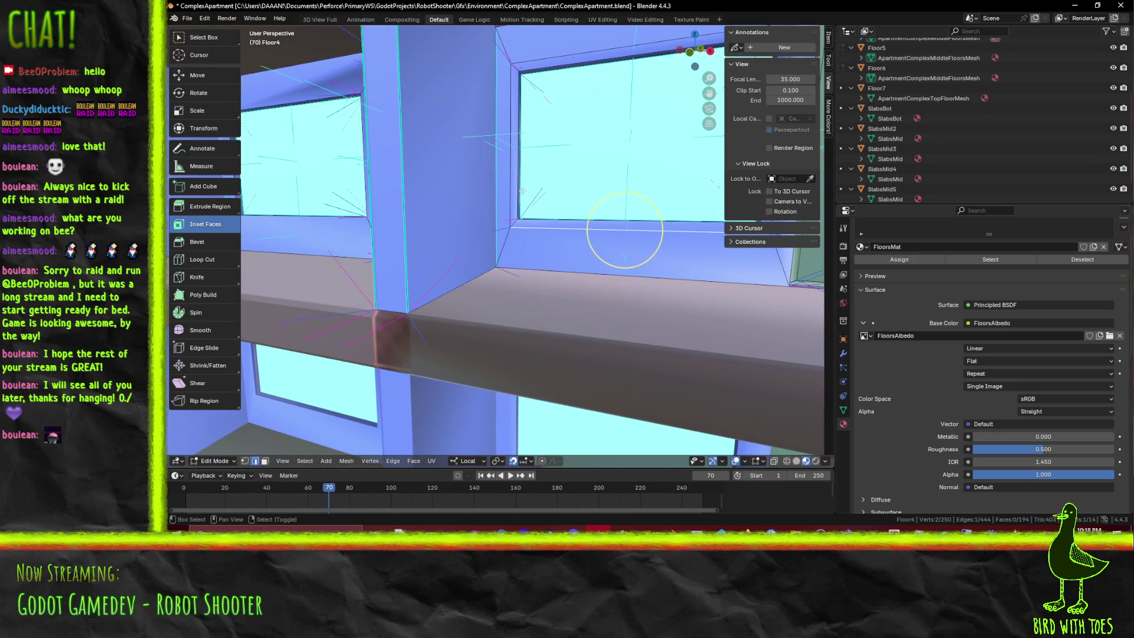
pyautogui.scroll(-5, 633, 194)
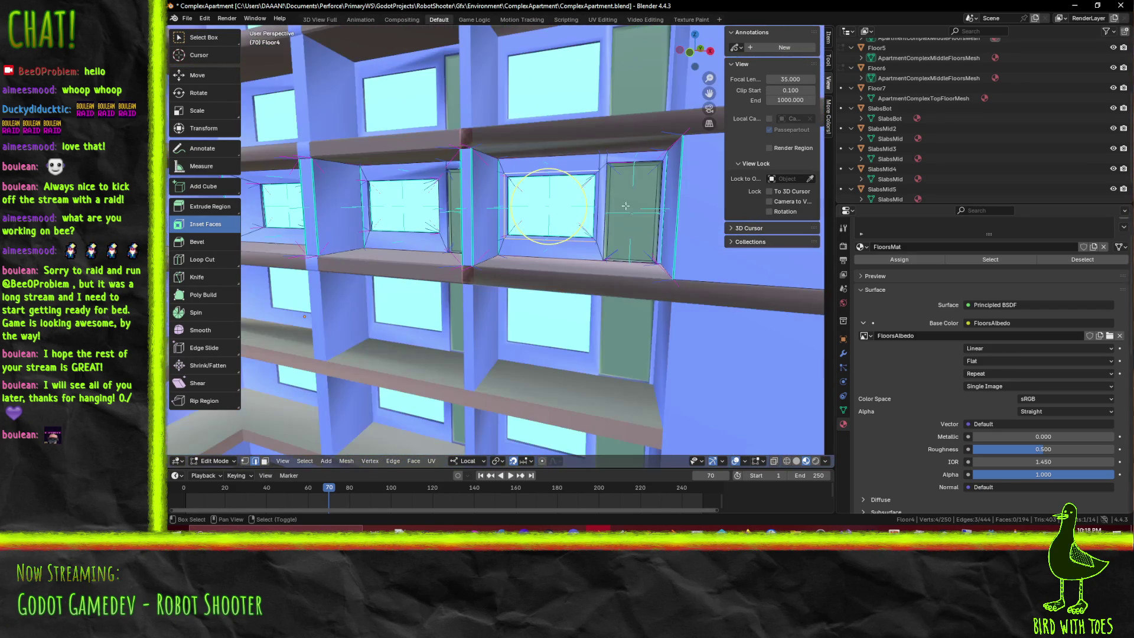
pyautogui.hotkey('ctrl', 'x')
pyautogui.scroll(6, 589, 159)
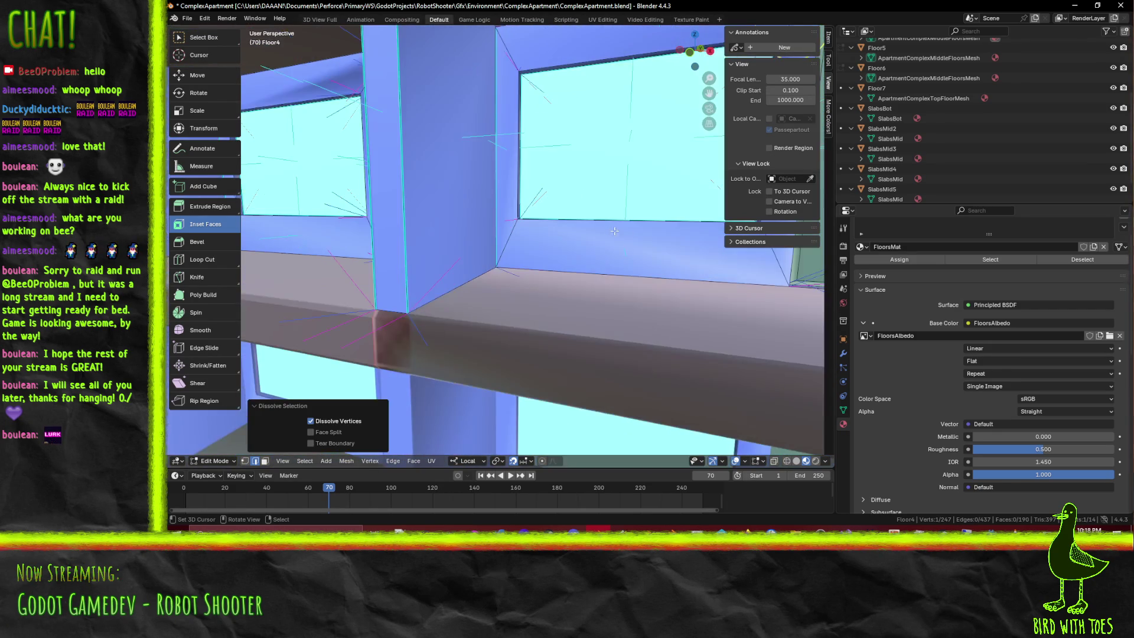
pyautogui.scroll(-2, 630, 245)
pyautogui.scroll(-4, 631, 246)
pyautogui.scroll(-2, 576, 257)
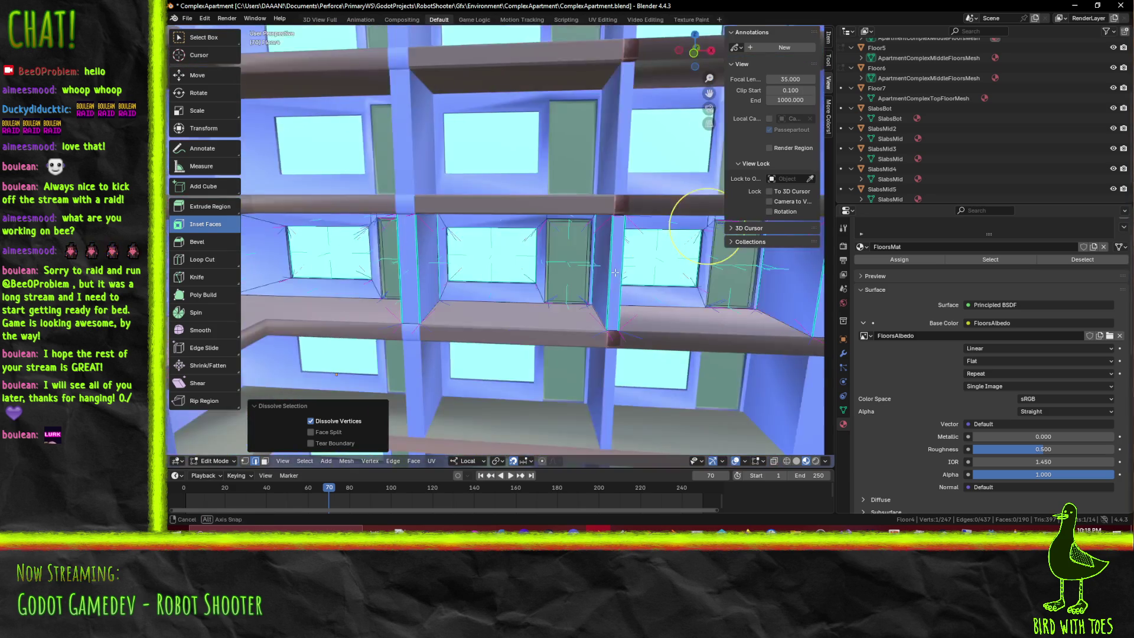
pyautogui.scroll(3, 545, 264)
# Orbit across the floors to face the two window openings and begin a vertex selection
pyautogui.moveTo(544, 264); pyautogui.dragTo(590, 263, button='middle')
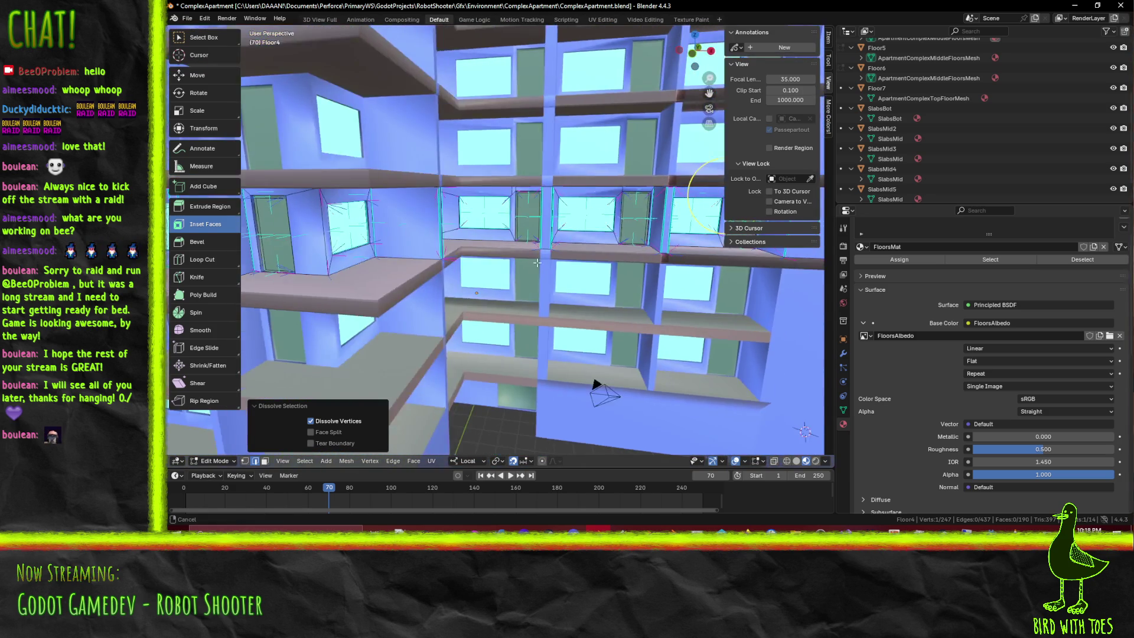
pyautogui.scroll(-3, 591, 263)
pyautogui.moveTo(585, 257)
pyautogui.mouseDown(button='middle')
pyautogui.moveTo(570, 242)
pyautogui.moveTo(545, 254)
pyautogui.moveTo(664, 276)
pyautogui.moveTo(627, 256)
pyautogui.mouseUp(button='middle')
pyautogui.scroll(2, 558, 248)
pyautogui.scroll(4, 664, 276)
pyautogui.scroll(-5, 599, 320)
pyautogui.scroll(5, 599, 320)
pyautogui.moveTo(599, 320); pyautogui.dragTo(635, 318, button='middle')
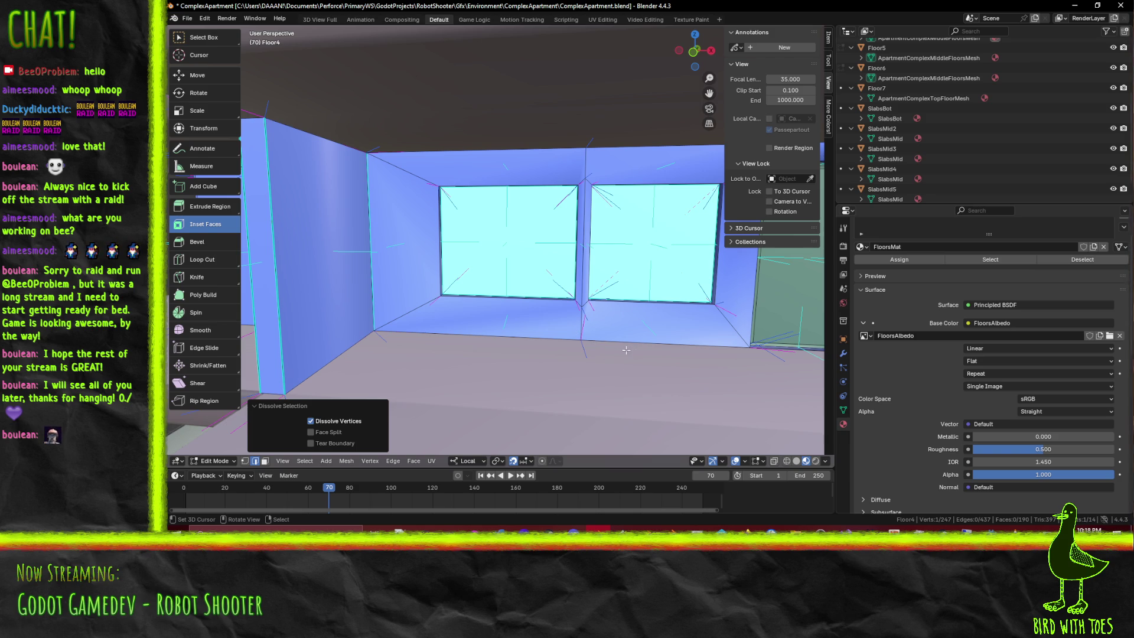
pyautogui.press('c')
# Select a vertex below the windows, frame it and switch to vertex select mode
pyautogui.moveTo(473, 328); pyautogui.dragTo(486, 309)
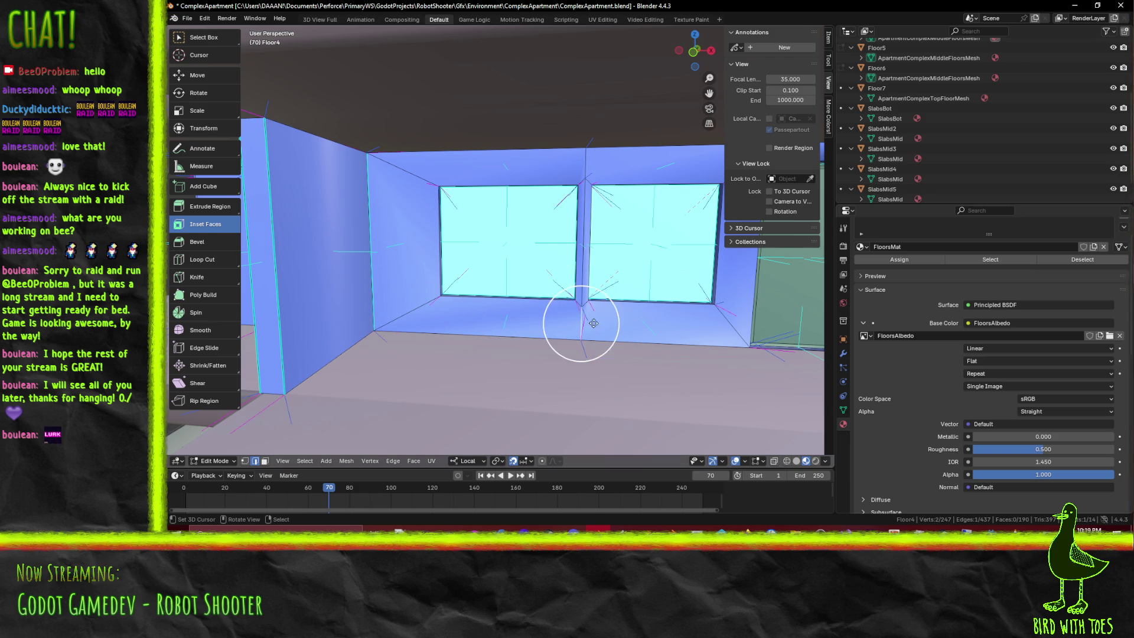
pyautogui.press('Escape')
pyautogui.press('KP_Decimal')
pyautogui.scroll(-5, 614, 328)
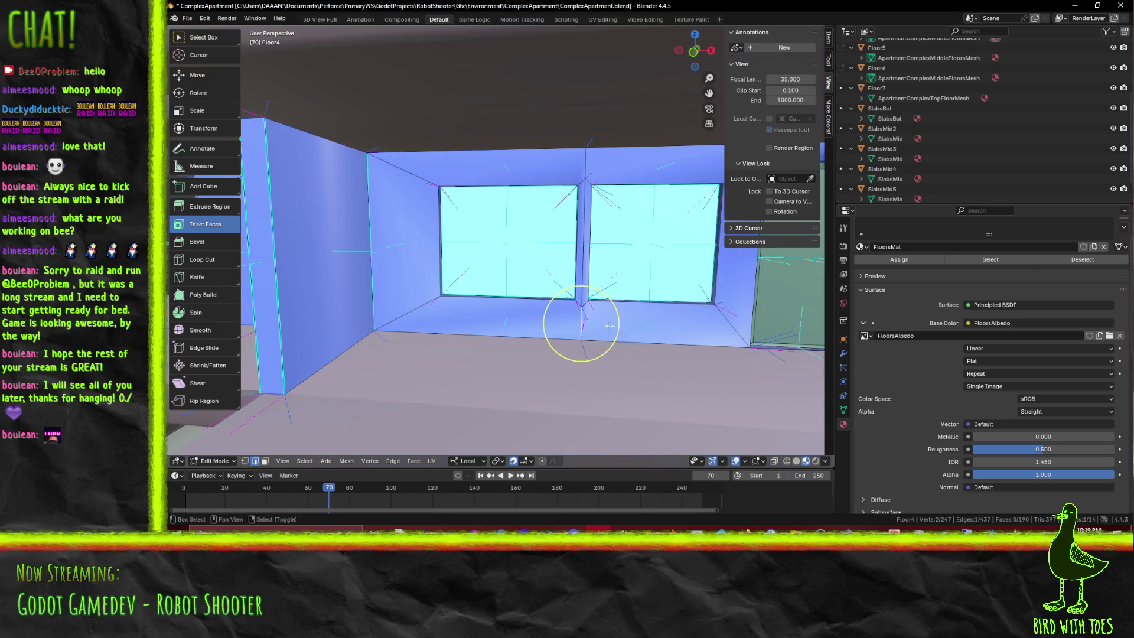
pyautogui.moveTo(611, 328); pyautogui.dragTo(604, 328, button='middle')
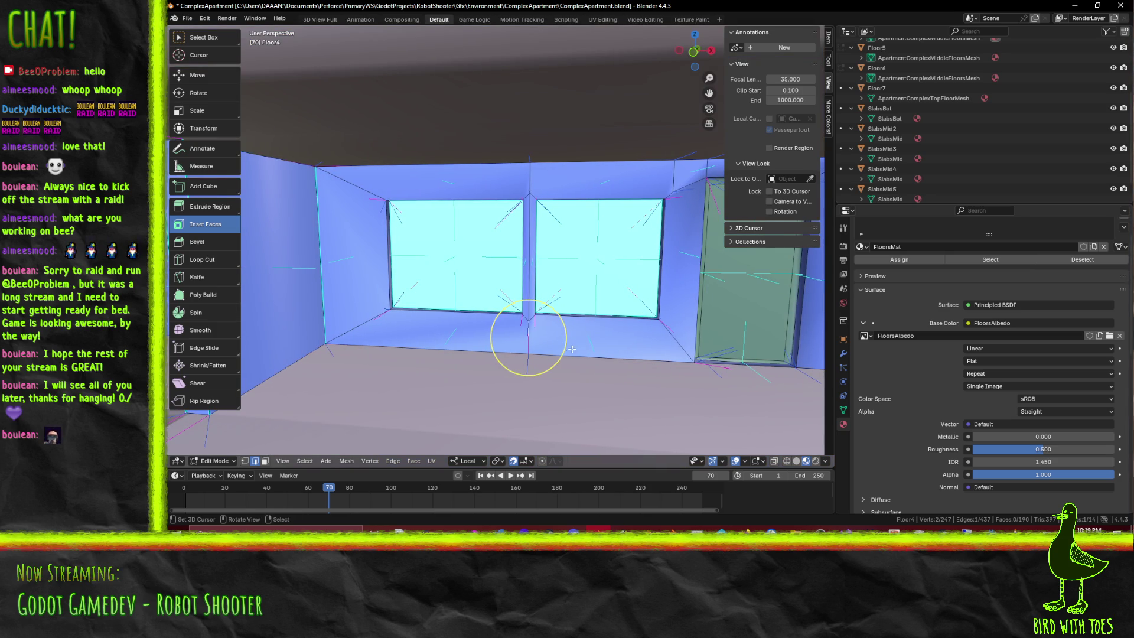
pyautogui.click(247, 462)
# Knife-cut from the floor vertex to the window corner and a vertical cut near the window divider
pyautogui.press('k')
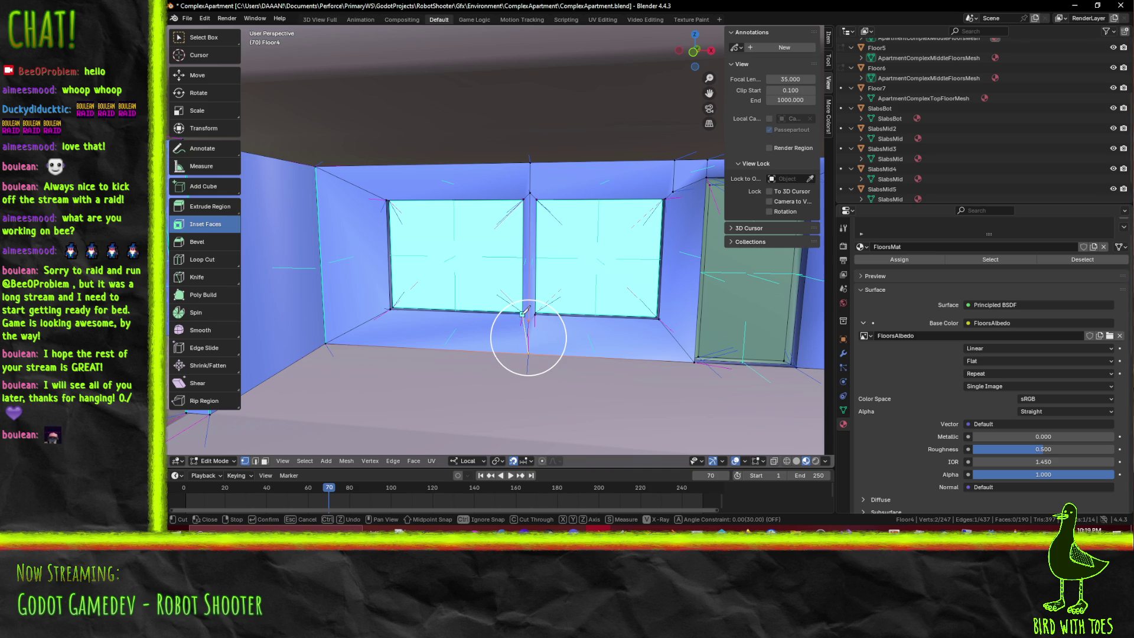
pyautogui.click(524, 312)
pyautogui.press('Return')
pyautogui.press('k')
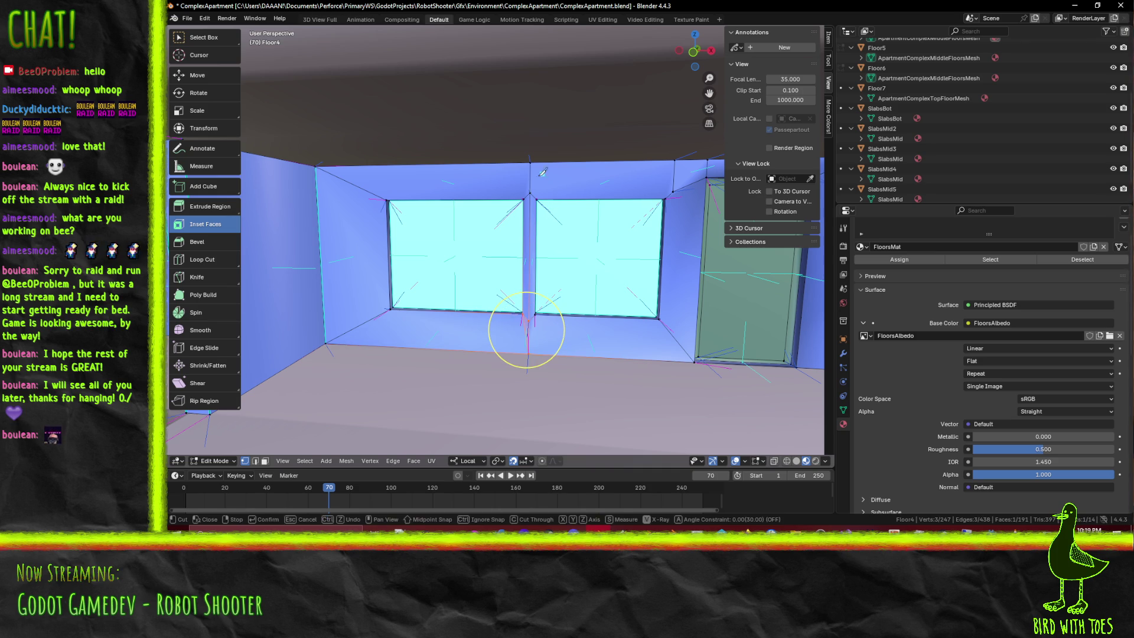
pyautogui.press('Escape')
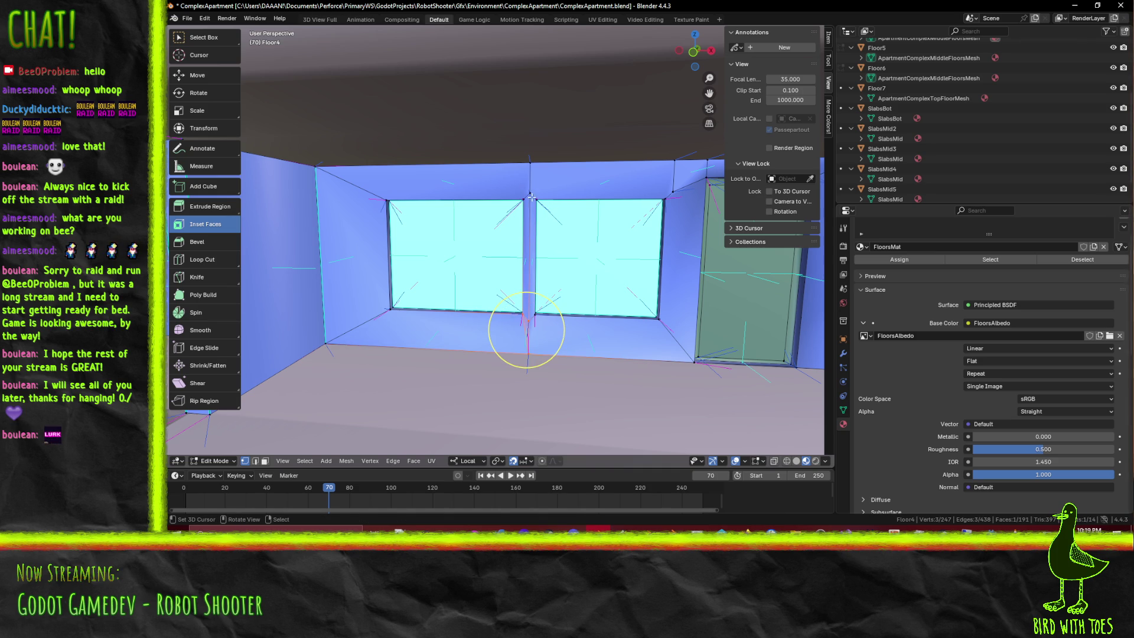
pyautogui.press('k')
pyautogui.click(527, 197)
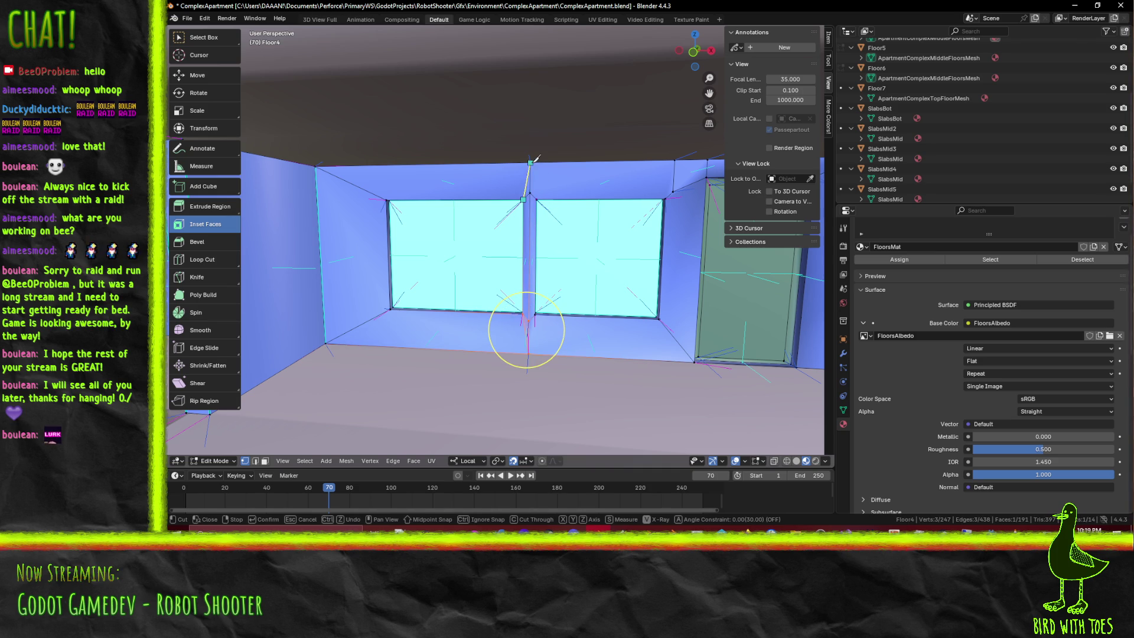
pyautogui.click(532, 162)
pyautogui.press('Return')
# Knife-cut at the pillar top and down the pillar to the floor edge
pyautogui.press('k')
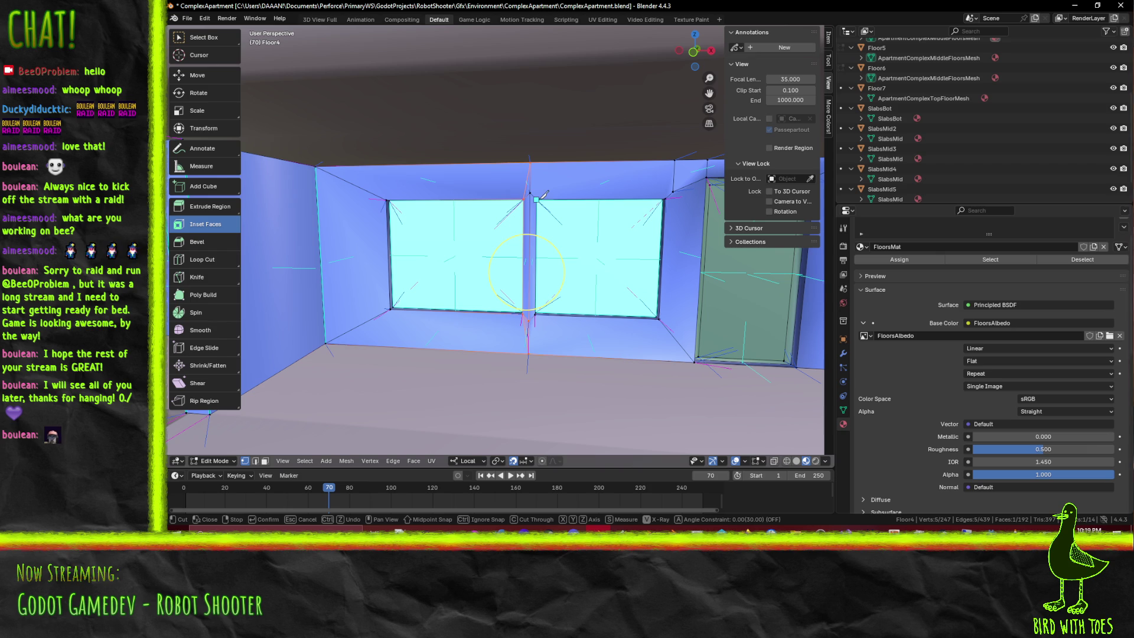
pyautogui.press('Return')
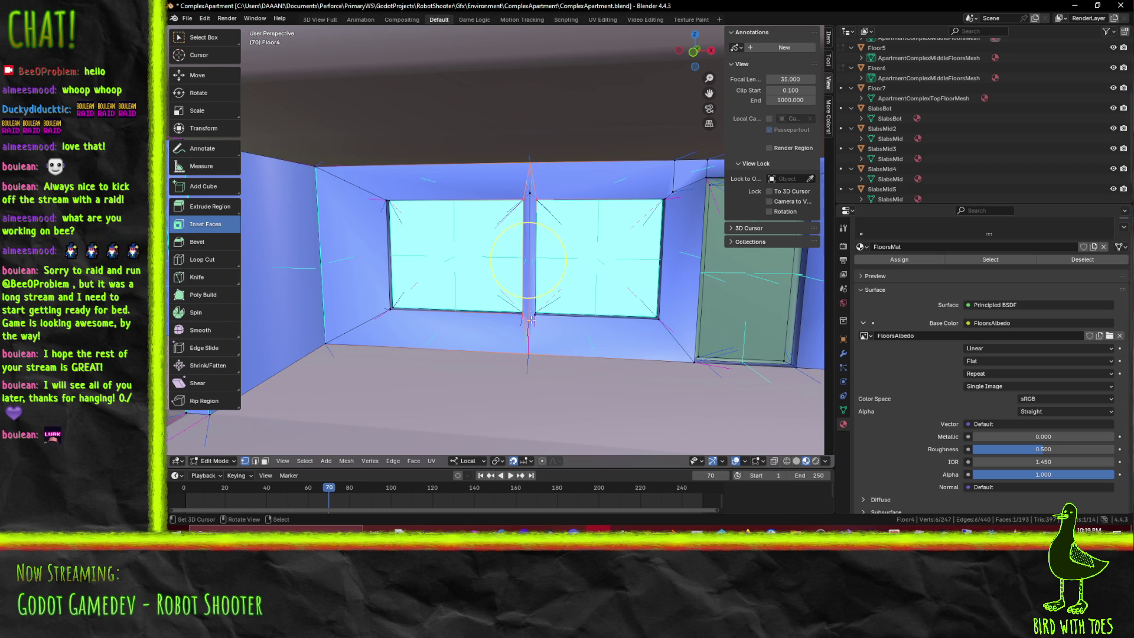
pyautogui.press('k')
pyautogui.click(530, 351)
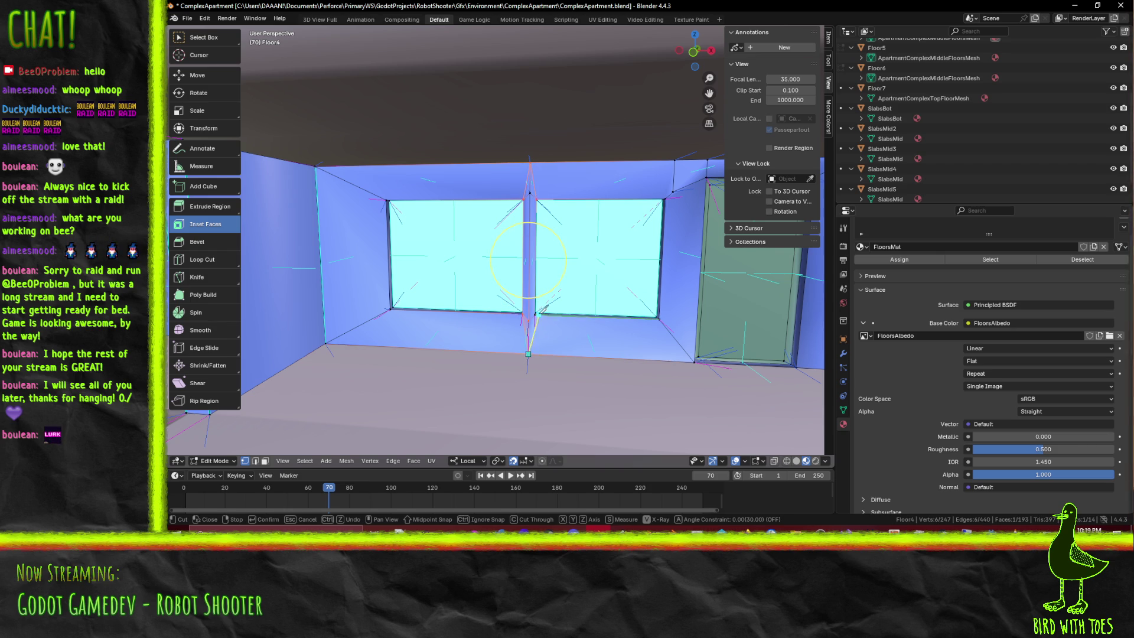
pyautogui.press('Return')
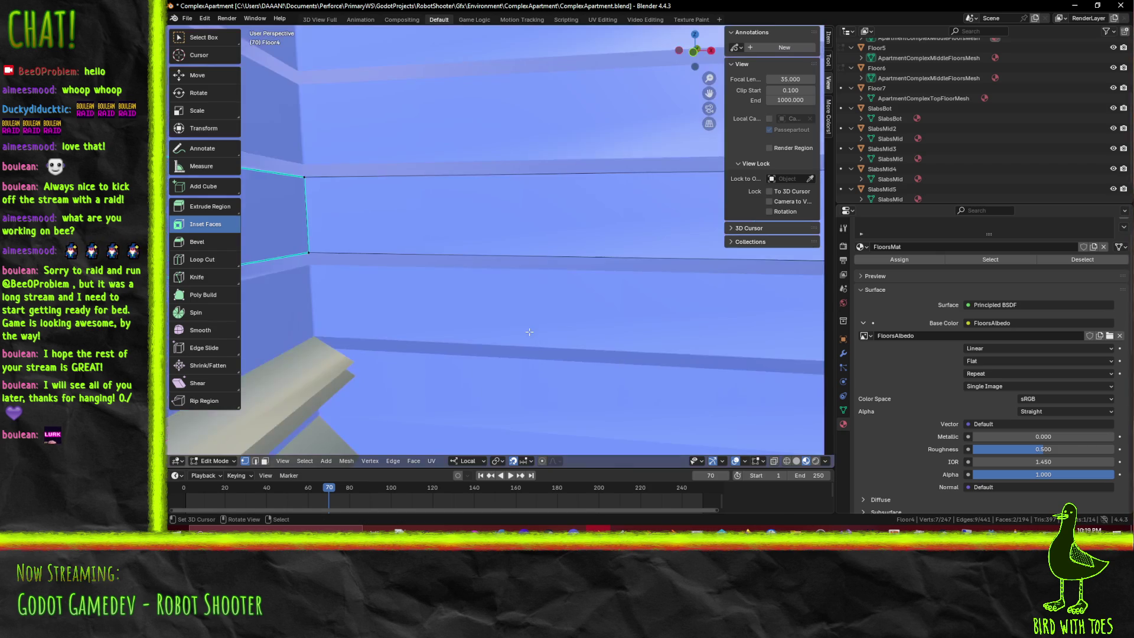
# Merge the stray pillar vertex with the vertex at the pillar top
pyautogui.click(529, 321)
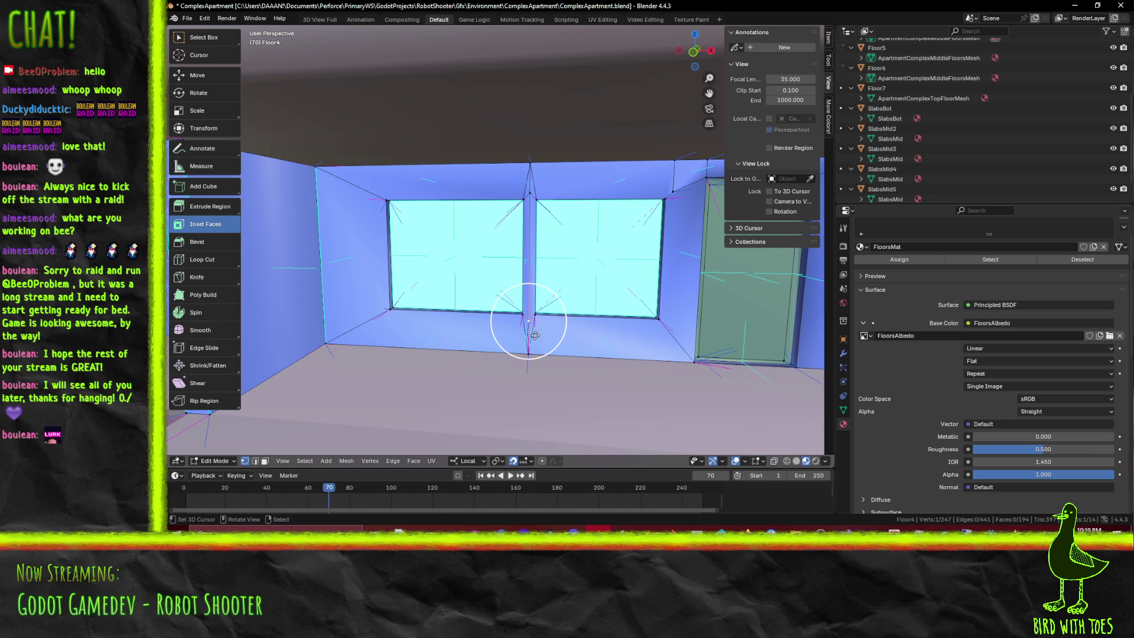
pyautogui.press('shift')
pyautogui.keyDown('shift'); pyautogui.click(529, 195); pyautogui.keyUp('shift')
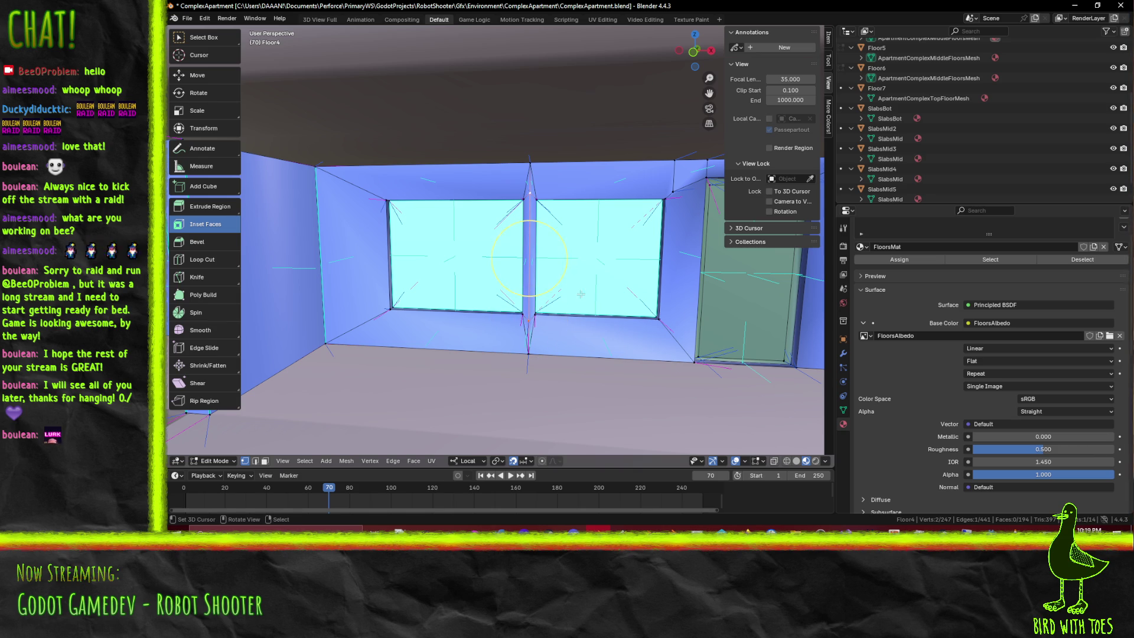
pyautogui.press('m')
pyautogui.click(529, 266)
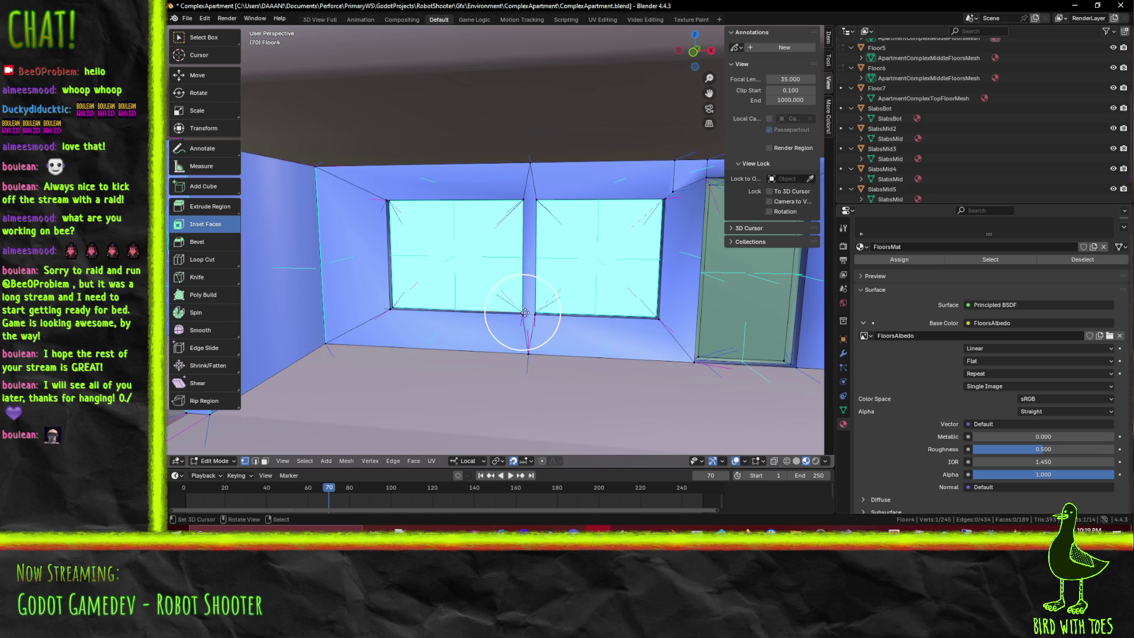
# Knife-cut a new edge from the pillar base up along the pillar
pyautogui.press('k')
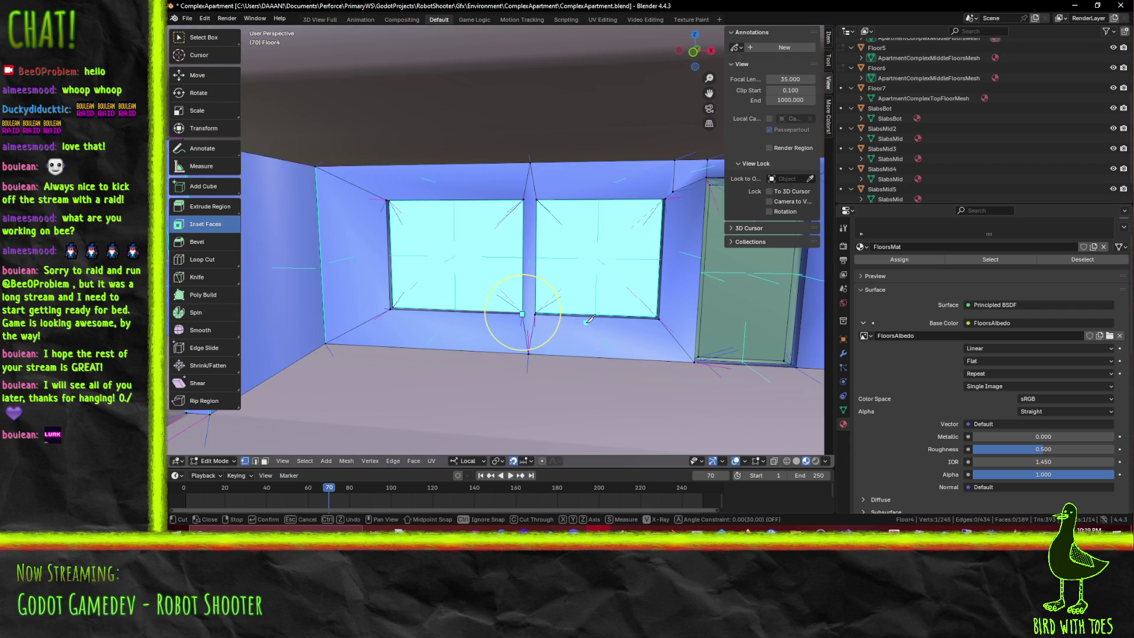
pyautogui.press('Escape')
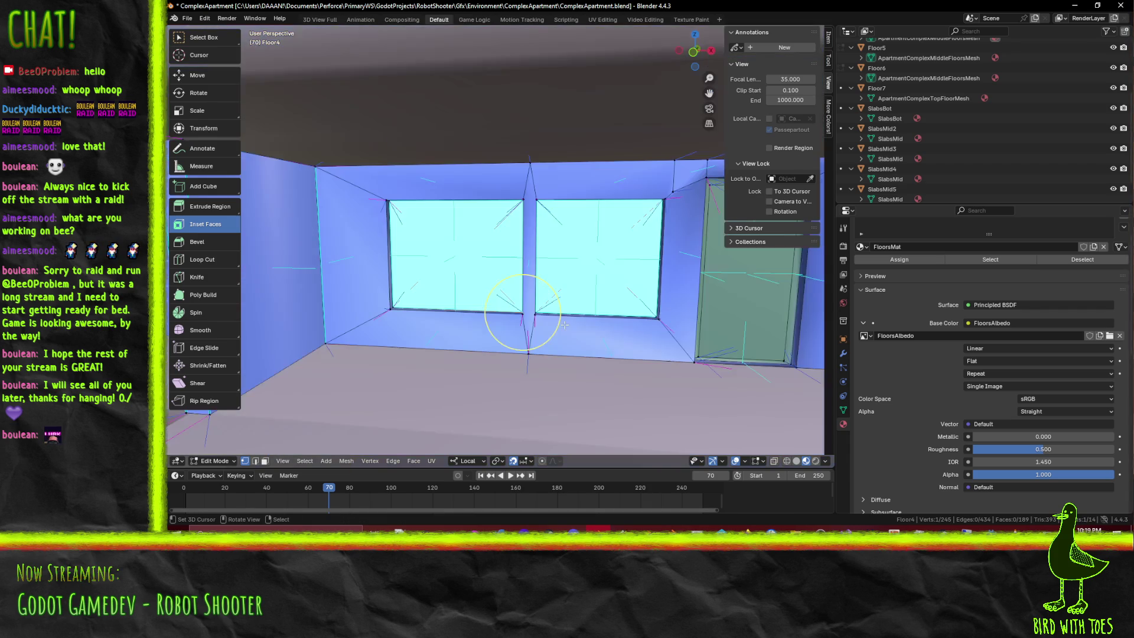
pyautogui.scroll(2, 524, 320)
pyautogui.press('k')
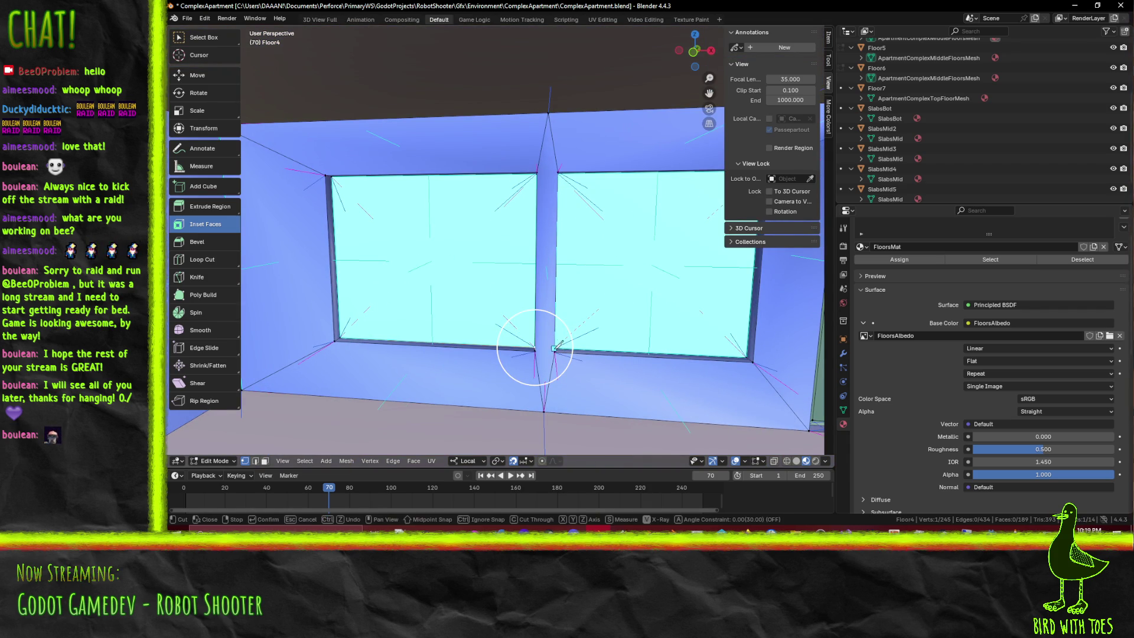
pyautogui.click(535, 350)
pyautogui.click(549, 116)
pyautogui.press('Return')
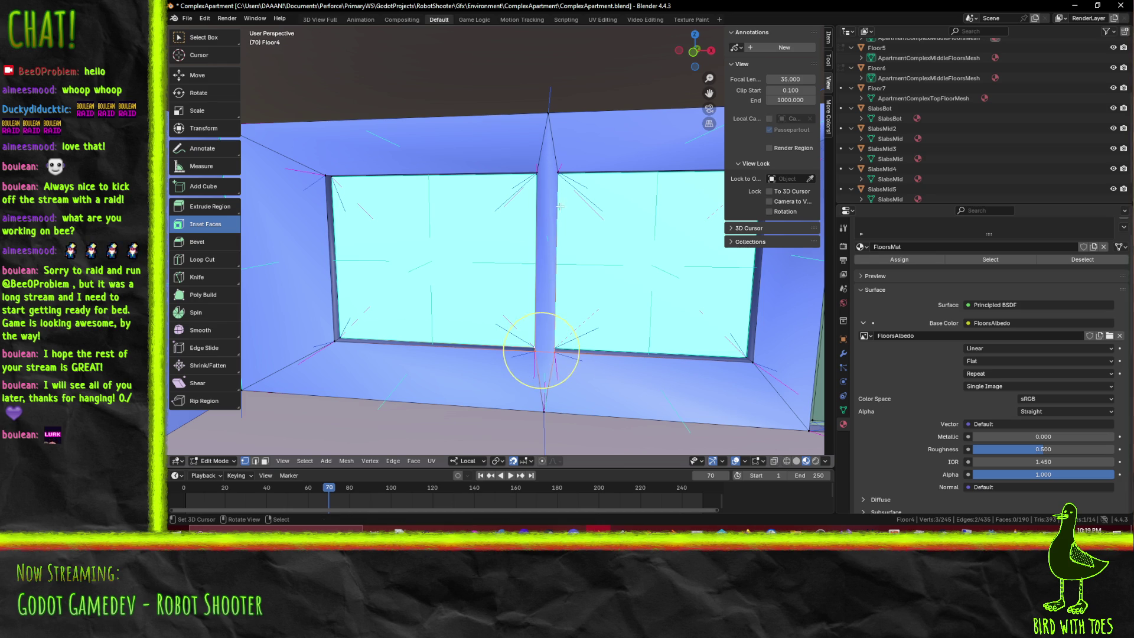
pyautogui.press('k')
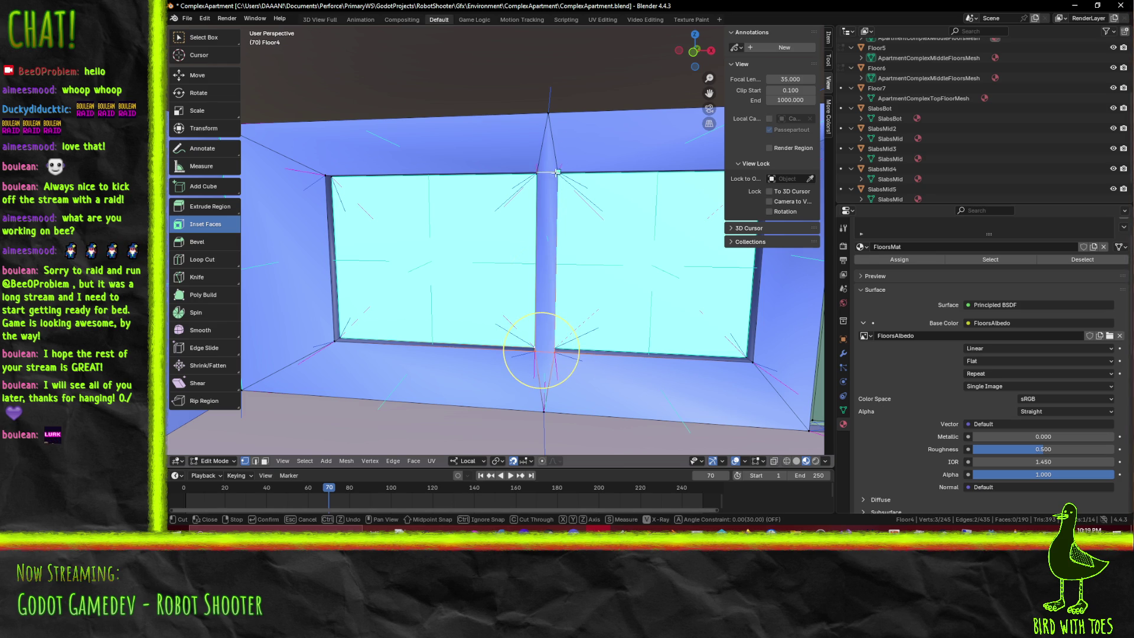
pyautogui.press('Return')
pyautogui.scroll(-4, 592, 268)
pyautogui.scroll(-1, 430, 311)
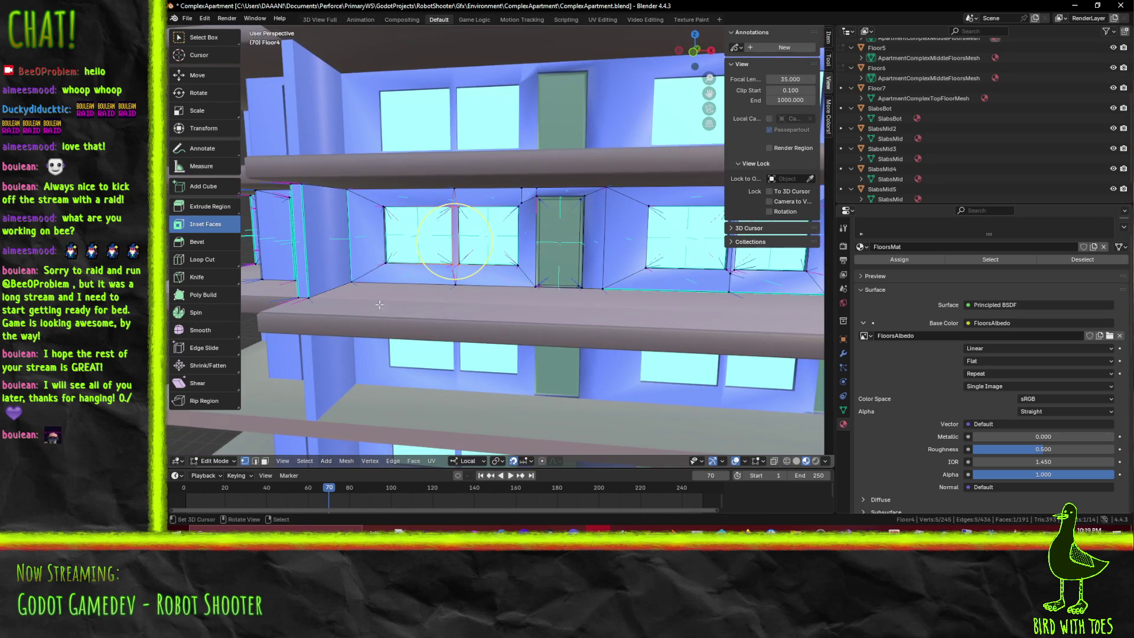
# Knife-cut angled edges from the pillar's window corners down to the floor edge
pyautogui.moveTo(473, 279); pyautogui.dragTo(477, 279, button='middle')
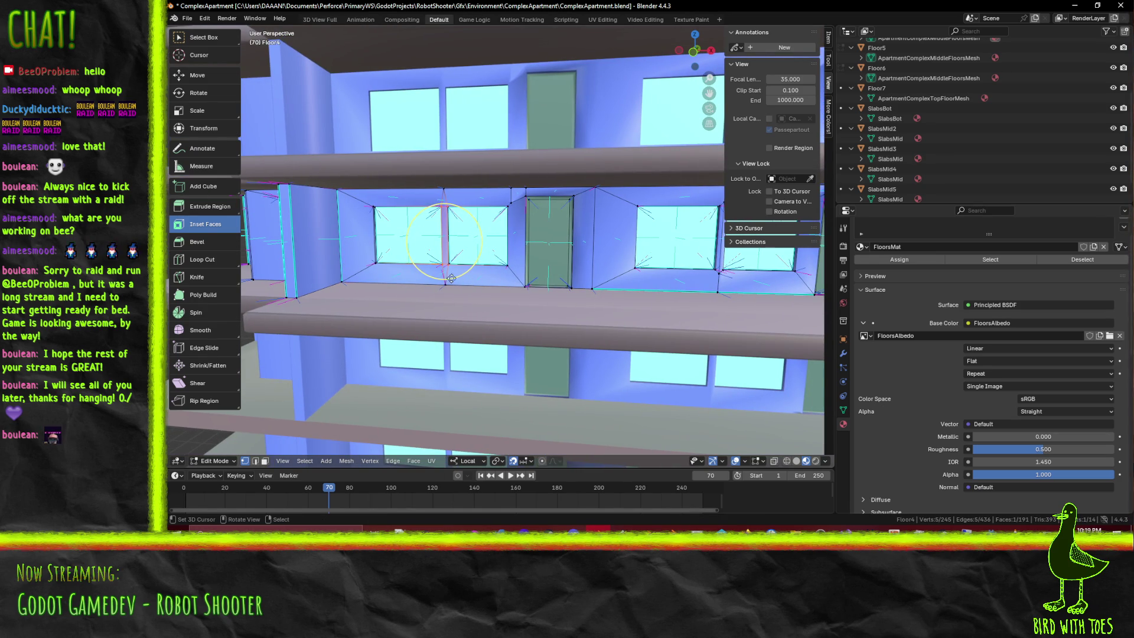
pyautogui.scroll(2, 416, 270)
pyautogui.scroll(2, 443, 277)
pyautogui.scroll(3, 471, 282)
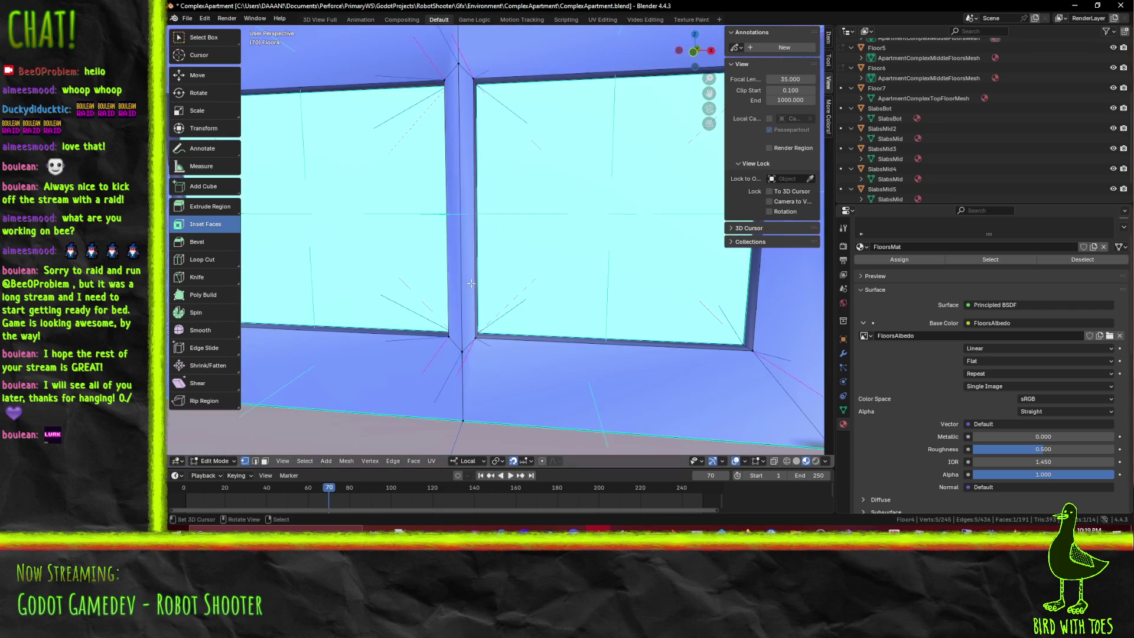
pyautogui.scroll(-5, 484, 335)
pyautogui.scroll(5, 483, 336)
pyautogui.press('k')
pyautogui.click(449, 336)
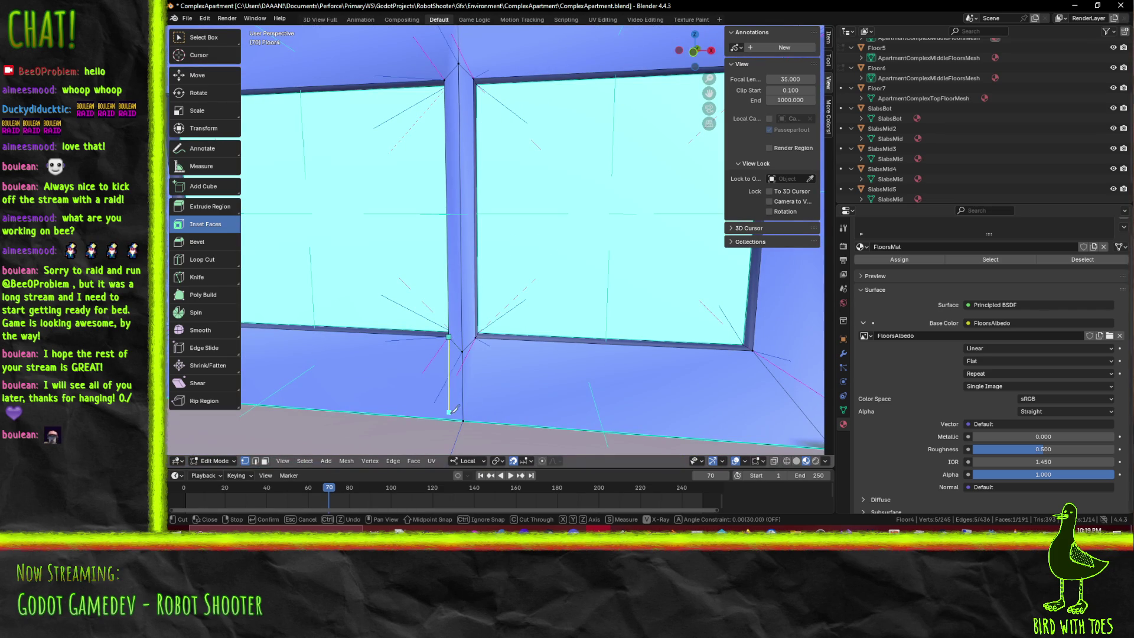
pyautogui.click(463, 420)
pyautogui.press('Return')
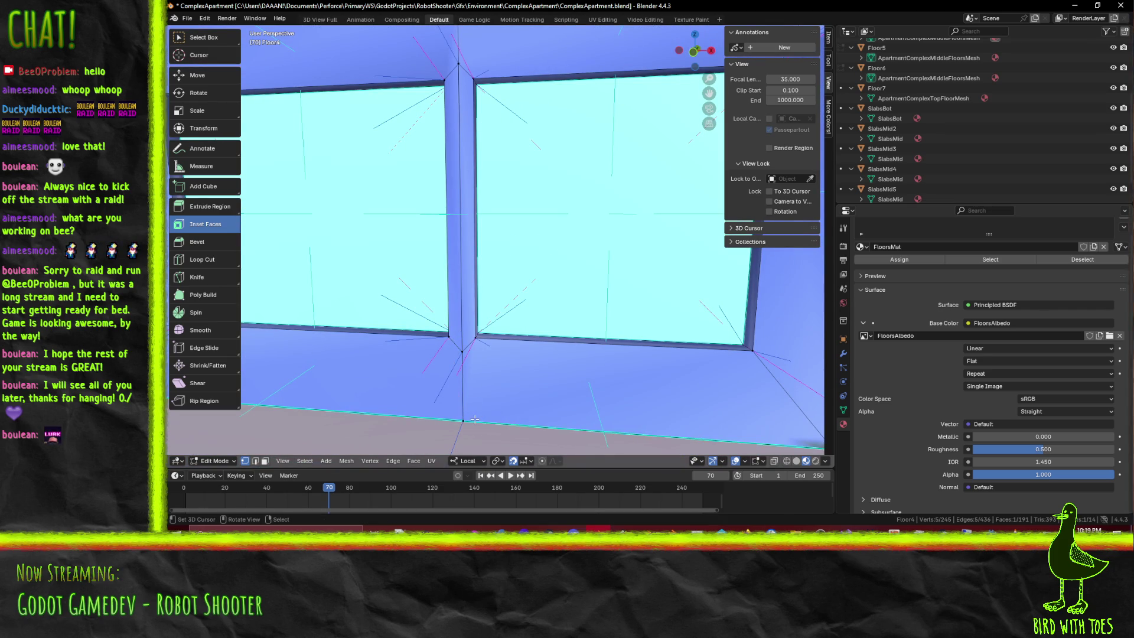
pyautogui.press('k')
pyautogui.click(463, 419)
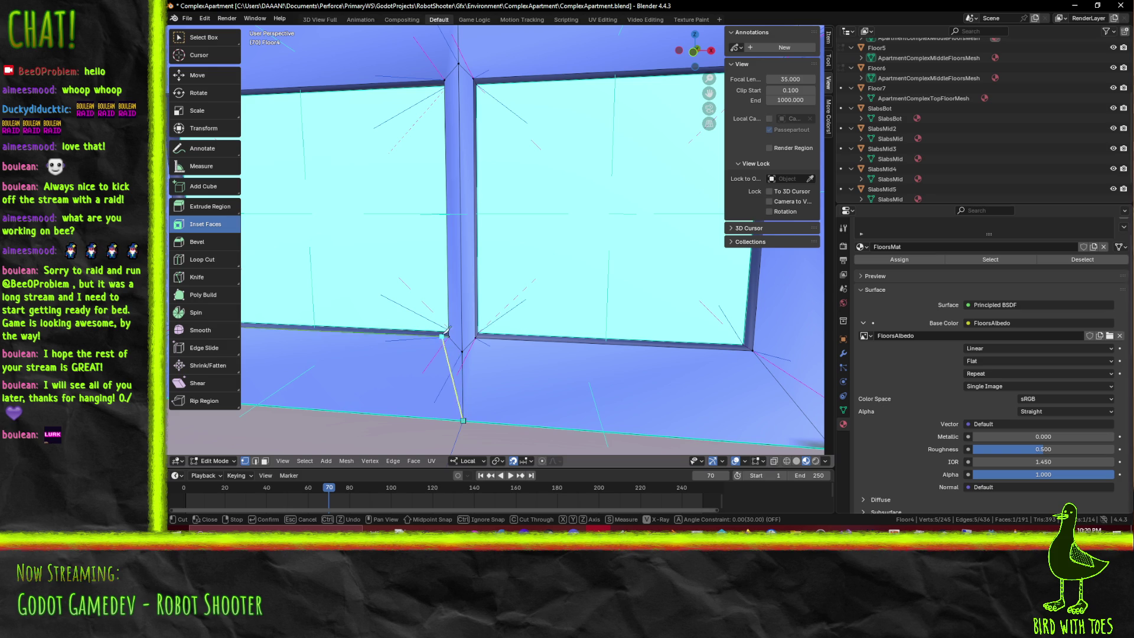
pyautogui.press('Return')
pyautogui.press('k')
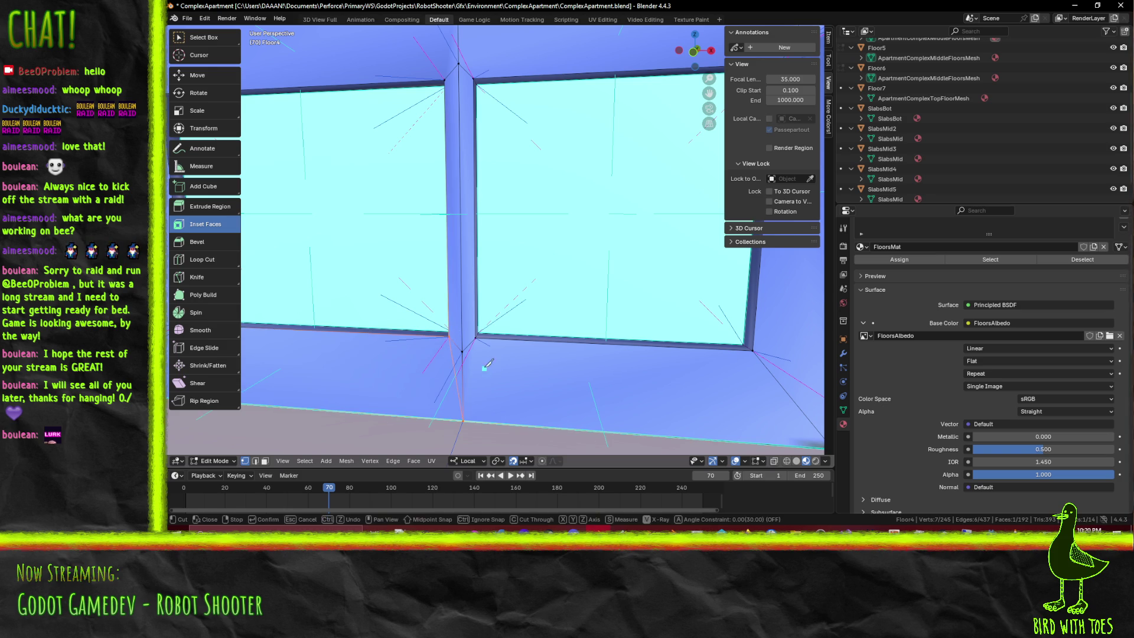
pyautogui.click(463, 416)
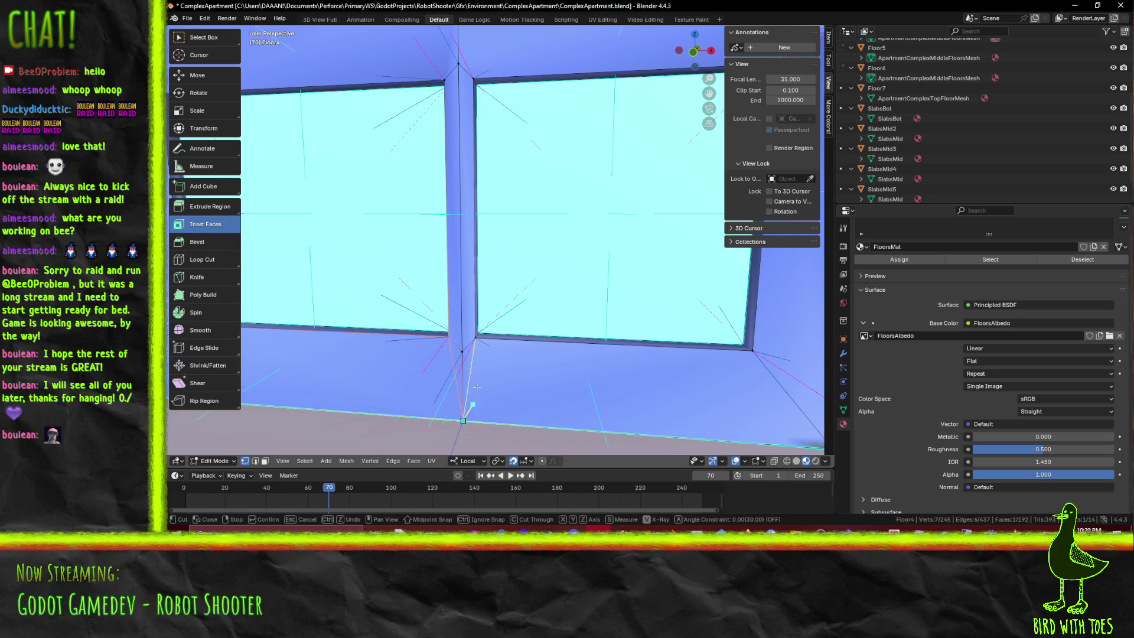
pyautogui.press('Return')
# Knife-cut angled edges from the window corners up to the pillar's top edge
pyautogui.moveTo(463, 417)
pyautogui.mouseDown(button='middle')
pyautogui.moveTo(503, 267)
pyautogui.moveTo(532, 222)
pyautogui.mouseUp(button='middle')
pyautogui.press('k')
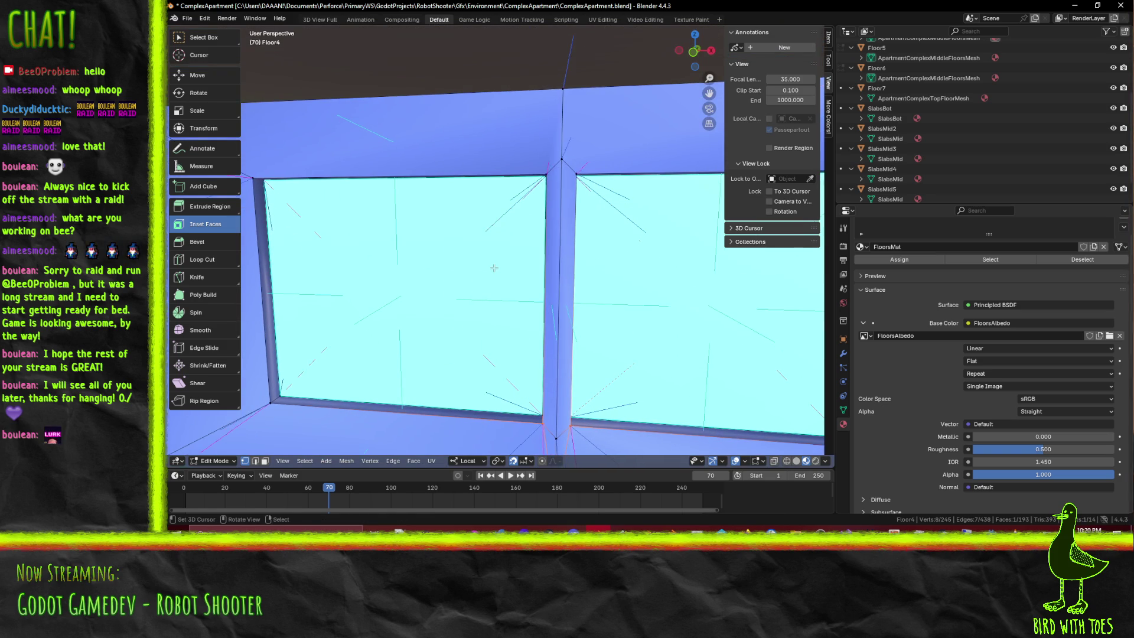
pyautogui.click(561, 161)
pyautogui.click(562, 89)
pyautogui.press('Return')
pyautogui.press('k')
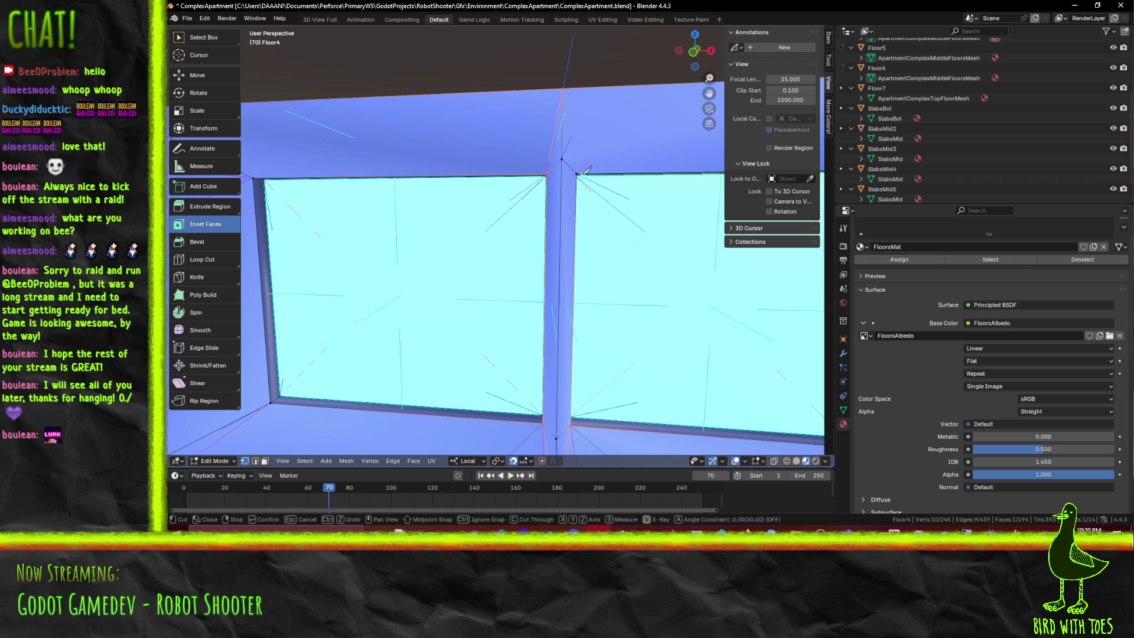
pyautogui.click(576, 175)
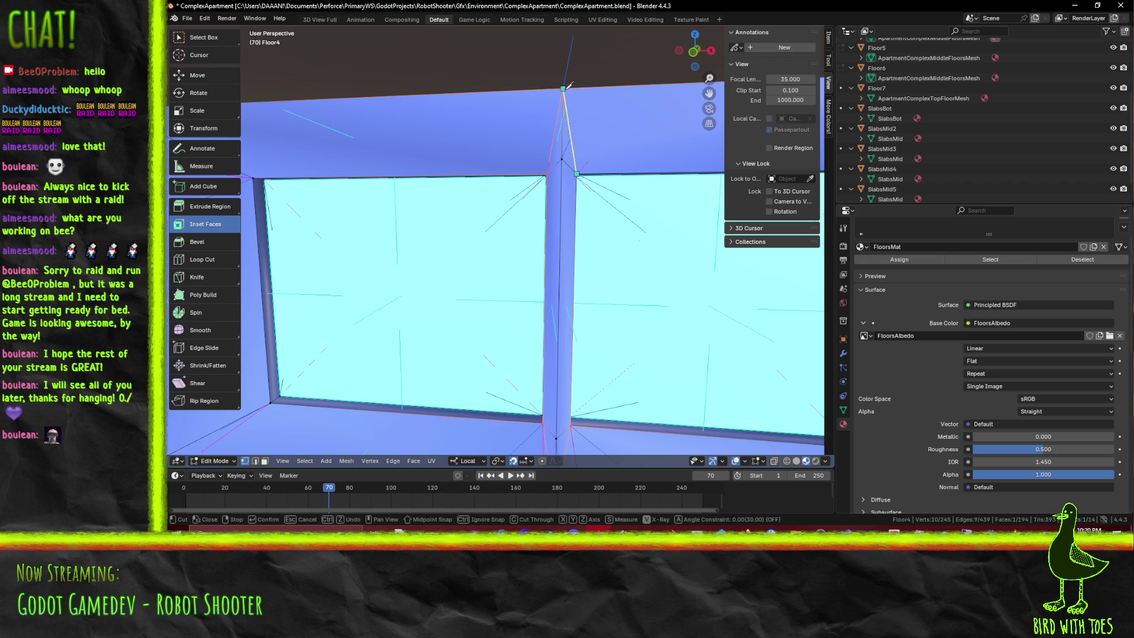
pyautogui.click(564, 89)
pyautogui.press('Return')
# Dissolve the straight vertical edge running down the pillar
pyautogui.click(558, 304)
pyautogui.hotkey('ctrl', 'x')
pyautogui.scroll(-5, 630, 395)
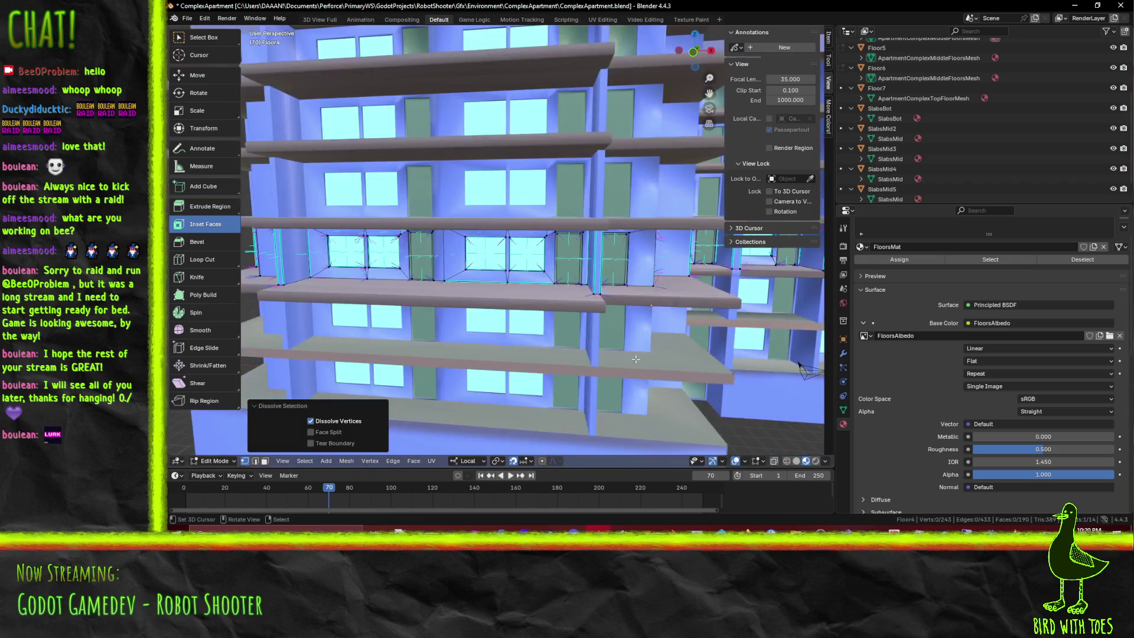
# Save the apartment blend file and bring the wall into a frontal view
pyautogui.moveTo(620, 372)
pyautogui.mouseDown(button='middle')
pyautogui.moveTo(561, 261)
pyautogui.moveTo(578, 266)
pyautogui.moveTo(445, 253)
pyautogui.moveTo(564, 238)
pyautogui.moveTo(513, 233)
pyautogui.mouseUp(button='middle')
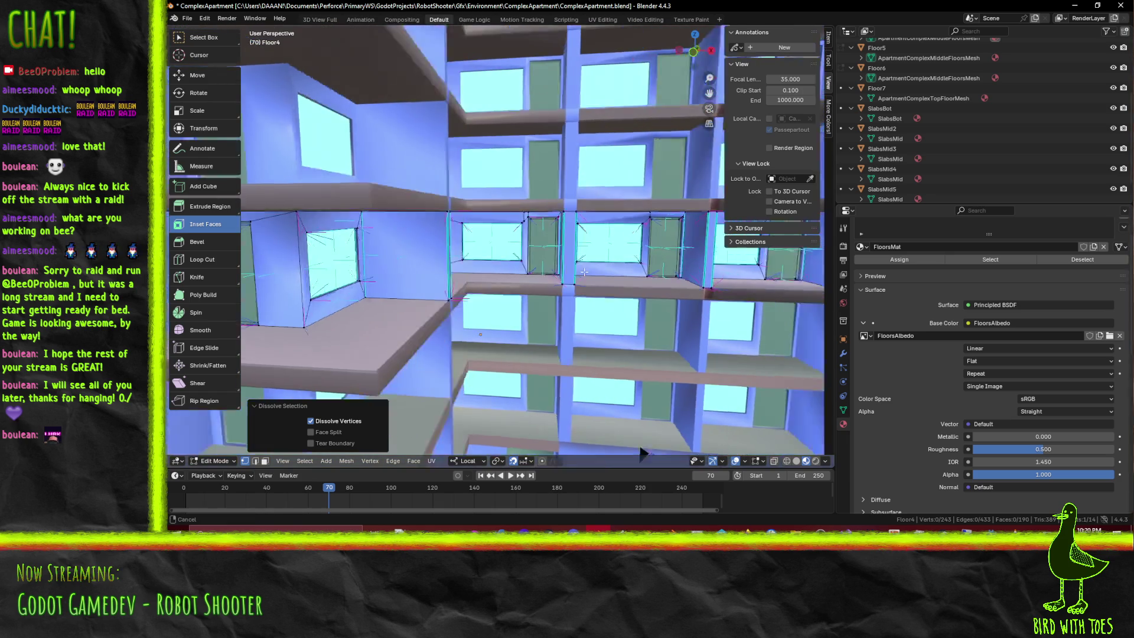
pyautogui.scroll(3, 578, 265)
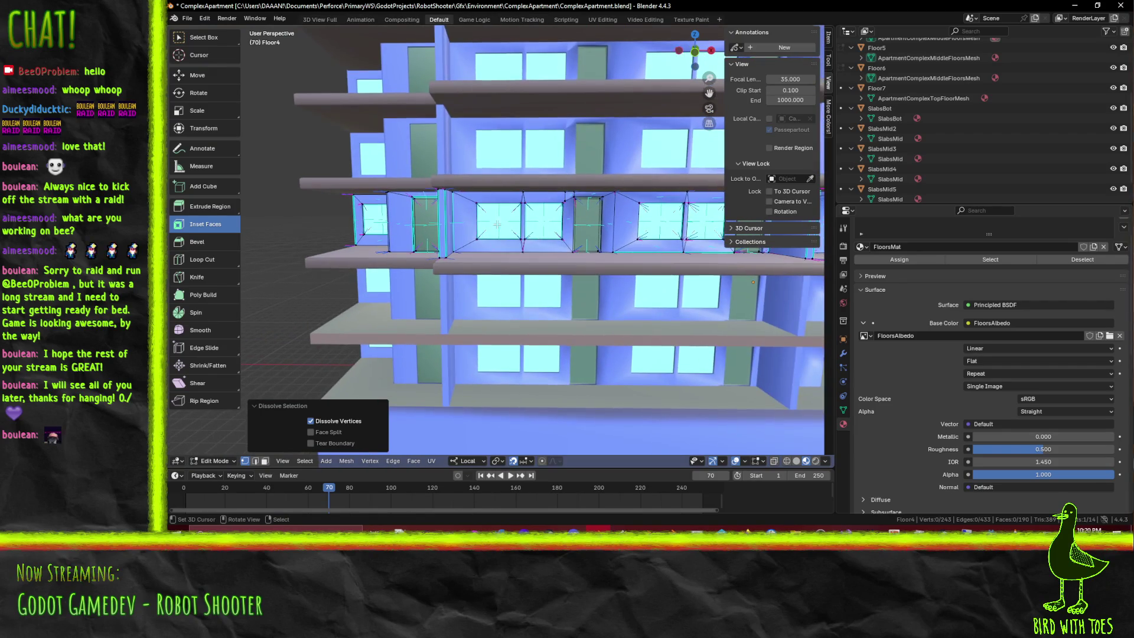
pyautogui.scroll(3, 528, 238)
pyautogui.press('ctrl')
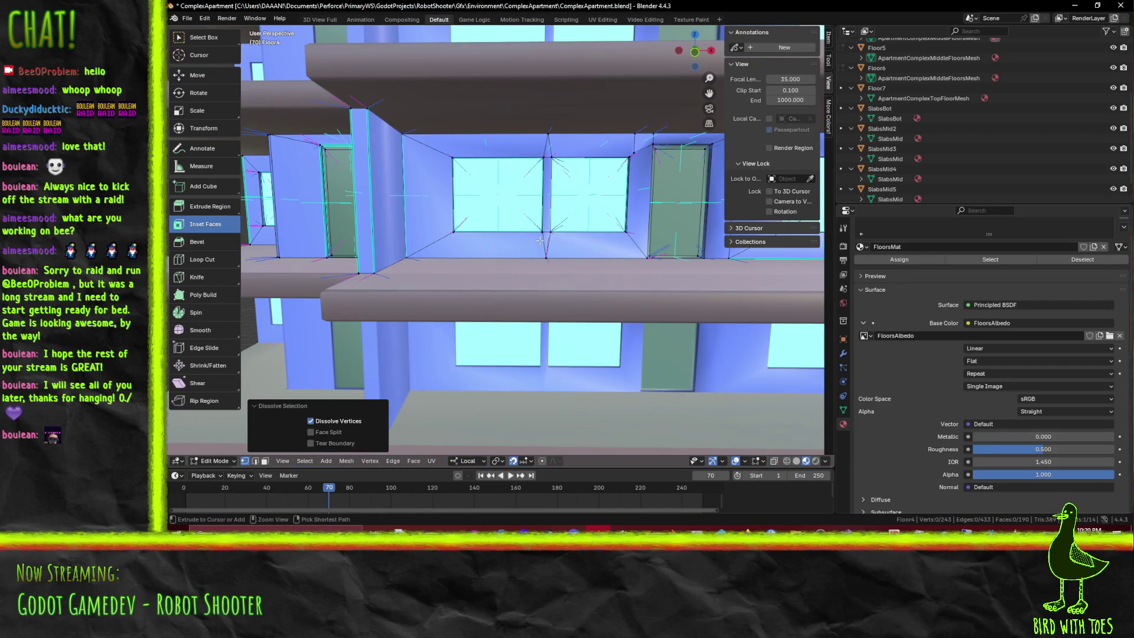
pyautogui.hotkey('ctrl', 's')
pyautogui.moveTo(562, 245); pyautogui.dragTo(543, 293, button='middle')
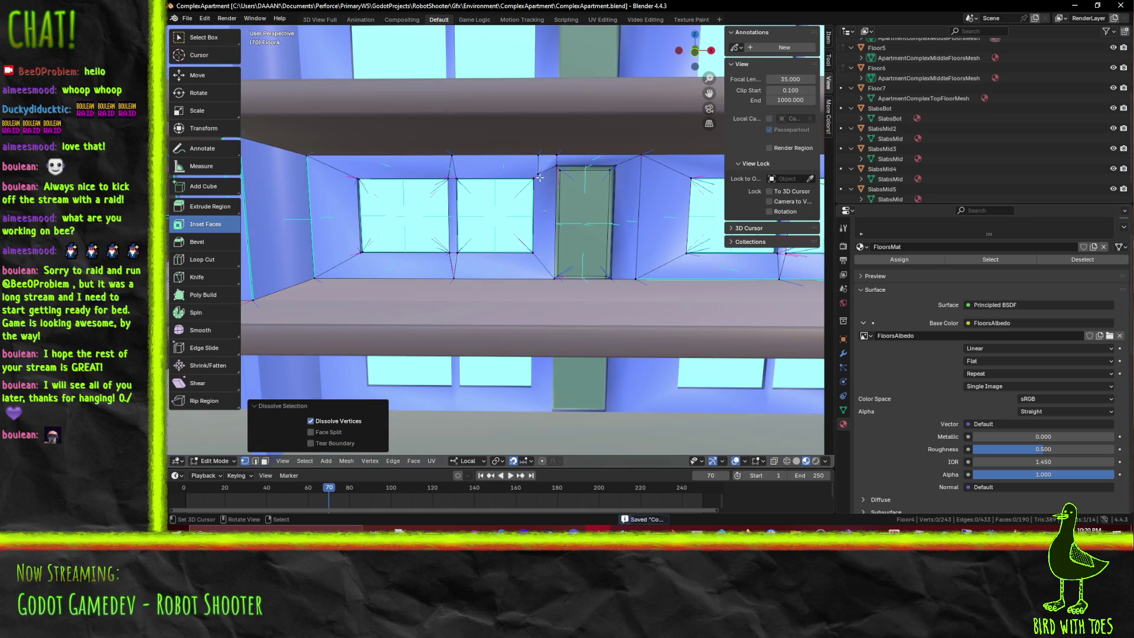
# Dissolve two stray vertices on the wall's top edge and knife-cut a new edge into it
pyautogui.keyDown('ctrl'); pyautogui.click(537, 172); pyautogui.keyUp('ctrl')
pyautogui.hotkey('ctrl', 'x')
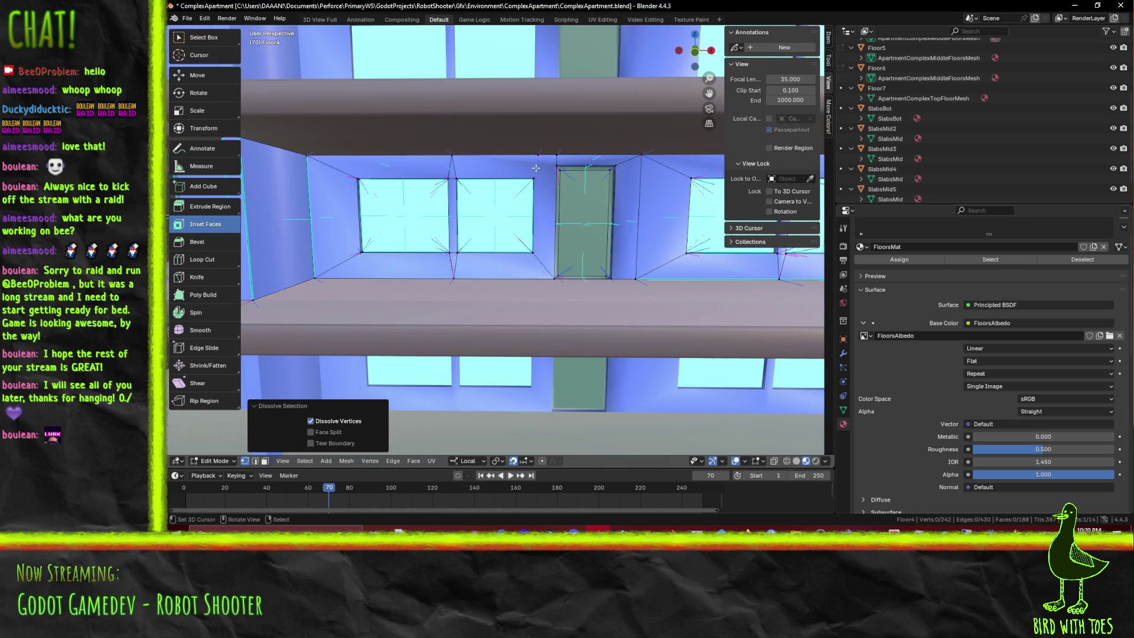
pyautogui.click(539, 157)
pyautogui.hotkey('ctrl', 'x')
pyautogui.moveTo(539, 157)
pyautogui.mouseDown(button='middle')
pyautogui.moveTo(490, 191)
pyautogui.moveTo(506, 218)
pyautogui.mouseUp(button='middle')
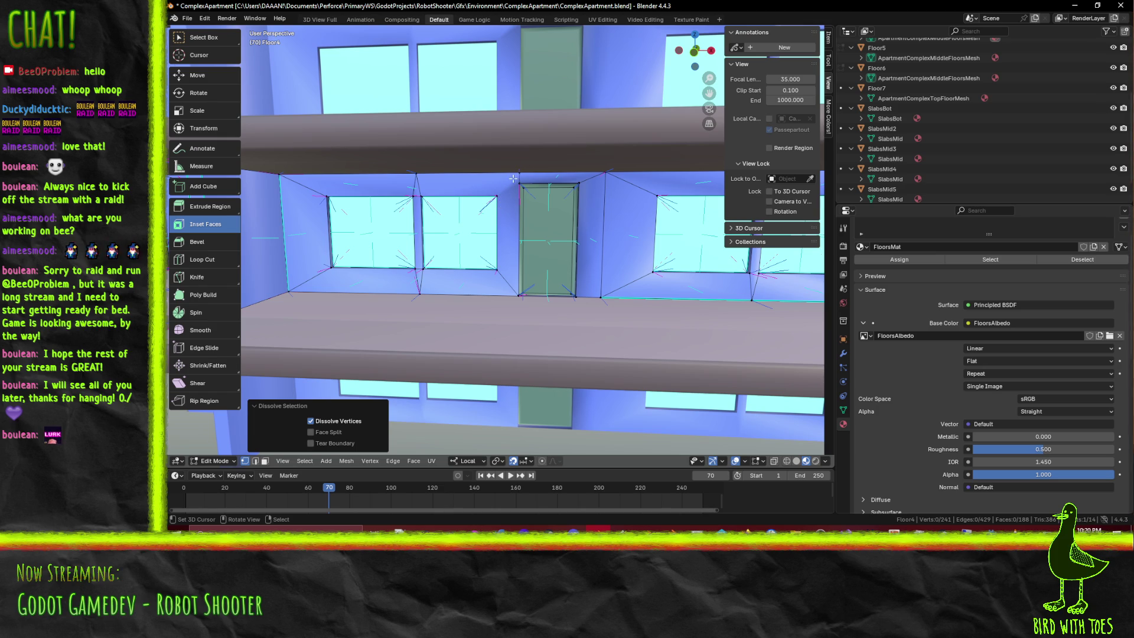
pyautogui.press('k')
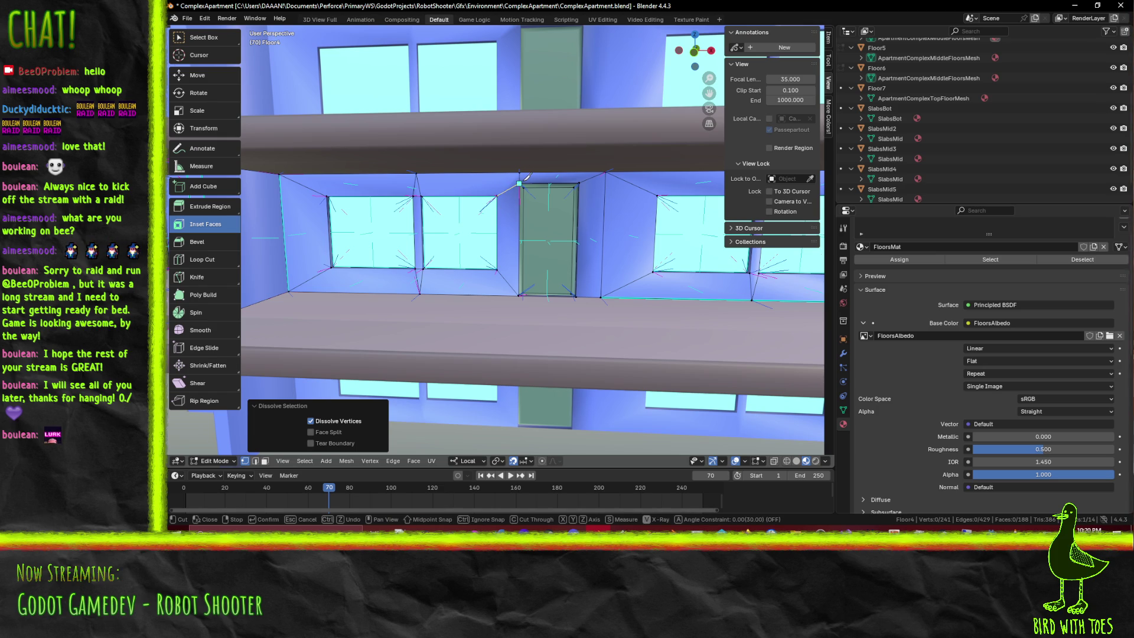
pyautogui.press('Return')
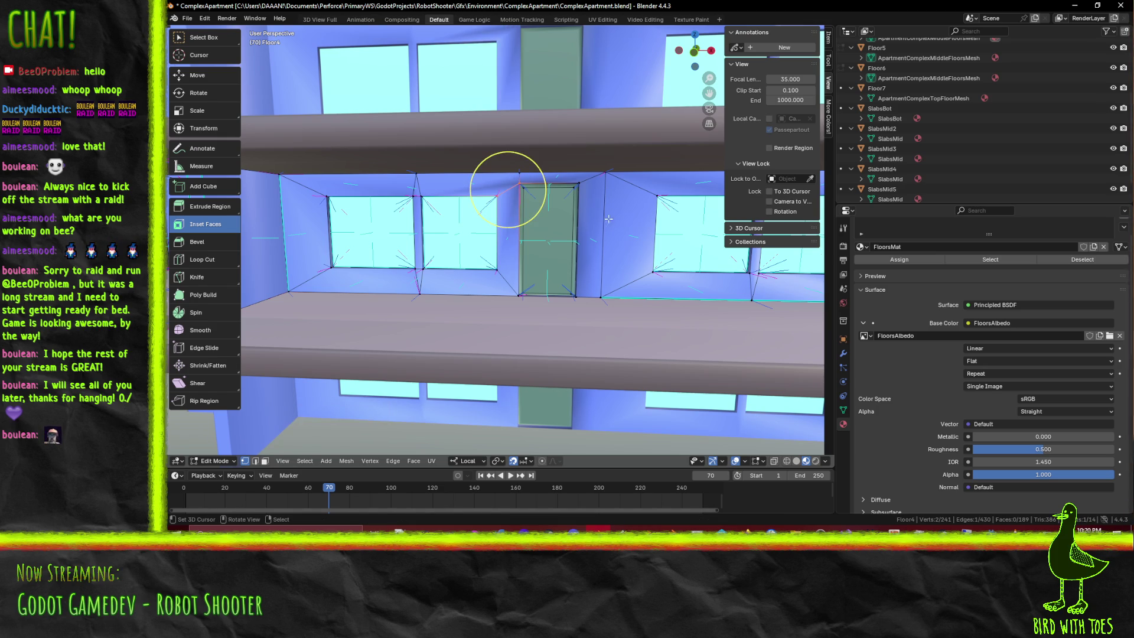
# Extrude two new vertices downward from the wall's upper edge
pyautogui.moveTo(506, 190); pyautogui.dragTo(244, 170, button='middle')
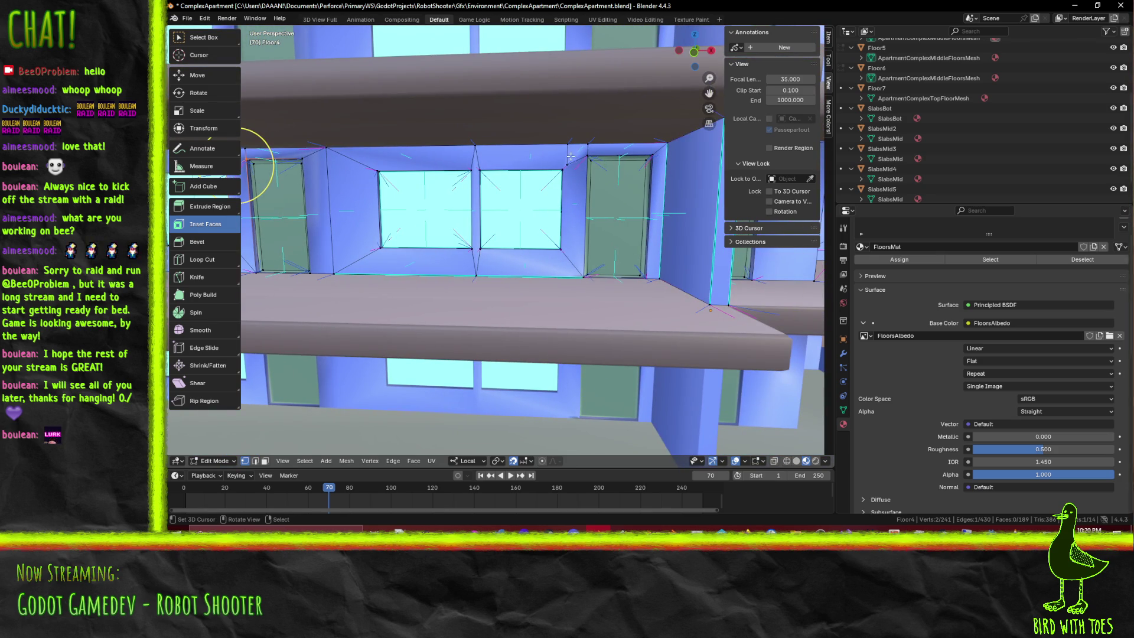
pyautogui.press('ctrl')
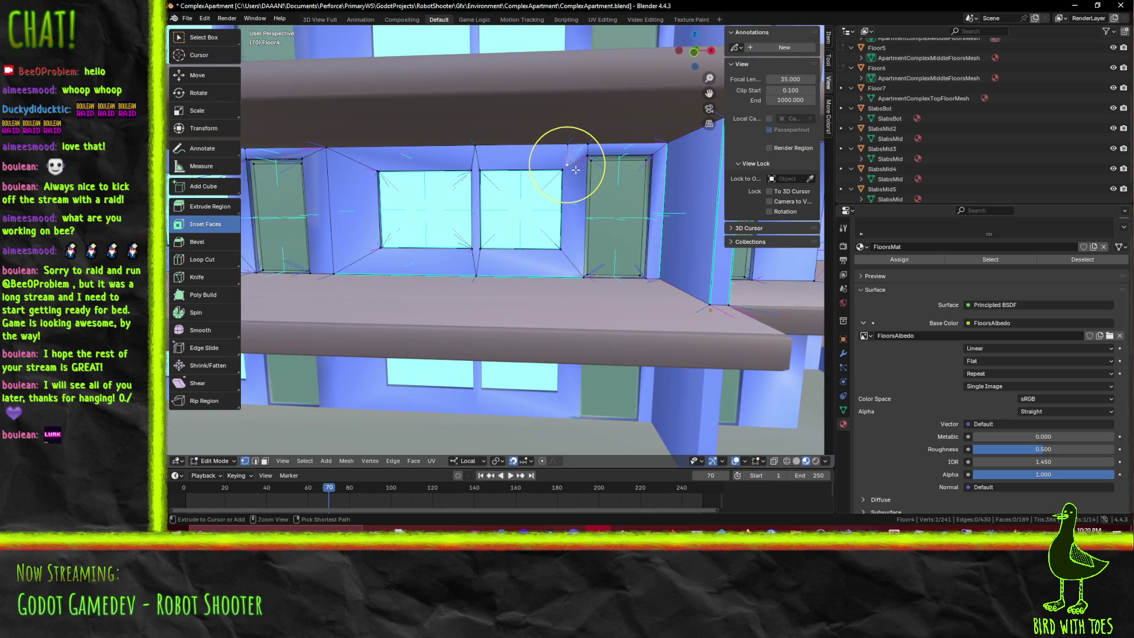
pyautogui.moveTo(574, 169); pyautogui.dragTo(507, 185, button='middle')
pyautogui.keyDown('ctrl'); pyautogui.rightClick(532, 168); pyautogui.keyUp('ctrl')
pyautogui.keyDown('ctrl'); pyautogui.rightClick(533, 187); pyautogui.keyUp('ctrl')
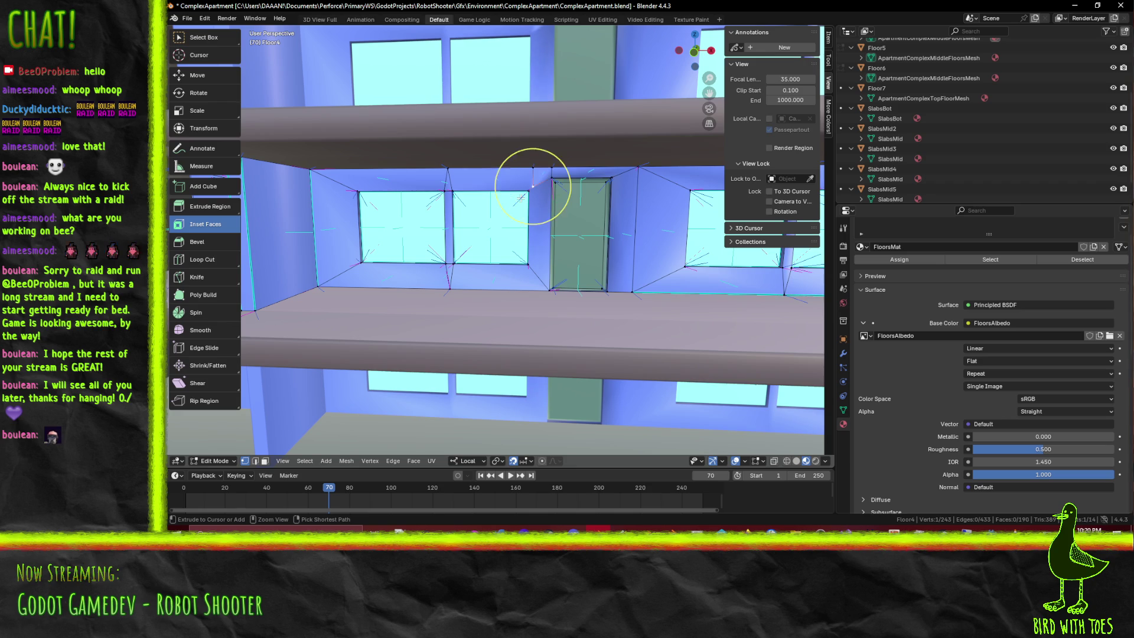
pyautogui.moveTo(521, 198); pyautogui.dragTo(665, 180, button='middle')
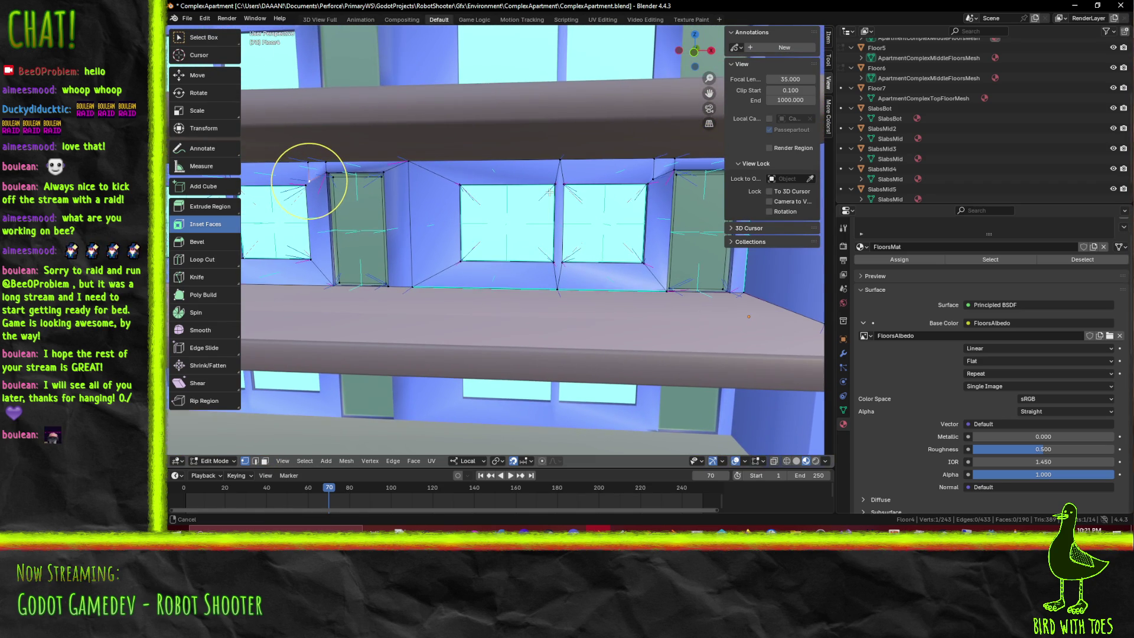
# Select the vertex between the windows and the right window's top edge
pyautogui.click(559, 182)
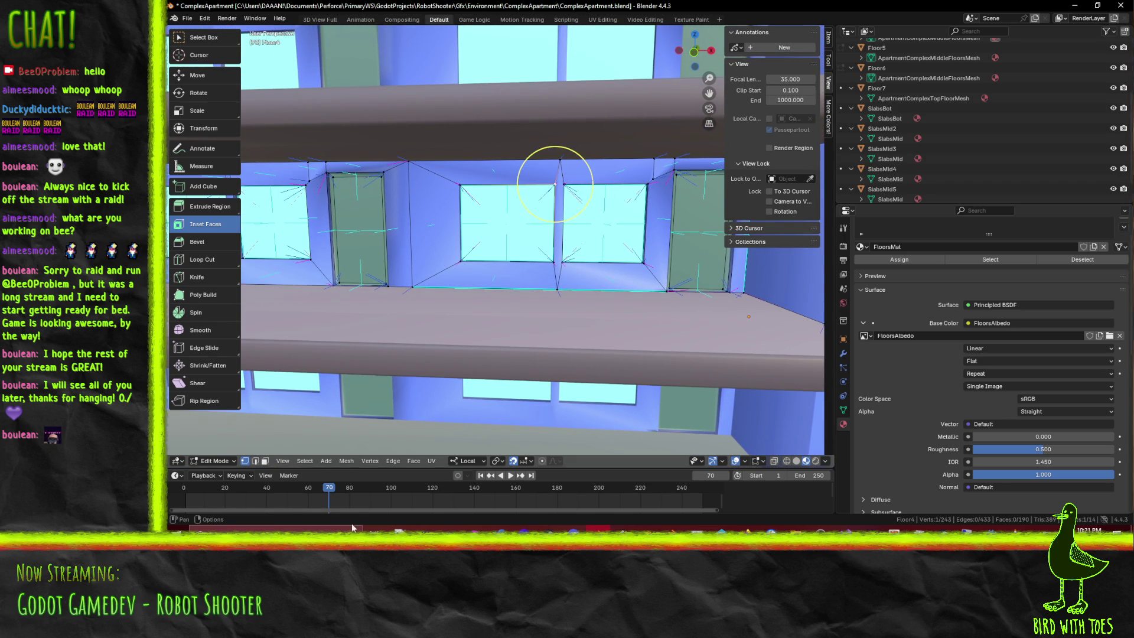
pyautogui.click(257, 461)
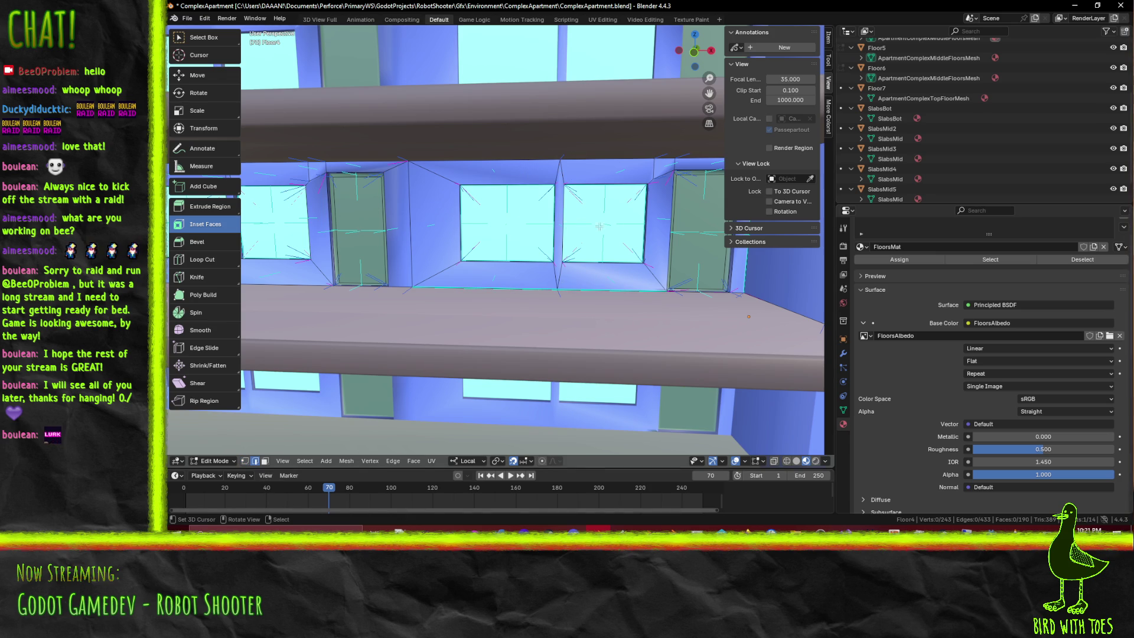
pyautogui.click(630, 179)
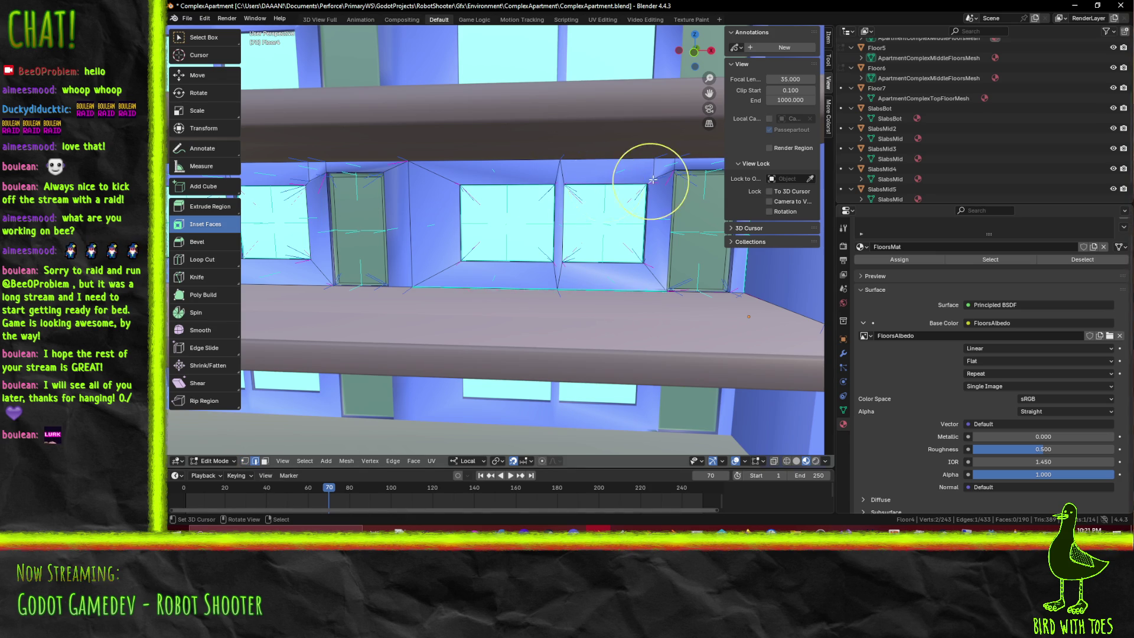
pyautogui.moveTo(653, 179)
pyautogui.keyDown('shift'); pyautogui.mouseDown(button='middle')
pyautogui.moveTo(620, 201)
pyautogui.moveTo(598, 199)
pyautogui.moveTo(616, 209)
pyautogui.mouseUp(button='middle'); pyautogui.keyUp('shift')
pyautogui.scroll(2, 598, 199)
pyautogui.scroll(3, 603, 203)
# Knife-cut edges from the window corner to the top edge and toward the door corner
pyautogui.press('k')
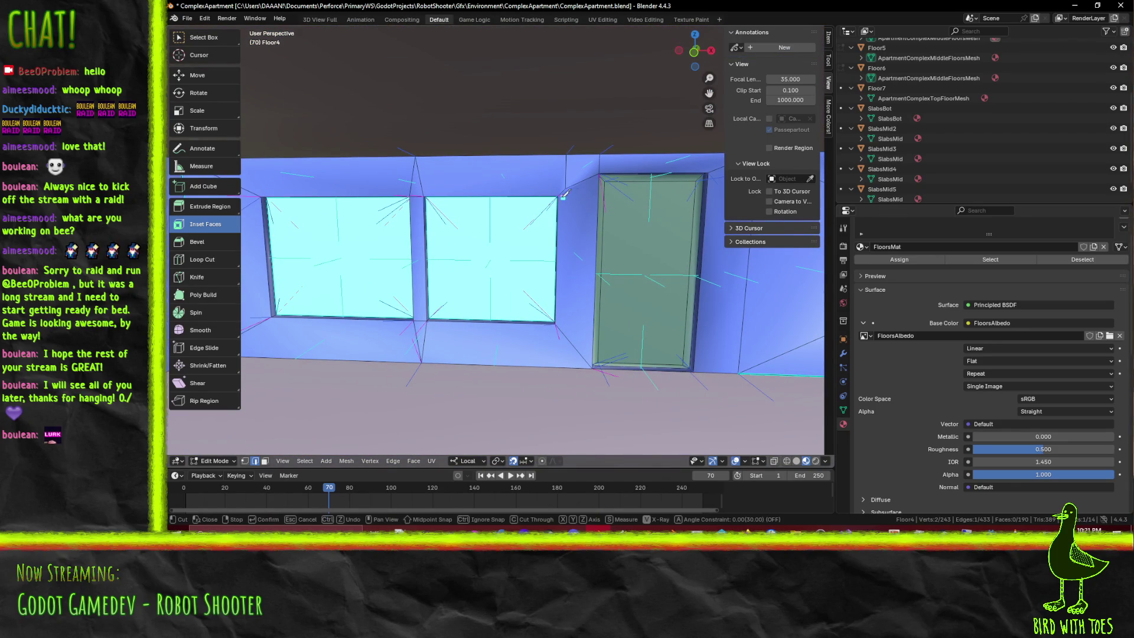
pyautogui.click(559, 193)
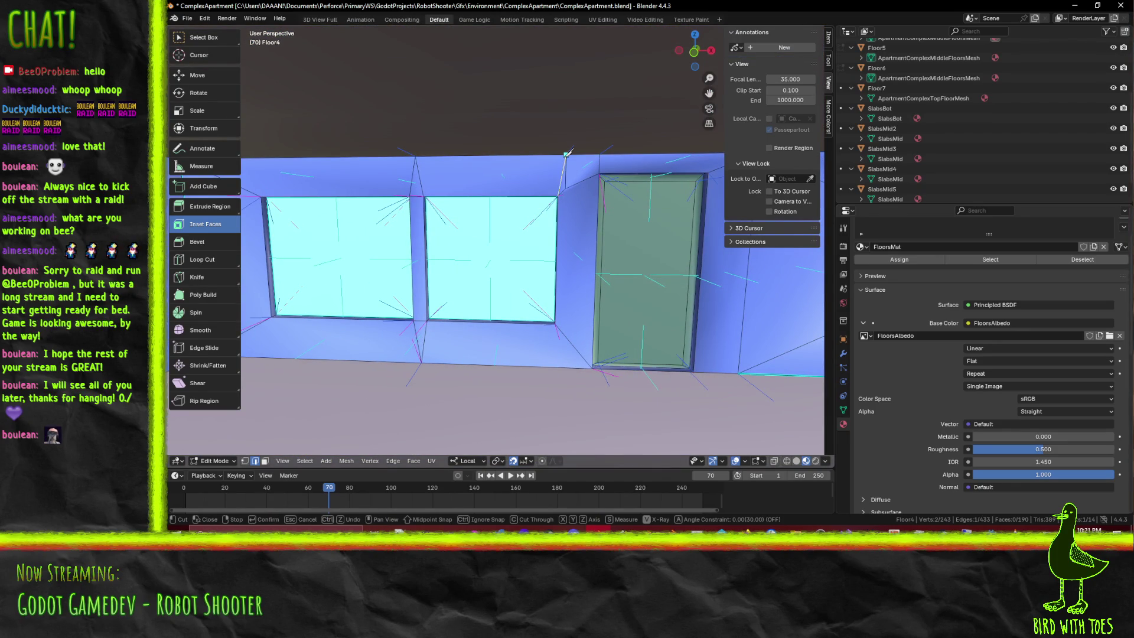
pyautogui.click(568, 153)
pyautogui.press('Return')
pyautogui.press('k')
pyautogui.press('Escape')
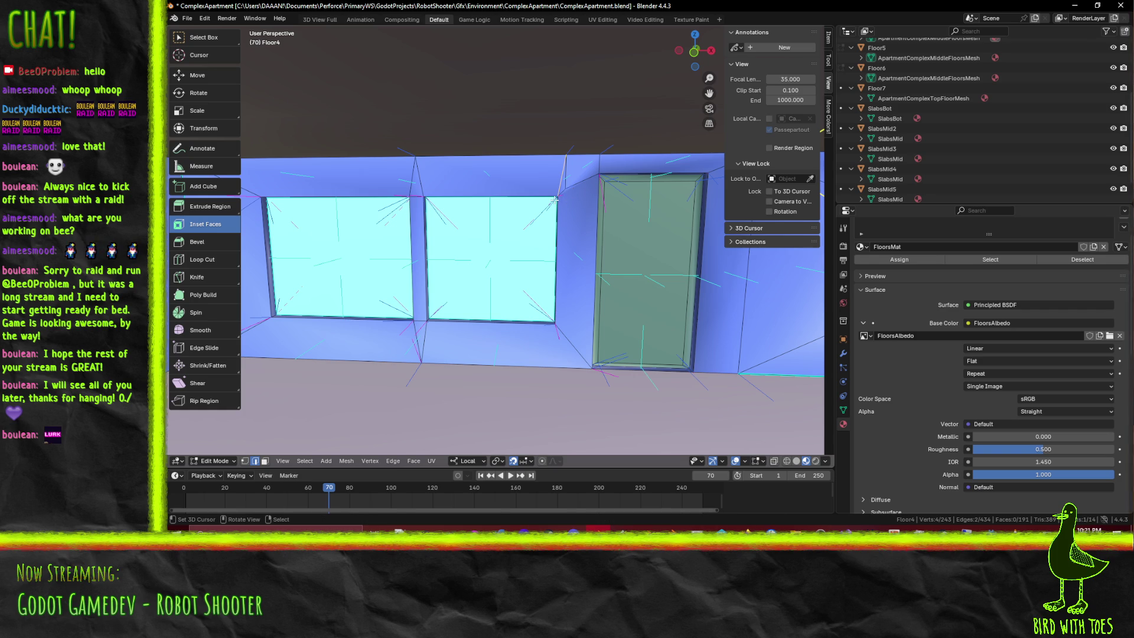
pyautogui.press('k')
pyautogui.click(558, 196)
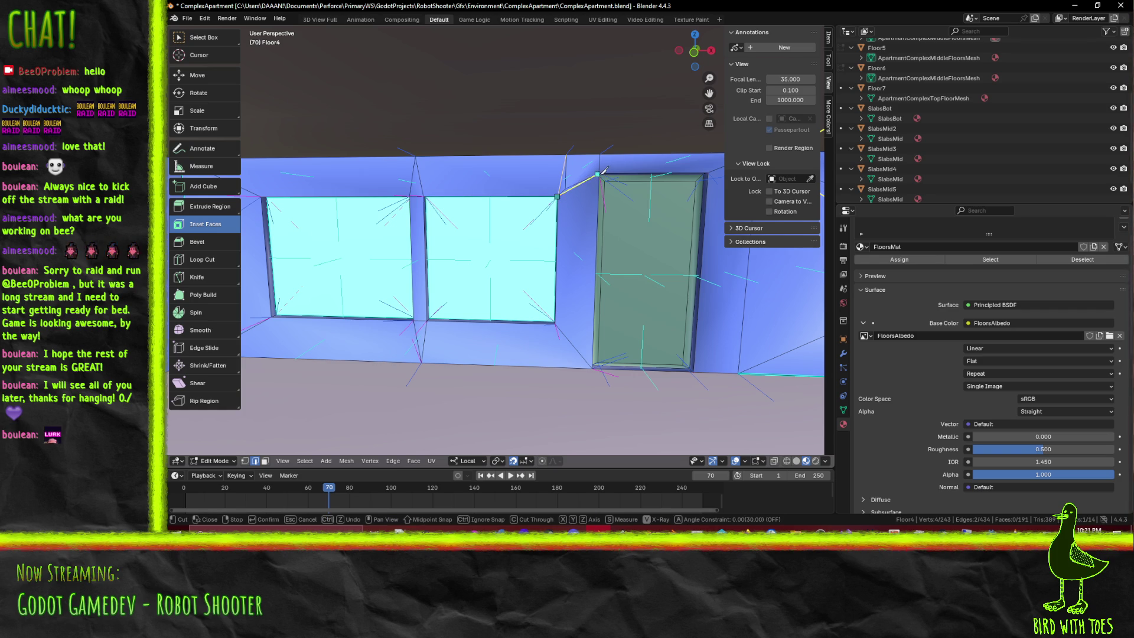
pyautogui.press('Return')
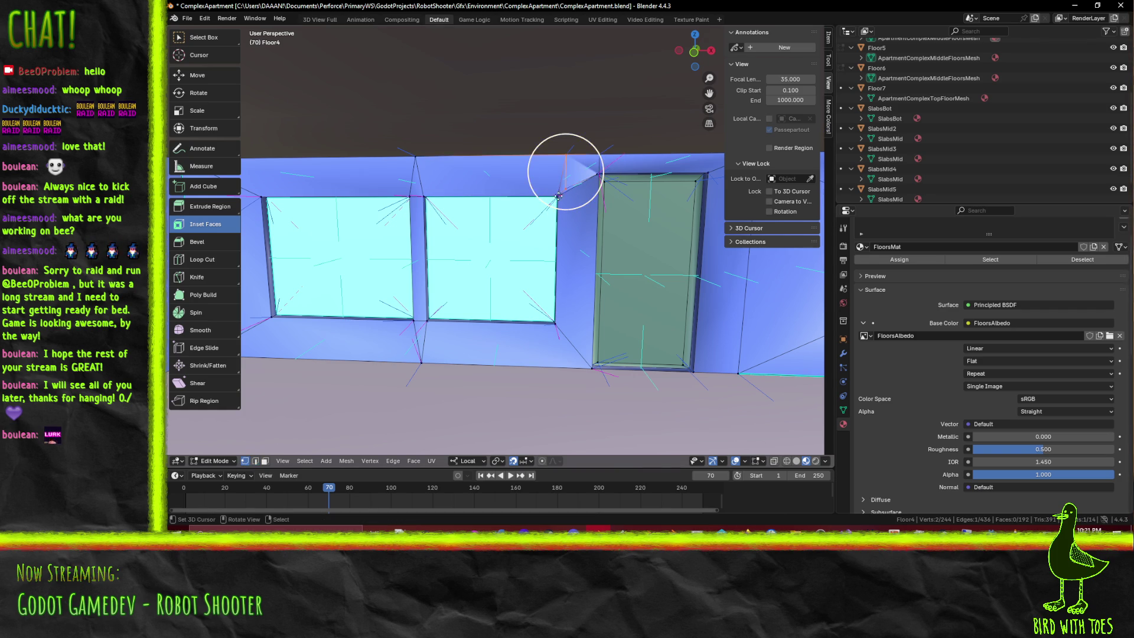
# Dissolve the stray vertex left between the window and door
pyautogui.click(565, 187)
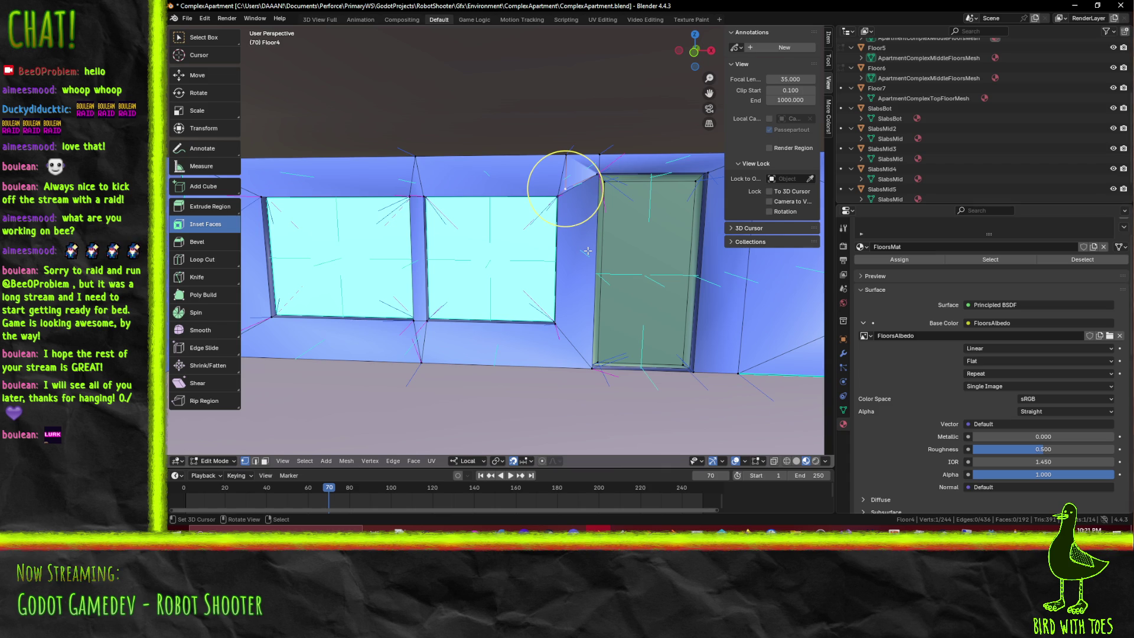
pyautogui.hotkey('ctrl', 'x')
pyautogui.moveTo(586, 251)
pyautogui.mouseDown(button='middle')
pyautogui.moveTo(506, 207)
pyautogui.moveTo(562, 225)
pyautogui.mouseUp(button='middle')
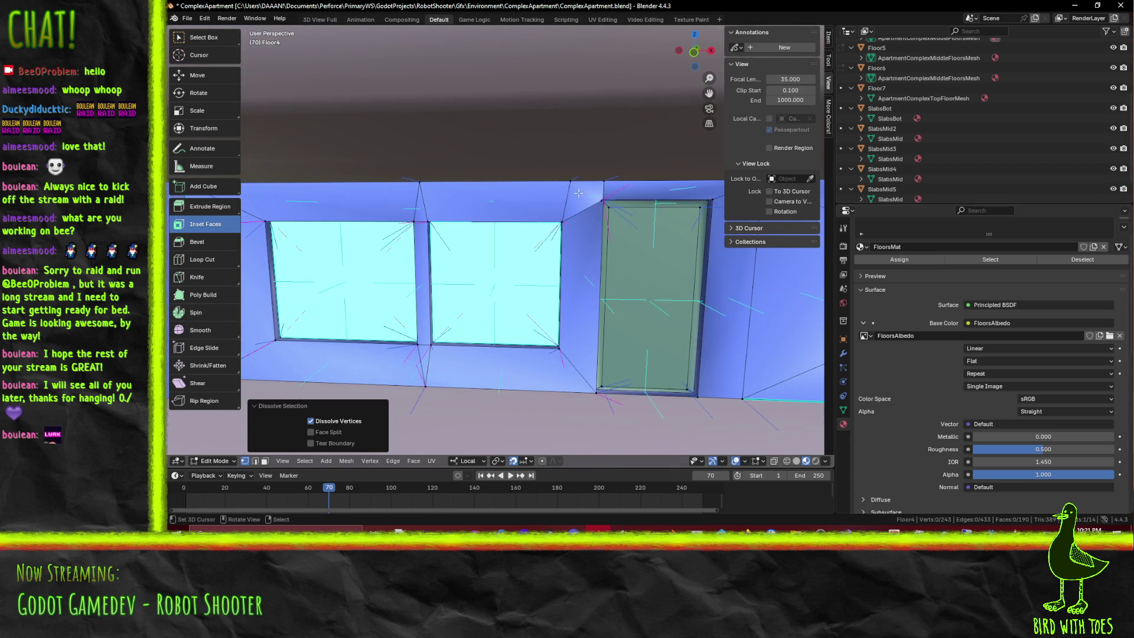
pyautogui.moveTo(607, 208); pyautogui.dragTo(656, 233, button='middle')
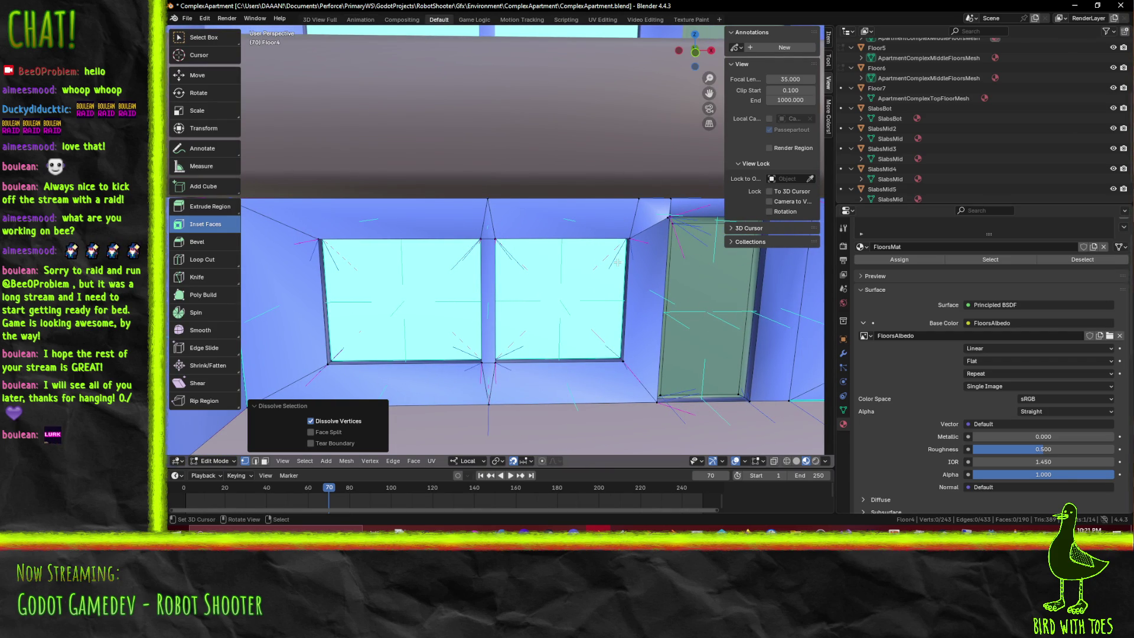
pyautogui.moveTo(662, 247)
pyautogui.mouseDown(button='middle')
pyautogui.moveTo(651, 233)
pyautogui.moveTo(535, 220)
pyautogui.mouseUp(button='middle')
# Knife-cut two more edges across the wall to the door corner and dissolve the leftover vertex
pyautogui.press('k')
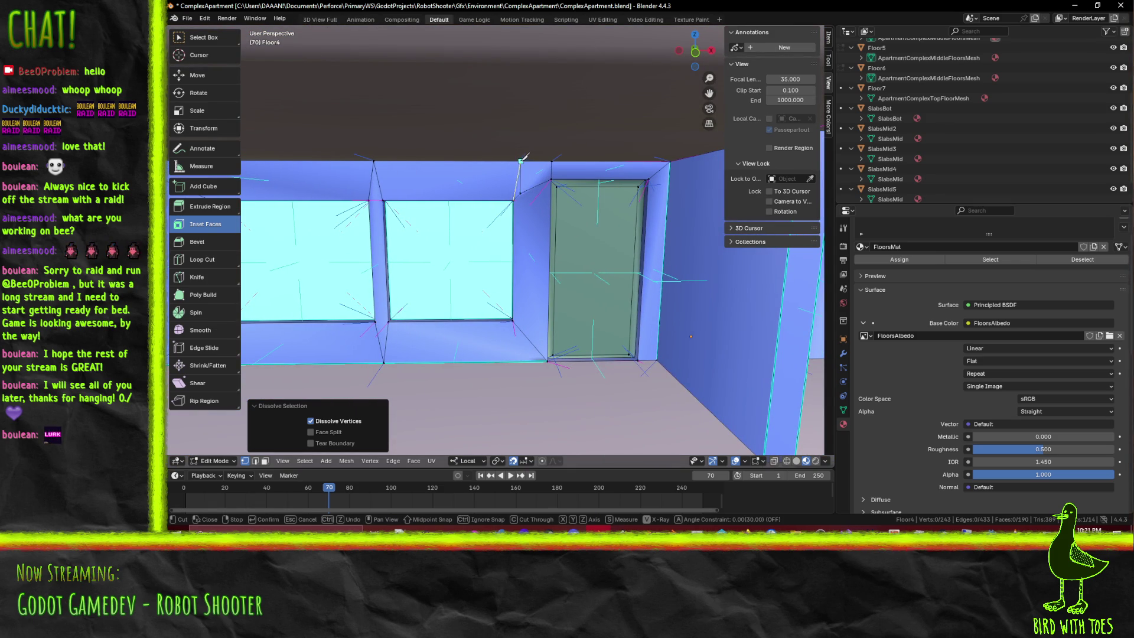
pyautogui.click(519, 178)
pyautogui.press('Return')
pyautogui.press('k')
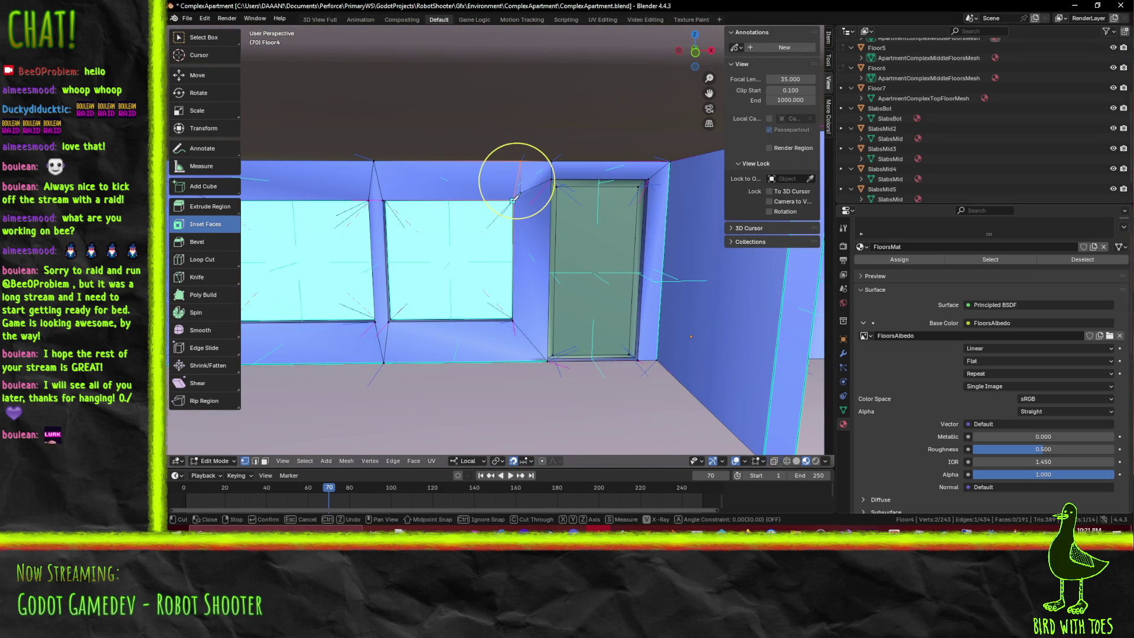
pyautogui.click(550, 180)
pyautogui.press('Return')
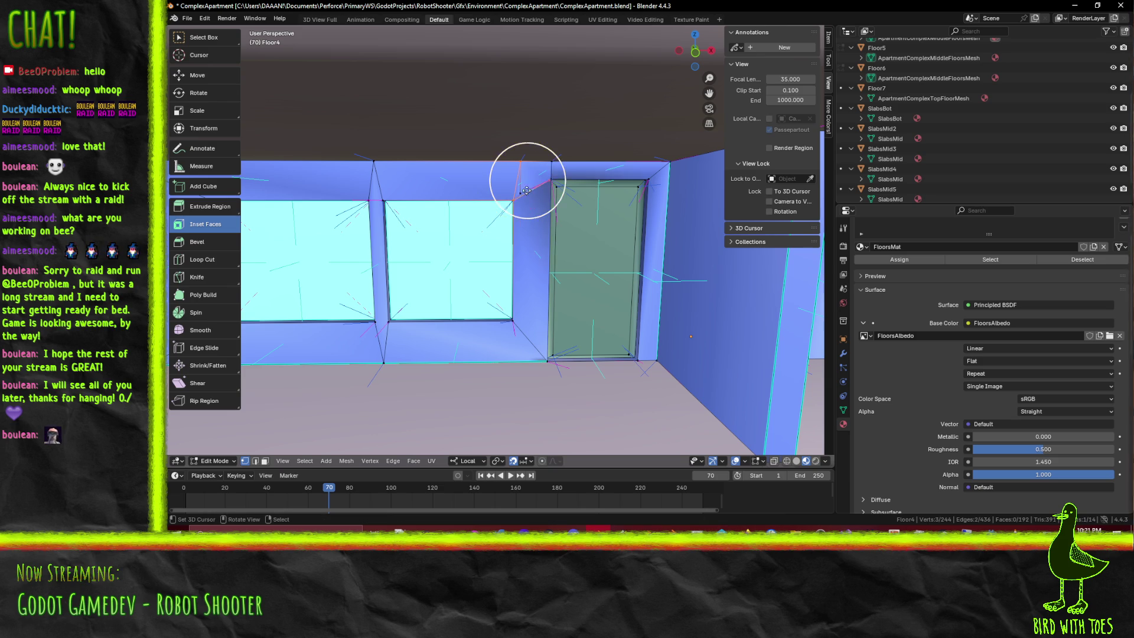
pyautogui.click(519, 193)
pyautogui.hotkey('ctrl', 'x')
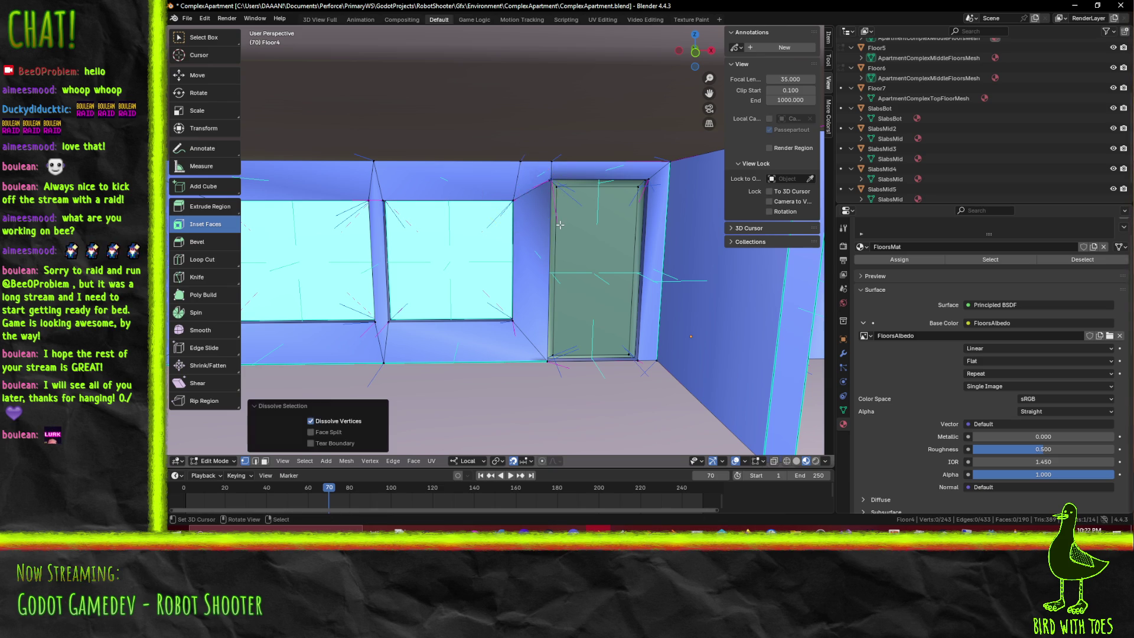
pyautogui.moveTo(570, 169); pyautogui.dragTo(449, 191, button='middle')
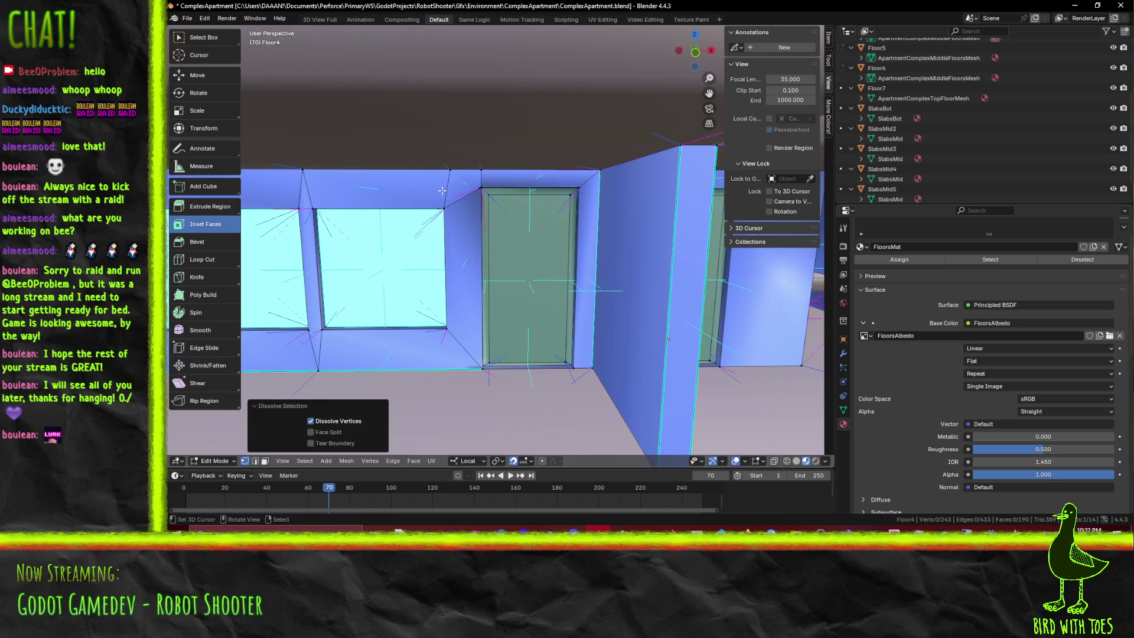
pyautogui.moveTo(579, 399); pyautogui.dragTo(553, 347, button='middle')
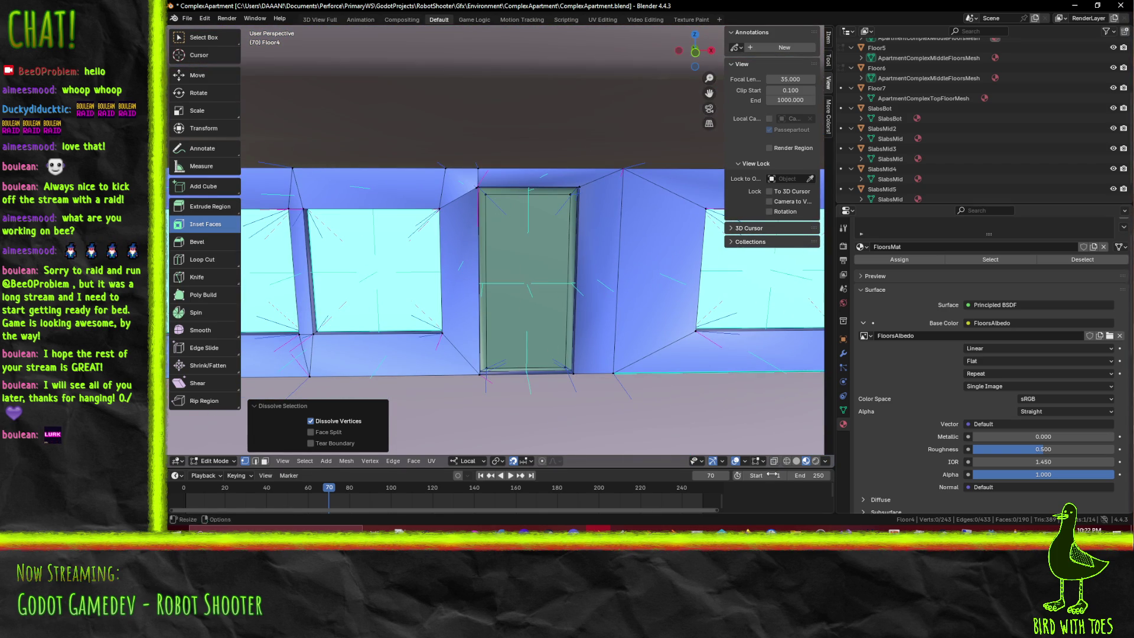
# Switch to the Blender normal-editing video and scrub through it around 0:25–0:51
pyautogui.moveTo(894, 531)
pyautogui.click(971, 503)
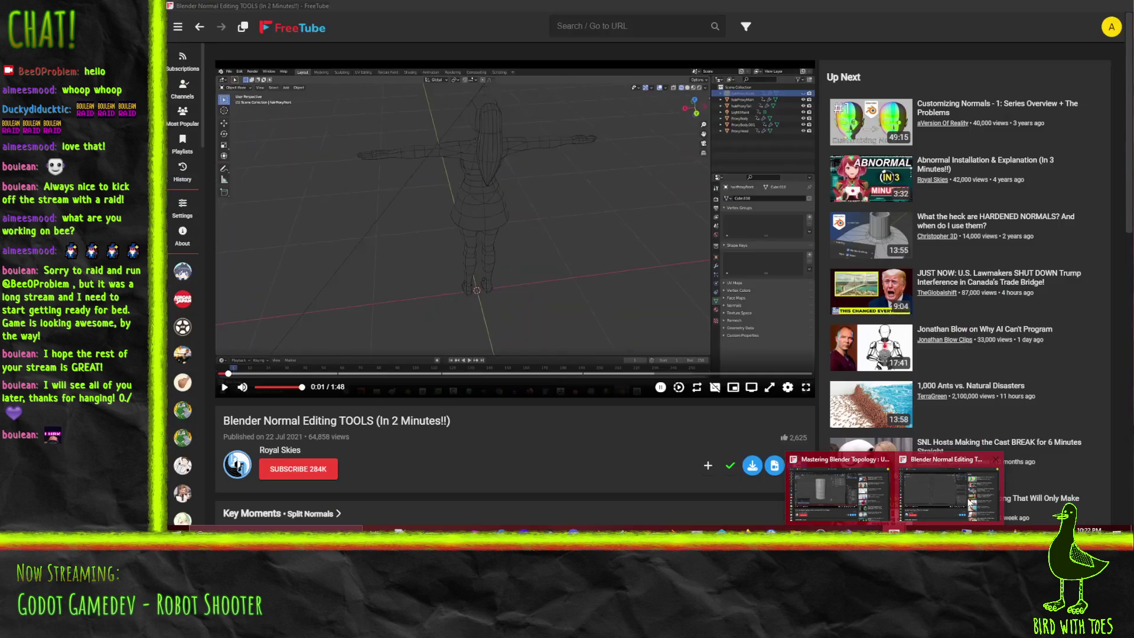
pyautogui.scroll(-1, 291, 357)
pyautogui.scroll(-3, 291, 356)
pyautogui.scroll(1, 645, 285)
pyautogui.scroll(3, 644, 284)
pyautogui.scroll(-3, 535, 88)
pyautogui.scroll(-1, 536, 88)
pyautogui.scroll(4, 536, 88)
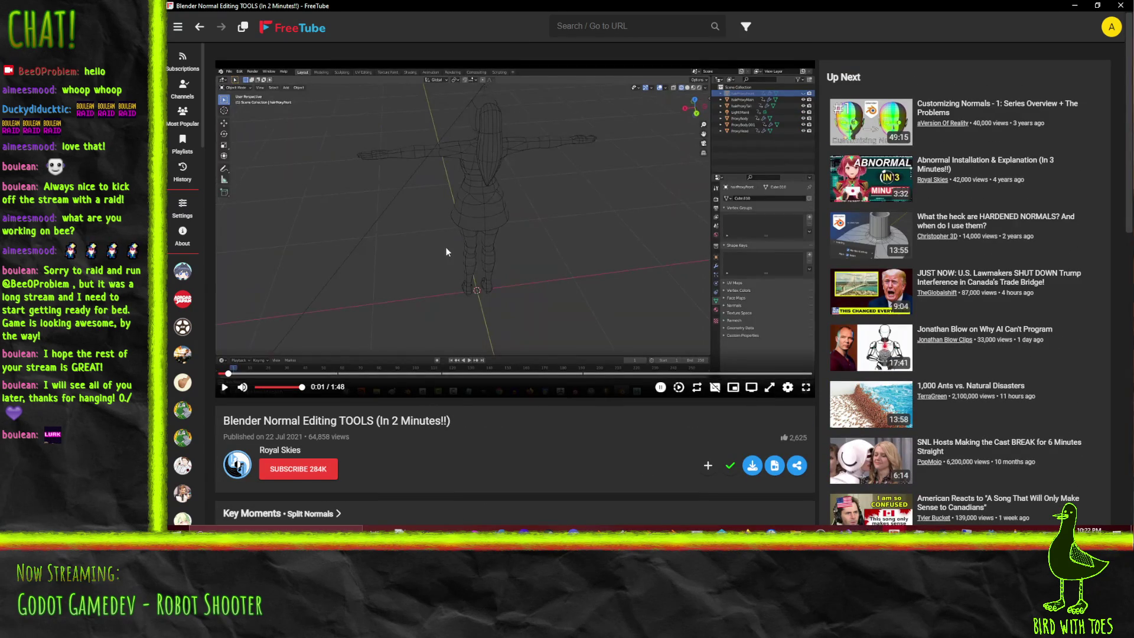
pyautogui.moveTo(229, 376); pyautogui.dragTo(439, 381)
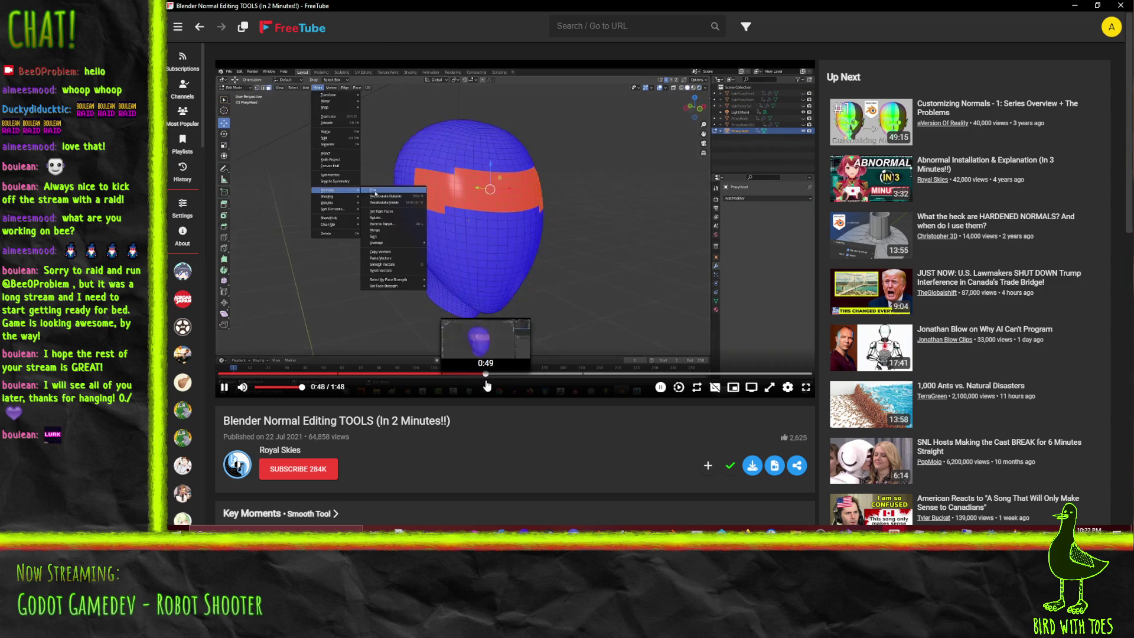
pyautogui.moveTo(449, 383); pyautogui.dragTo(596, 374)
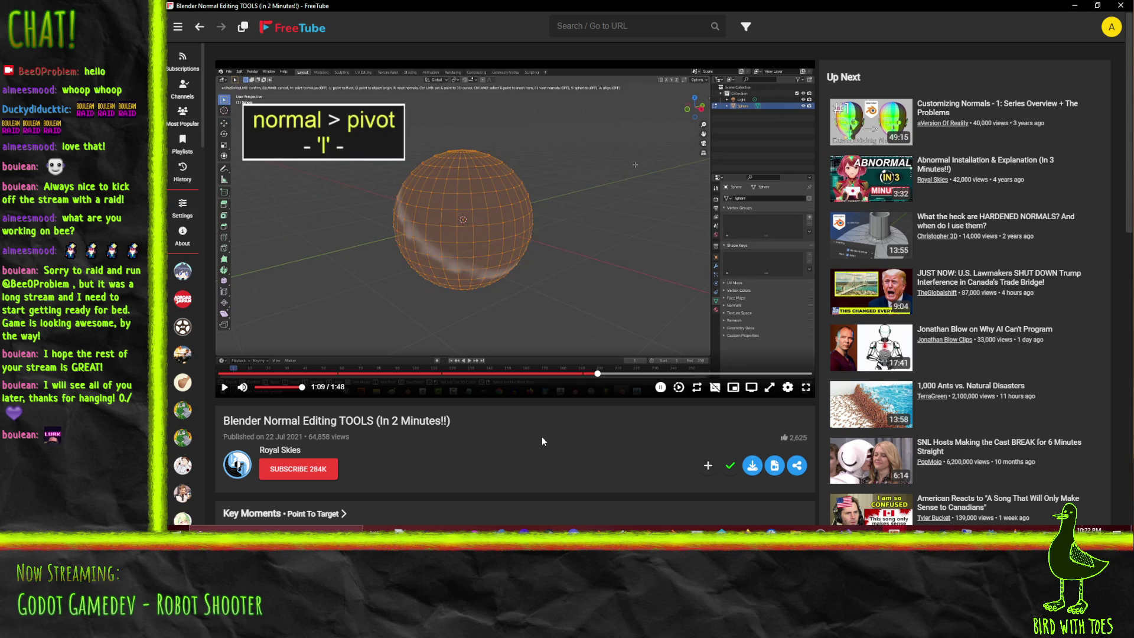
pyautogui.press('Left')
pyautogui.press('Left')
pyautogui.press('Left')
pyautogui.press('Left')
pyautogui.press('Left')
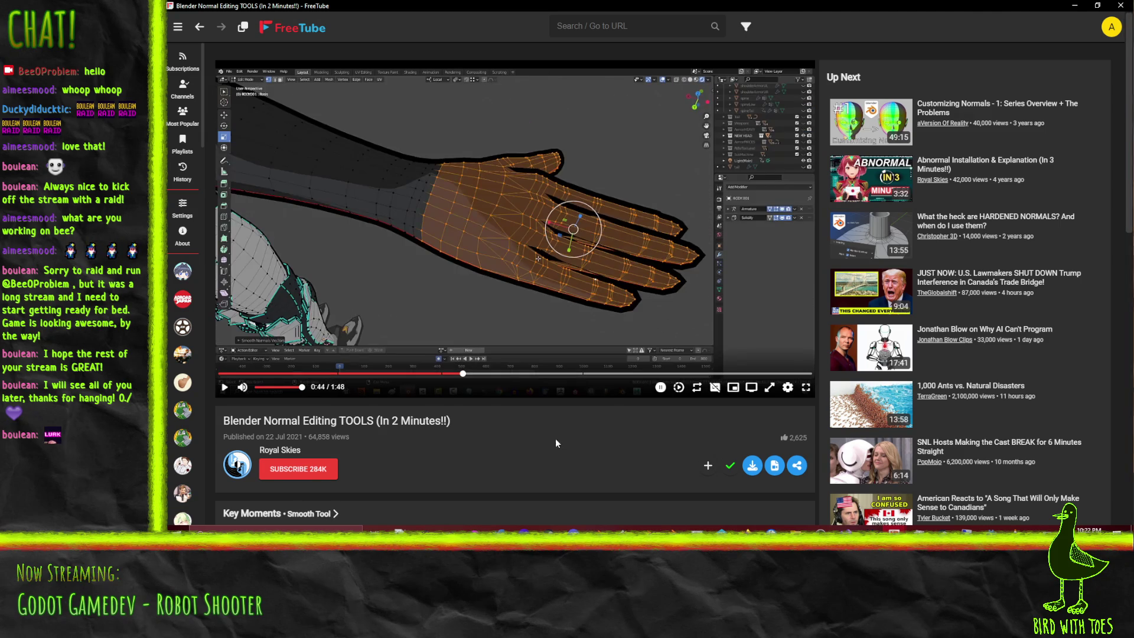
pyautogui.scroll(-1, 554, 444)
# Jump to the Split Normals key moment, then put FreeTube away to return to Blender
pyautogui.click(335, 463)
pyautogui.scroll(-2, 336, 444)
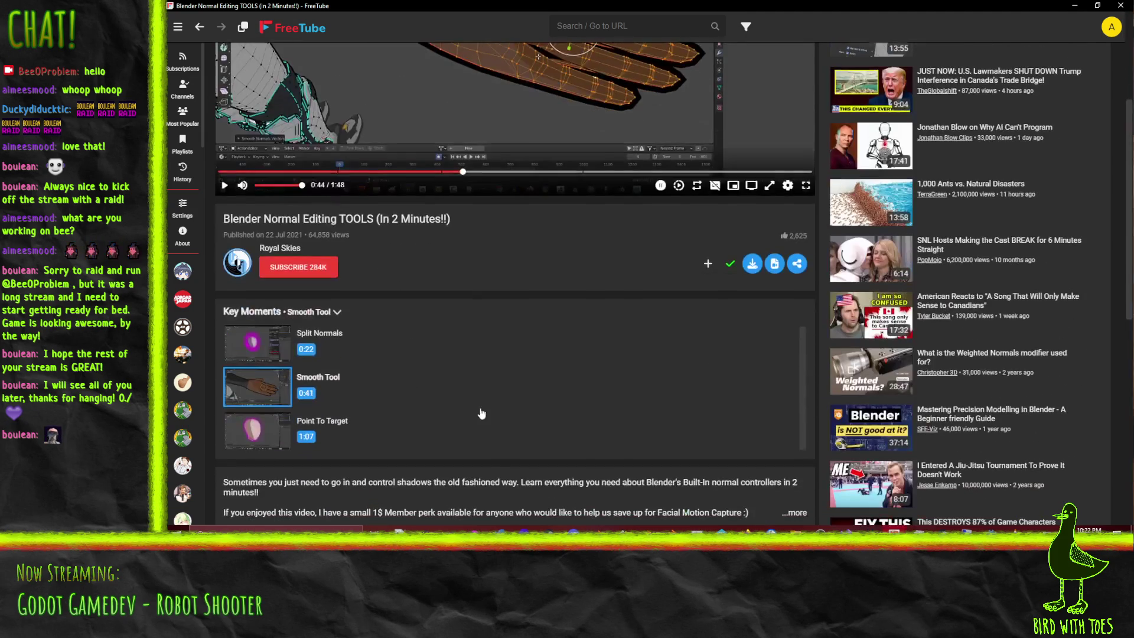
pyautogui.click(254, 340)
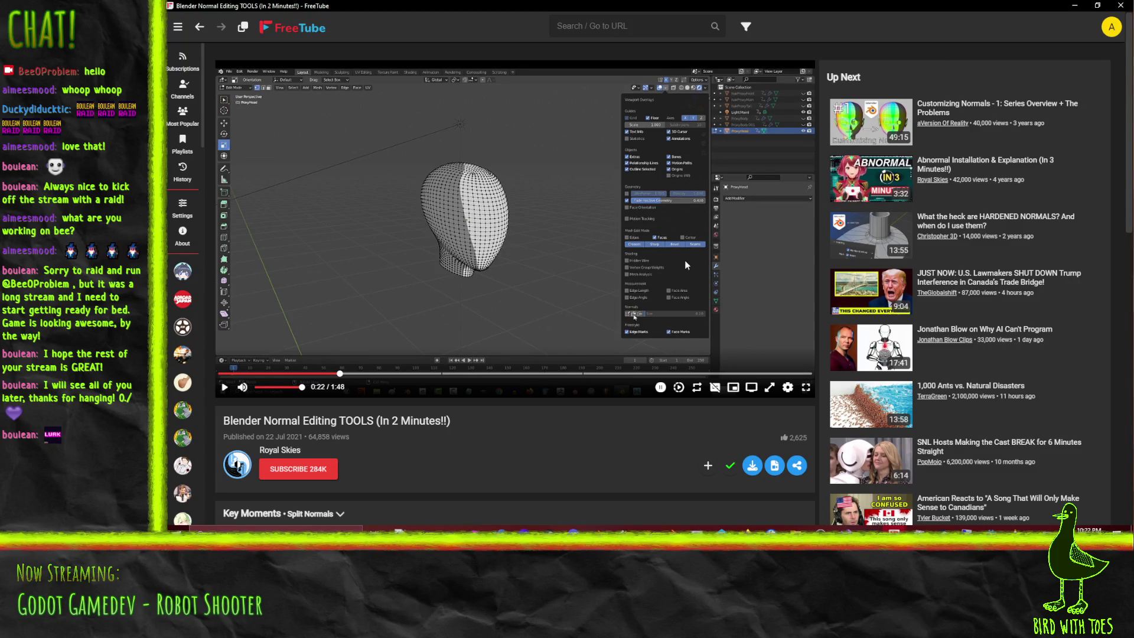
pyautogui.click(1074, 5)
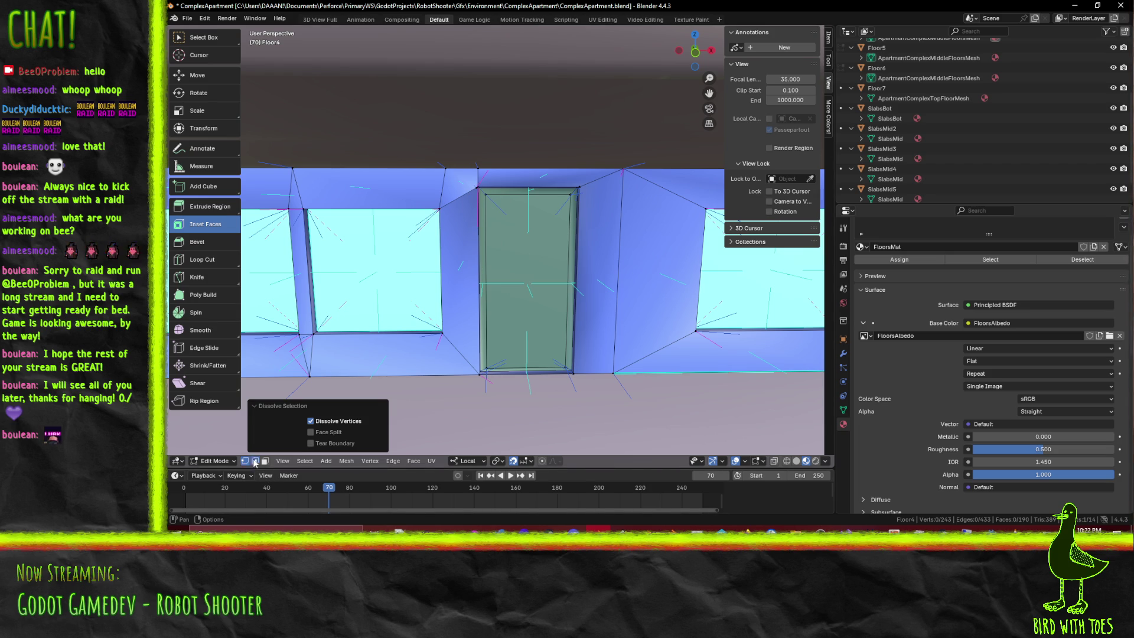
# Circle-select the edges framing the door in edge mode
pyautogui.click(254, 460)
pyautogui.press('c')
pyautogui.moveTo(478, 283); pyautogui.dragTo(527, 288)
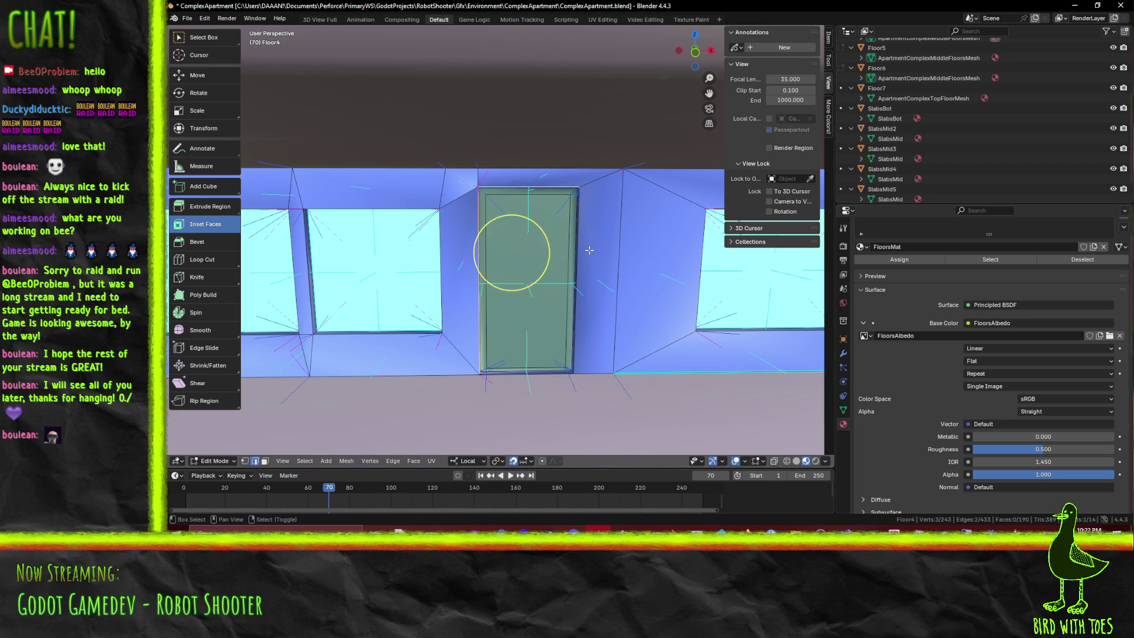
# Add the wall's short top edge beside the door to the selection
pyautogui.press('F3')
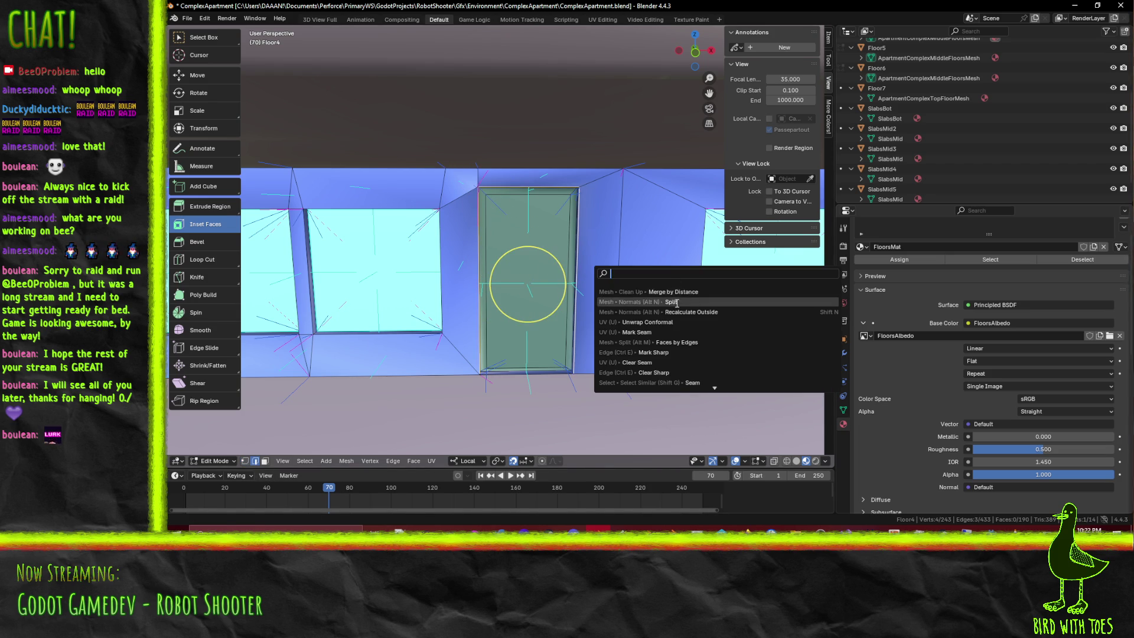
pyautogui.press('Escape')
pyautogui.click(461, 168)
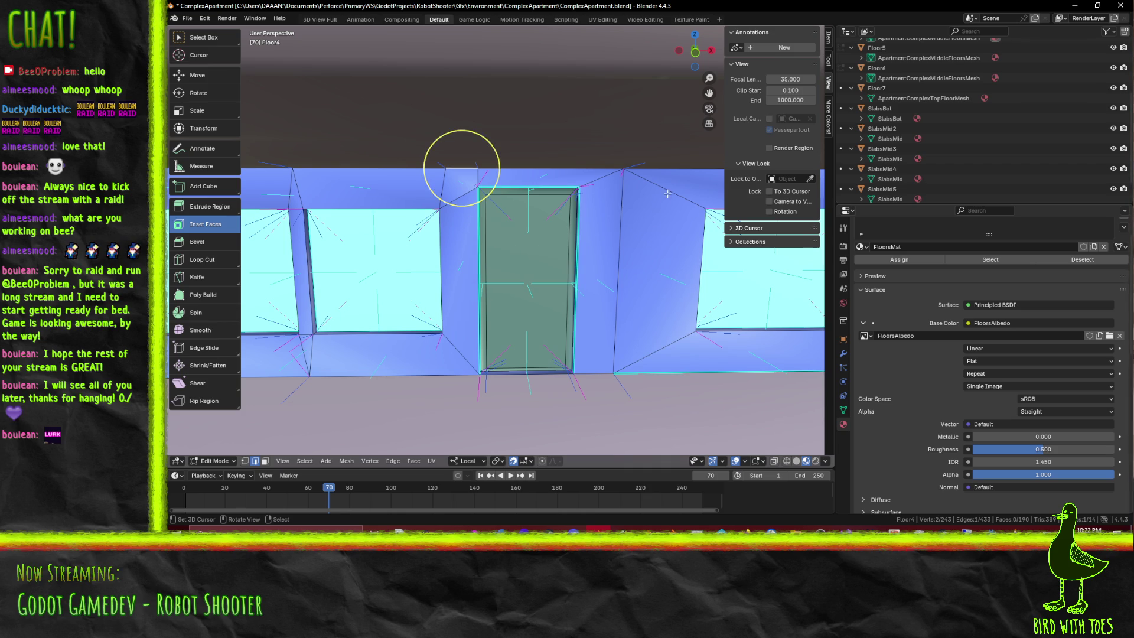
pyautogui.moveTo(462, 168)
pyautogui.keyDown('shift'); pyautogui.mouseDown(button='middle')
pyautogui.moveTo(388, 168)
pyautogui.moveTo(494, 190)
pyautogui.moveTo(455, 121)
pyautogui.moveTo(328, 119)
pyautogui.moveTo(417, 122)
pyautogui.moveTo(542, 171)
pyautogui.moveTo(558, 144)
pyautogui.moveTo(461, 116)
pyautogui.moveTo(293, 121)
pyautogui.moveTo(491, 182)
pyautogui.moveTo(496, 124)
pyautogui.mouseUp(button='middle'); pyautogui.keyUp('shift')
# Dissolve the stray vertices at the door frame's upper corner
pyautogui.click(522, 155)
pyautogui.press('x')
pyautogui.click(514, 211)
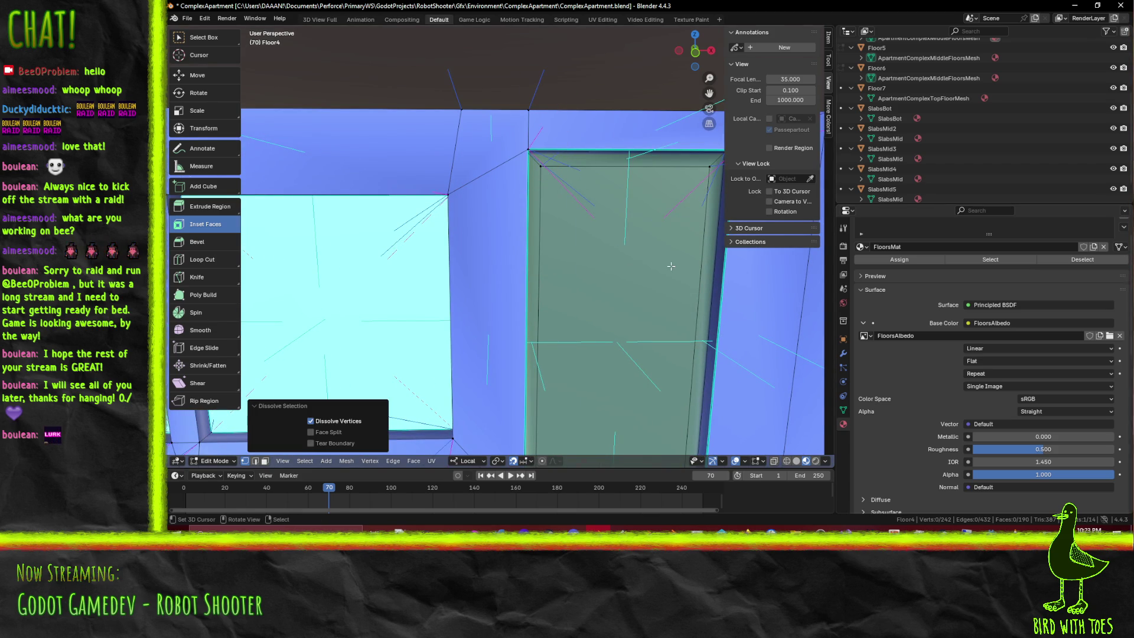
pyautogui.press('KP_0')
pyautogui.press('KP_0')
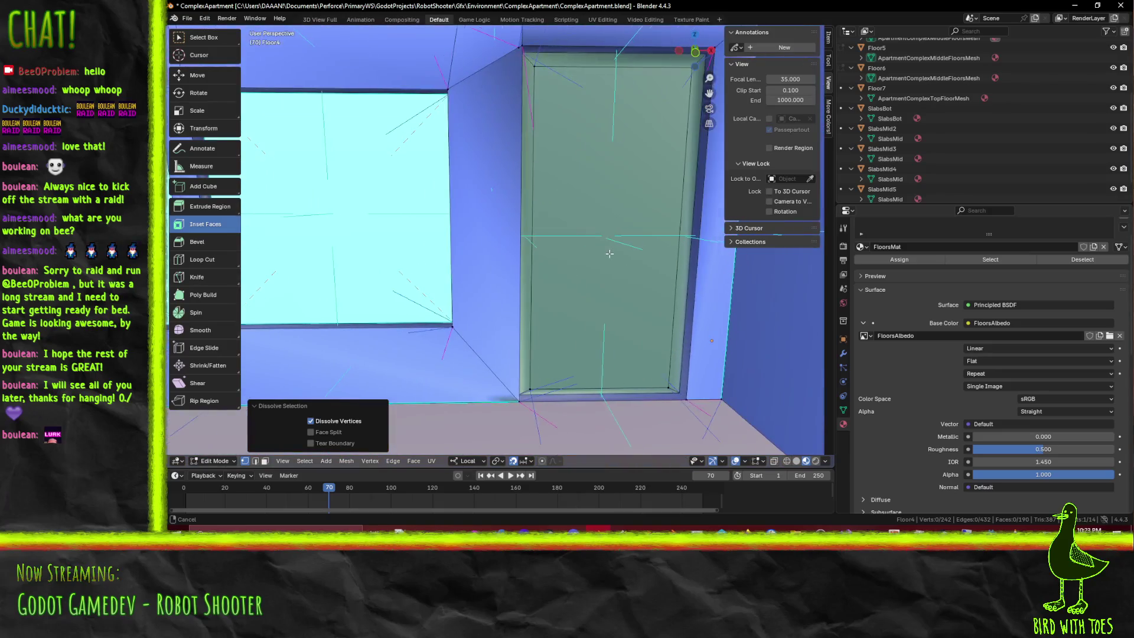
pyautogui.moveTo(661, 259); pyautogui.dragTo(453, 131, button='middle')
pyautogui.hotkey('ctrl', 'x')
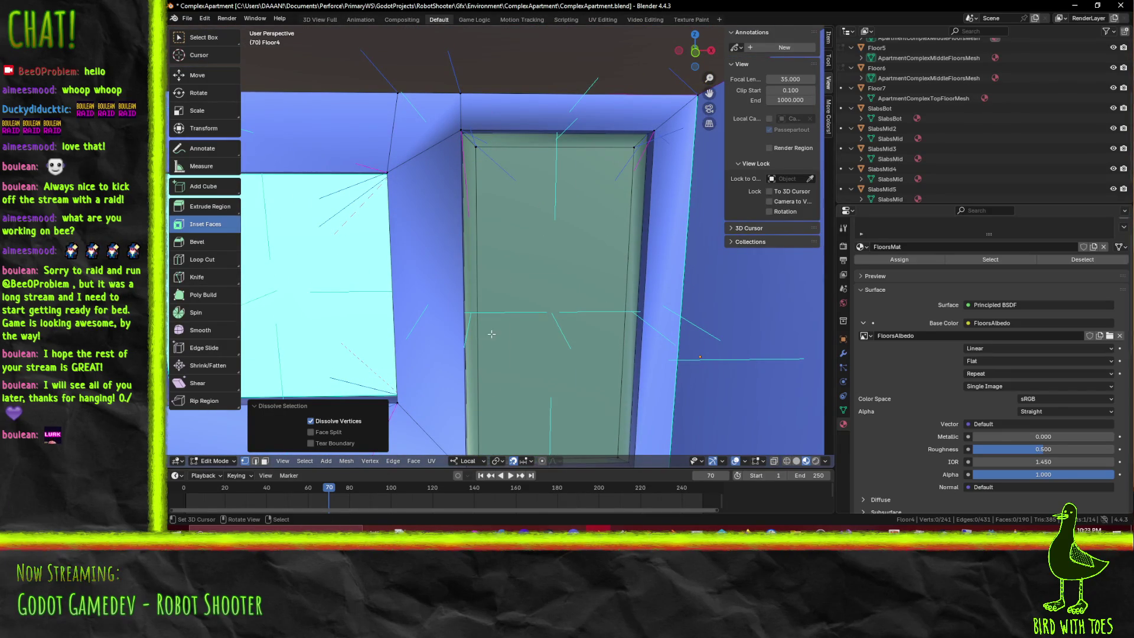
# Select the vertical face strip beside the door in edge mode
pyautogui.press('2')
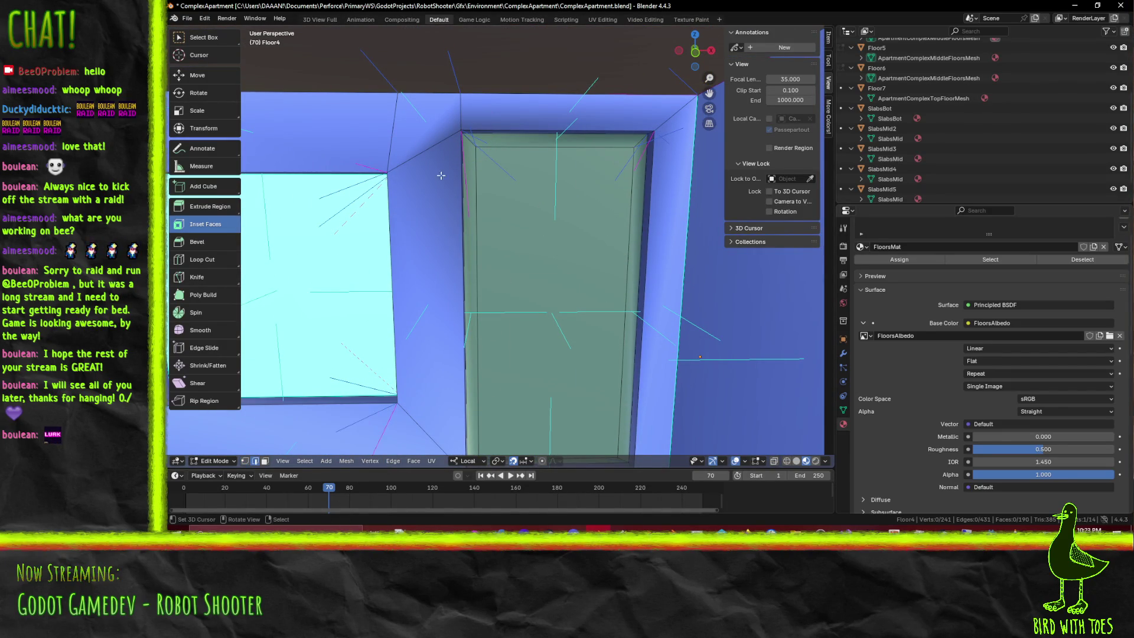
pyautogui.press('c')
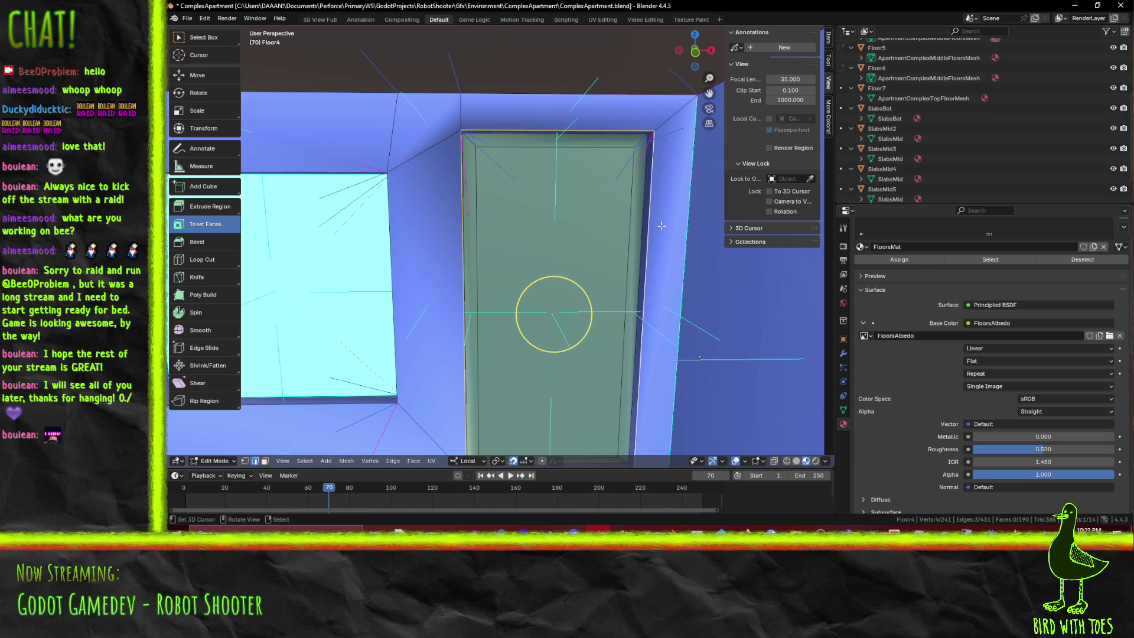
pyautogui.press('F3')
pyautogui.click(687, 254)
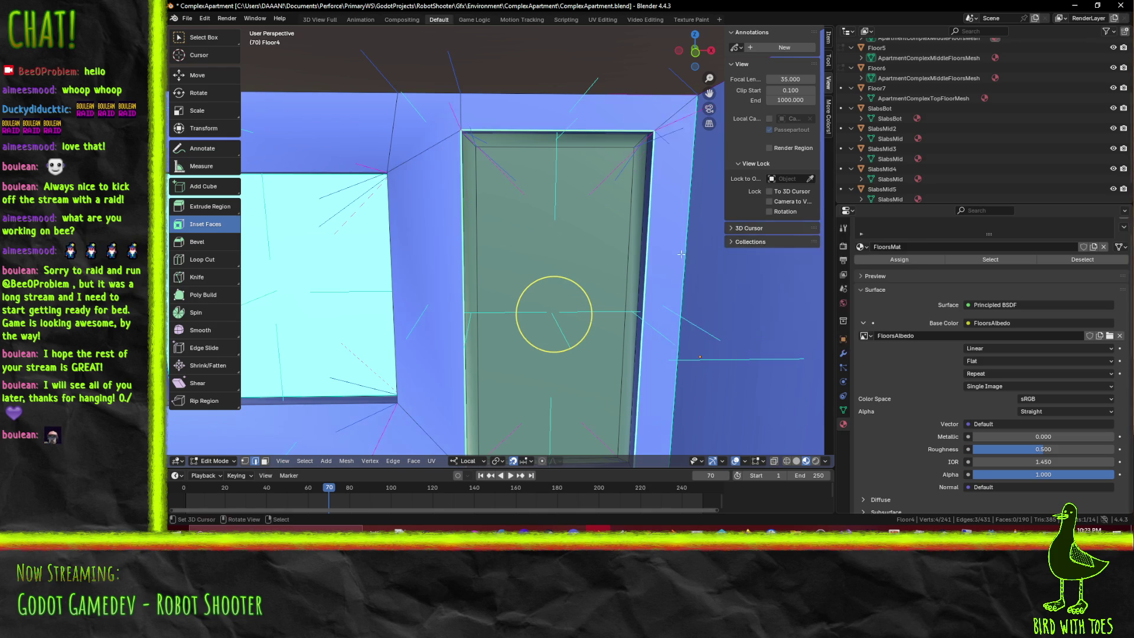
pyautogui.scroll(-3, 568, 243)
pyautogui.scroll(-4, 568, 242)
pyautogui.moveTo(568, 242); pyautogui.dragTo(415, 222, button='middle')
pyautogui.moveTo(740, 257); pyautogui.dragTo(605, 253, button='middle')
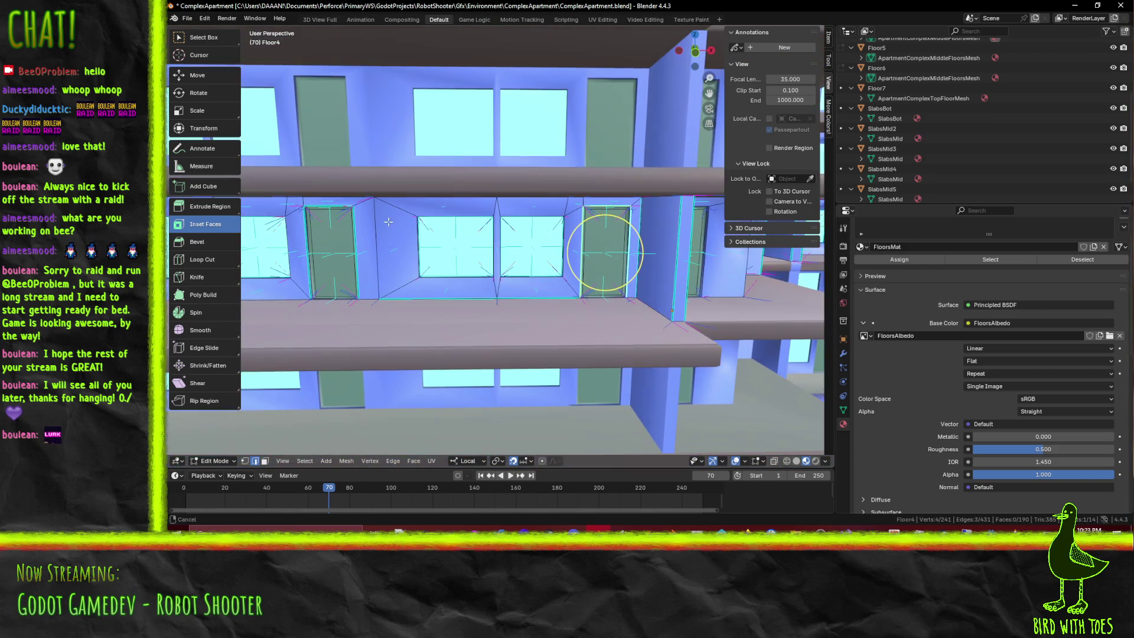
pyautogui.moveTo(425, 235); pyautogui.dragTo(470, 247, button='middle')
pyautogui.scroll(-3, 470, 246)
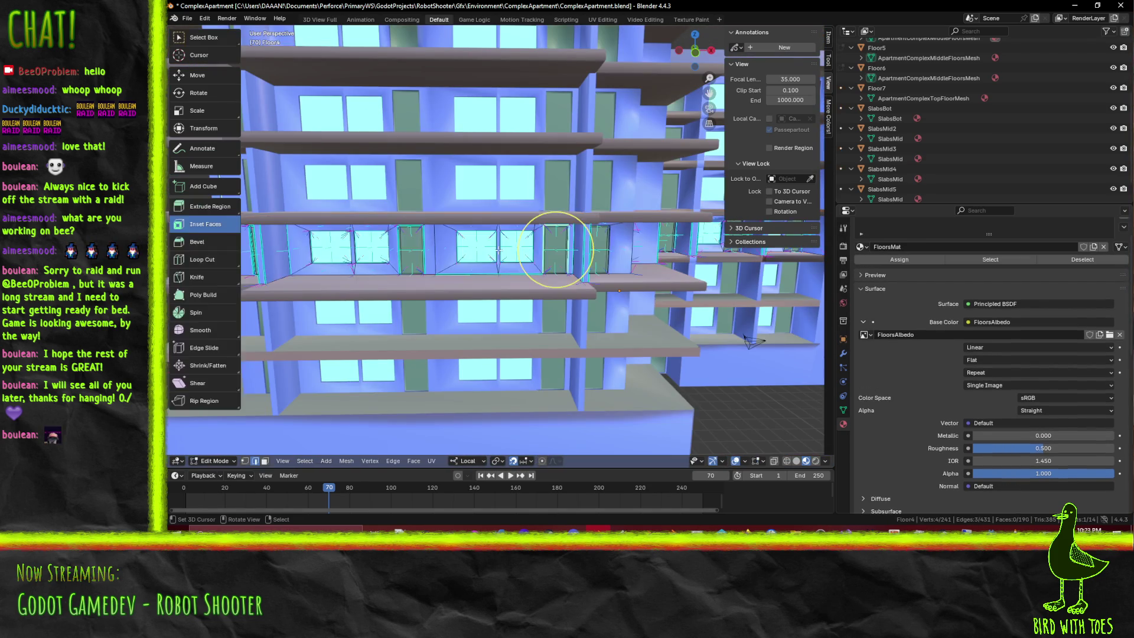
pyautogui.scroll(6, 498, 250)
pyautogui.scroll(-2, 498, 251)
pyautogui.scroll(2, 495, 242)
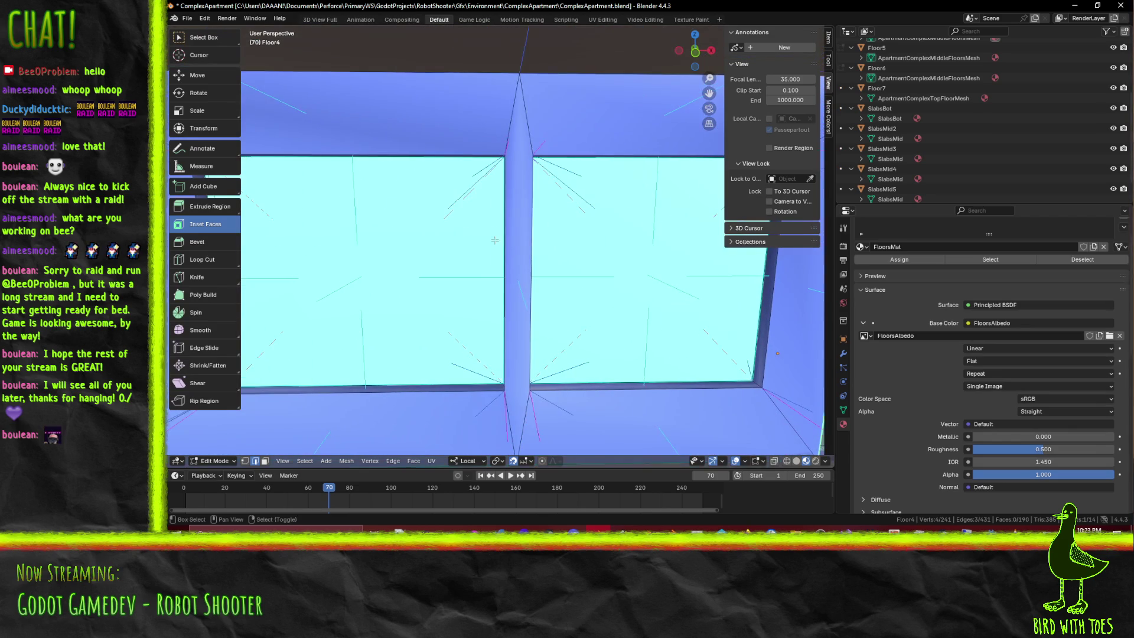
# Select the pillar faces and the right window's top, bottom and left edges
pyautogui.keyDown('shift'); pyautogui.click(456, 255); pyautogui.keyUp('shift')
pyautogui.keyDown('shift'); pyautogui.click(554, 175); pyautogui.keyUp('shift')
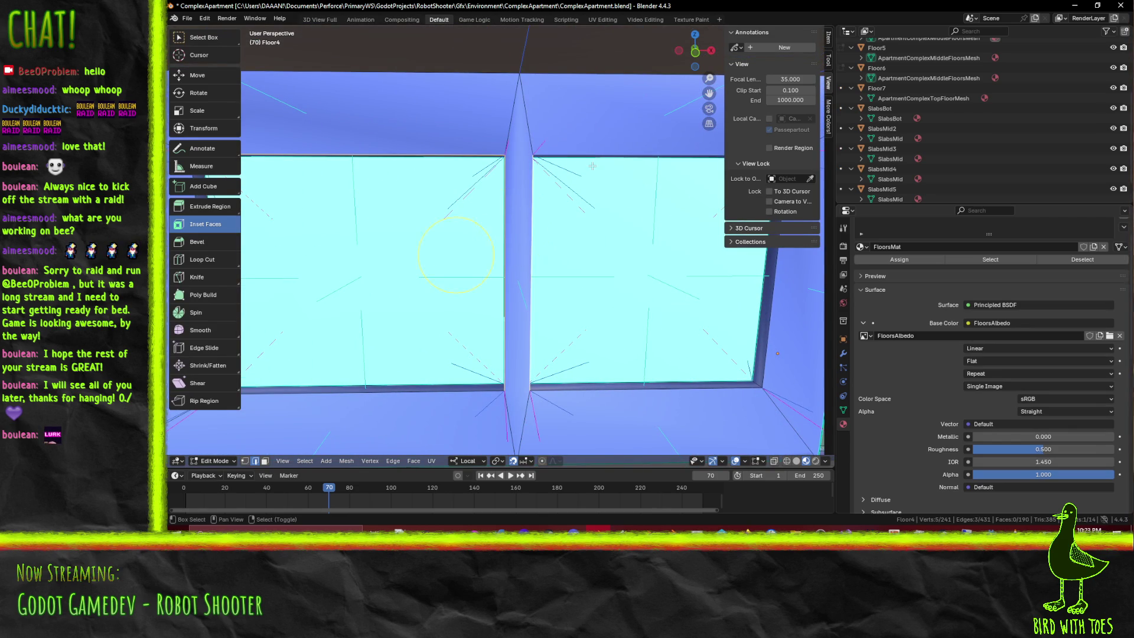
pyautogui.moveTo(581, 167)
pyautogui.mouseDown(button='middle')
pyautogui.moveTo(612, 256)
pyautogui.moveTo(524, 322)
pyautogui.mouseUp(button='middle')
pyautogui.keyDown('shift'); pyautogui.click(523, 322); pyautogui.keyUp('shift')
pyautogui.keyDown('shift'); pyautogui.click(492, 257); pyautogui.keyUp('shift')
pyautogui.press('F3')
pyautogui.press('Escape')
pyautogui.scroll(-2, 532, 265)
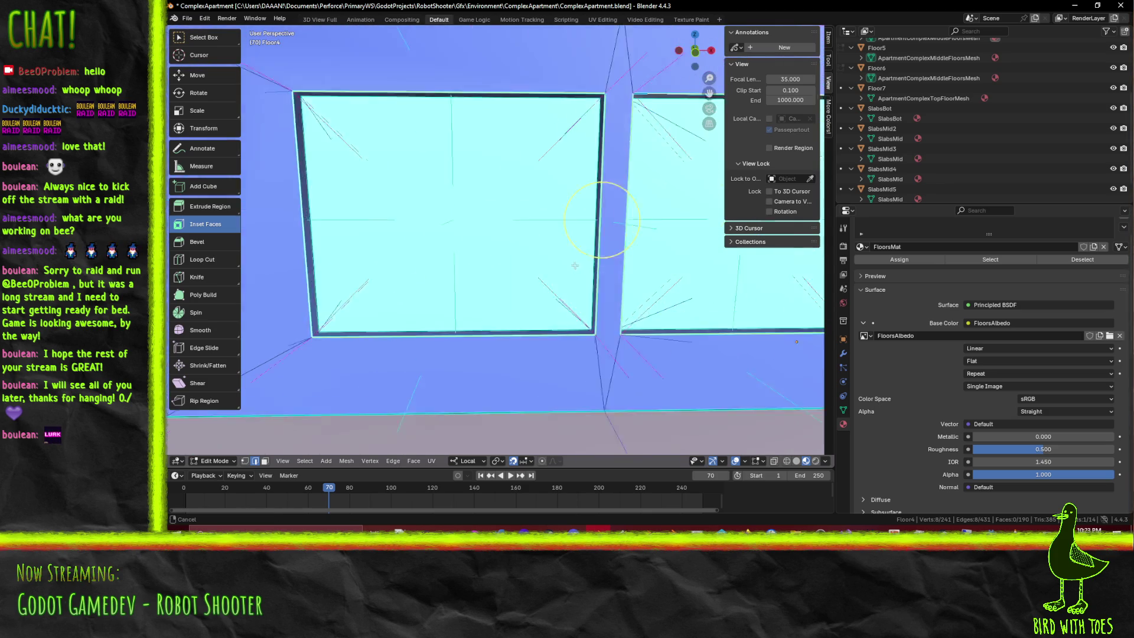
pyautogui.scroll(-2, 532, 266)
pyautogui.scroll(-2, 540, 266)
pyautogui.scroll(-1, 553, 264)
# Briefly leave mesh editing to view the building, then resume editing the facade
pyautogui.press('Tab')
pyautogui.moveTo(553, 265); pyautogui.dragTo(620, 260, button='middle')
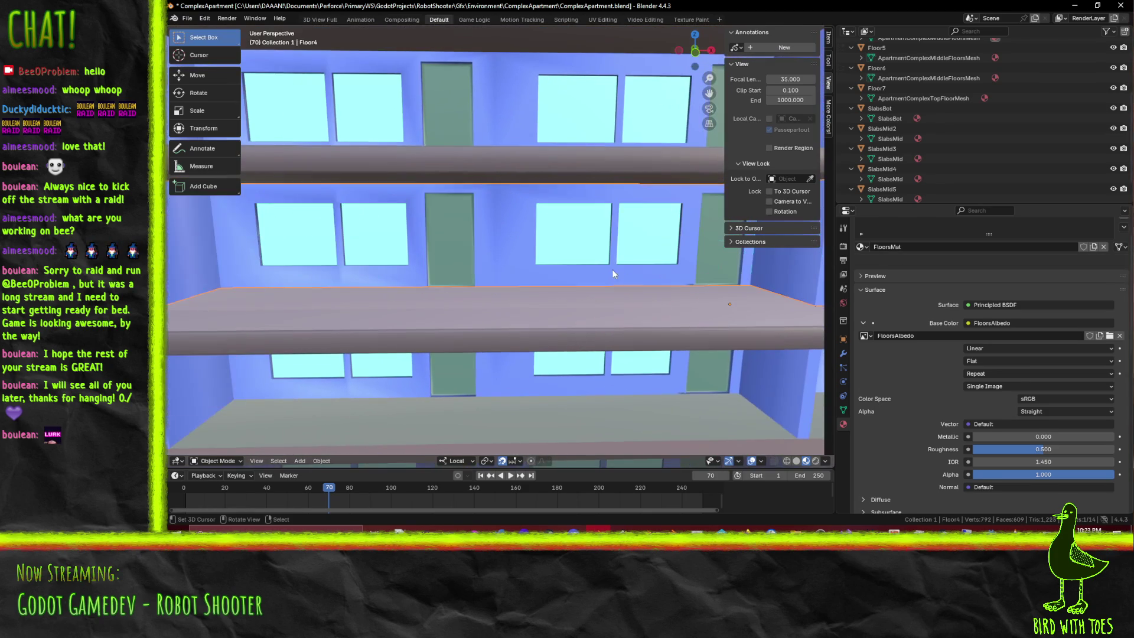
pyautogui.moveTo(419, 254)
pyautogui.mouseDown(button='middle')
pyautogui.moveTo(468, 247)
pyautogui.moveTo(589, 169)
pyautogui.mouseUp(button='middle')
pyautogui.press('Tab')
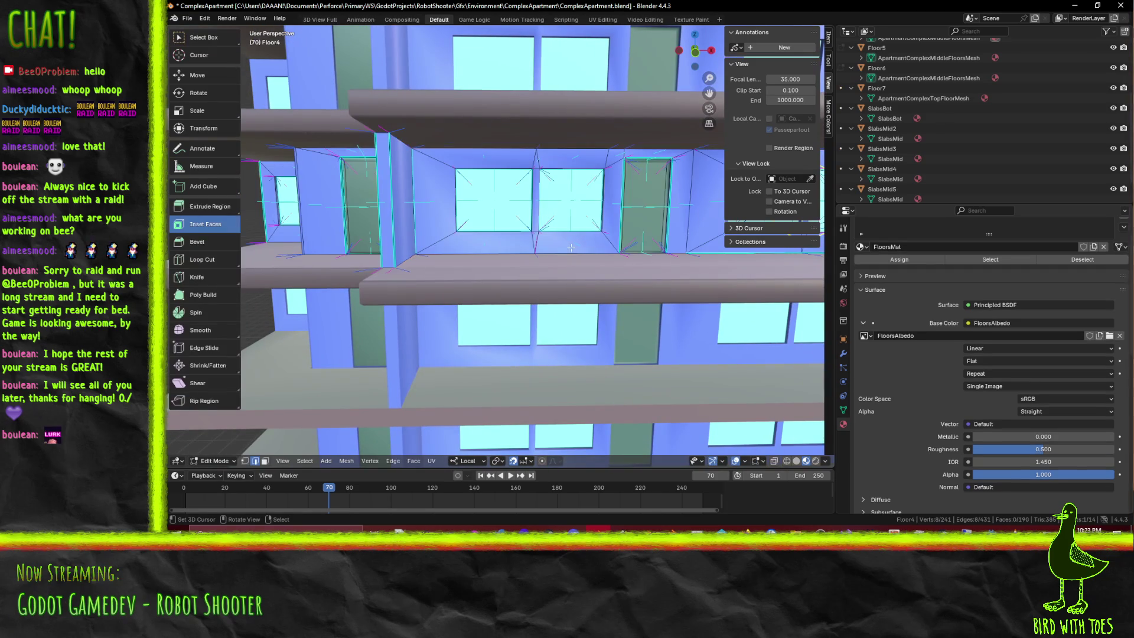
# Gather both windows' and the mullion's edges, then leave mesh editing for object mode
pyautogui.click(490, 226)
pyautogui.scroll(7, 492, 242)
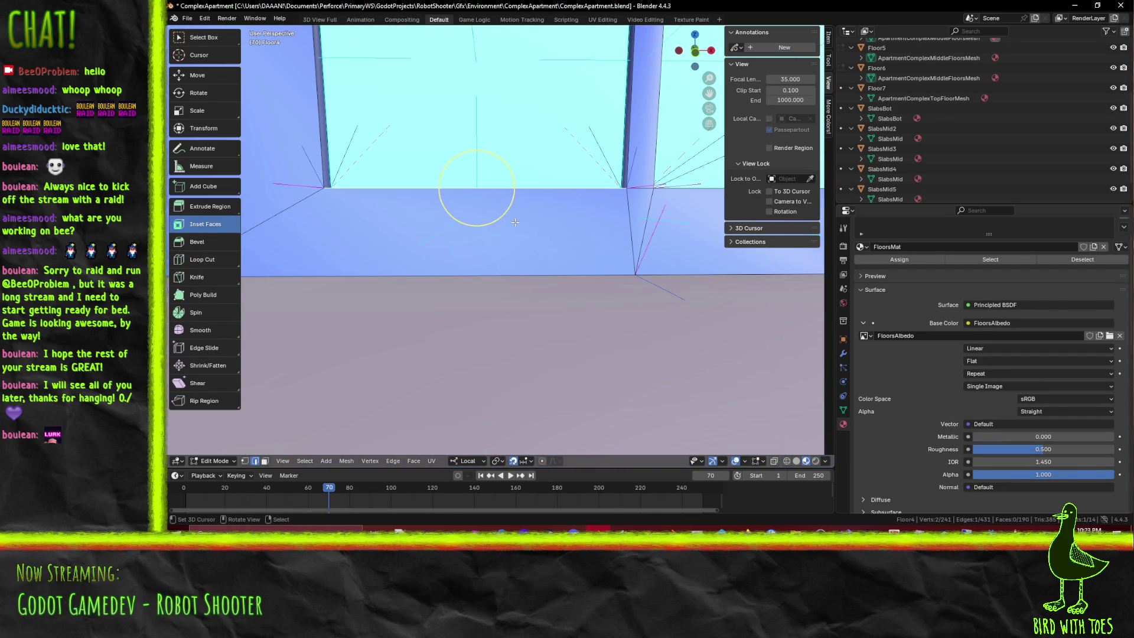
pyautogui.scroll(-3, 594, 207)
pyautogui.scroll(-3, 592, 200)
pyautogui.keyDown('shift'); pyautogui.scroll(2, 590, 192); pyautogui.keyUp('shift')
pyautogui.keyDown('shift'); pyautogui.click(424, 205); pyautogui.keyUp('shift')
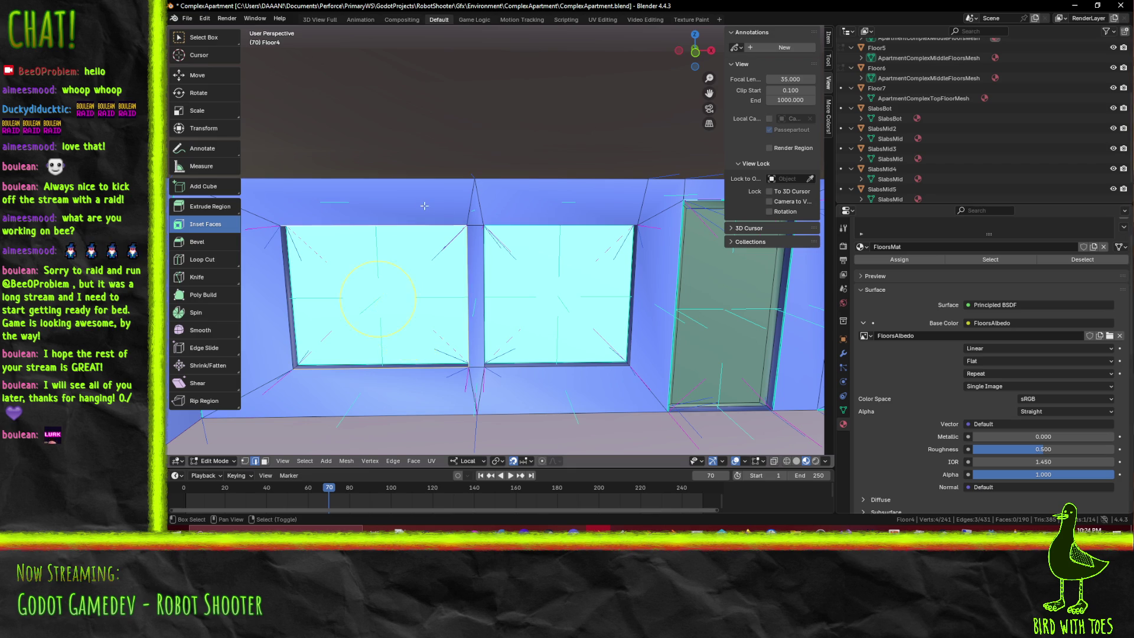
pyautogui.moveTo(270, 338); pyautogui.dragTo(517, 375)
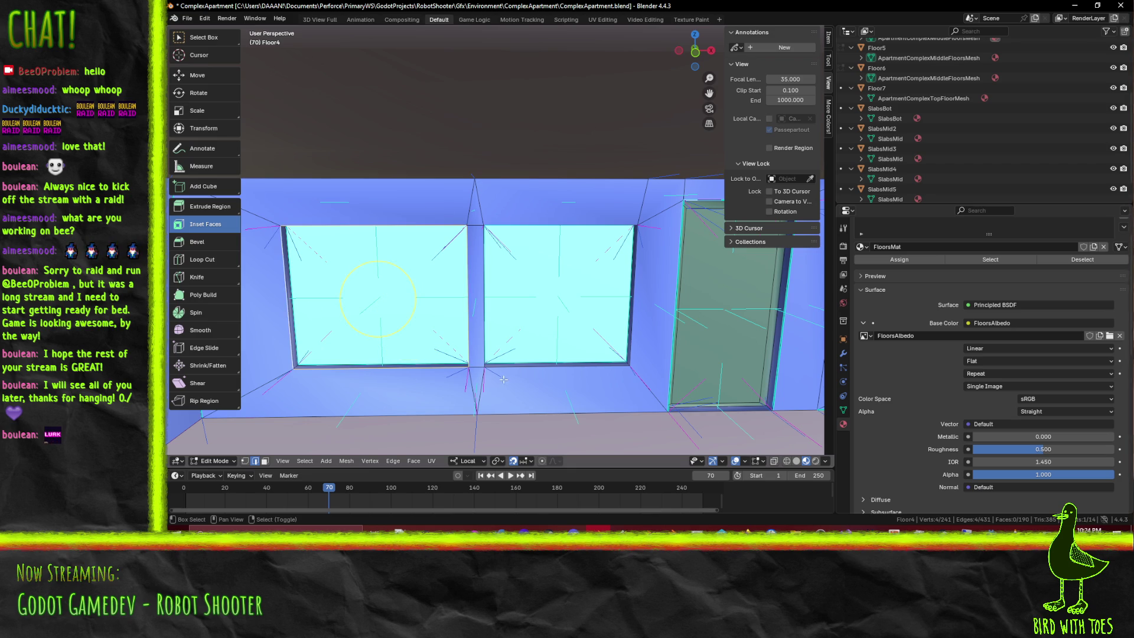
pyautogui.moveTo(474, 294); pyautogui.dragTo(557, 214)
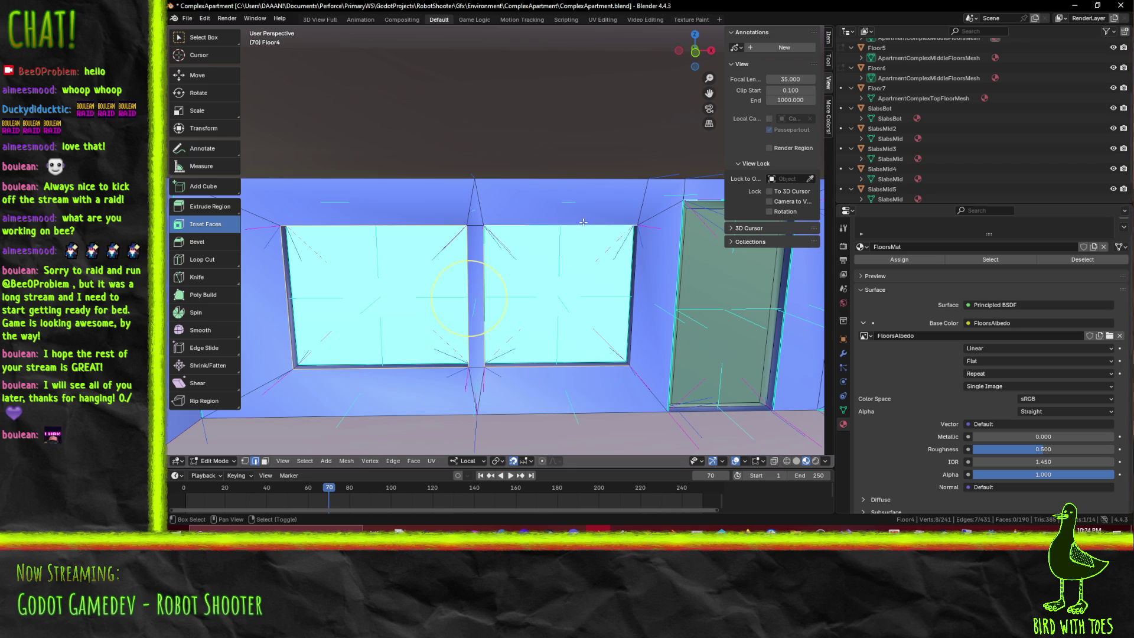
pyautogui.press('F3')
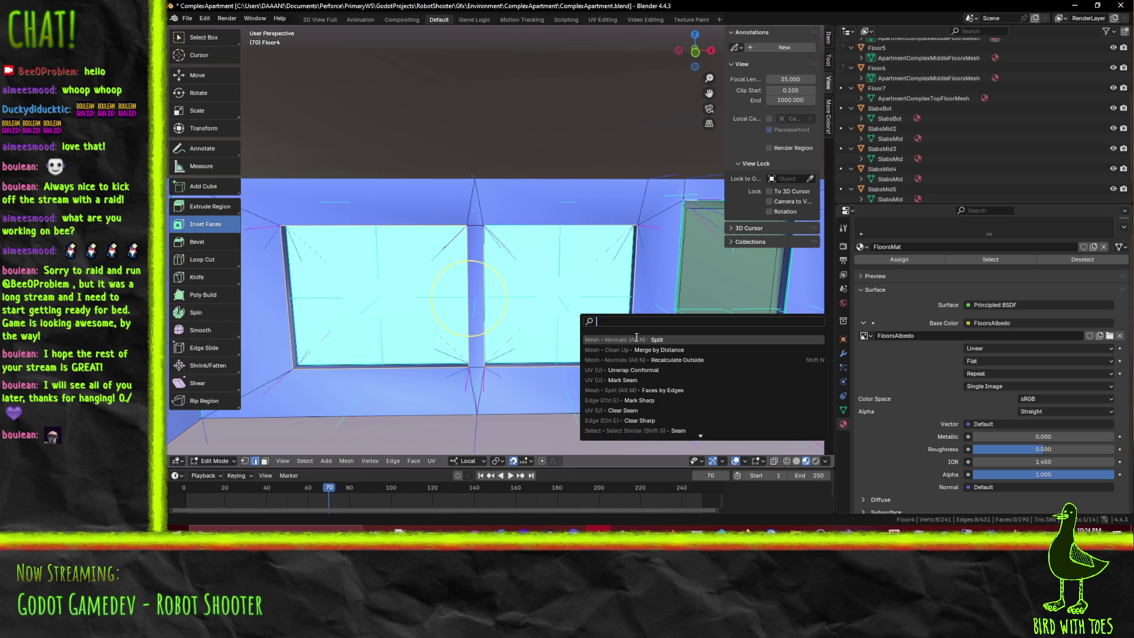
pyautogui.press('Escape')
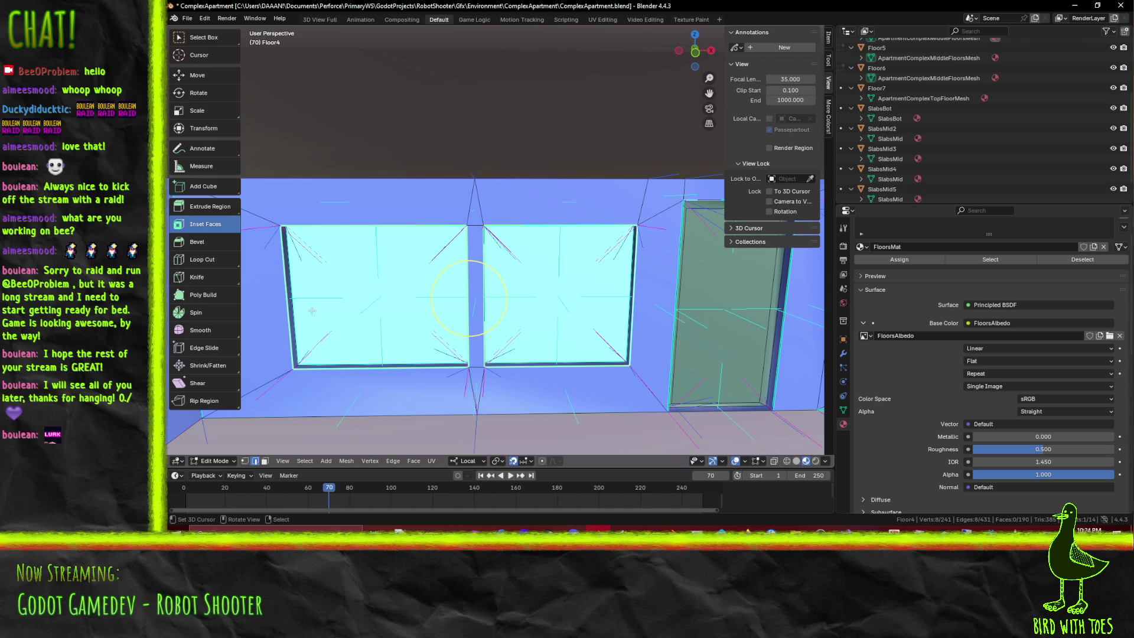
pyautogui.moveTo(470, 298); pyautogui.dragTo(577, 293, button='middle')
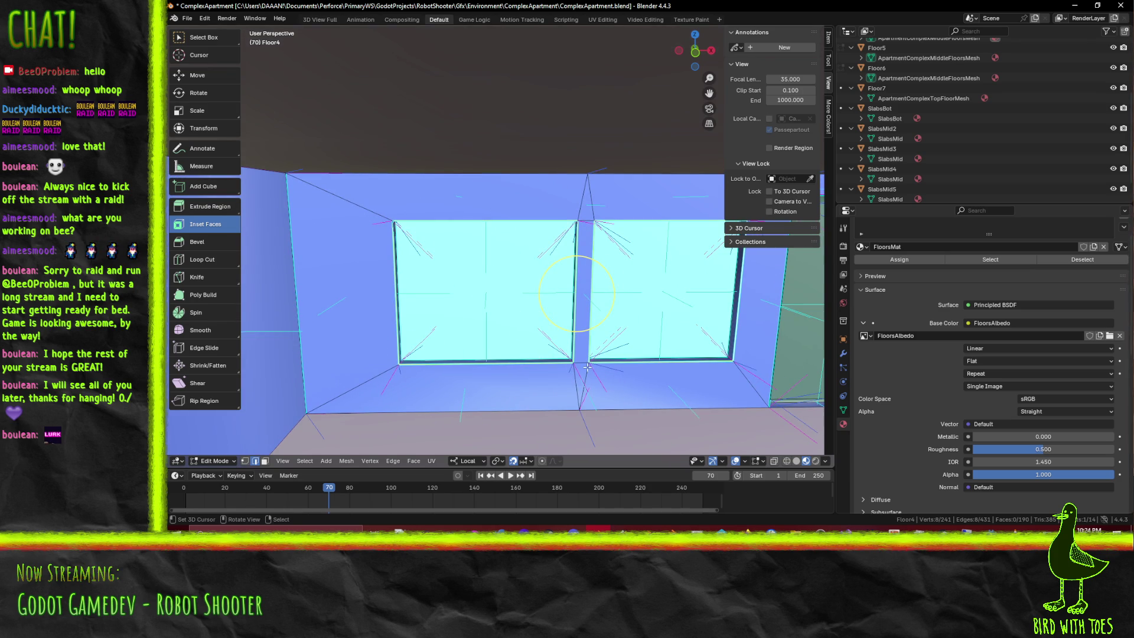
pyautogui.press('Tab')
pyautogui.scroll(-2, 598, 372)
pyautogui.scroll(-5, 604, 371)
pyautogui.scroll(5, 601, 371)
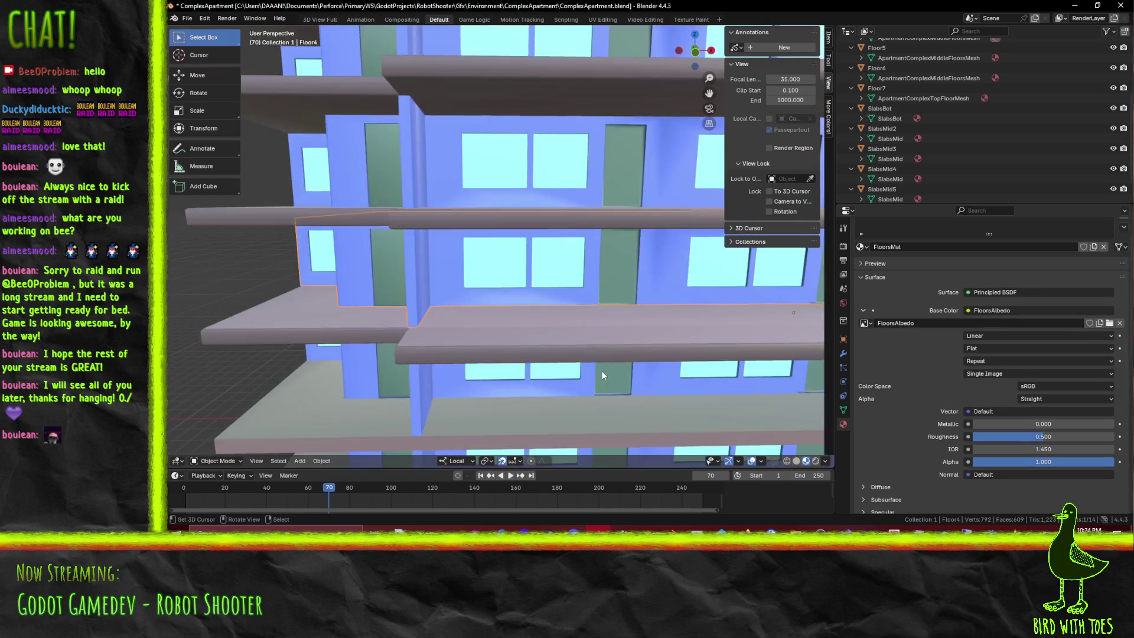
pyautogui.scroll(5, 602, 371)
# Orbit to face the building front-on and enter Edit Mode on the Floor4 mesh
pyautogui.moveTo(648, 351)
pyautogui.mouseDown(button='middle')
pyautogui.moveTo(557, 294)
pyautogui.moveTo(492, 299)
pyautogui.mouseUp(button='middle')
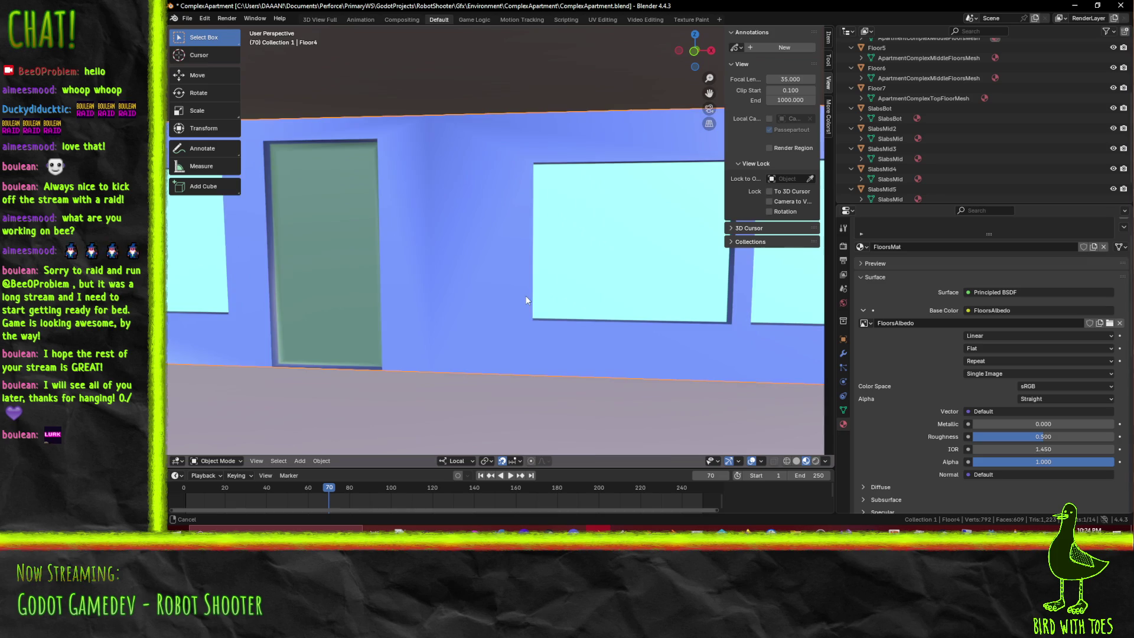
pyautogui.moveTo(492, 300)
pyautogui.mouseDown(button='middle')
pyautogui.moveTo(481, 271)
pyautogui.moveTo(510, 299)
pyautogui.mouseUp(button='middle')
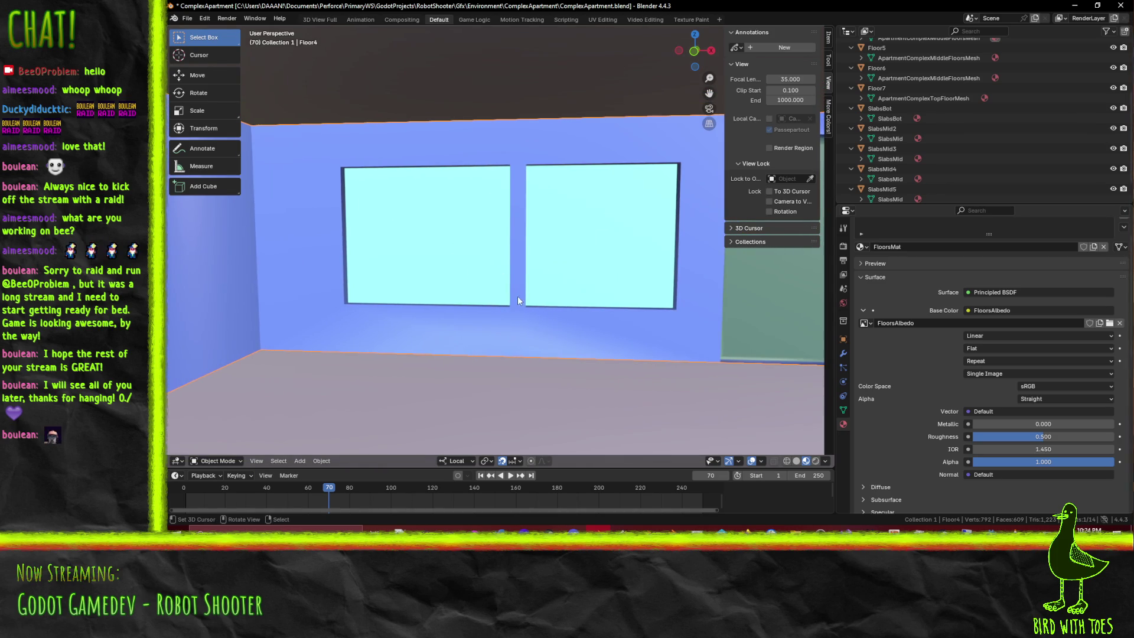
pyautogui.scroll(-5, 514, 293)
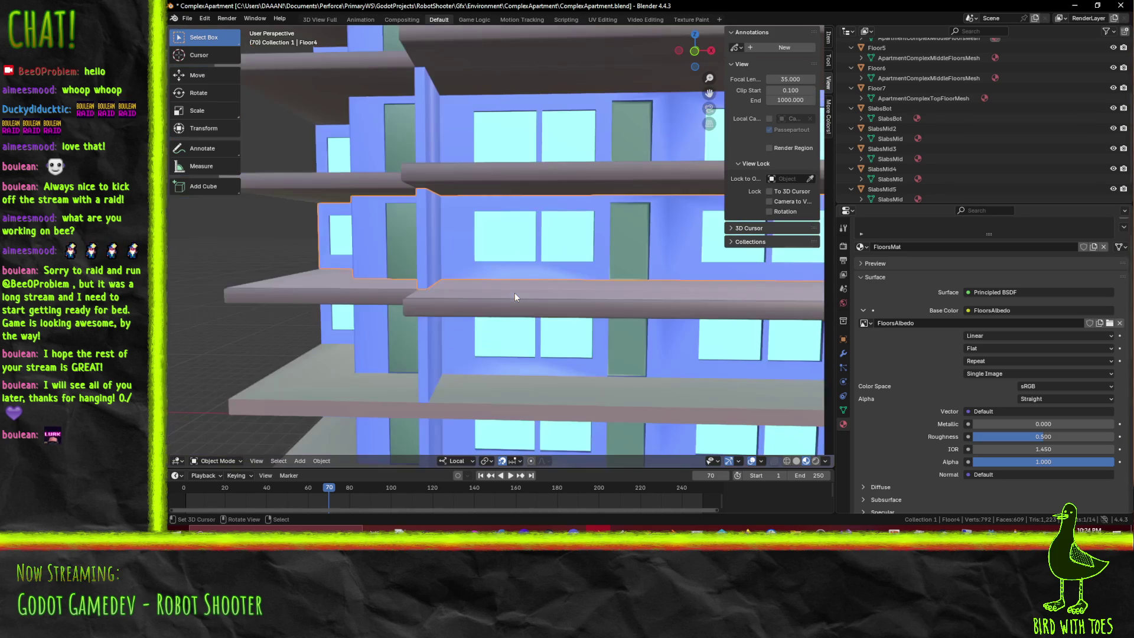
pyautogui.scroll(1, 512, 288)
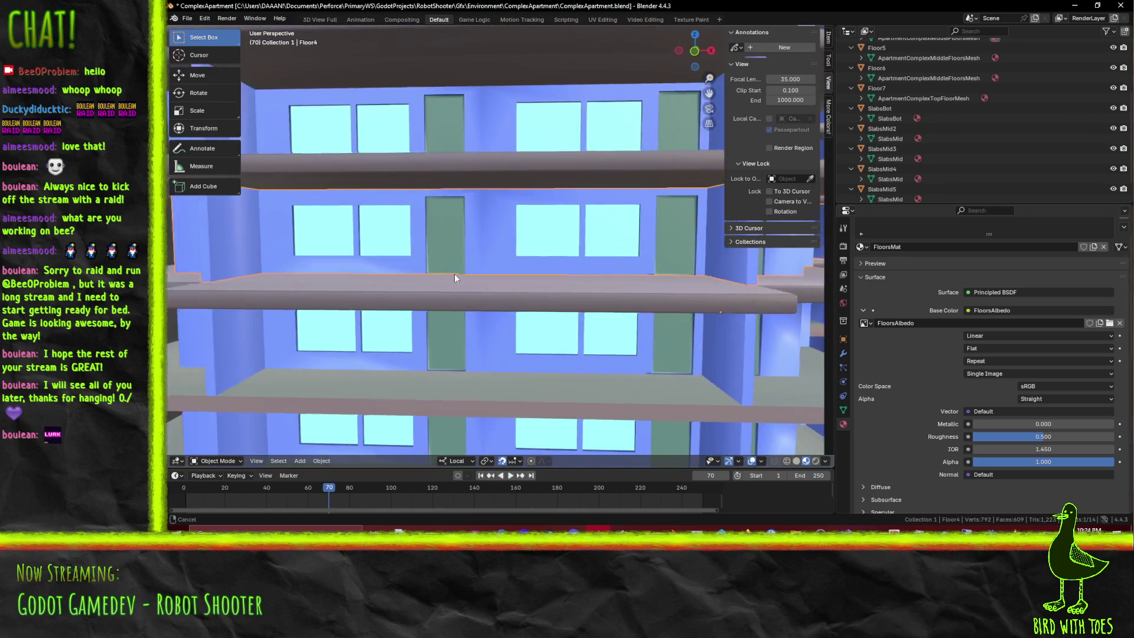
pyautogui.moveTo(489, 277)
pyautogui.mouseDown(button='middle')
pyautogui.moveTo(501, 280)
pyautogui.moveTo(459, 284)
pyautogui.moveTo(509, 273)
pyautogui.mouseUp(button='middle')
pyautogui.scroll(3, 486, 287)
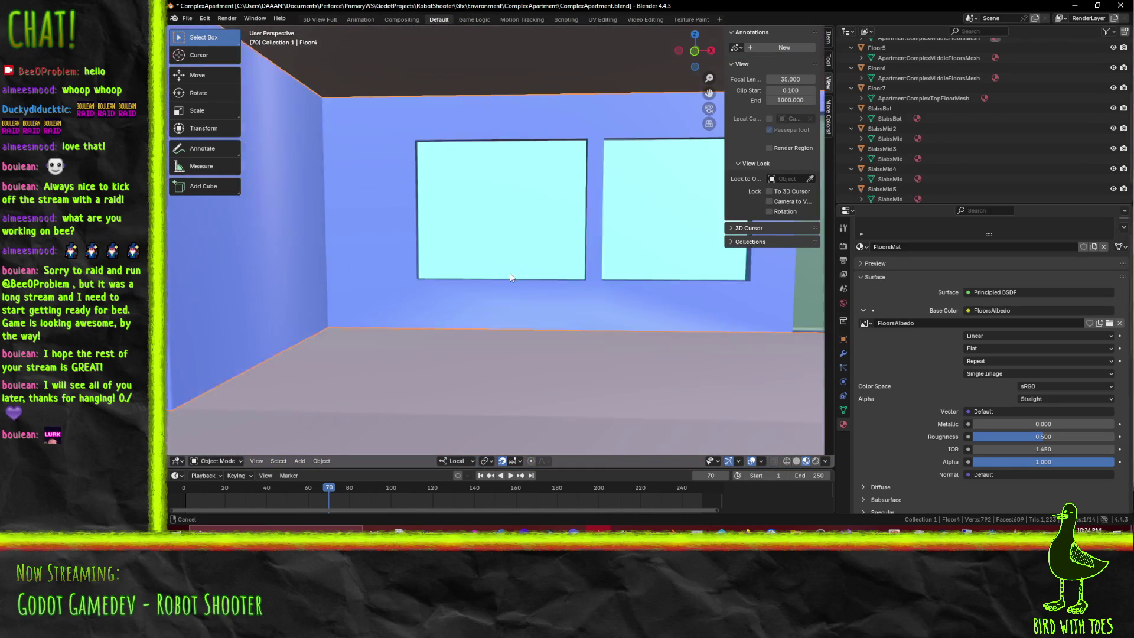
pyautogui.scroll(-3, 514, 280)
pyautogui.moveTo(519, 321); pyautogui.dragTo(585, 315, button='middle')
pyautogui.press('Tab')
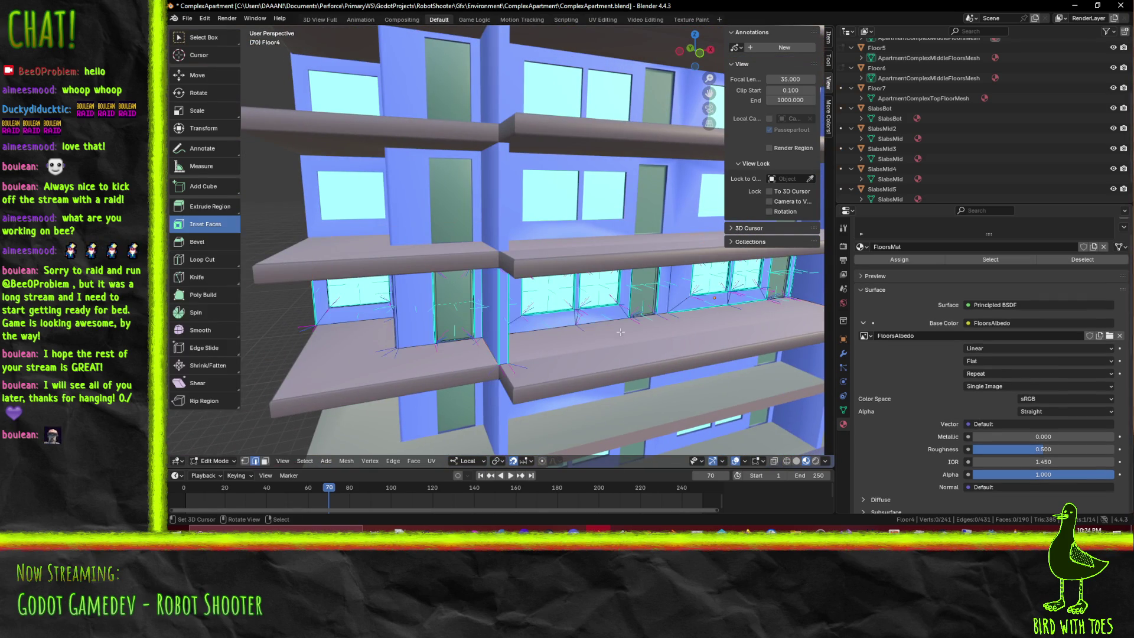
# Add a cube via F3 search and set its location X, Y and Z to 0
pyautogui.press('F3')
pyautogui.write('cube')
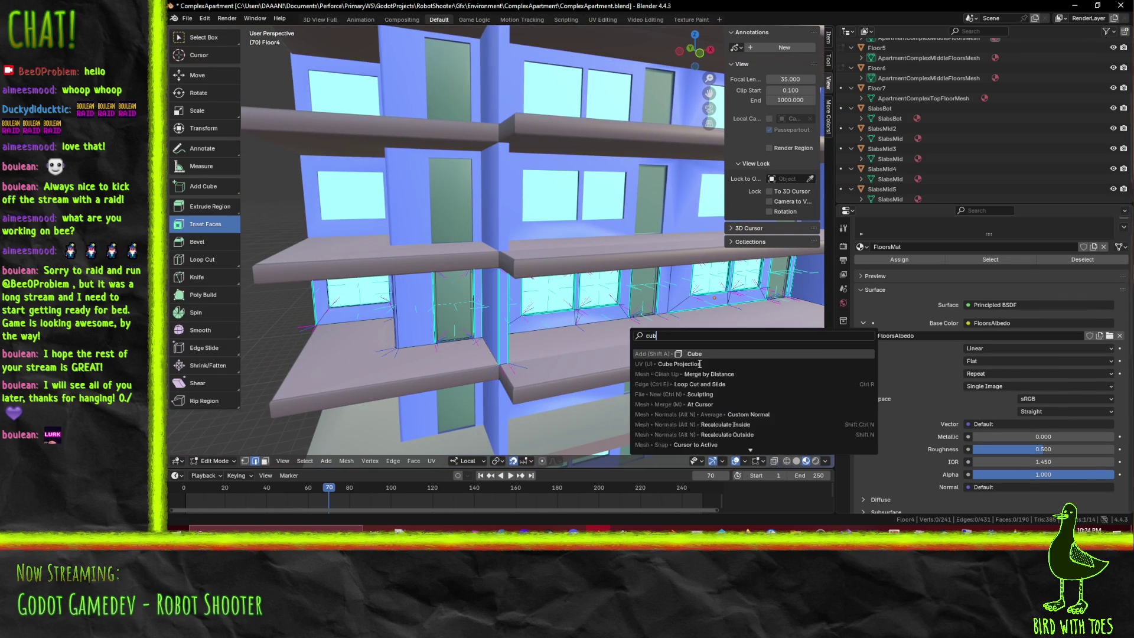
pyautogui.press('Return')
pyautogui.scroll(-3, 645, 331)
pyautogui.scroll(-2, 645, 329)
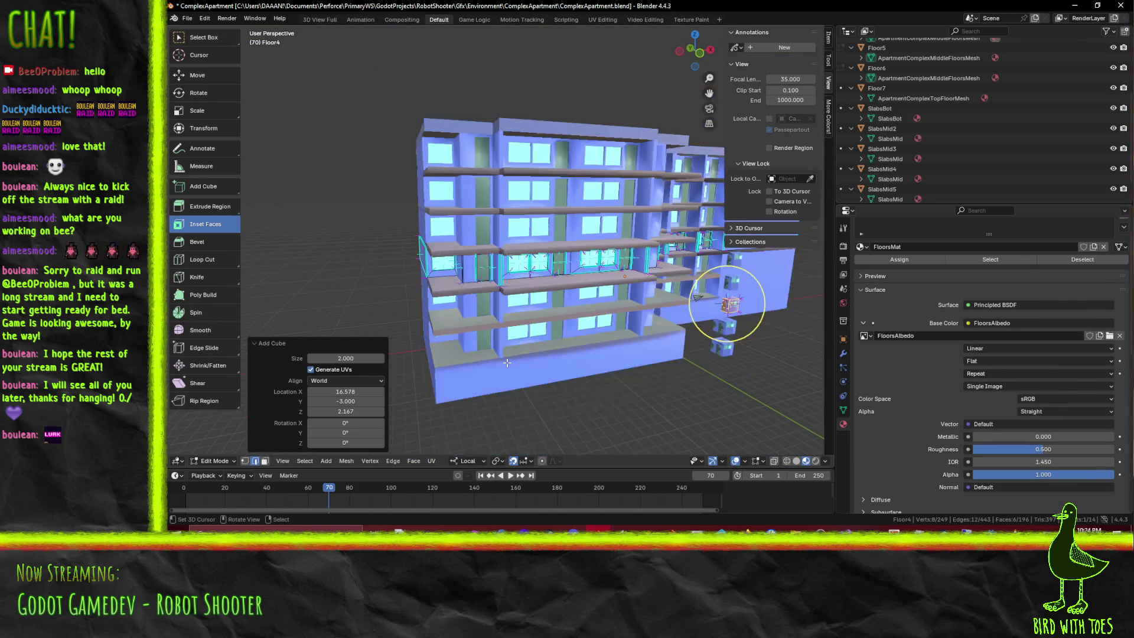
pyautogui.scroll(5, 644, 329)
pyautogui.click(354, 392)
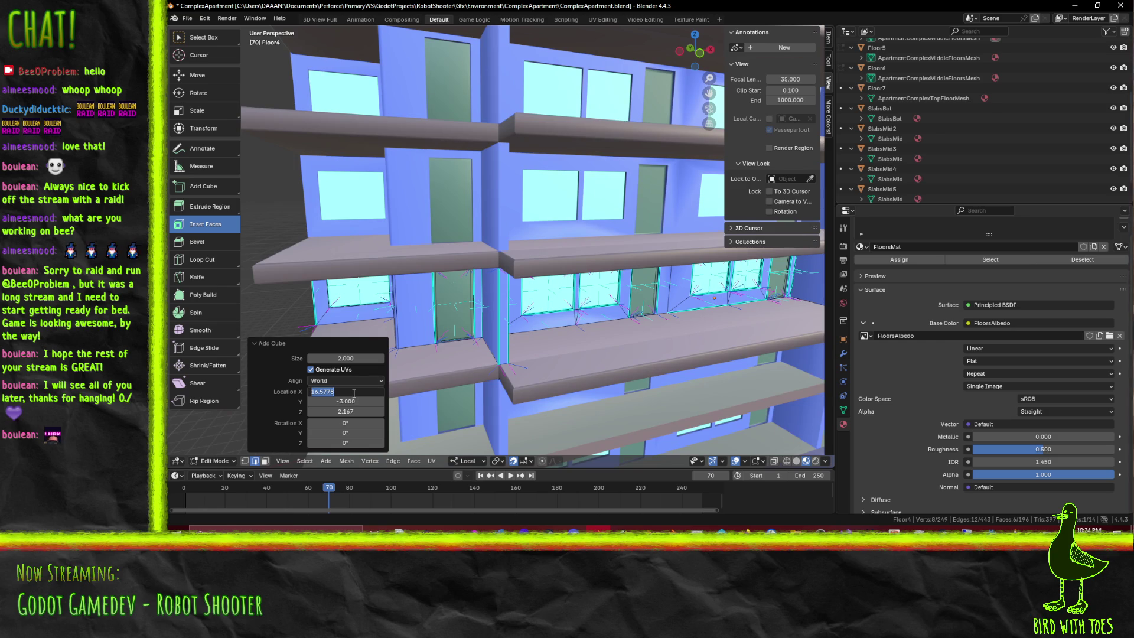
pyautogui.press('Tab')
pyautogui.write('0')
pyautogui.press('Return')
pyautogui.click(354, 412)
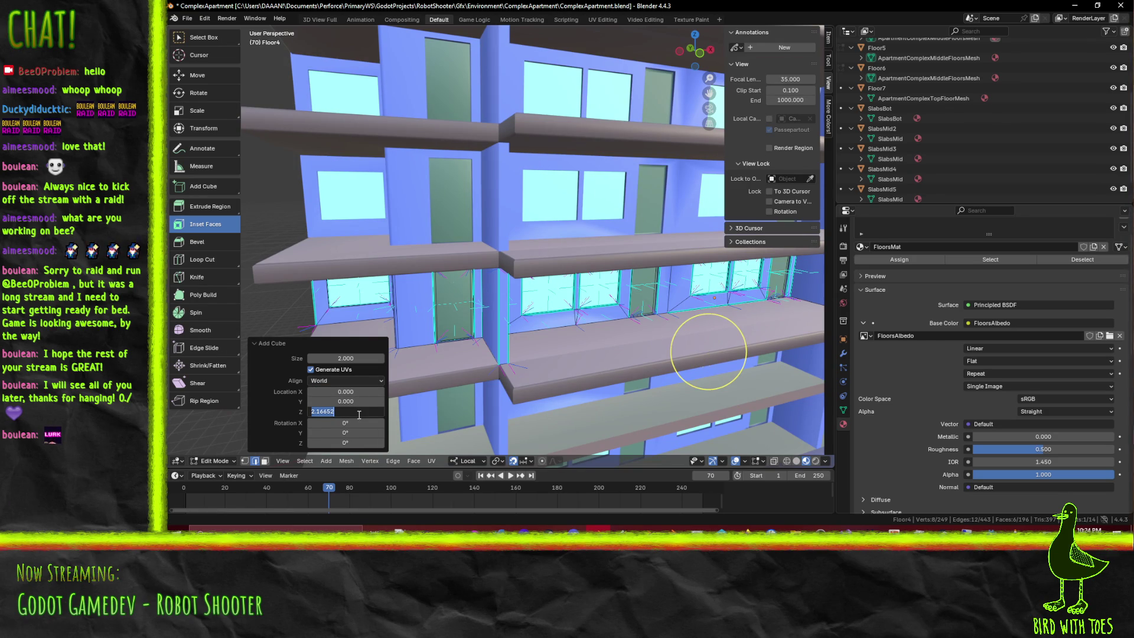
pyautogui.write('0.000')
pyautogui.press('Return')
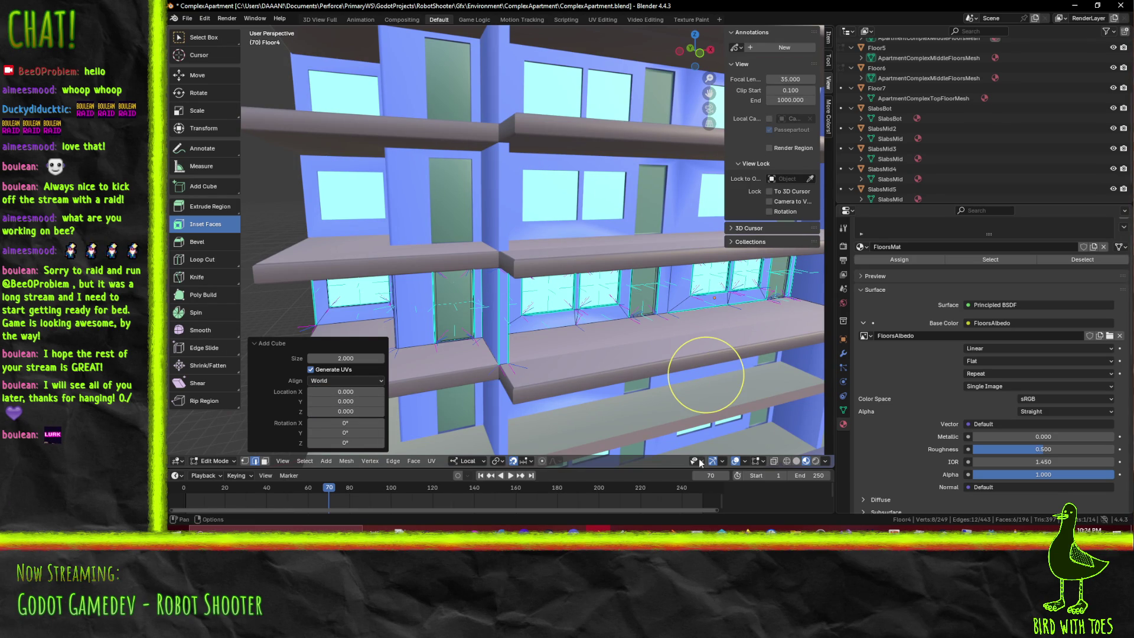
# View the building from the front in wireframe shading
pyautogui.moveTo(679, 392); pyautogui.dragTo(646, 366, button='middle')
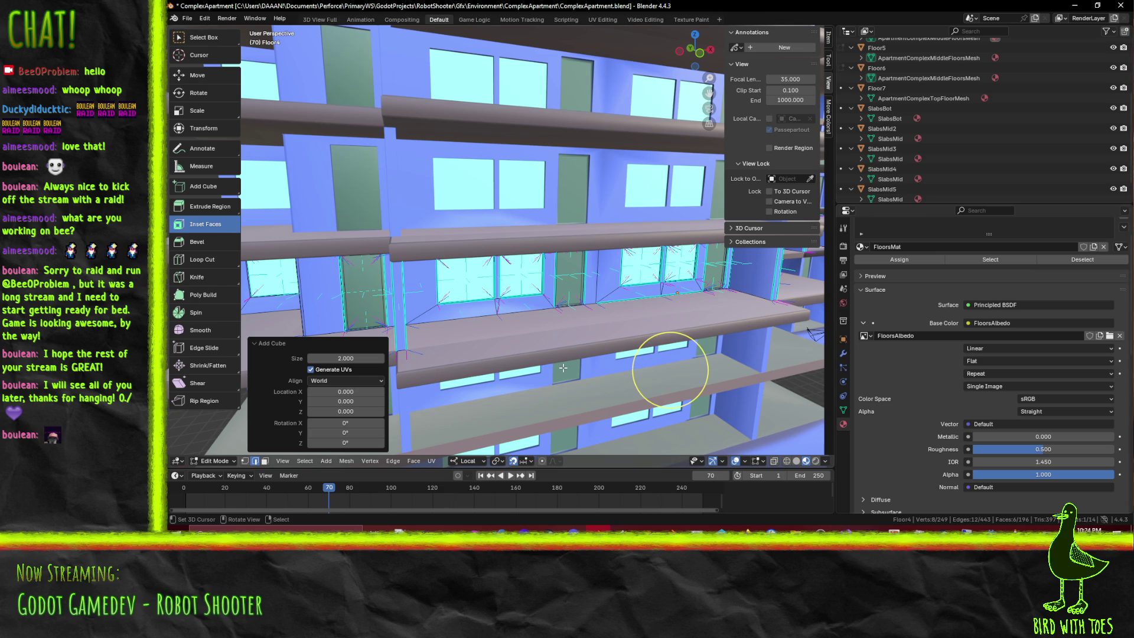
pyautogui.press('KP_1')
pyautogui.press('z')
pyautogui.click(500, 370)
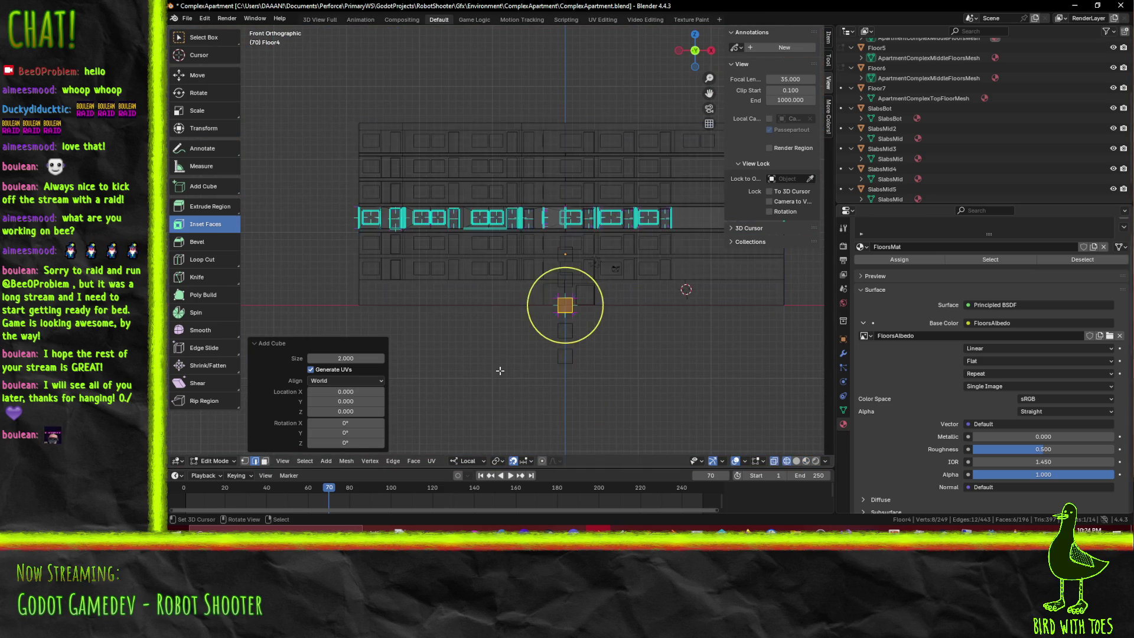
pyautogui.scroll(1, 538, 358)
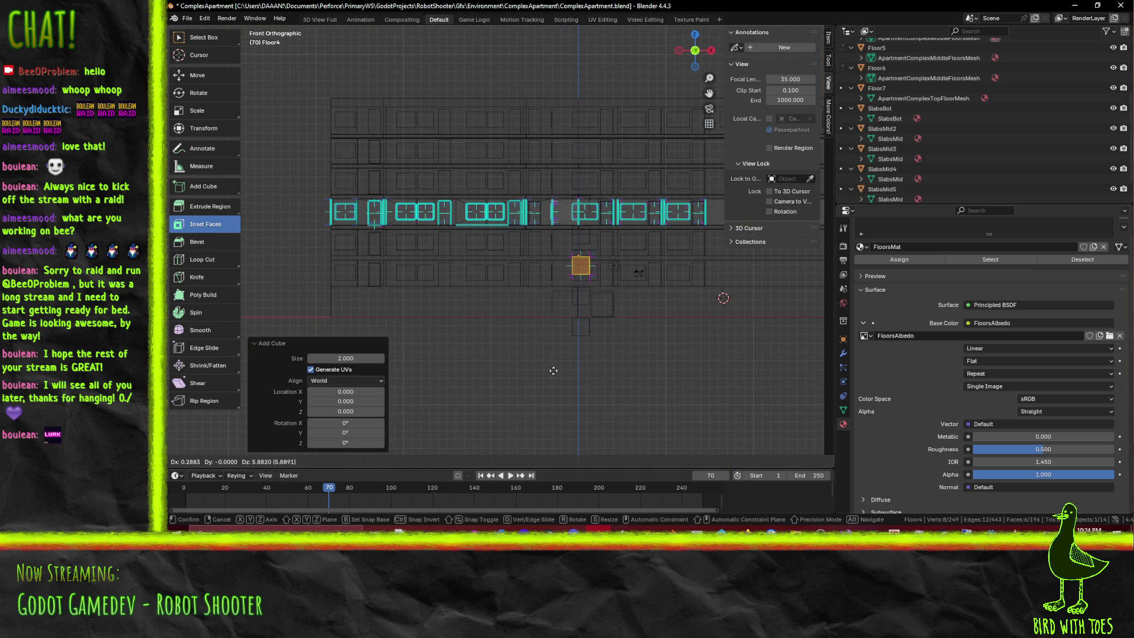
# Move the cube 12 units up along Z, then 12 units along negative Y
pyautogui.press('g')
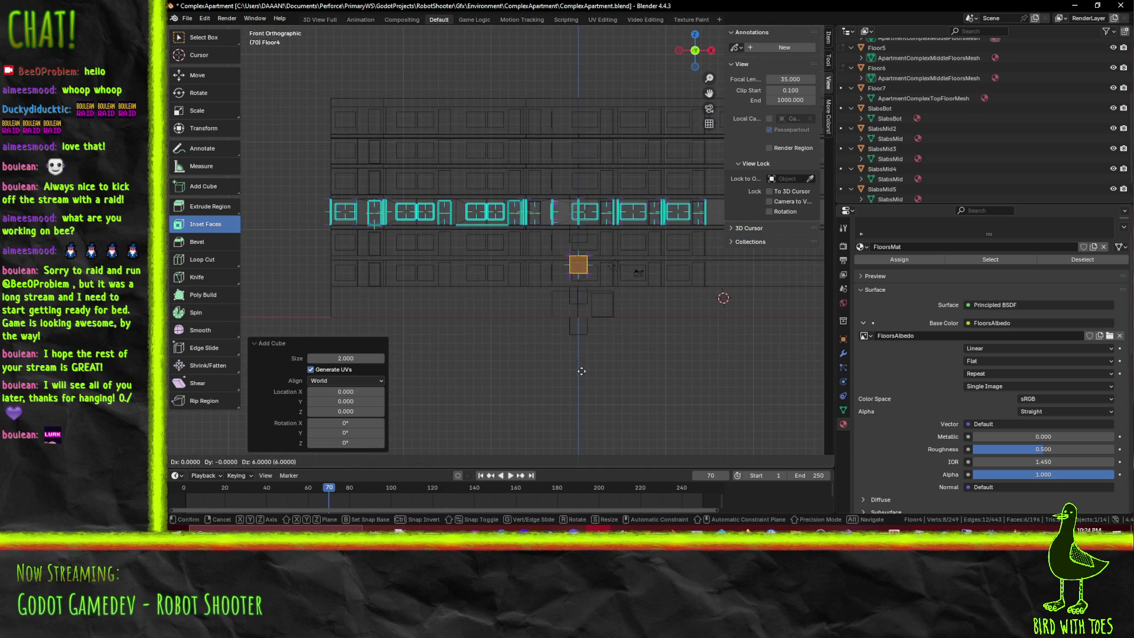
pyautogui.press('Return')
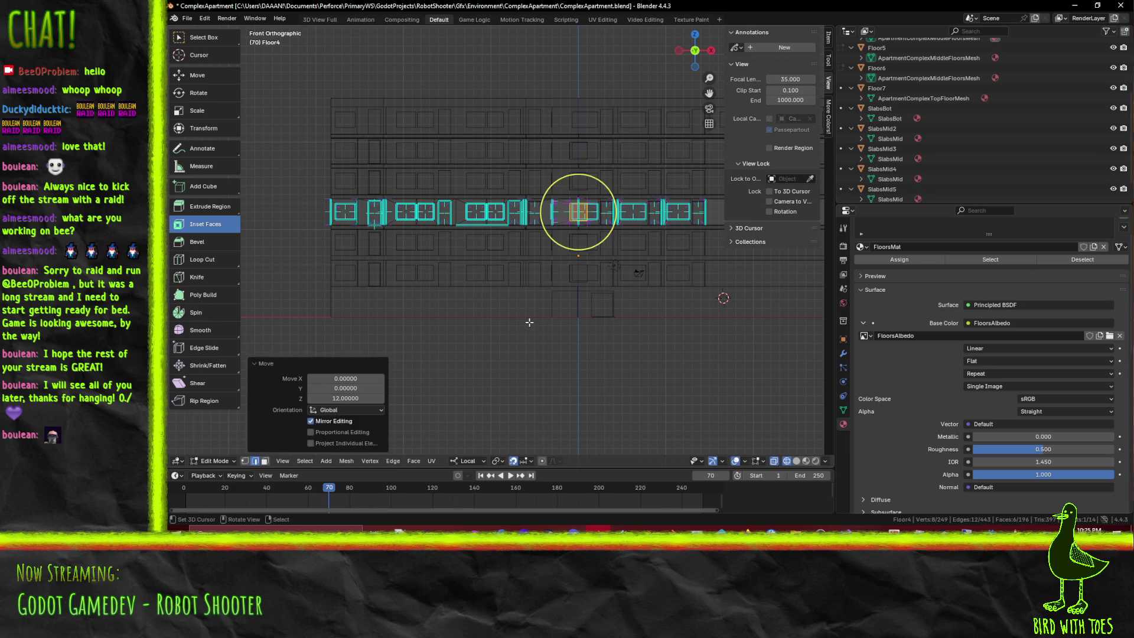
pyautogui.moveTo(529, 322); pyautogui.dragTo(578, 325, button='middle')
pyautogui.scroll(3, 532, 323)
pyautogui.press('g')
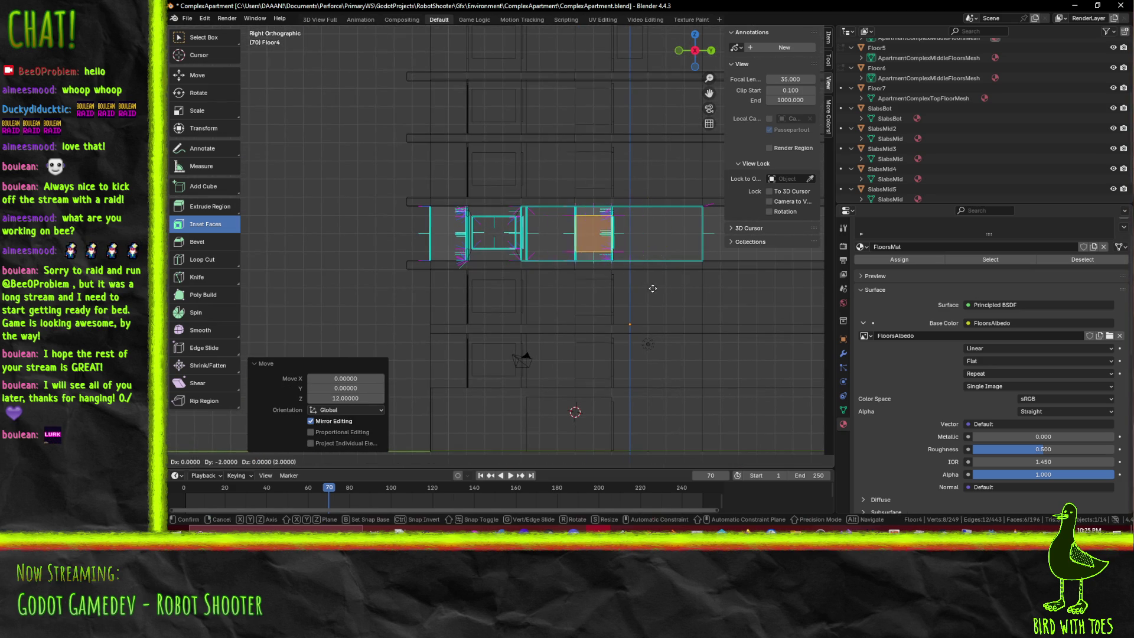
pyautogui.press('Return')
pyautogui.scroll(5, 532, 301)
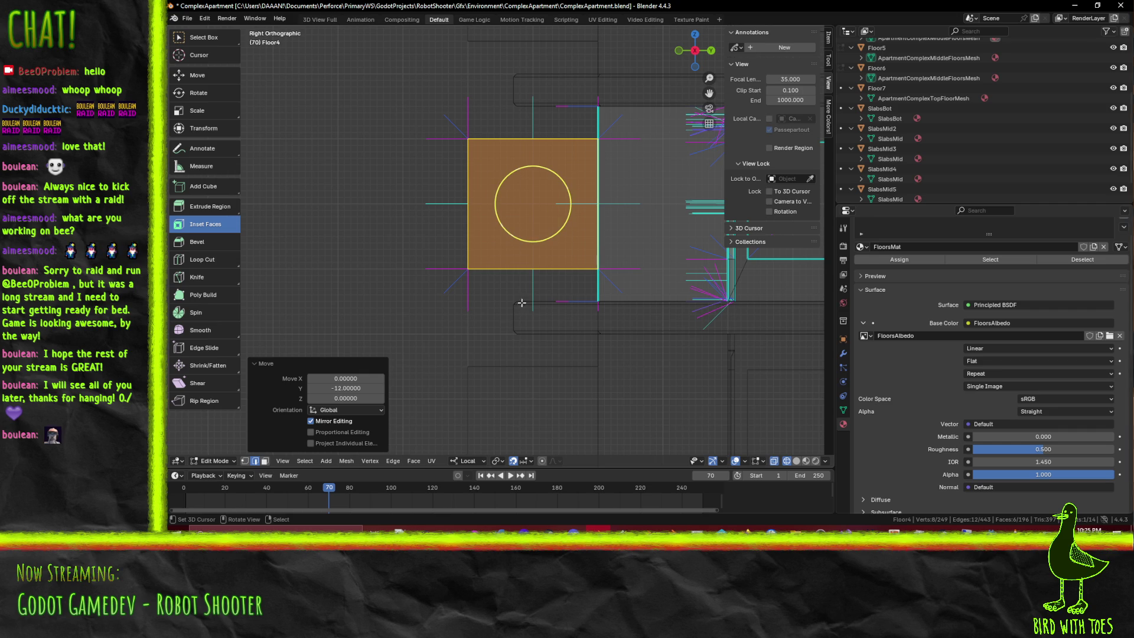
pyautogui.scroll(-1, 538, 251)
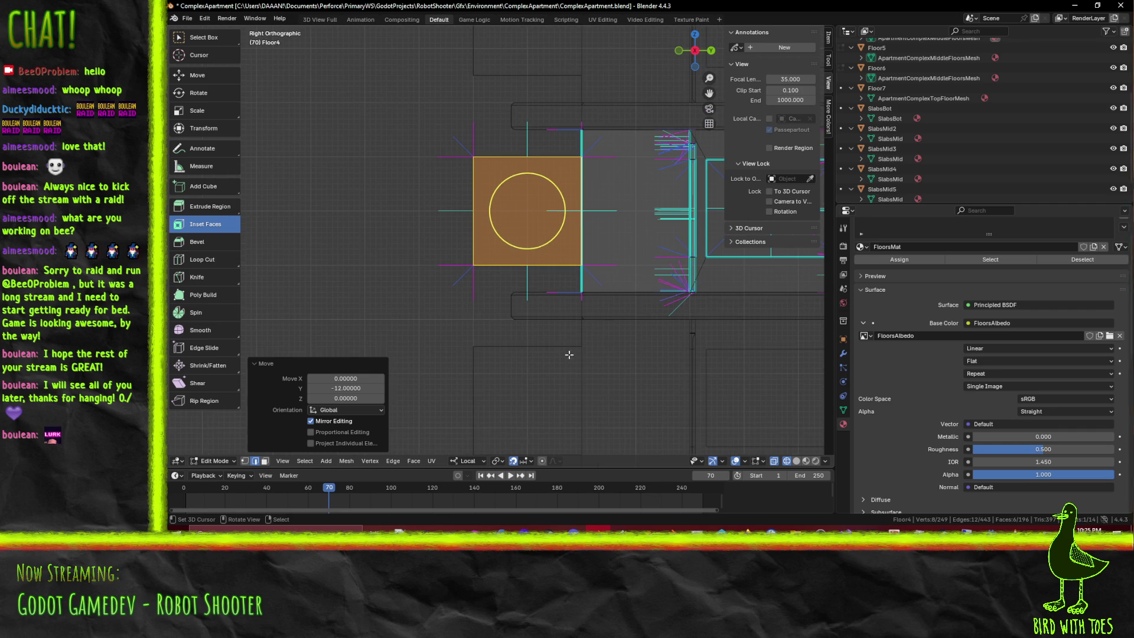
pyautogui.scroll(-2, 576, 346)
pyautogui.scroll(-2, 580, 318)
pyautogui.scroll(5, 555, 336)
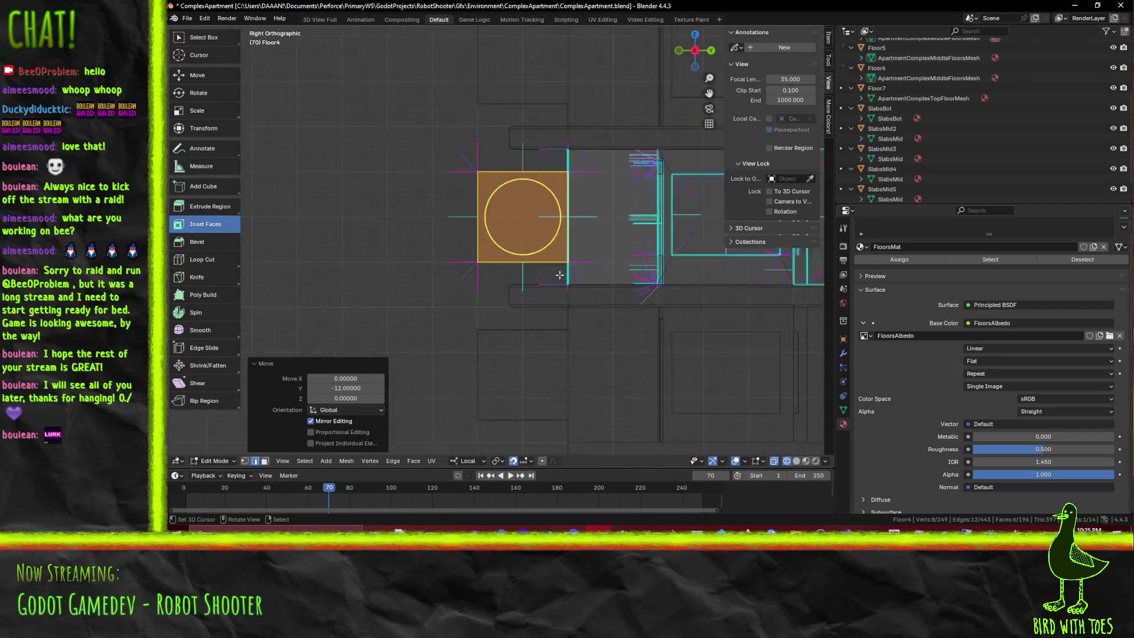
# Switch to face select mode and bring up the shading choices in a perspective view
pyautogui.click(264, 462)
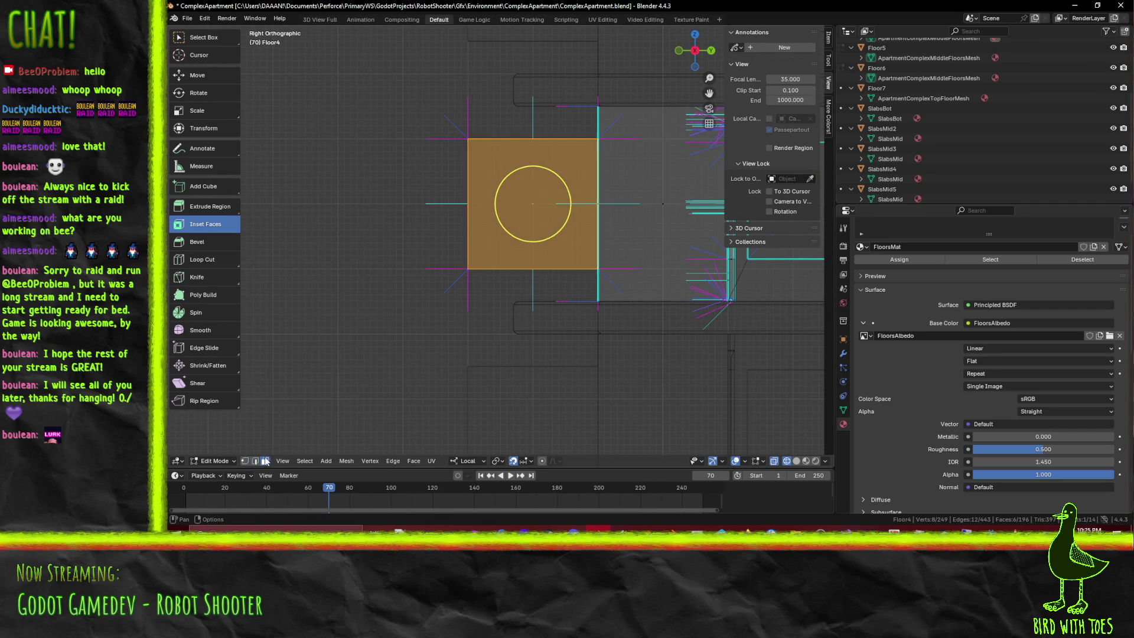
pyautogui.moveTo(465, 210); pyautogui.dragTo(471, 239, button='middle')
pyautogui.press('z')
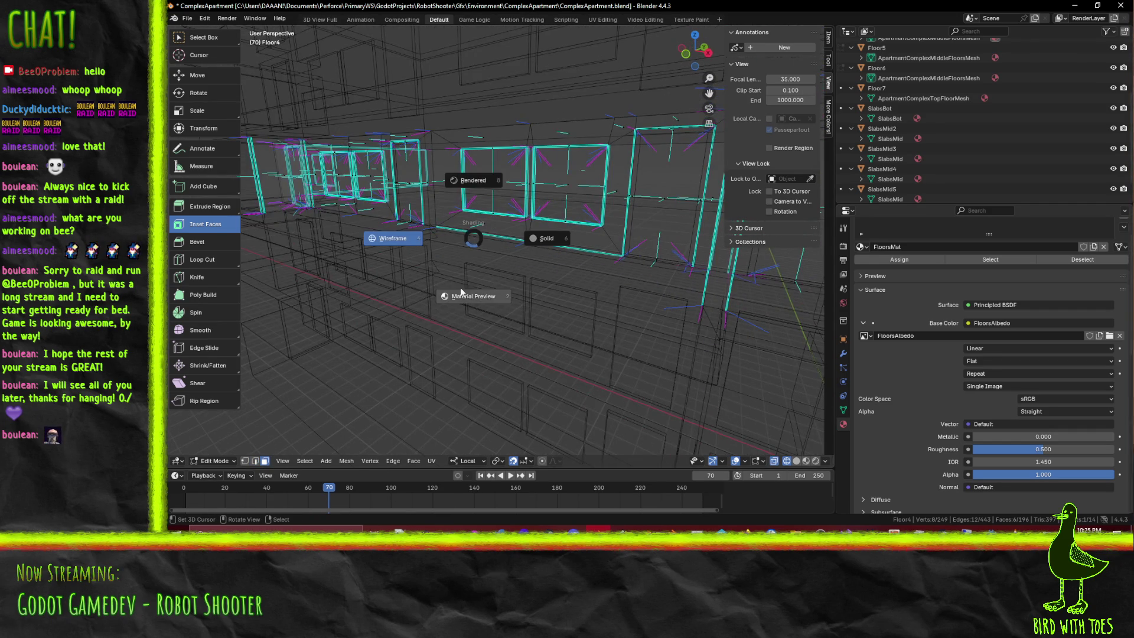
# Show the building in Material Preview and view the facade straight on from the front
pyautogui.click(473, 286)
pyautogui.moveTo(473, 285)
pyautogui.mouseDown(button='middle')
pyautogui.moveTo(618, 275)
pyautogui.moveTo(552, 253)
pyautogui.mouseUp(button='middle')
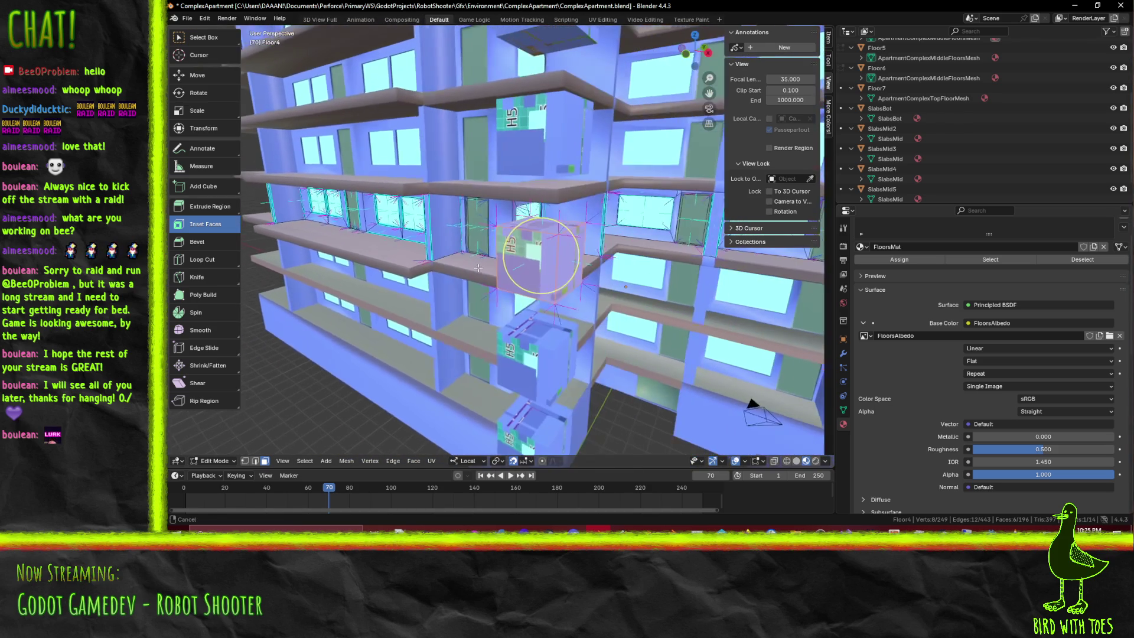
pyautogui.scroll(3, 567, 266)
pyautogui.press('KP_1')
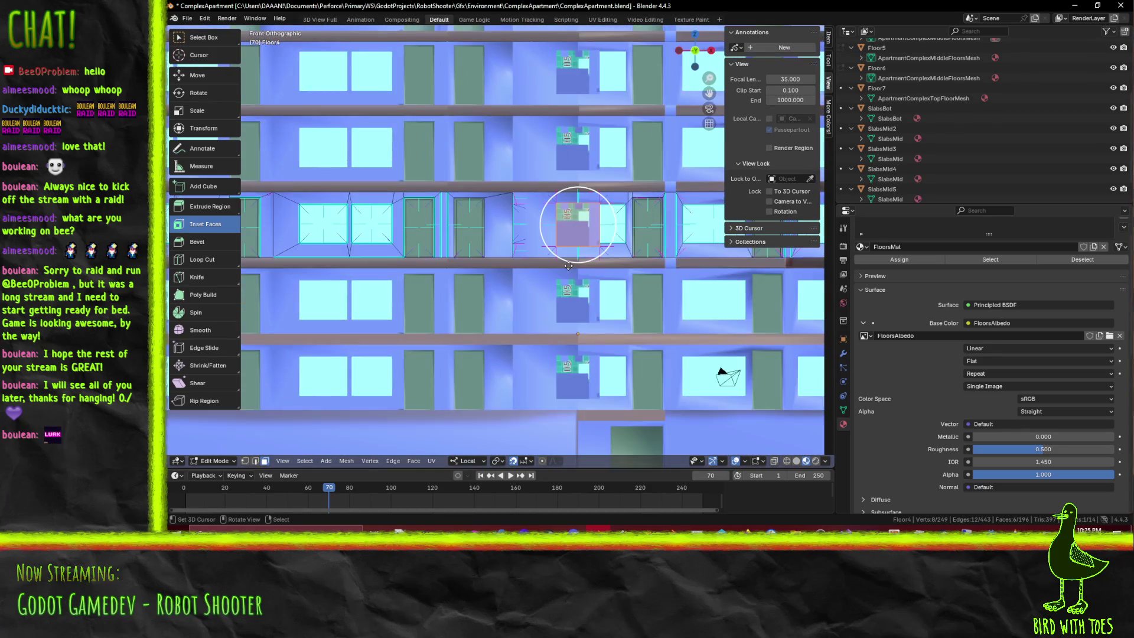
pyautogui.scroll(-2, 568, 265)
pyautogui.keyDown('shift'); pyautogui.moveTo(534, 269); pyautogui.dragTo(625, 262, button='middle'); pyautogui.keyUp('shift')
# Slide the cube -14 units along X onto the apartment facade
pyautogui.press('g')
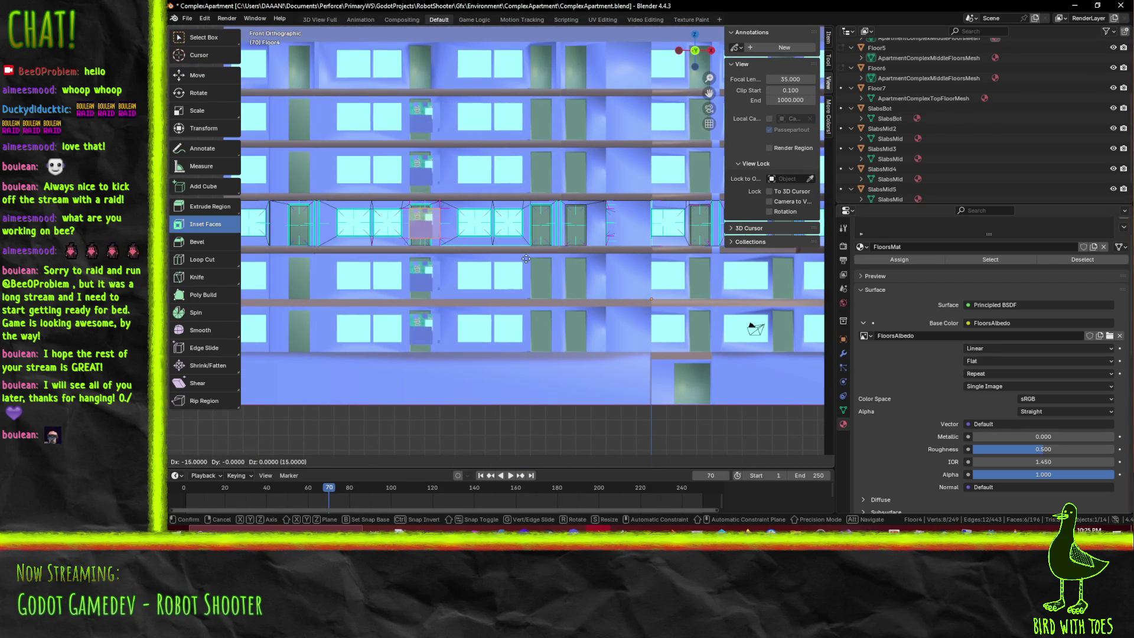
pyautogui.click(556, 258)
pyautogui.moveTo(557, 259)
pyautogui.mouseDown(button='middle')
pyautogui.moveTo(541, 286)
pyautogui.moveTo(255, 454)
pyautogui.mouseUp(button='middle')
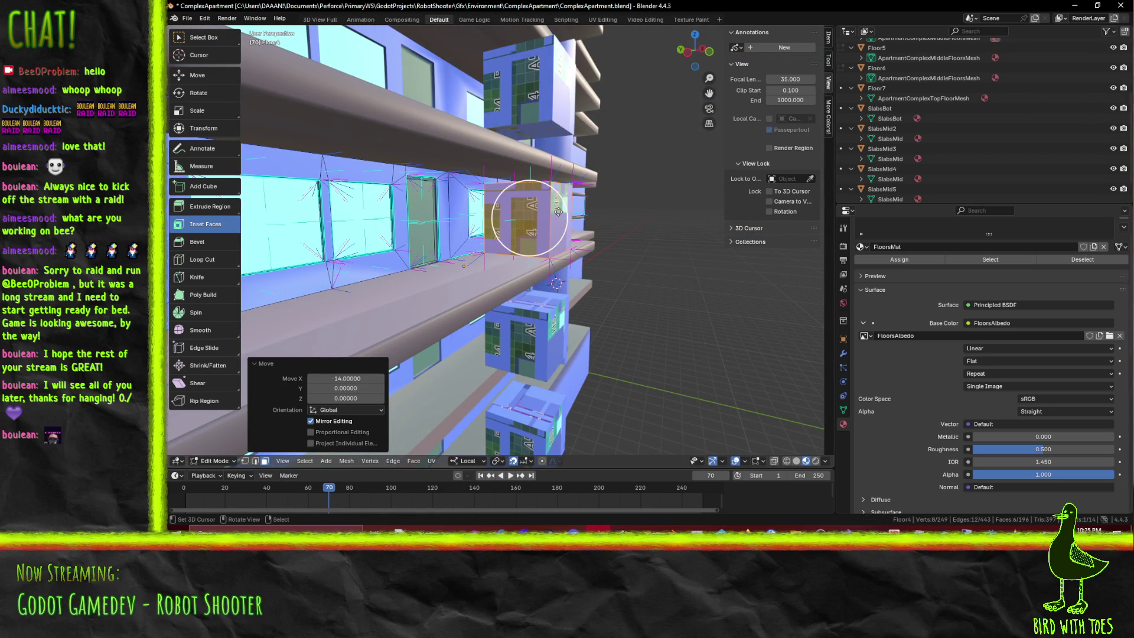
# Try a 1.8-unit move of the selected faces along local Y, undo it, and shift them along X instead
pyautogui.click(562, 214)
pyautogui.press('g')
pyautogui.press('z')
pyautogui.press('z')
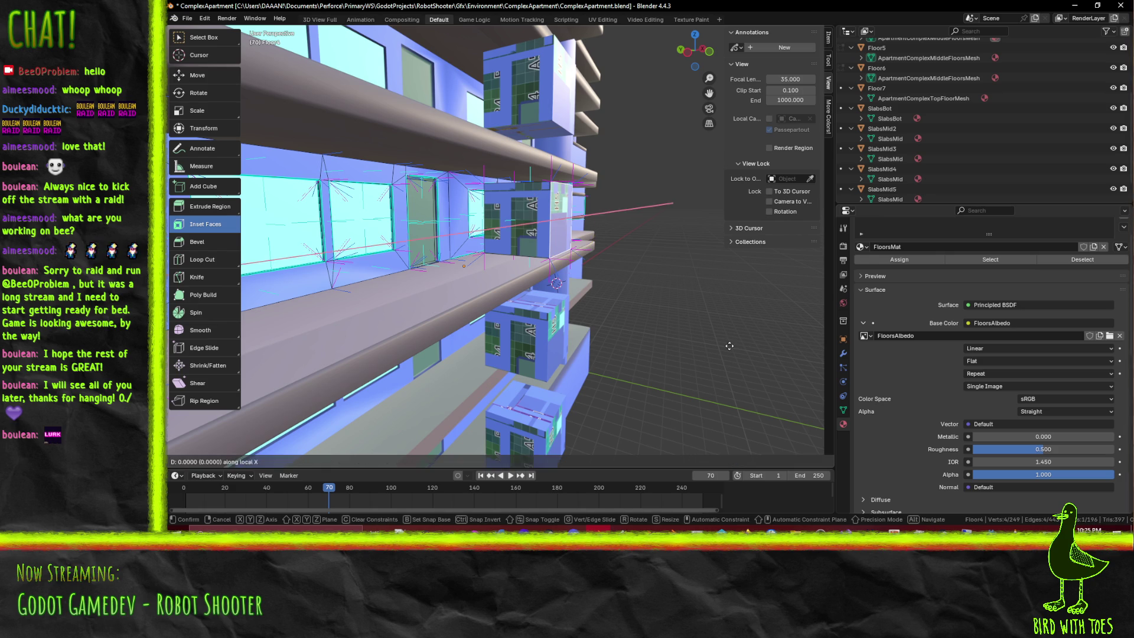
pyautogui.press('y')
pyautogui.press('y')
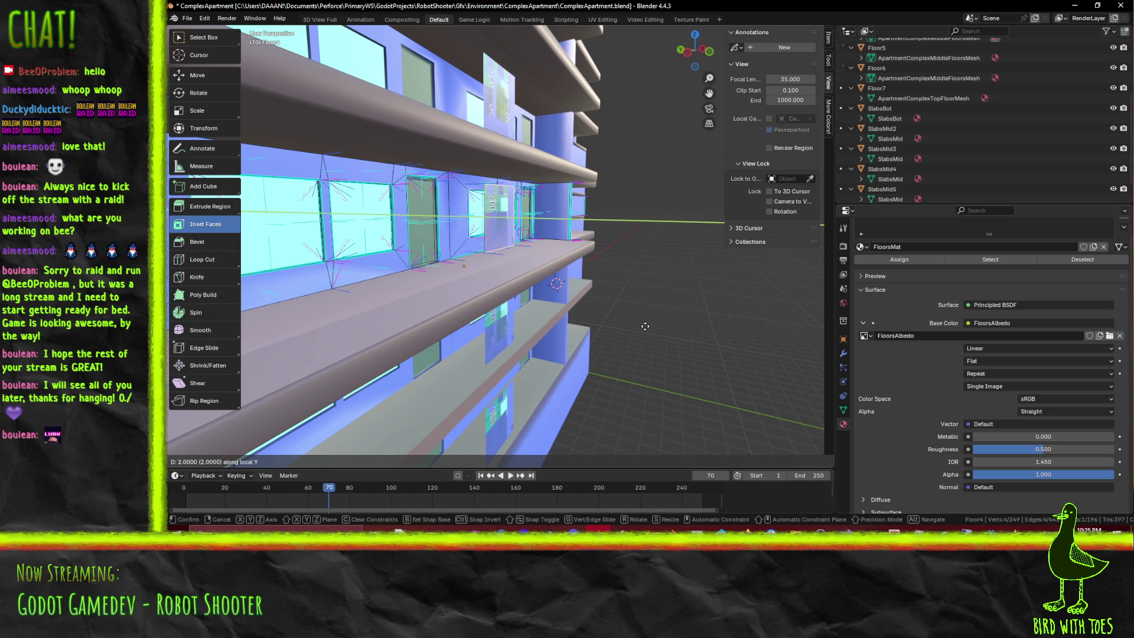
pyautogui.press('BackSpace')
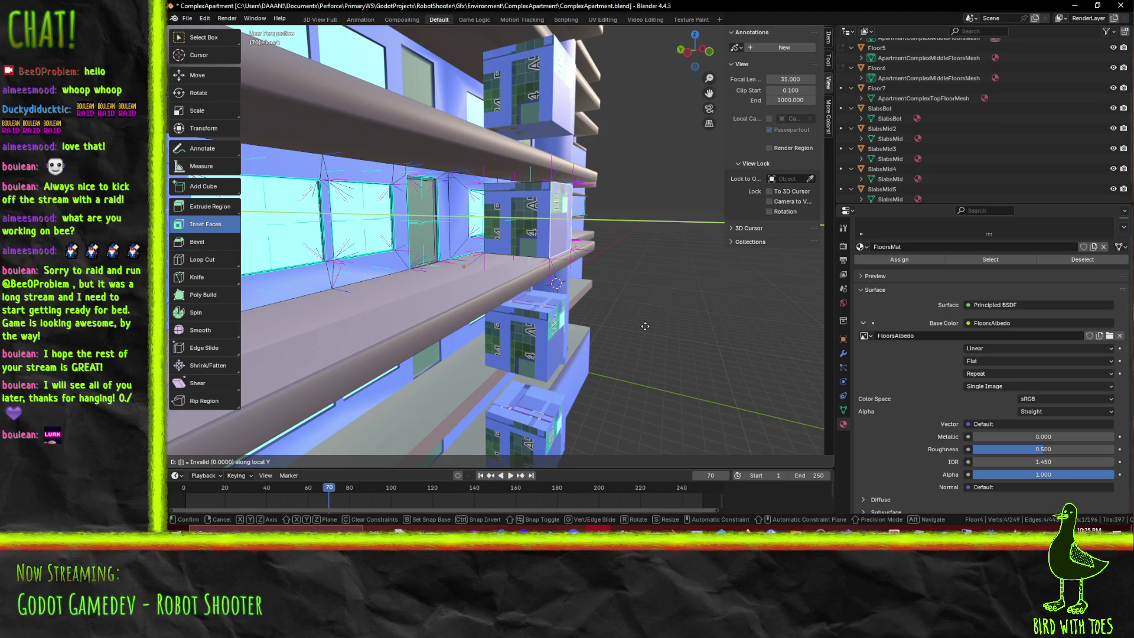
pyautogui.write('1.9')
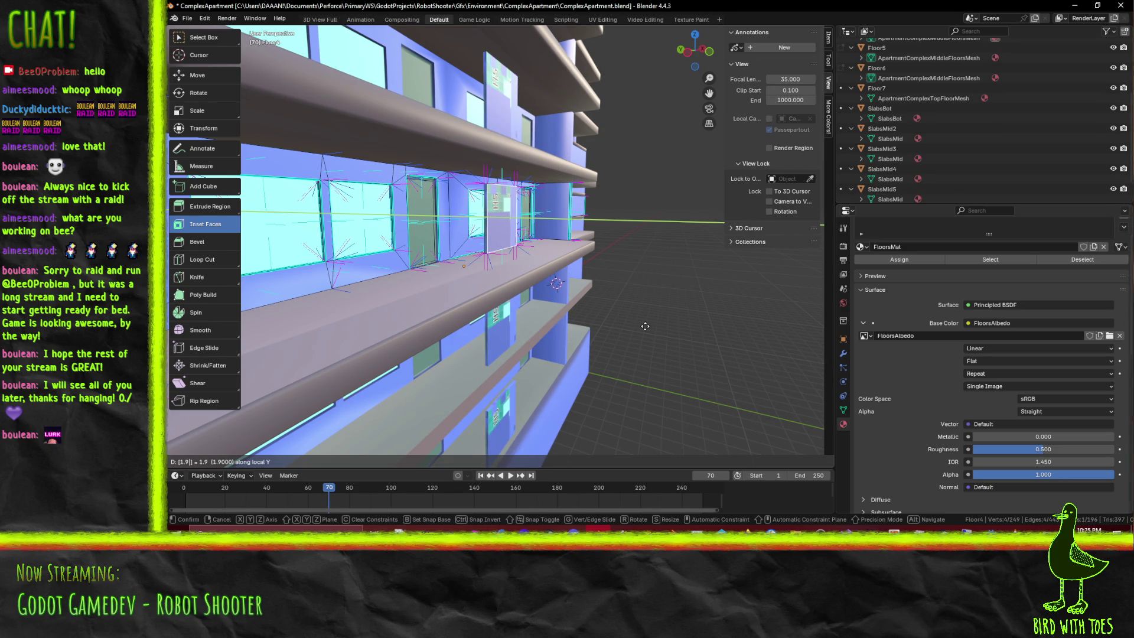
pyautogui.press('BackSpace')
pyautogui.write('75')
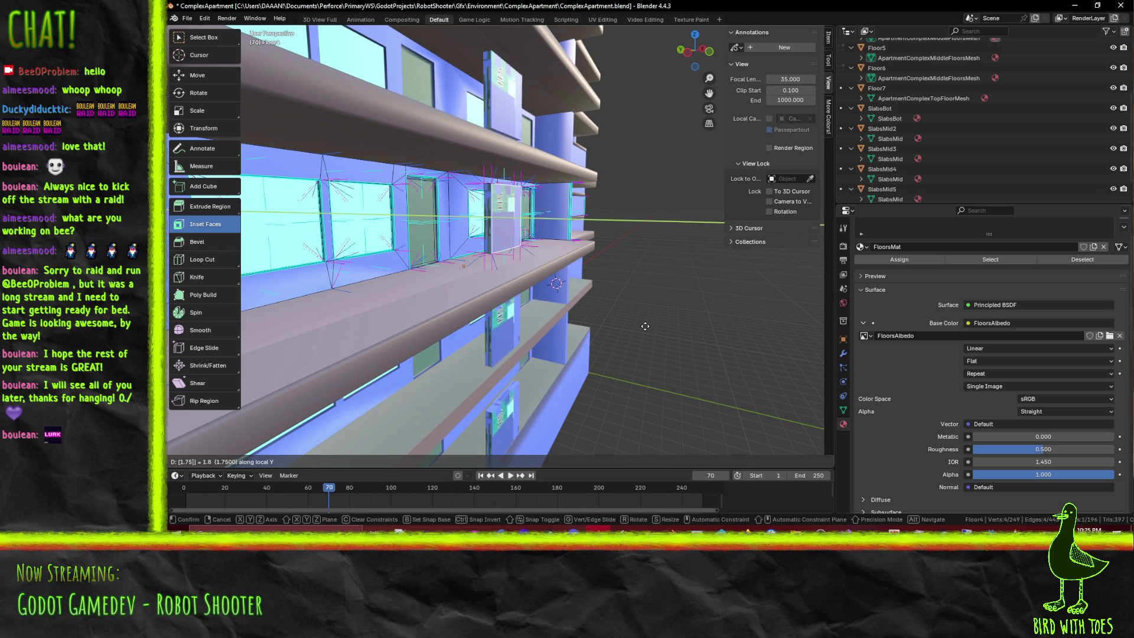
pyautogui.press('BackSpace')
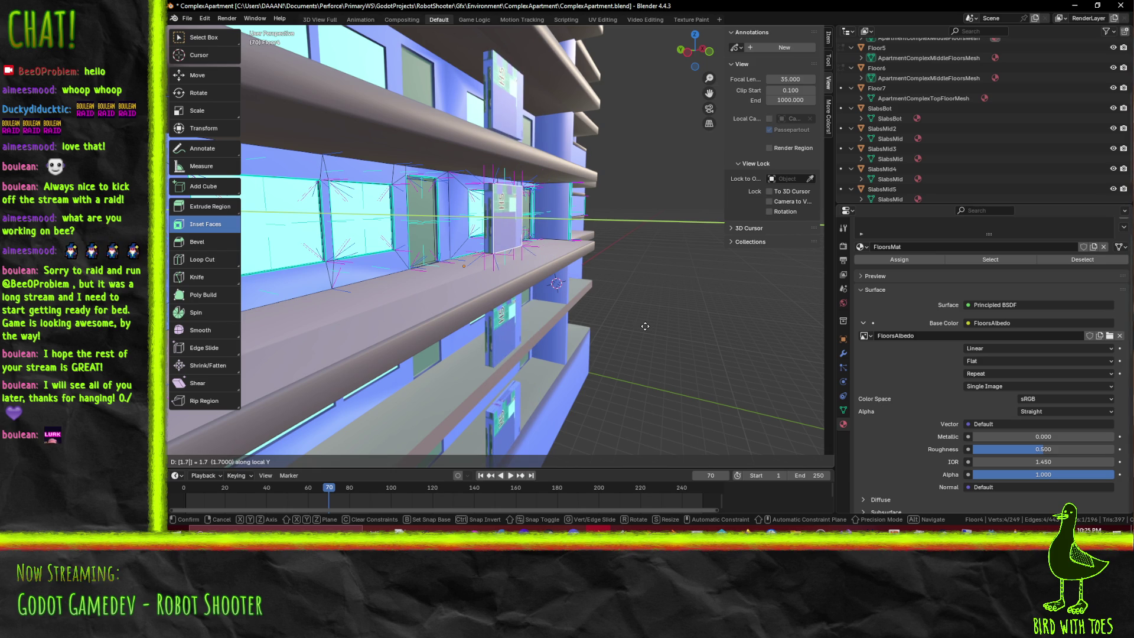
pyautogui.press('BackSpace')
pyautogui.write('8')
pyautogui.press('Return')
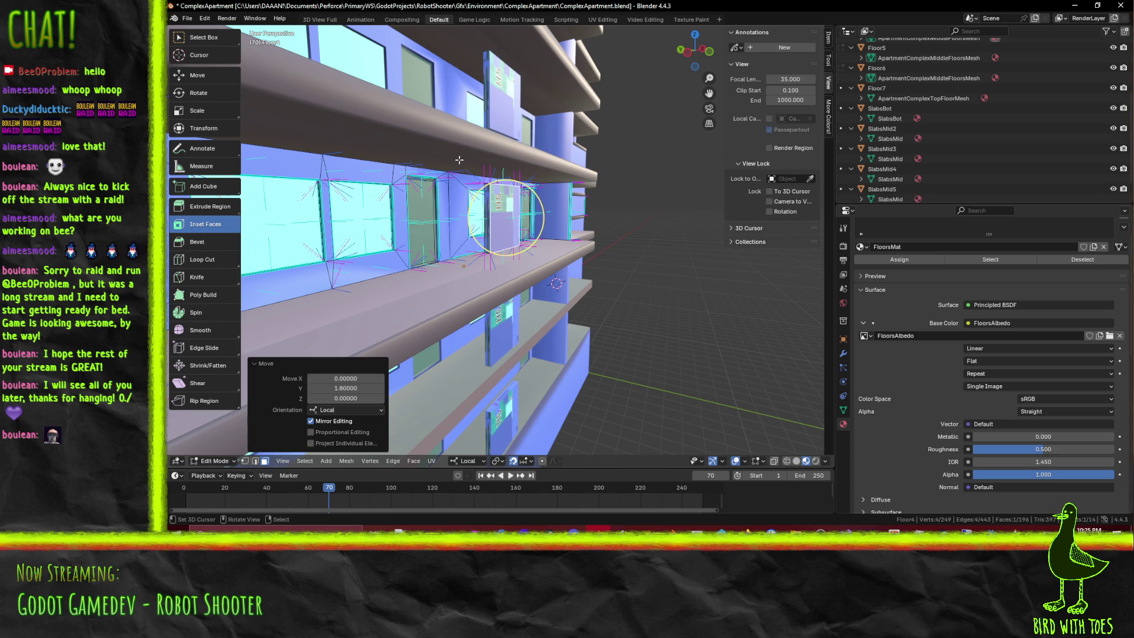
pyautogui.hotkey('ctrl', 'z')
pyautogui.write('gx')
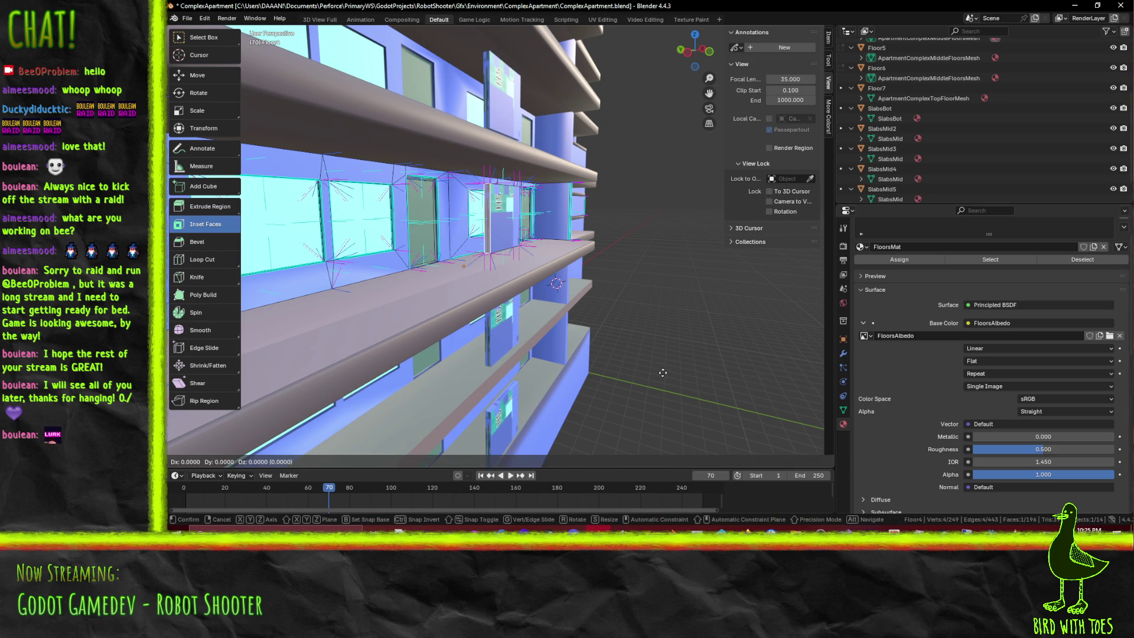
pyautogui.write('1.7')
pyautogui.press('Return')
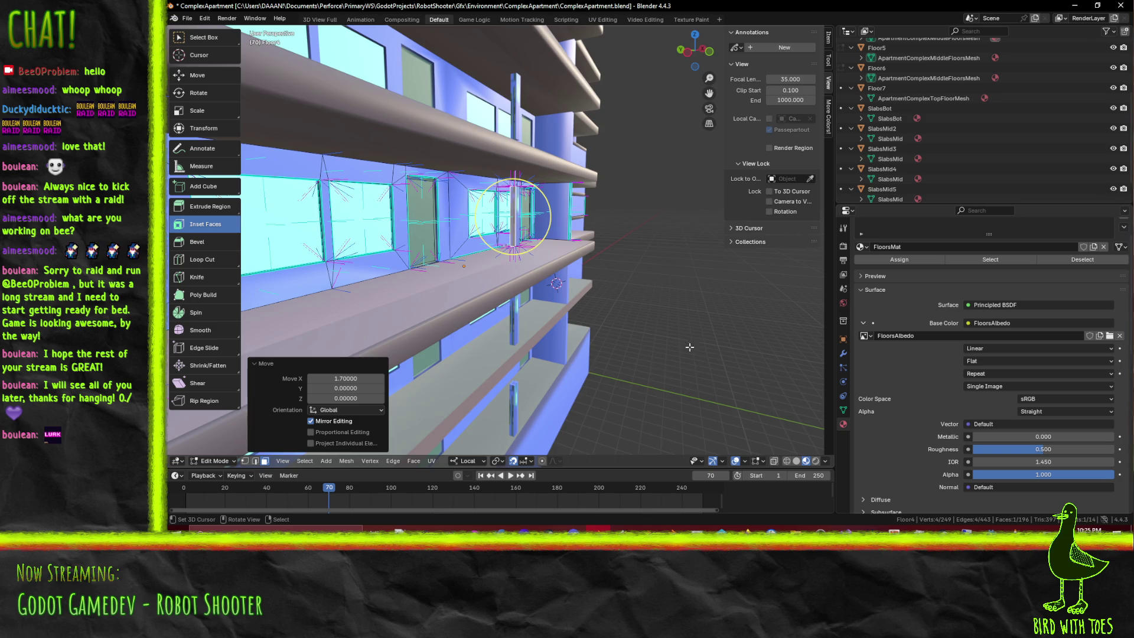
# Select the pillar faces between the windows and move them down in front view
pyautogui.moveTo(658, 370); pyautogui.dragTo(537, 323, button='middle')
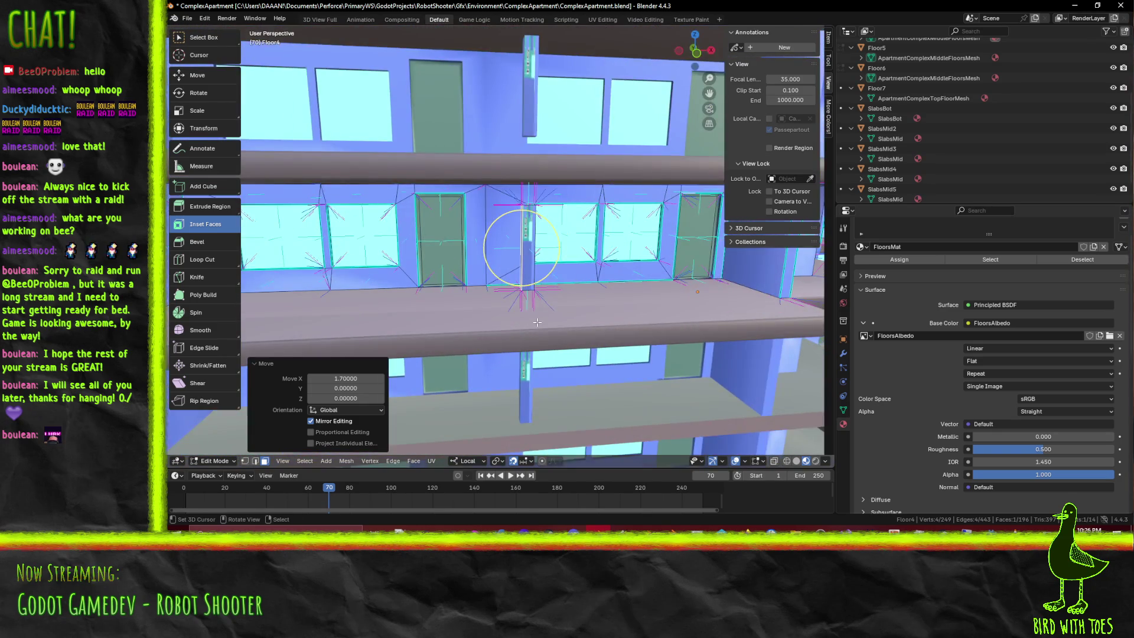
pyautogui.press('KP_1')
pyautogui.scroll(2, 537, 322)
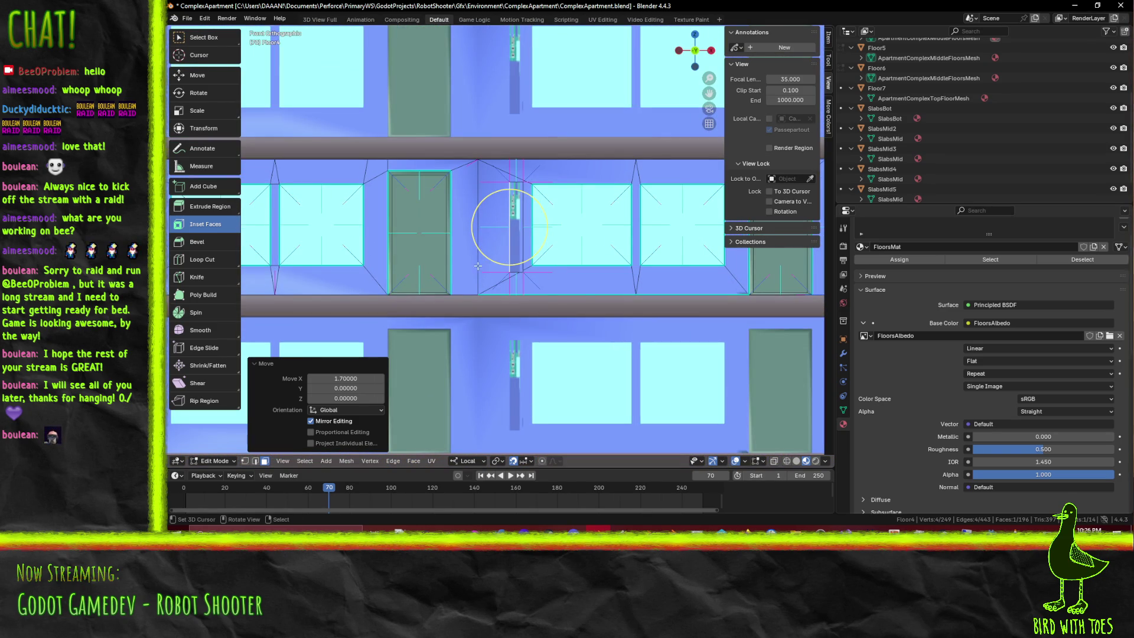
pyautogui.moveTo(514, 213); pyautogui.dragTo(415, 250, button='middle')
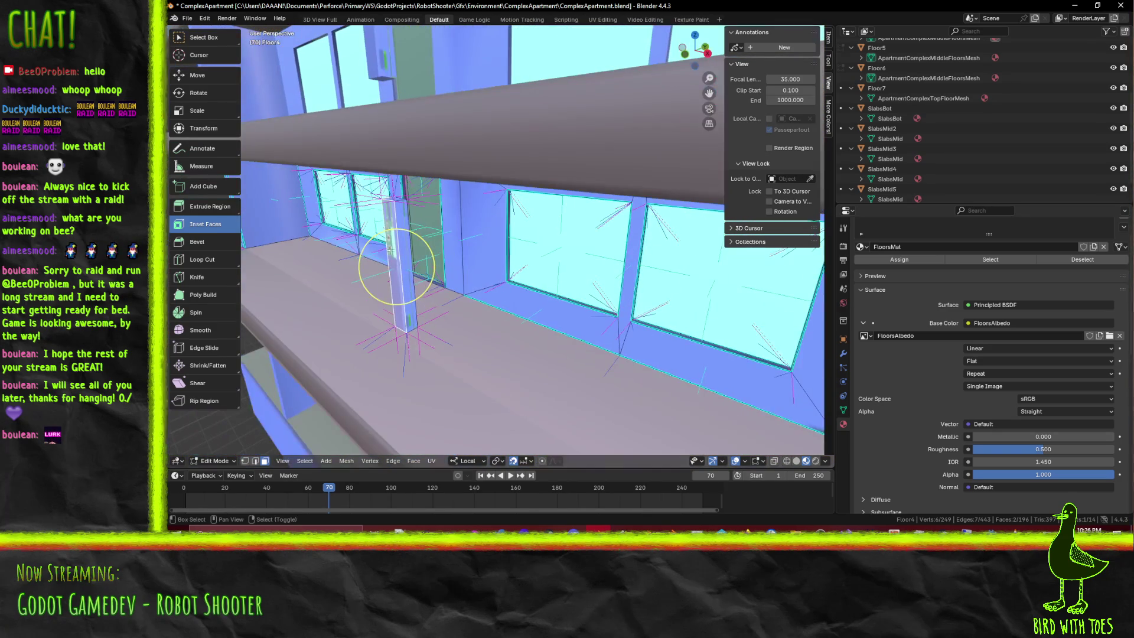
pyautogui.keyDown('shift'); pyautogui.click(409, 233); pyautogui.keyUp('shift')
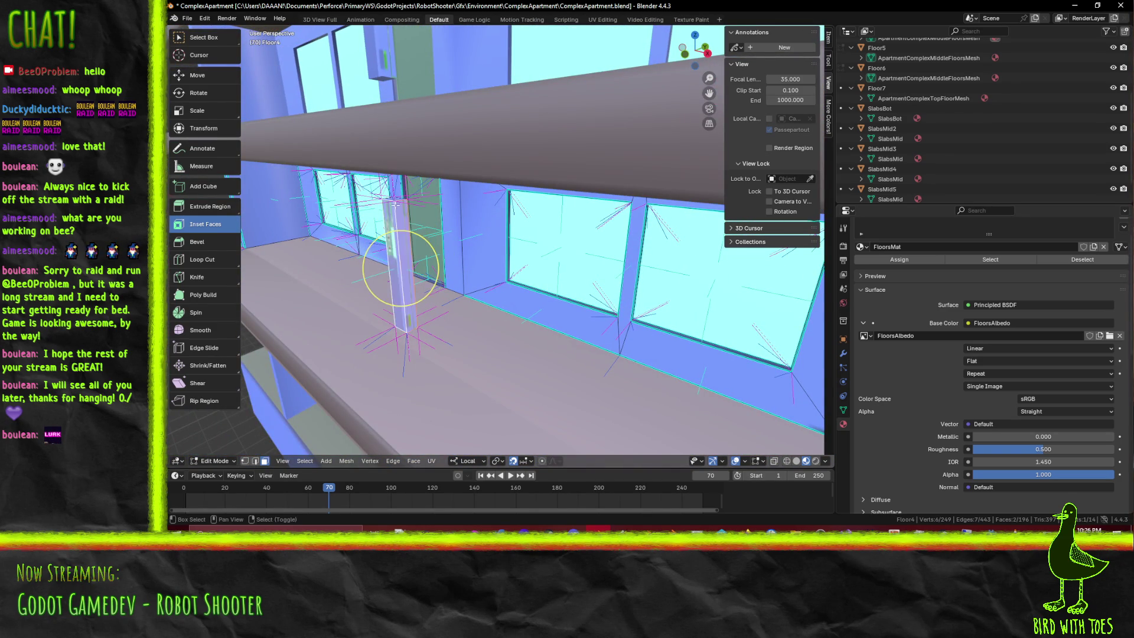
pyautogui.moveTo(407, 229)
pyautogui.mouseDown(button='middle')
pyautogui.moveTo(617, 228)
pyautogui.moveTo(632, 201)
pyautogui.mouseUp(button='middle')
pyautogui.keyDown('shift'); pyautogui.click(635, 223); pyautogui.keyUp('shift')
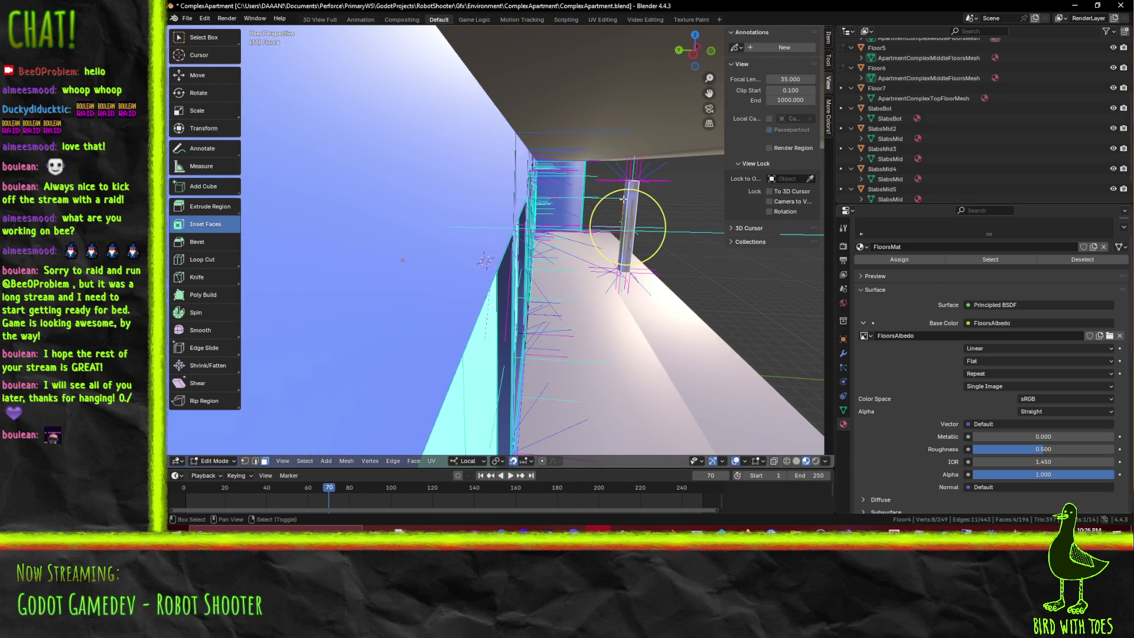
pyautogui.press('KP_1')
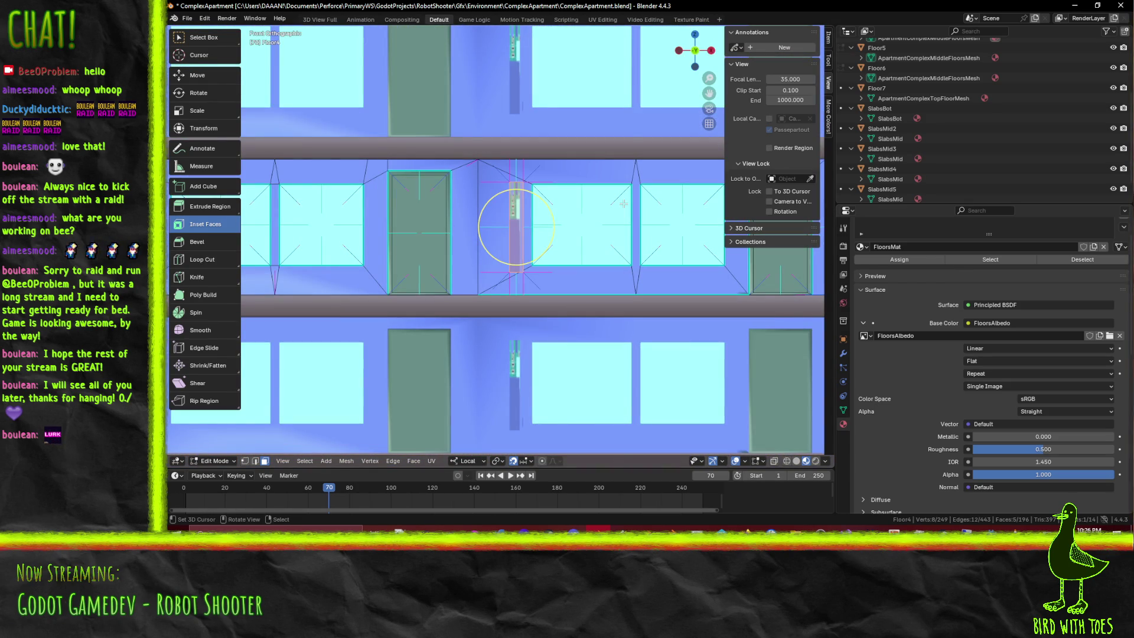
pyautogui.press('g')
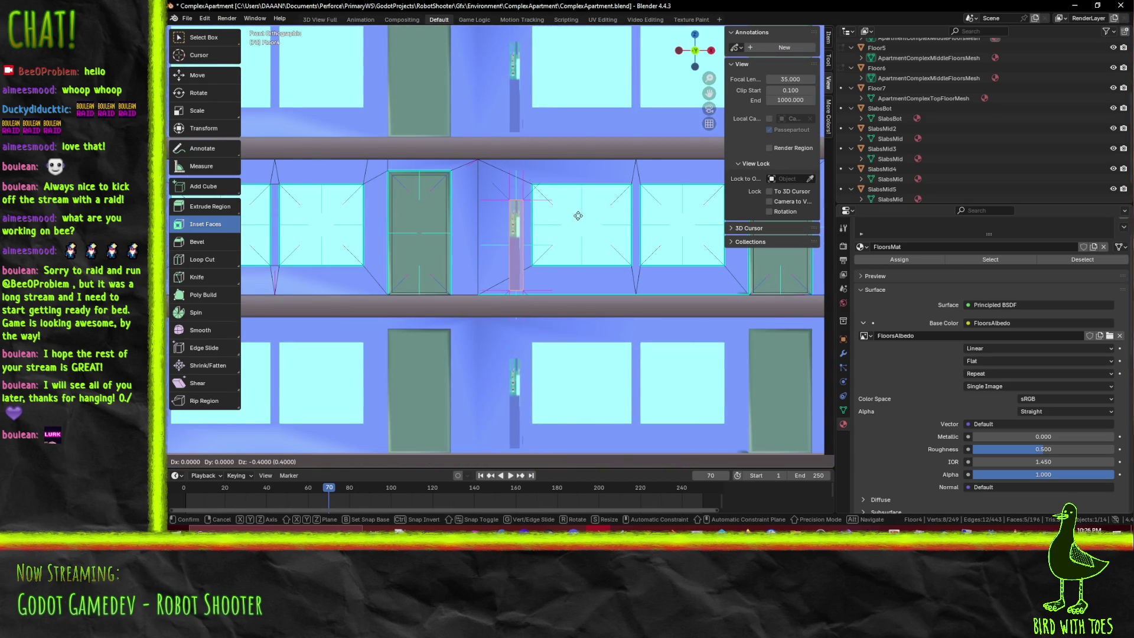
pyautogui.click(577, 218)
pyautogui.moveTo(497, 240)
pyautogui.mouseDown(button='middle')
pyautogui.moveTo(503, 303)
pyautogui.moveTo(487, 345)
pyautogui.mouseUp(button='middle')
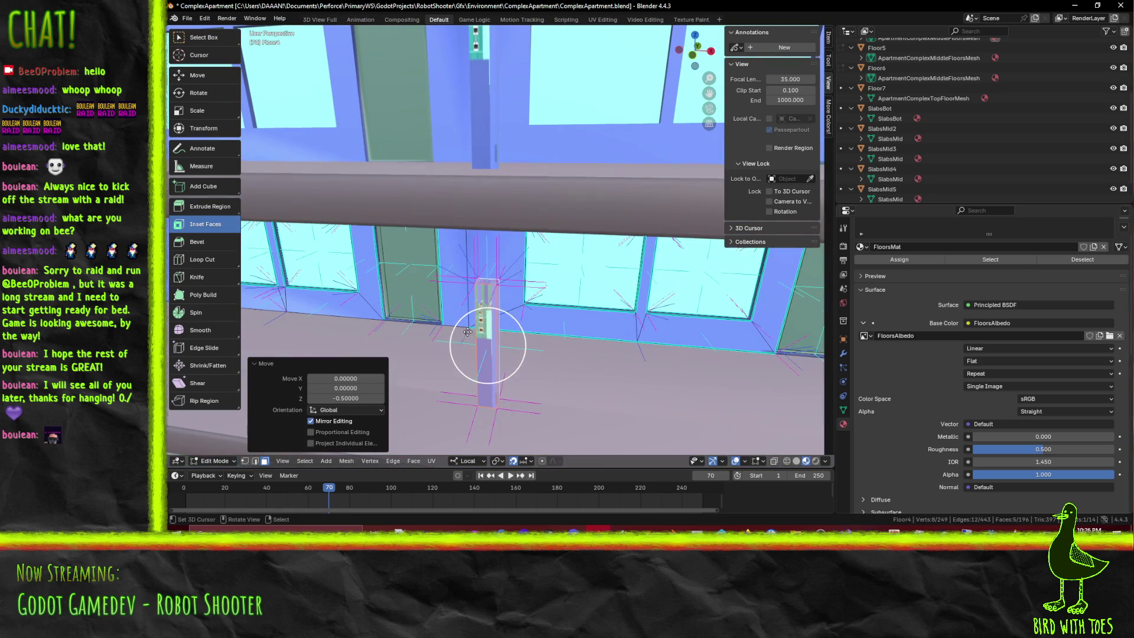
# Lower the pillar's top face by 0.5 along its local Z axis
pyautogui.click(483, 282)
pyautogui.press('g')
pyautogui.press('z')
pyautogui.press('z')
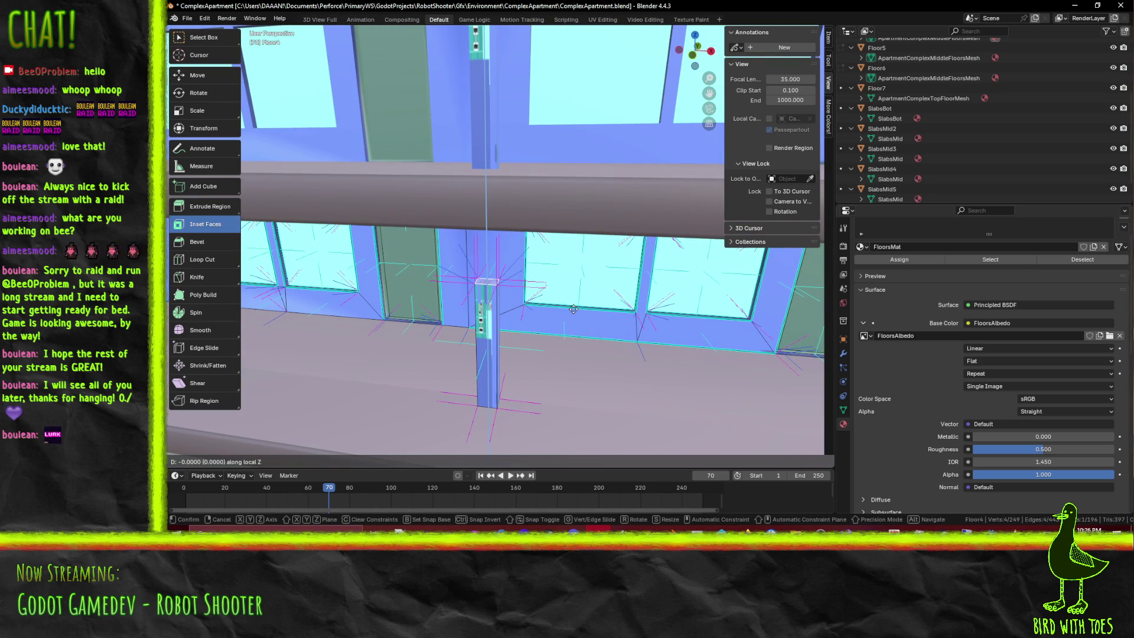
pyautogui.press('Escape')
pyautogui.press('KP_1')
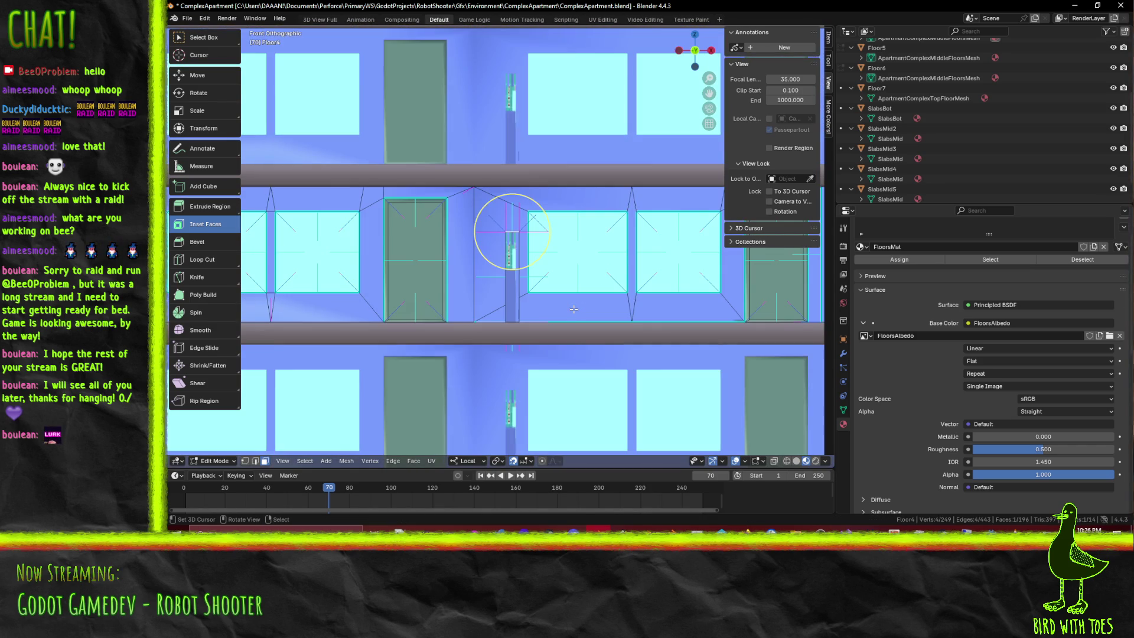
pyautogui.press('g')
pyautogui.press('z')
pyautogui.press('z')
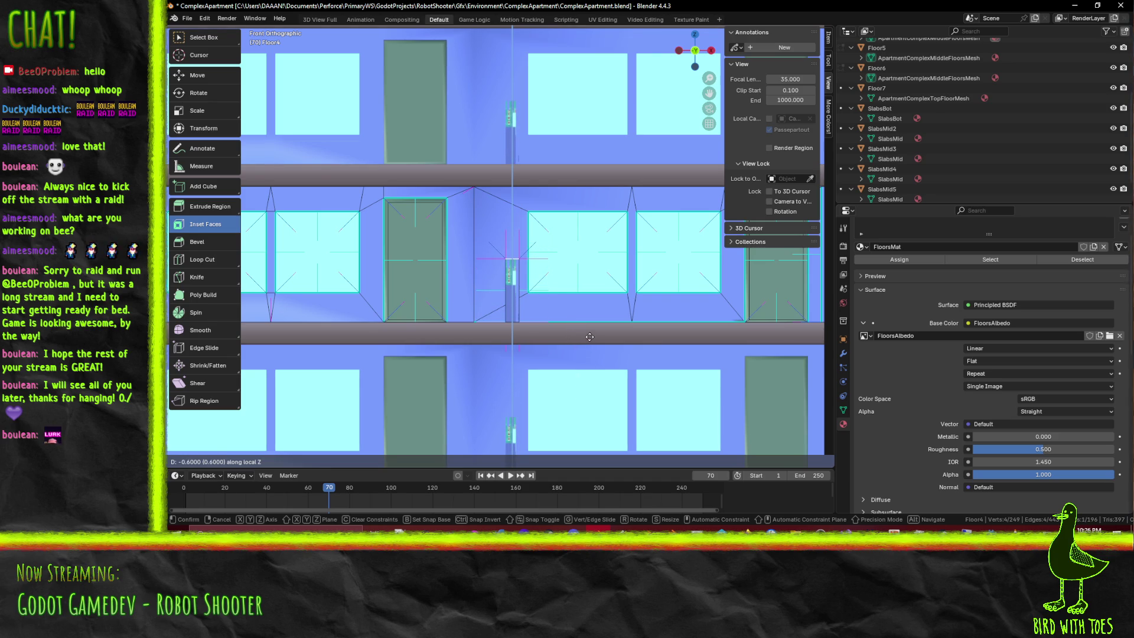
pyautogui.click(589, 333)
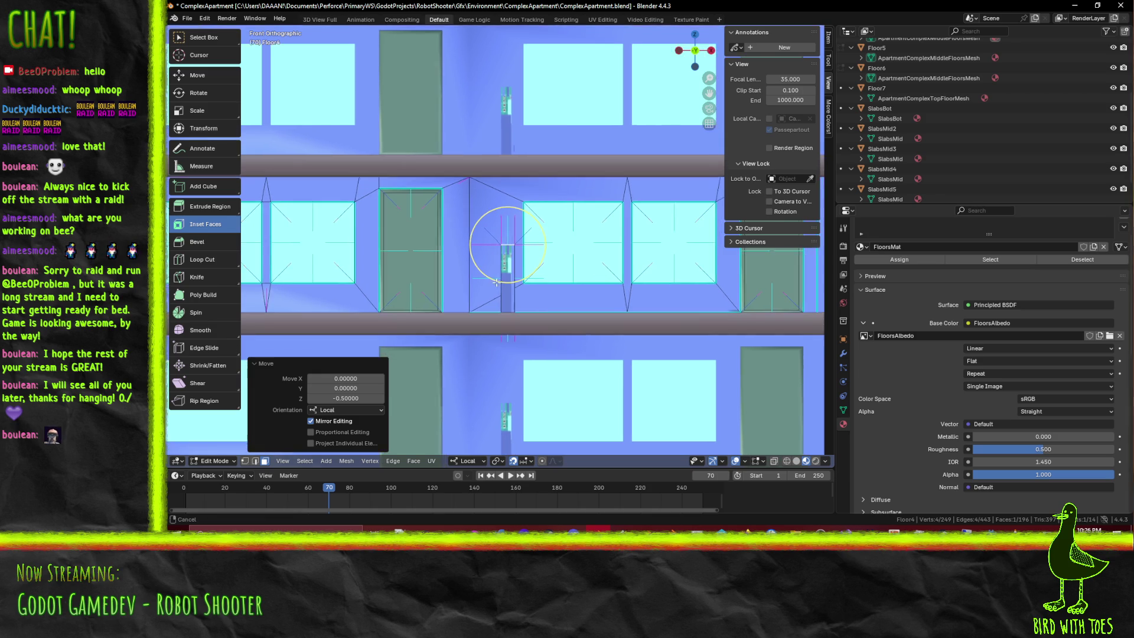
pyautogui.moveTo(501, 303); pyautogui.dragTo(574, 344, button='middle')
pyautogui.moveTo(630, 298); pyautogui.dragTo(642, 318, button='middle')
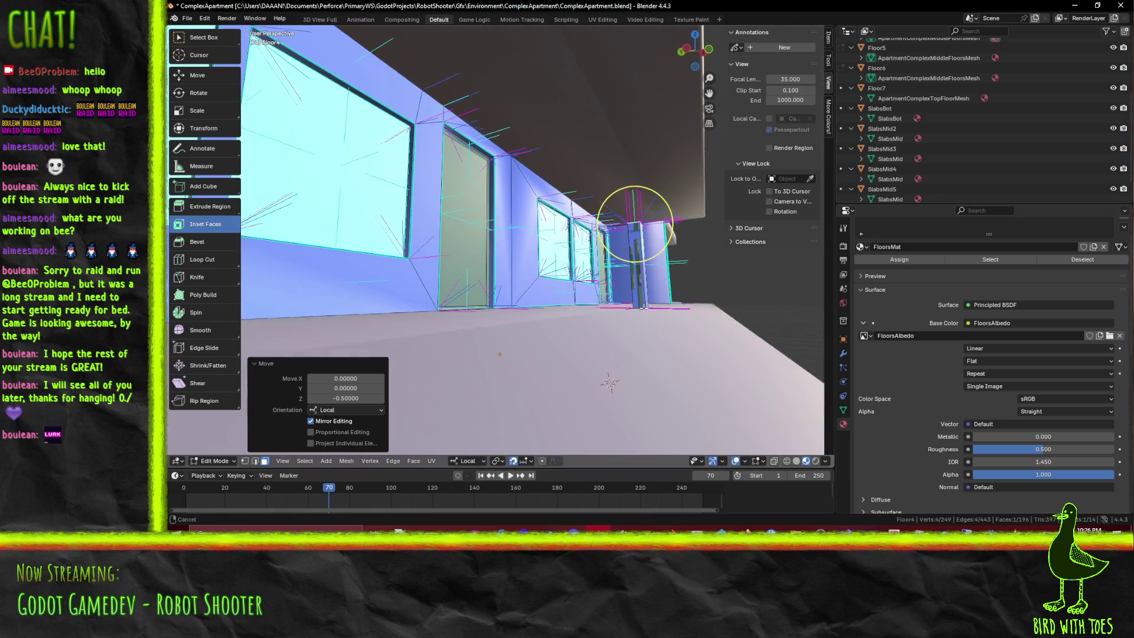
pyautogui.moveTo(641, 319)
pyautogui.mouseDown(button='middle')
pyautogui.moveTo(640, 294)
pyautogui.moveTo(635, 321)
pyautogui.mouseUp(button='middle')
# In wireframe shading, delete the unwanted face from the pillar, then return to solid shading
pyautogui.press('z')
pyautogui.click(610, 302)
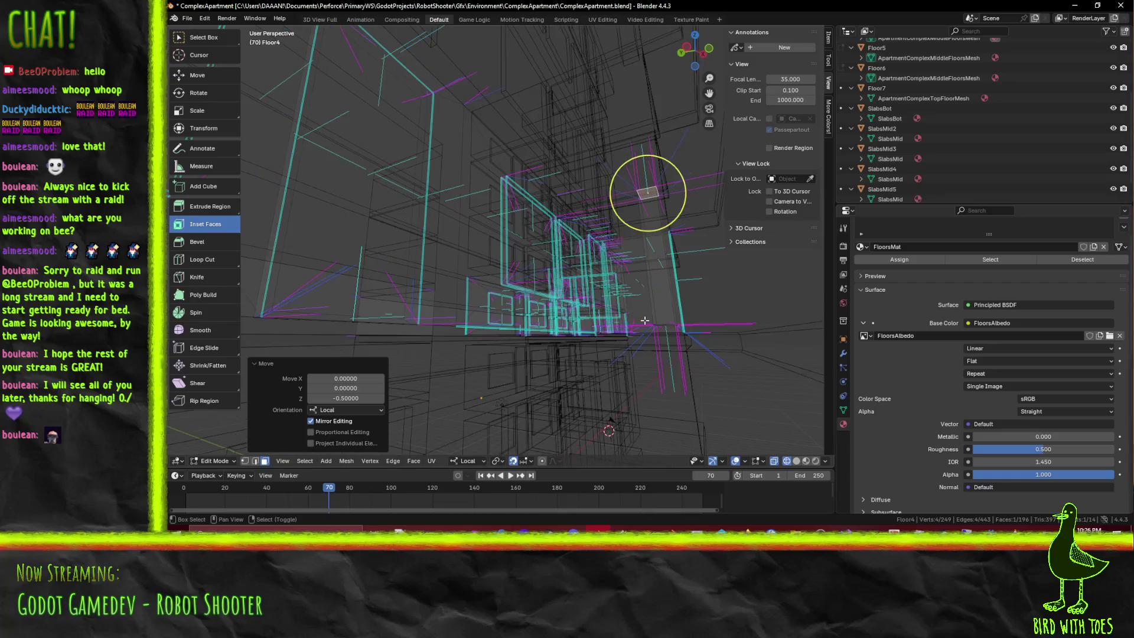
pyautogui.moveTo(617, 204); pyautogui.dragTo(632, 178, button='middle')
pyautogui.press('x')
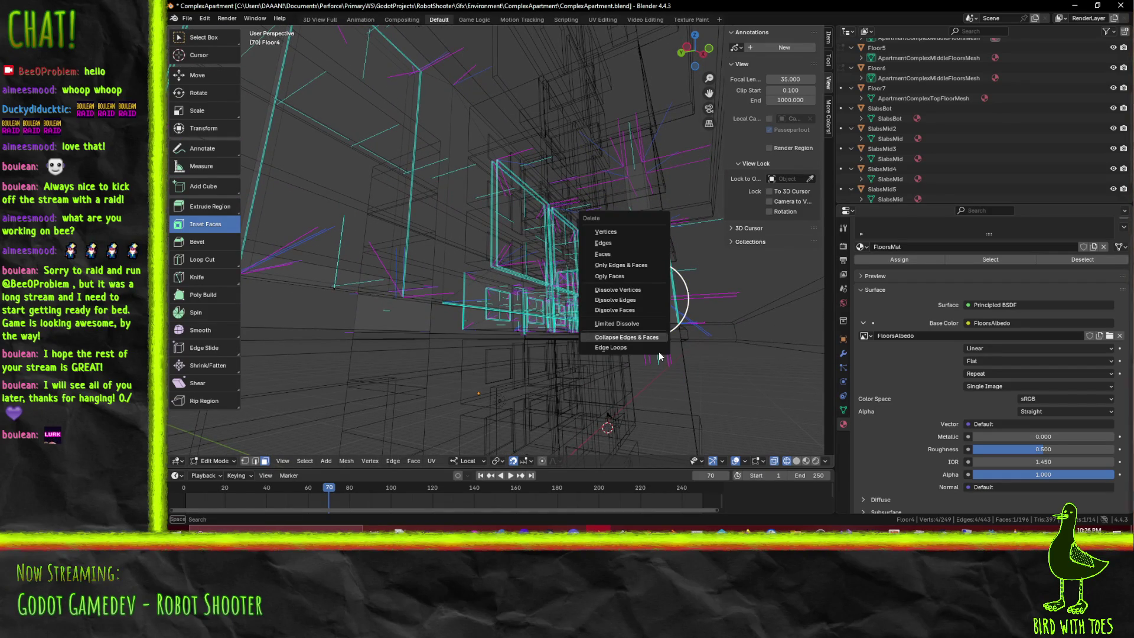
pyautogui.click(617, 252)
pyautogui.moveTo(618, 253); pyautogui.dragTo(653, 310, button='middle')
pyautogui.press('z')
pyautogui.click(687, 326)
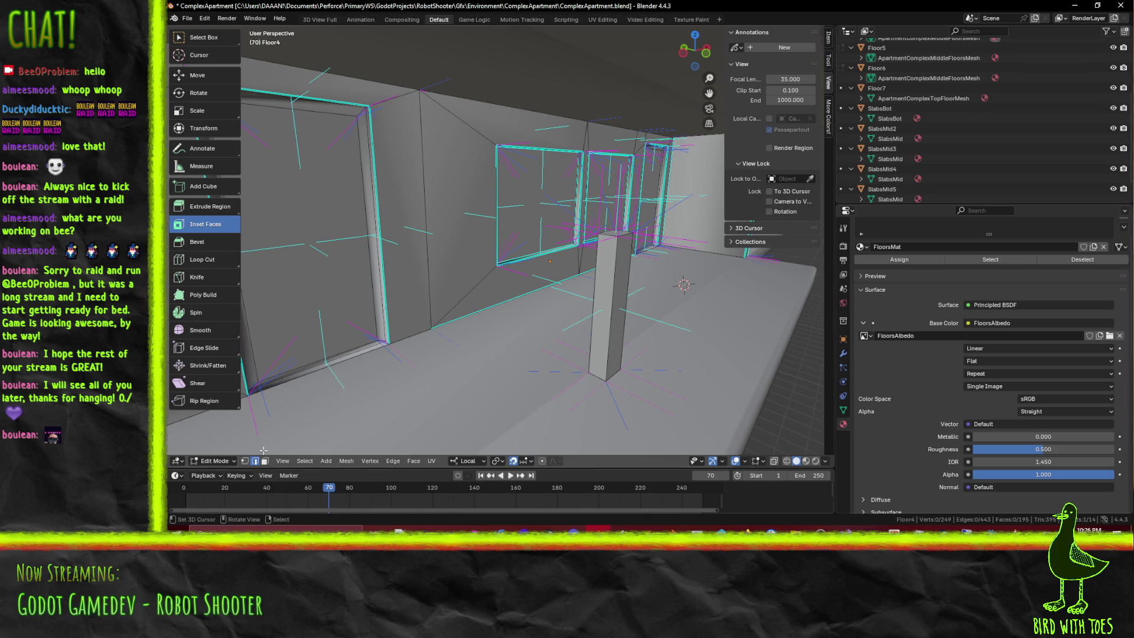
# Select the pillar's front face, leaving the side face out of the selection
pyautogui.click(629, 321)
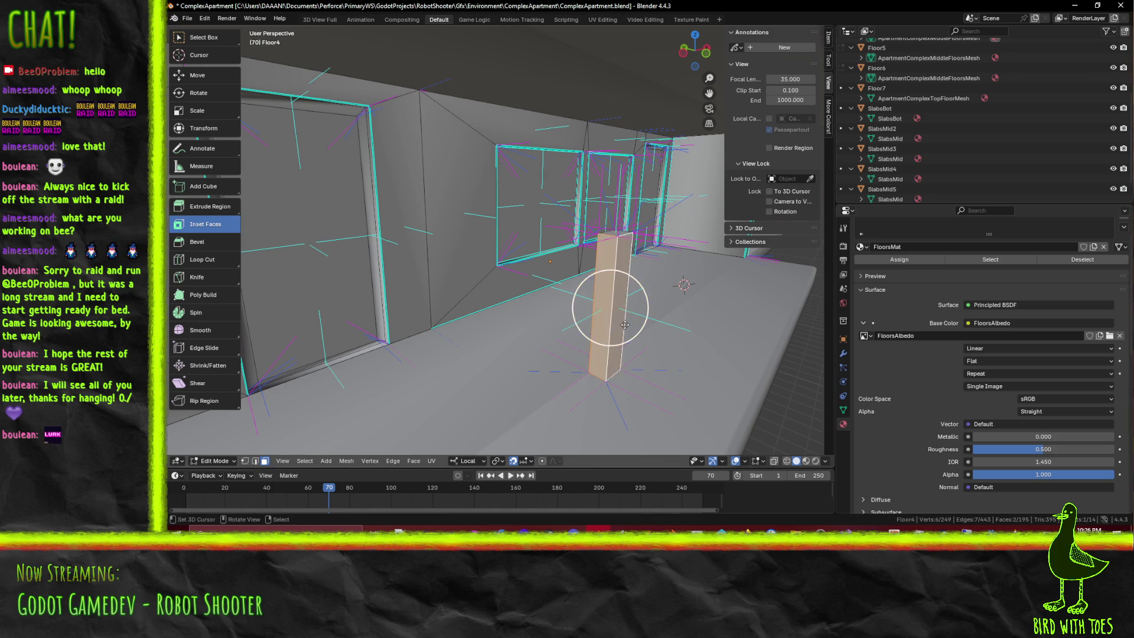
pyautogui.moveTo(630, 321); pyautogui.dragTo(479, 328, button='middle')
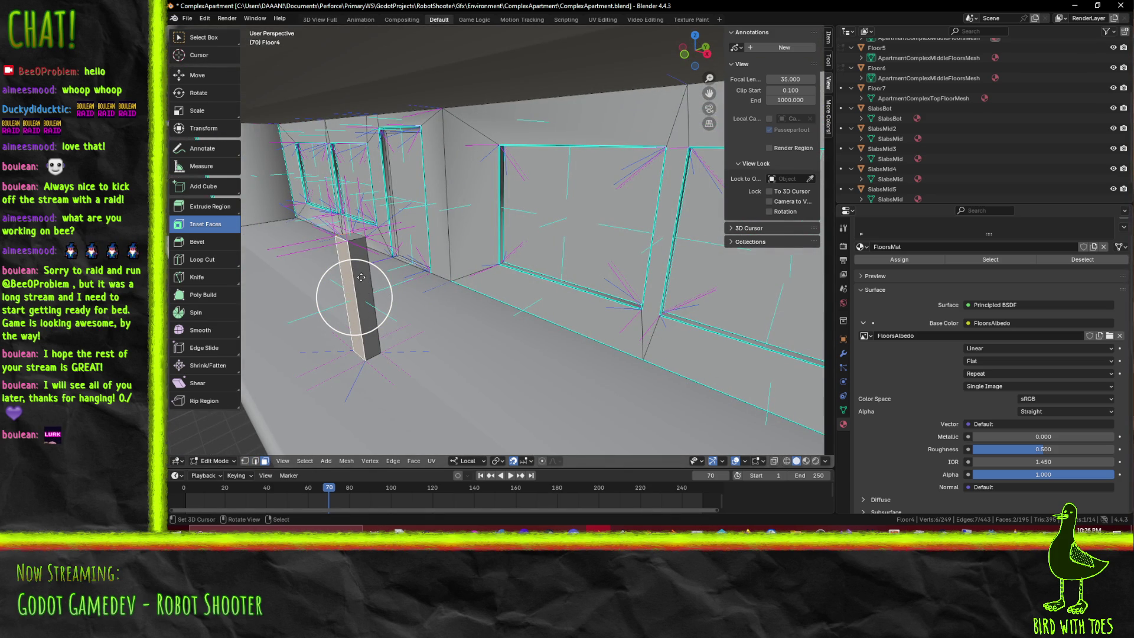
pyautogui.keyDown('shift'); pyautogui.click(363, 256); pyautogui.keyUp('shift')
pyautogui.keyDown('shift'); pyautogui.click(364, 256); pyautogui.keyUp('shift')
pyautogui.moveTo(364, 256); pyautogui.dragTo(638, 257, button='middle')
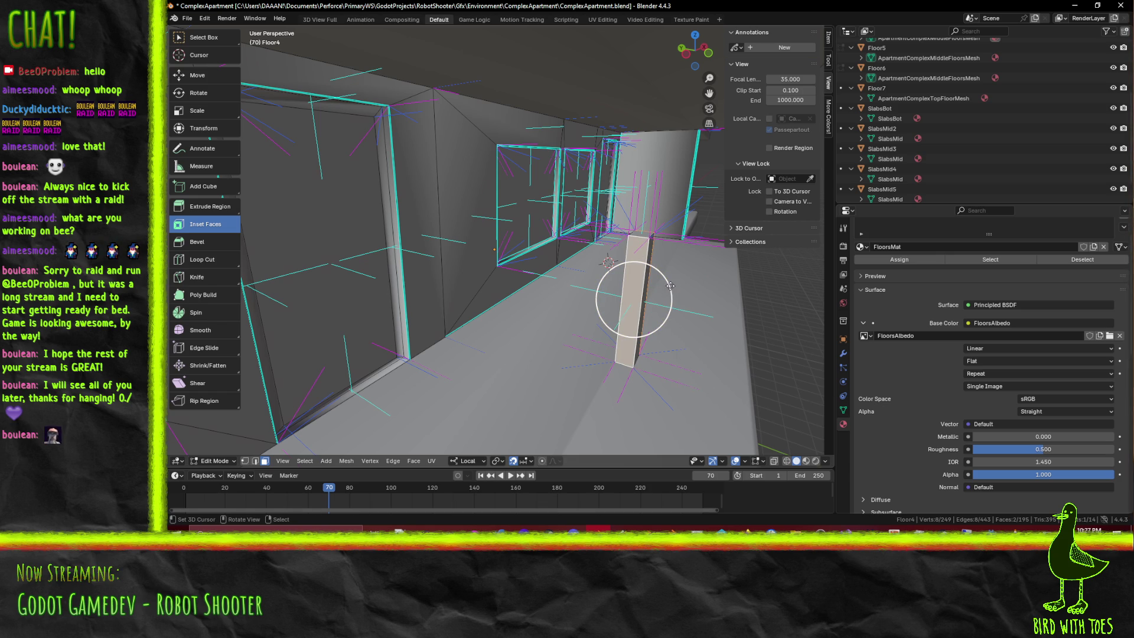
# Inset the pillar face with a thickness of 0.055
pyautogui.press('i')
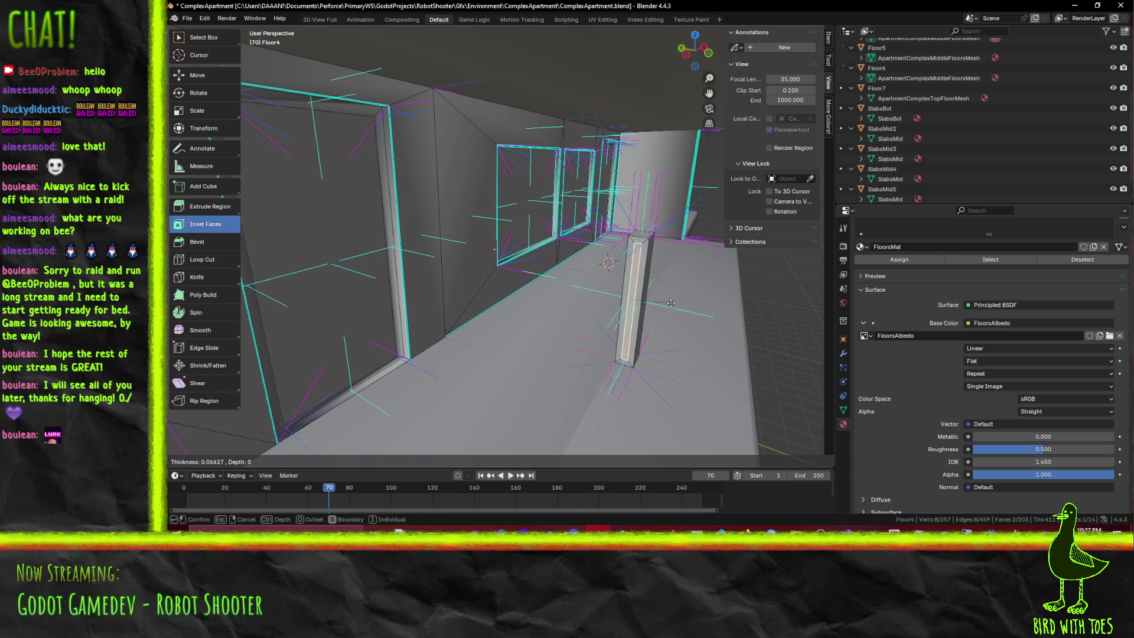
pyautogui.click(671, 303)
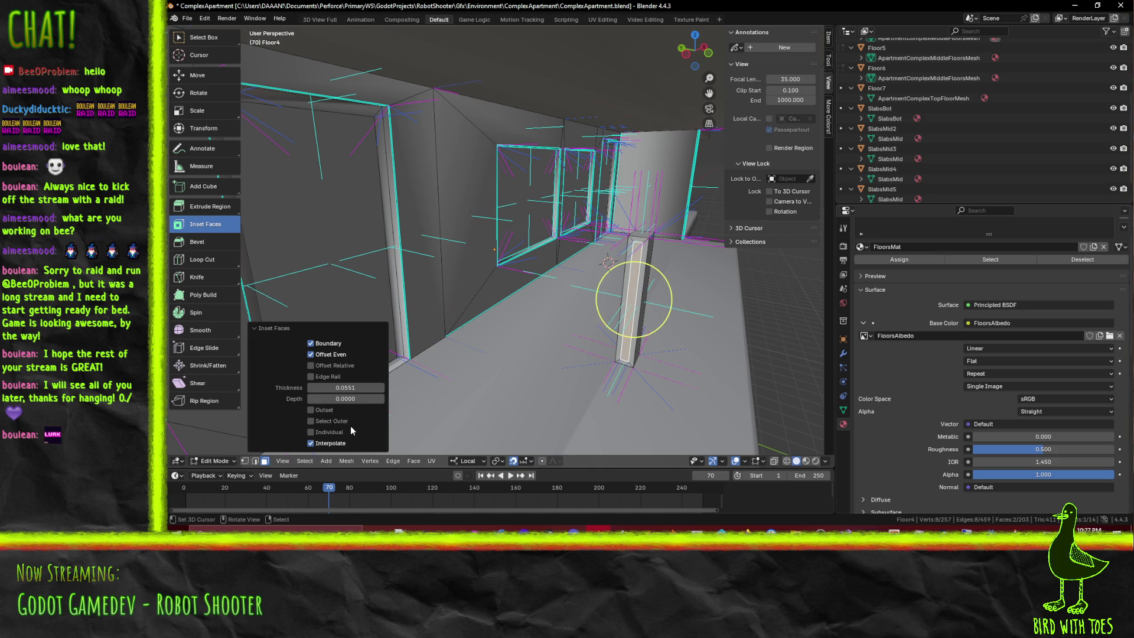
pyautogui.click(355, 388)
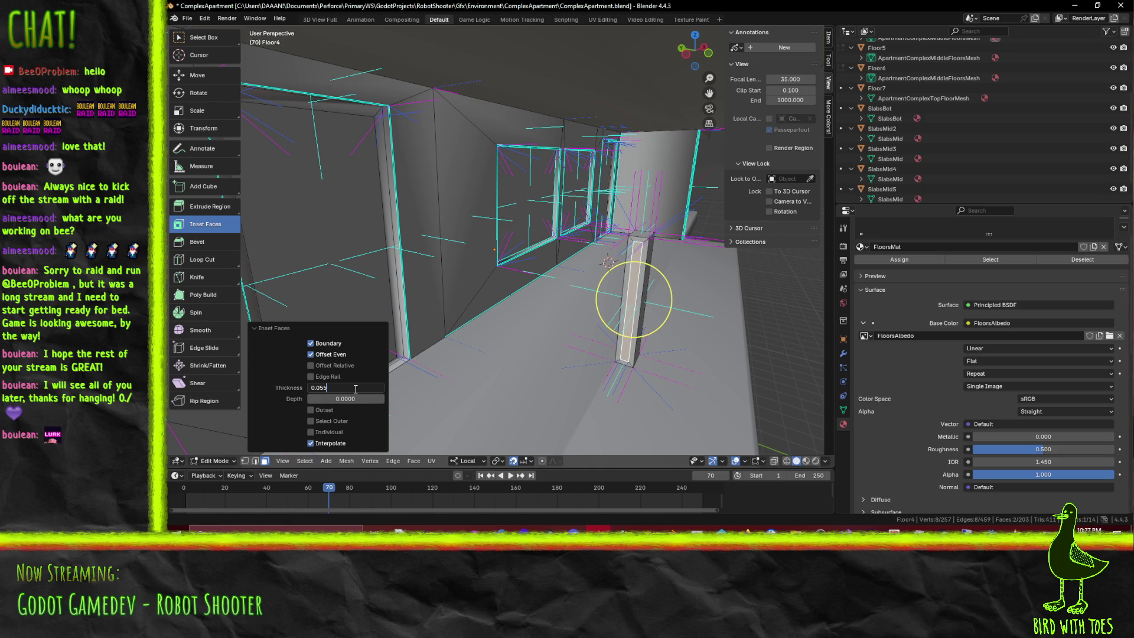
pyautogui.press('Return')
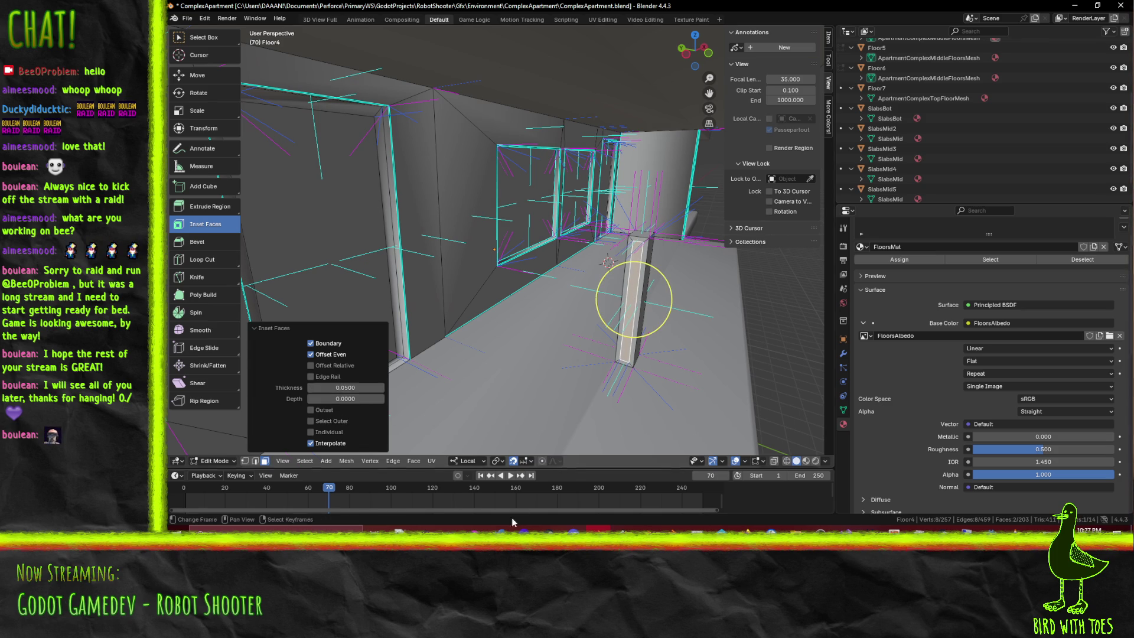
pyautogui.click(255, 460)
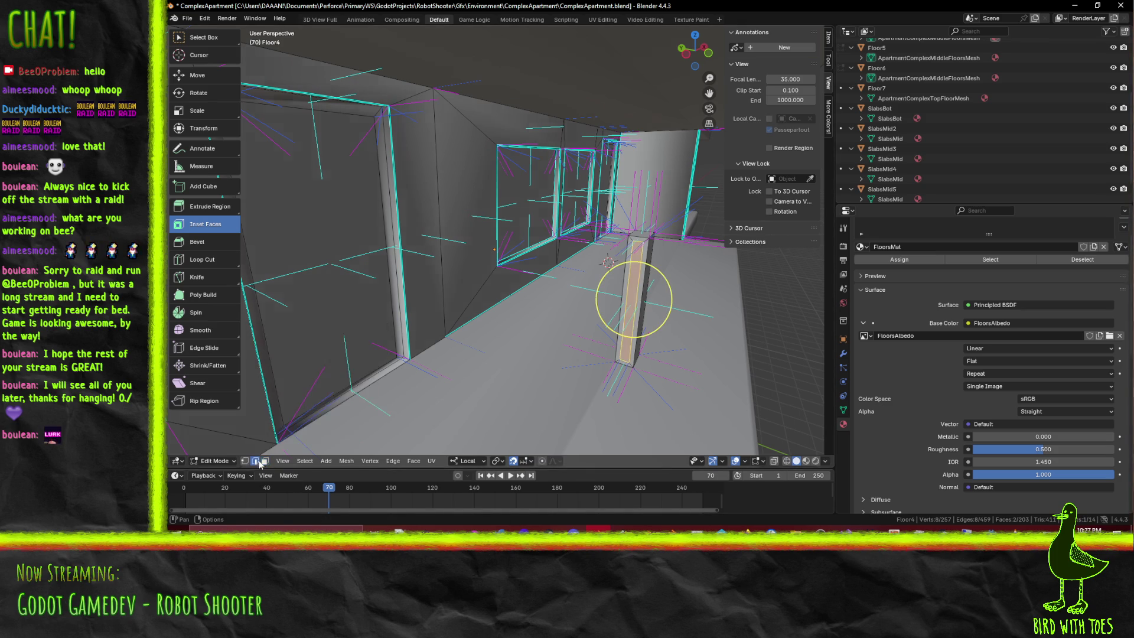
# Raise the selected pillar edges along local Z, first by 1 unit then by a further 0.3
pyautogui.moveTo(576, 355); pyautogui.dragTo(520, 347, button='middle')
pyautogui.press('g')
pyautogui.press('z')
pyautogui.press('z')
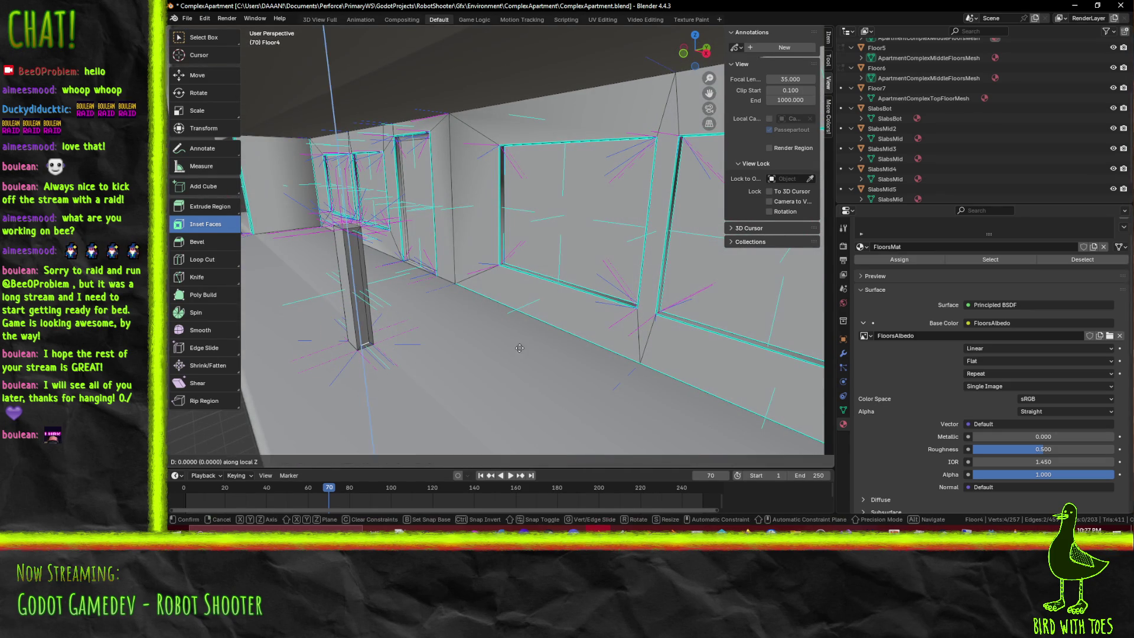
pyautogui.click(520, 287)
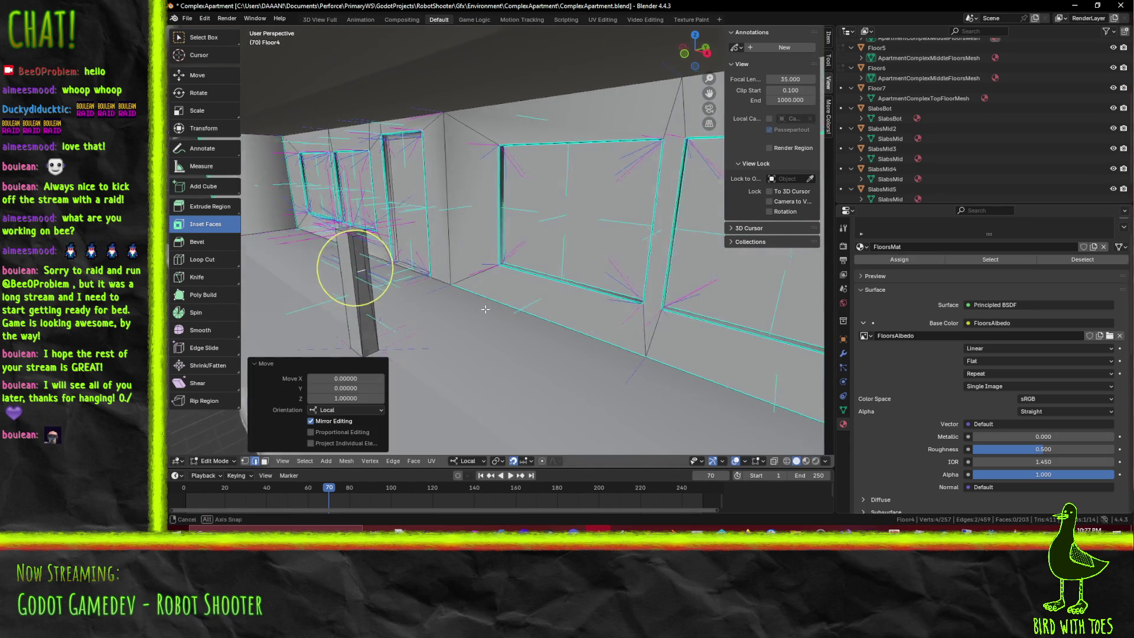
pyautogui.moveTo(520, 287); pyautogui.dragTo(680, 317, button='middle')
pyautogui.press('KP_1')
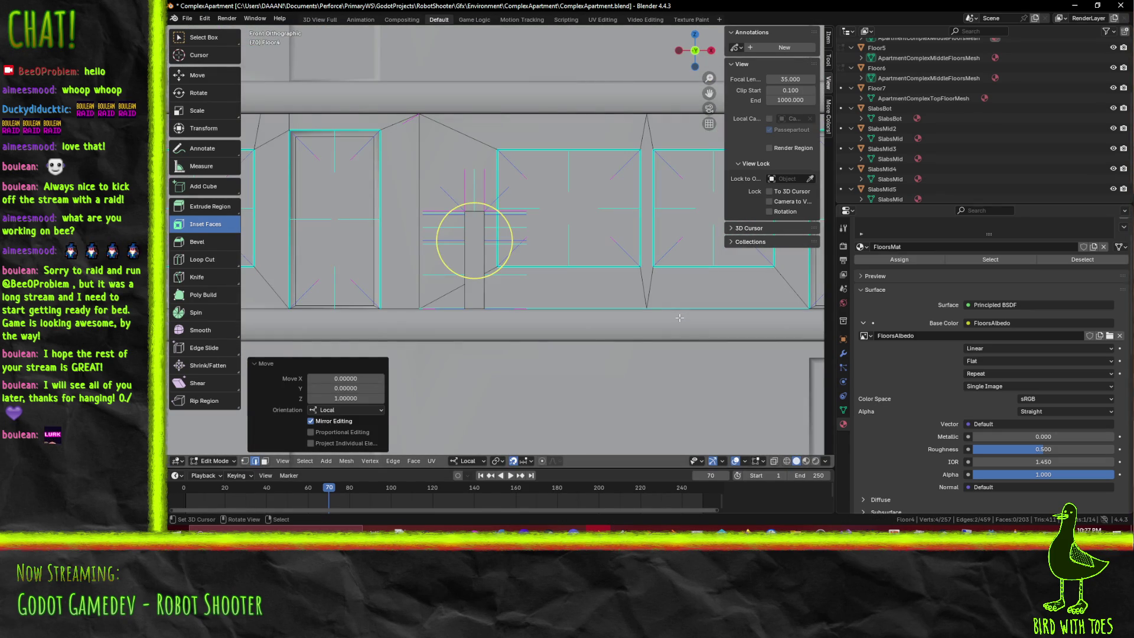
pyautogui.press('KP_3')
pyautogui.press('g')
pyautogui.press('z')
pyautogui.press('Return')
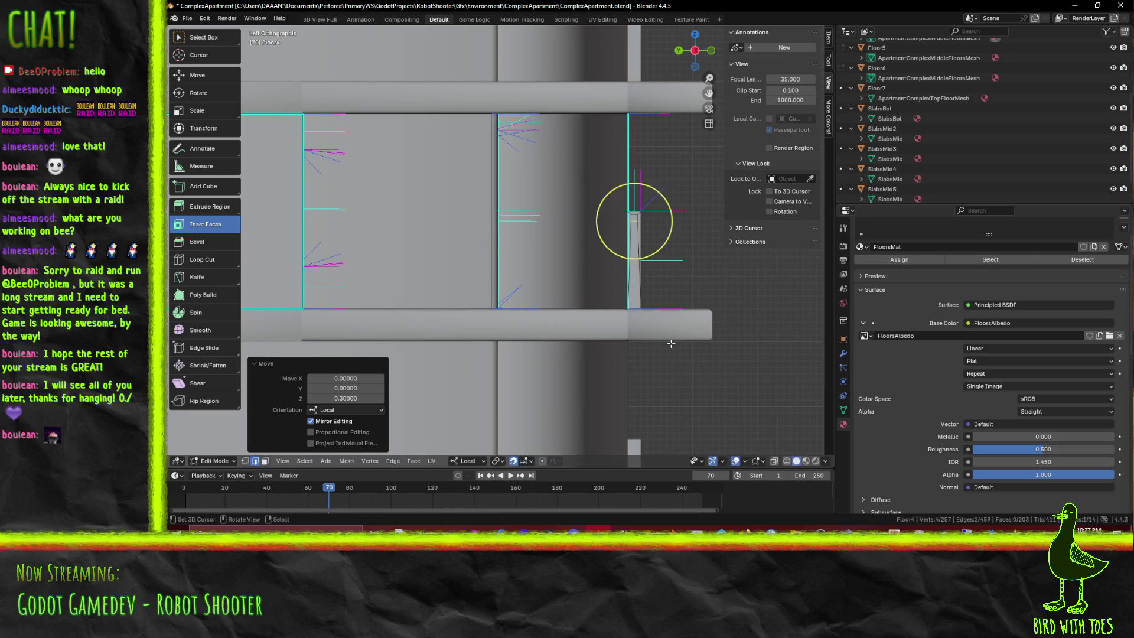
pyautogui.scroll(3, 655, 336)
# In face select mode, pick the pillar's long left side face to work on next
pyautogui.moveTo(644, 332); pyautogui.dragTo(608, 356, button='middle')
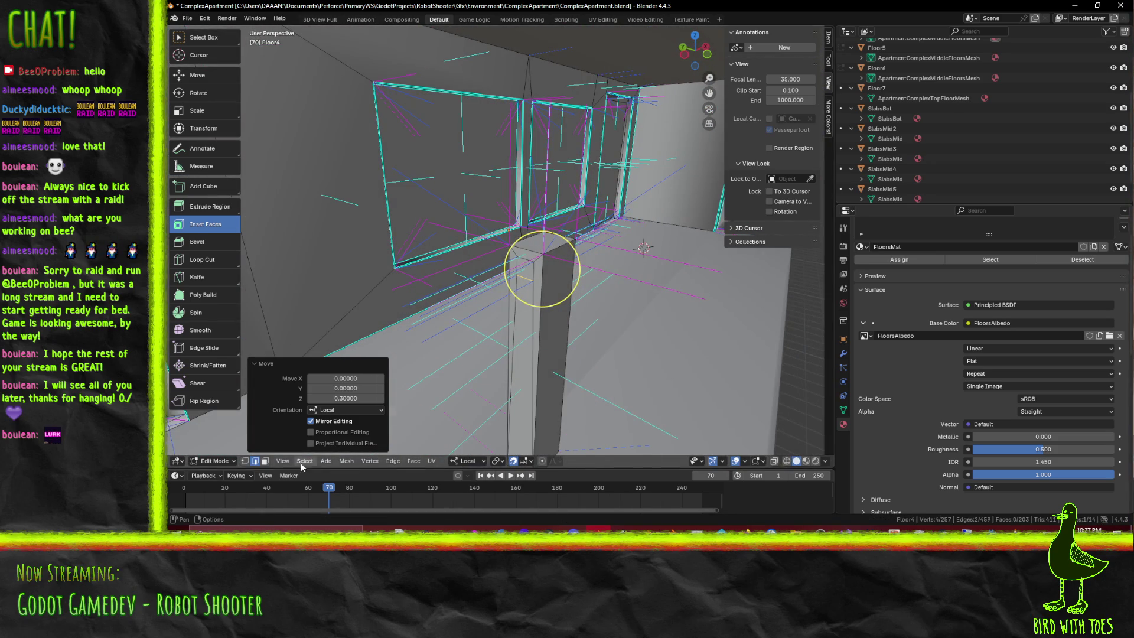
pyautogui.press('3')
pyautogui.click(525, 270)
pyautogui.moveTo(524, 271)
pyautogui.mouseDown(button='middle')
pyautogui.moveTo(483, 159)
pyautogui.moveTo(535, 155)
pyautogui.mouseUp(button='middle')
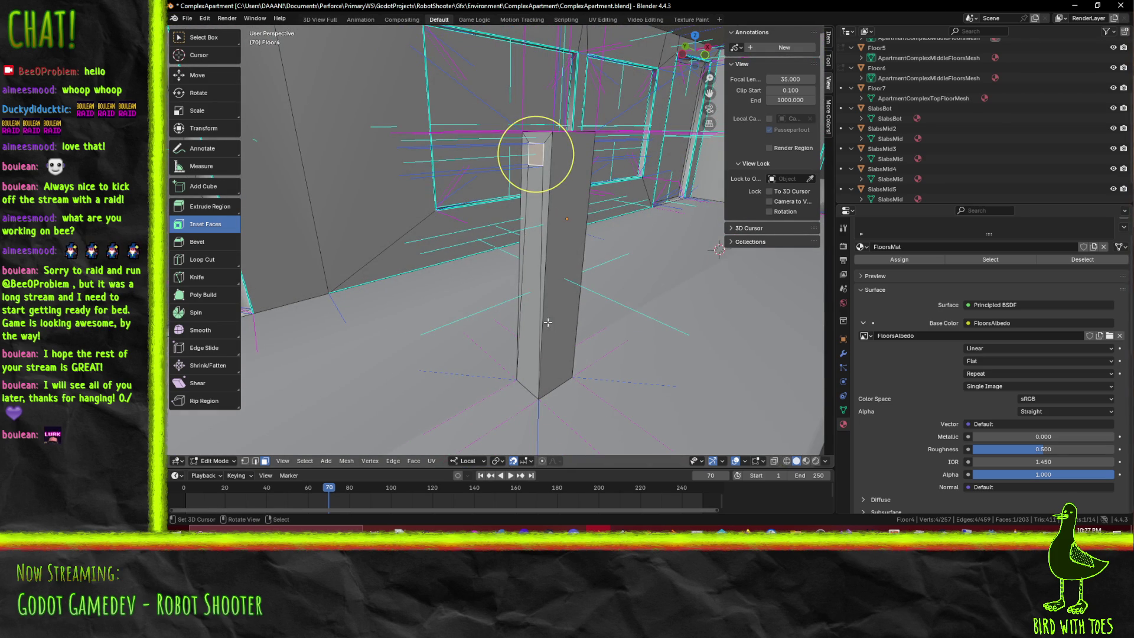
pyautogui.click(531, 346)
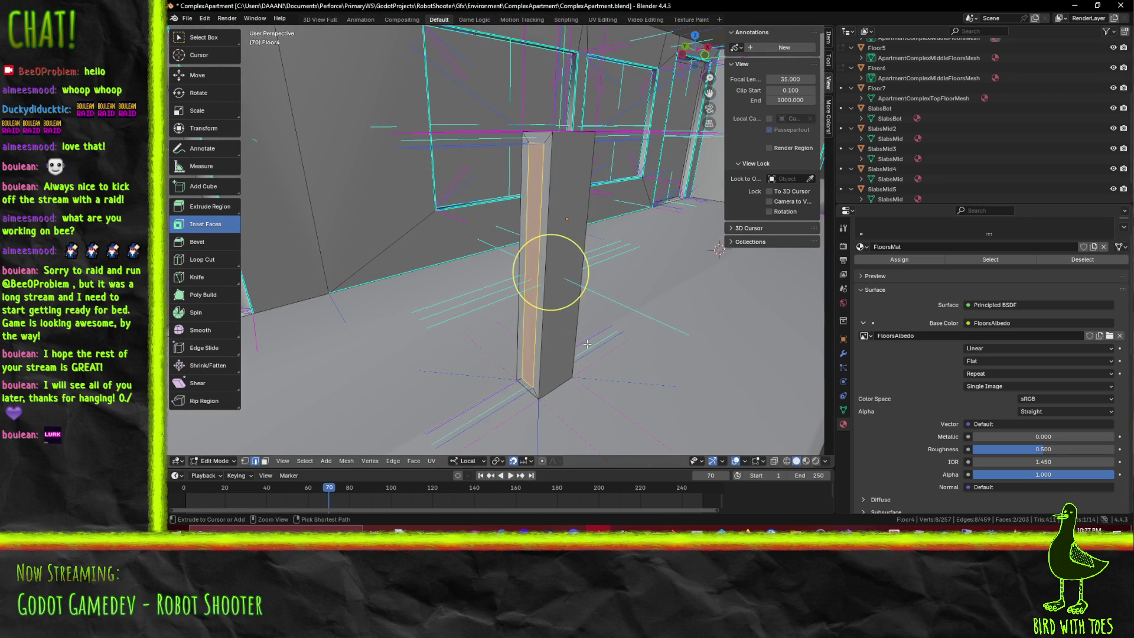
# Add a centred loop cut around the pillar and set Number of Cuts to 2
pyautogui.hotkey('ctrl', 'r')
pyautogui.click(552, 257)
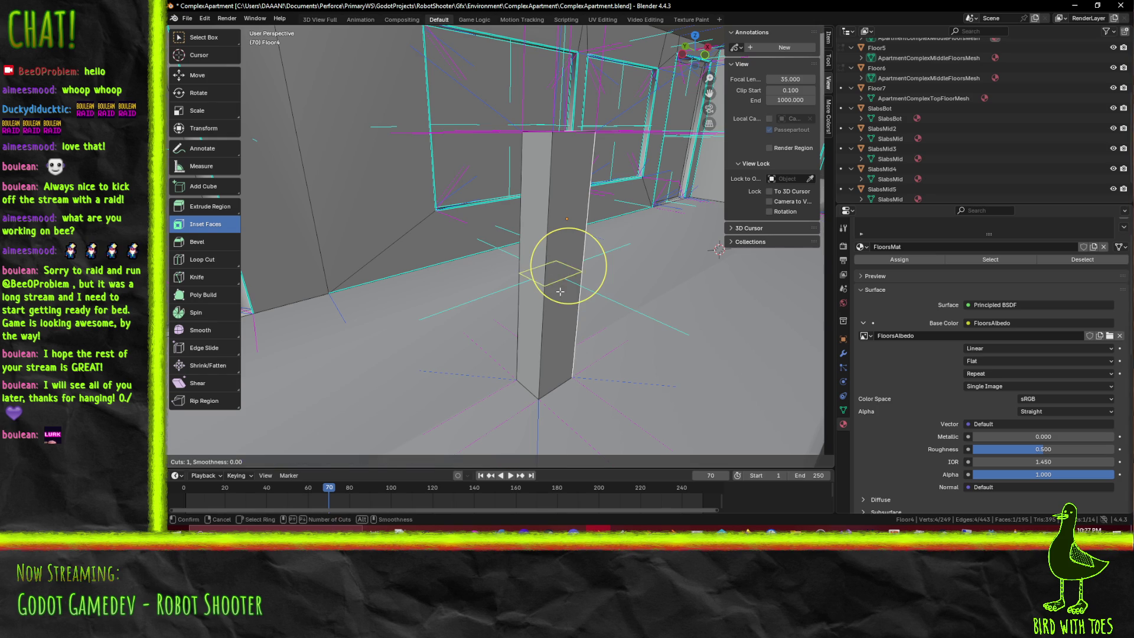
pyautogui.press('2')
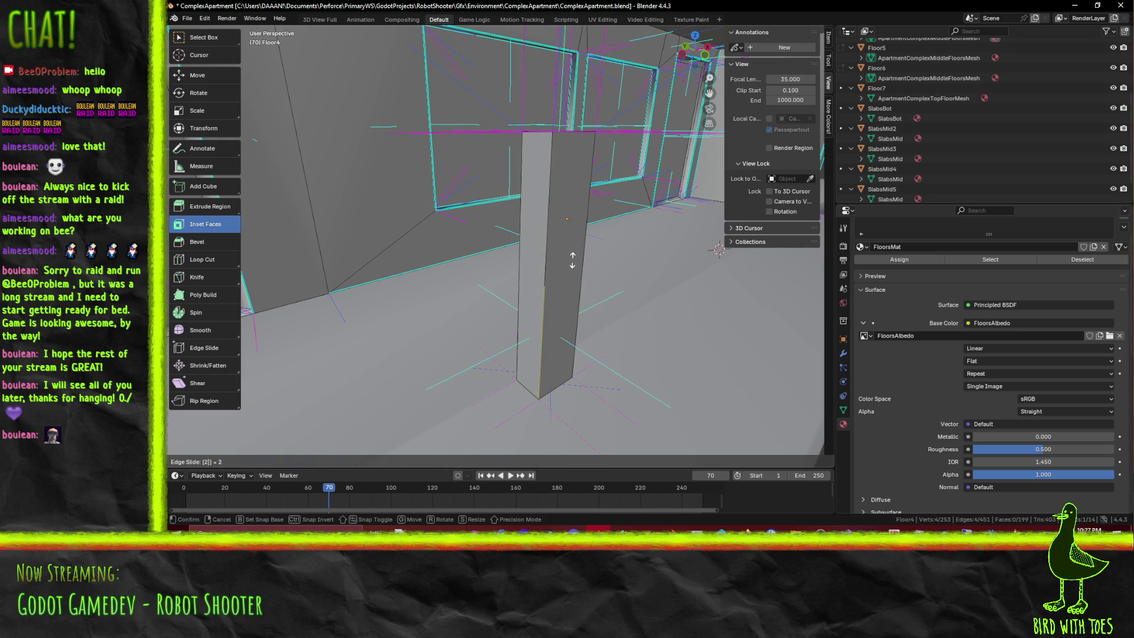
pyautogui.rightClick(571, 261)
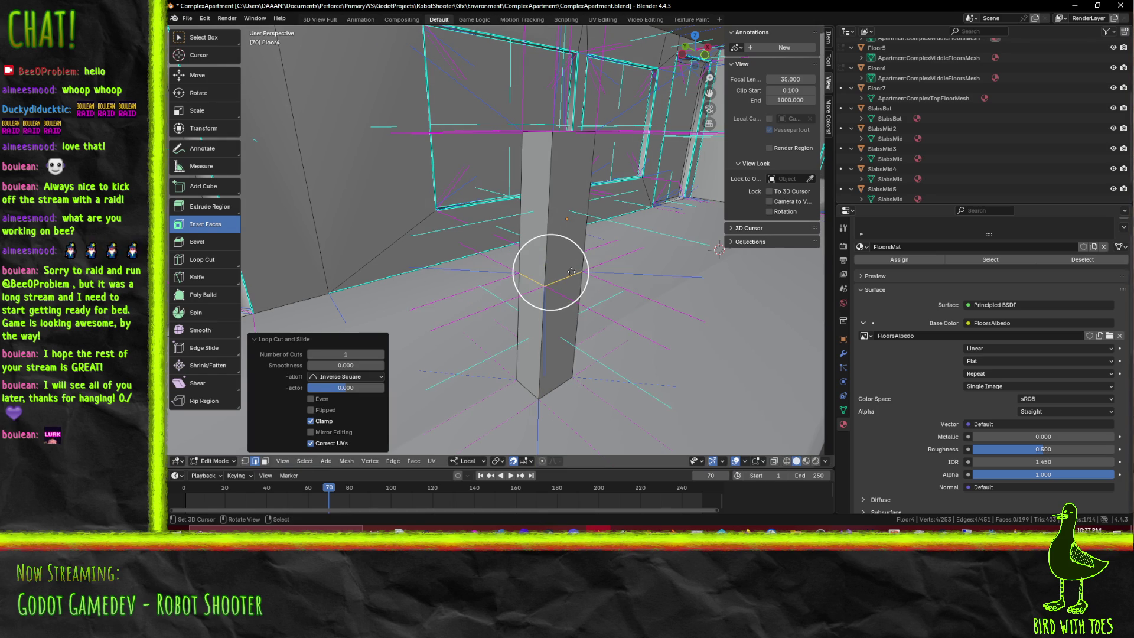
pyautogui.click(379, 355)
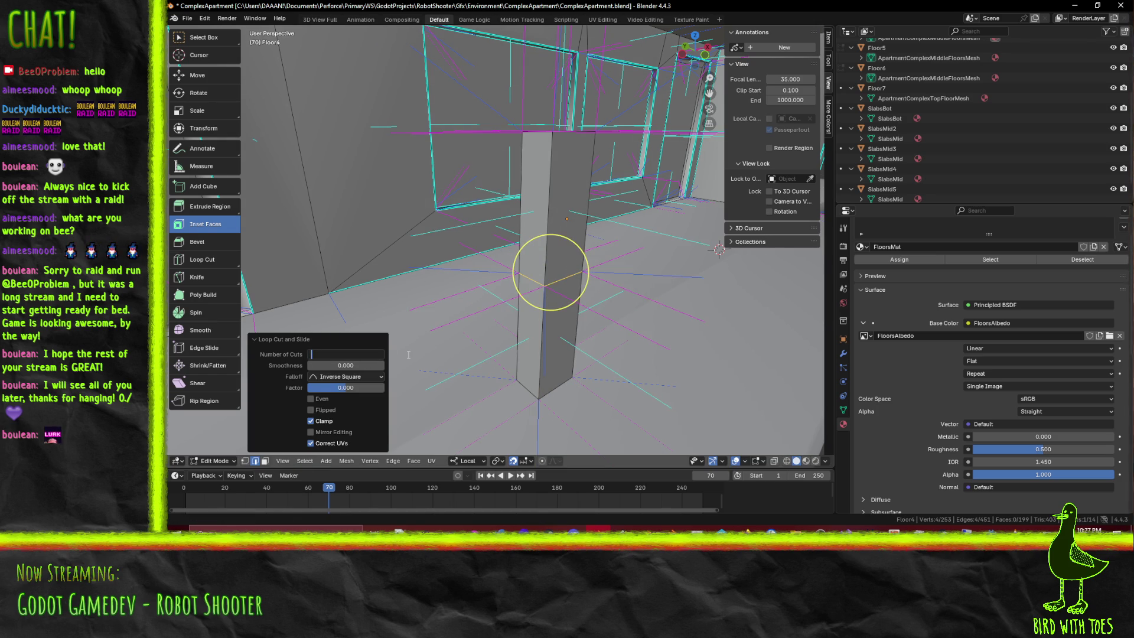
pyautogui.write('2')
pyautogui.press('Return')
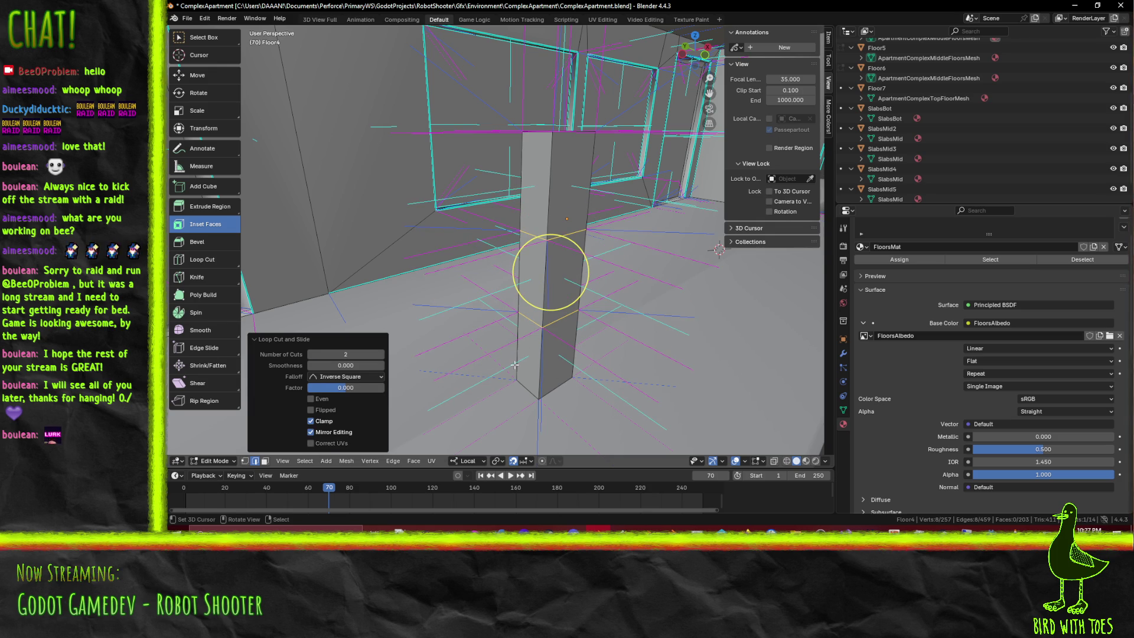
pyautogui.click(529, 329)
pyautogui.moveTo(542, 317)
pyautogui.mouseDown(button='middle')
pyautogui.moveTo(577, 271)
pyautogui.moveTo(428, 290)
pyautogui.mouseUp(button='middle')
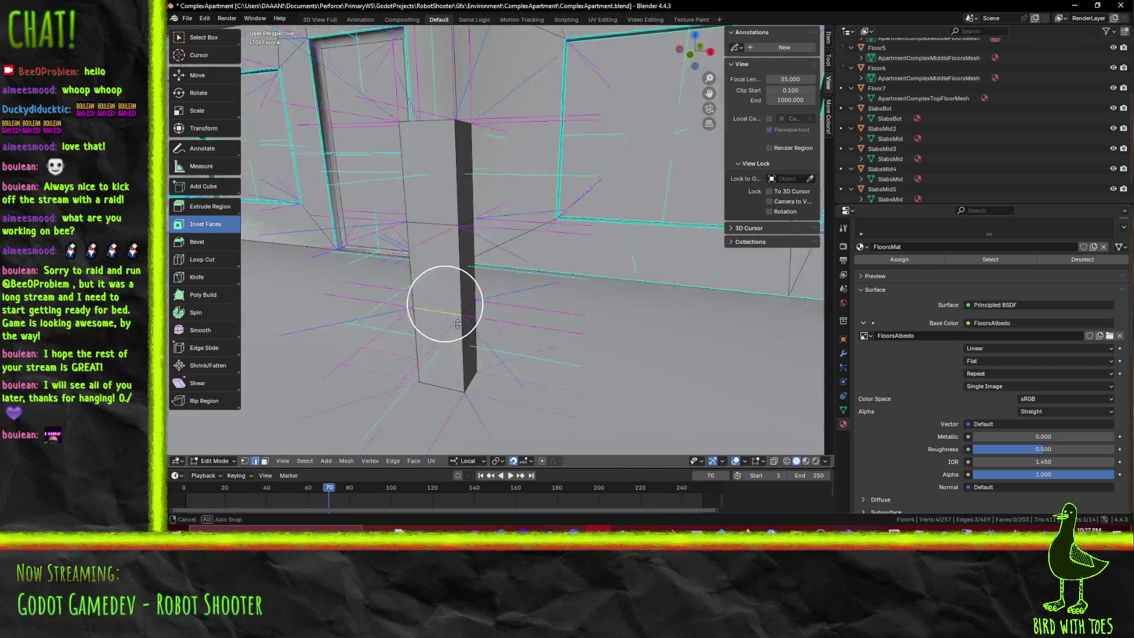
# Move the new edge loops lower on the pillar in front view
pyautogui.press('g')
pyautogui.press('z')
pyautogui.press('z')
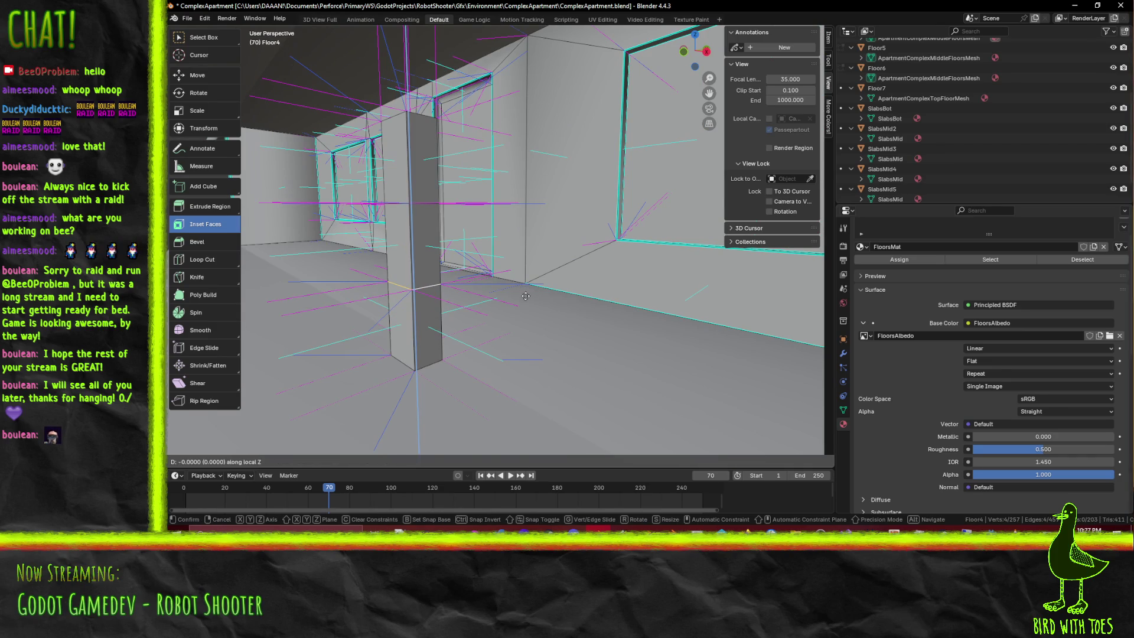
pyautogui.press('Escape')
pyautogui.press('KP_1')
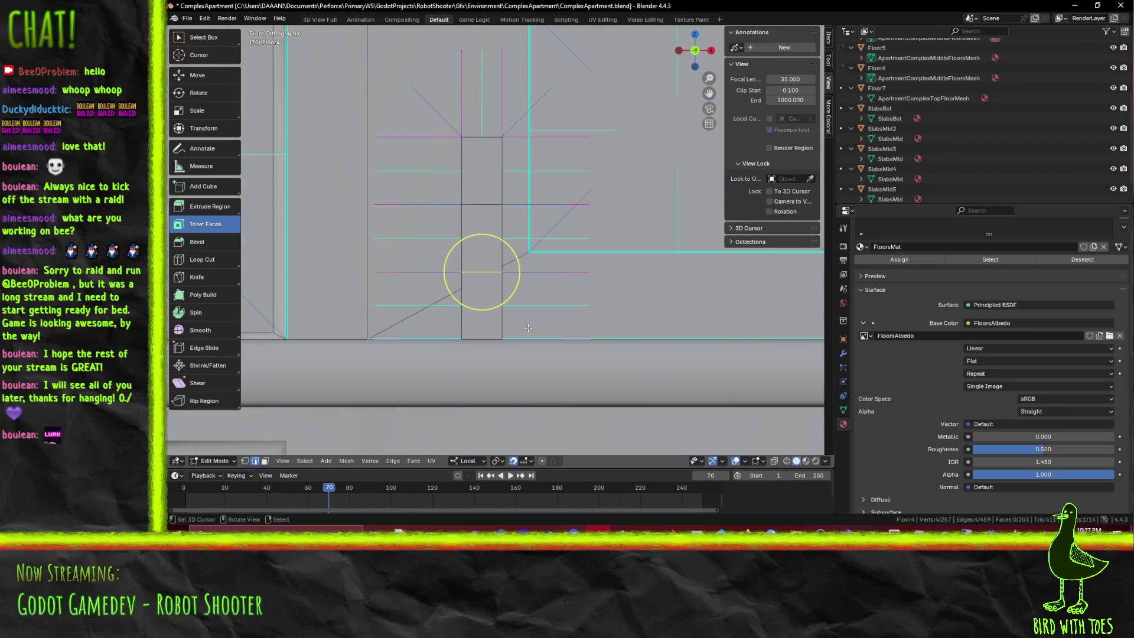
pyautogui.click(523, 375)
pyautogui.moveTo(523, 375)
pyautogui.mouseDown(button='middle')
pyautogui.moveTo(487, 364)
pyautogui.moveTo(577, 346)
pyautogui.mouseUp(button='middle')
# Offset the other loop edges 0.1 sideways along X, twice, to shape the pillar profile
pyautogui.click(558, 380)
pyautogui.moveTo(527, 384); pyautogui.dragTo(443, 385, button='middle')
pyautogui.press('g')
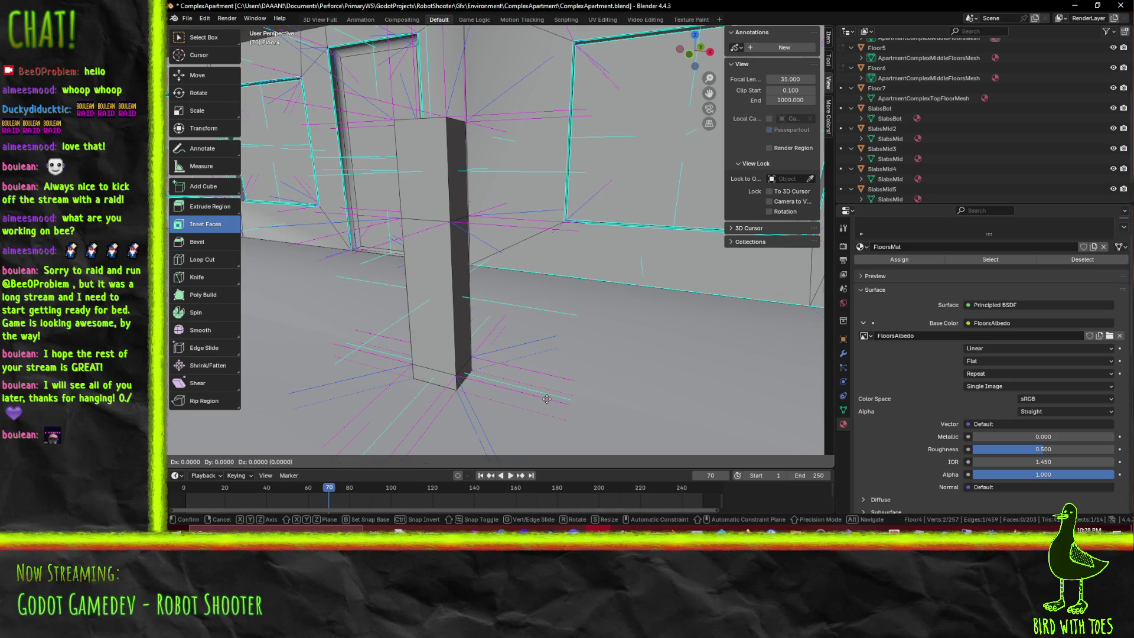
pyautogui.click(538, 399)
pyautogui.press('KP_1')
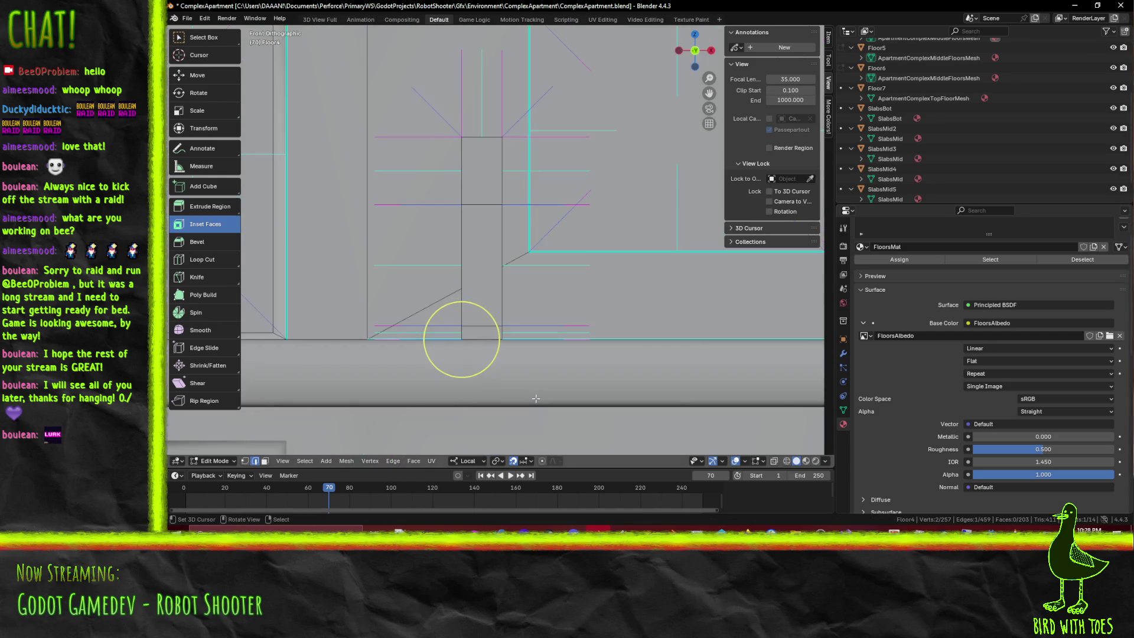
pyautogui.press('g')
pyautogui.press('z')
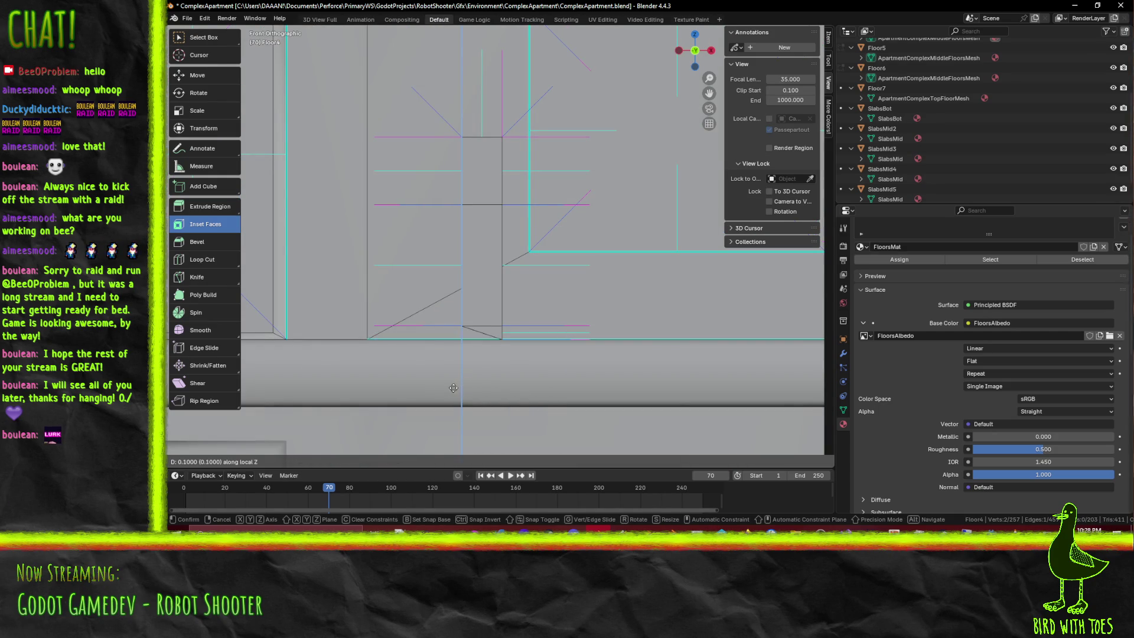
pyautogui.press('z')
pyautogui.press('x')
pyautogui.press('x')
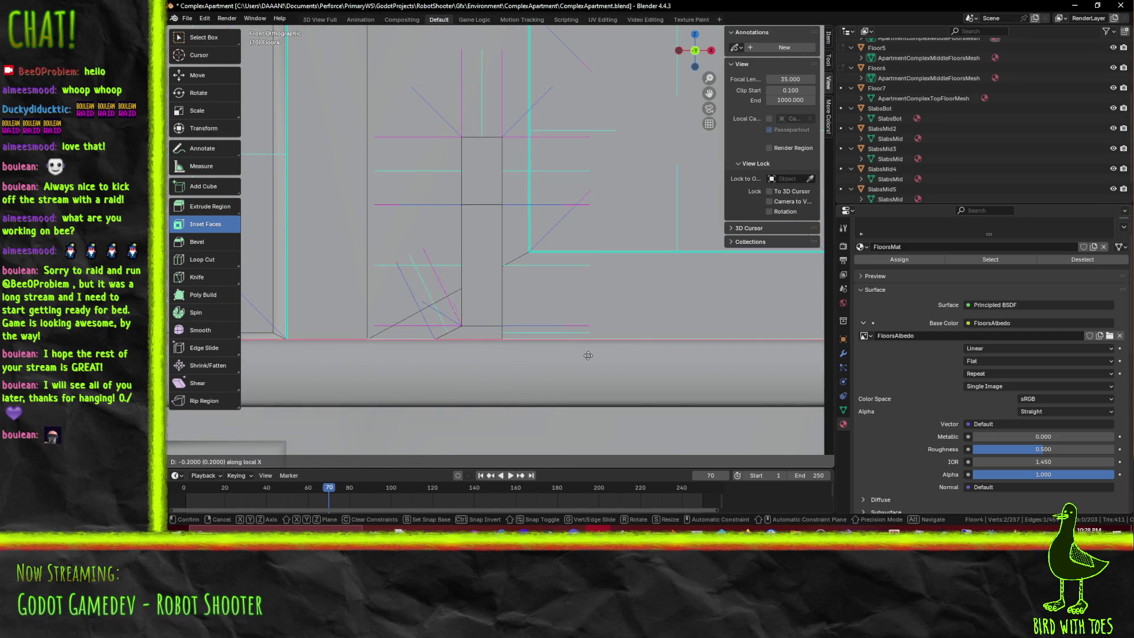
pyautogui.press('Return')
pyautogui.moveTo(443, 342); pyautogui.dragTo(453, 369, button='middle')
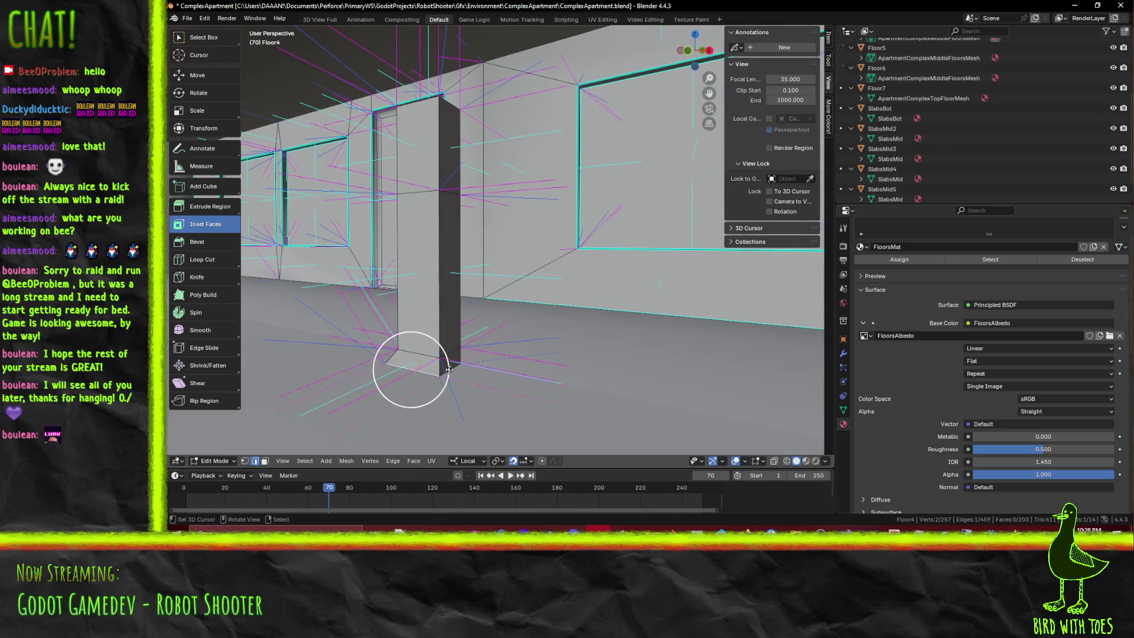
pyautogui.press('KP_1')
pyautogui.press('g')
pyautogui.press('x')
pyautogui.press('x')
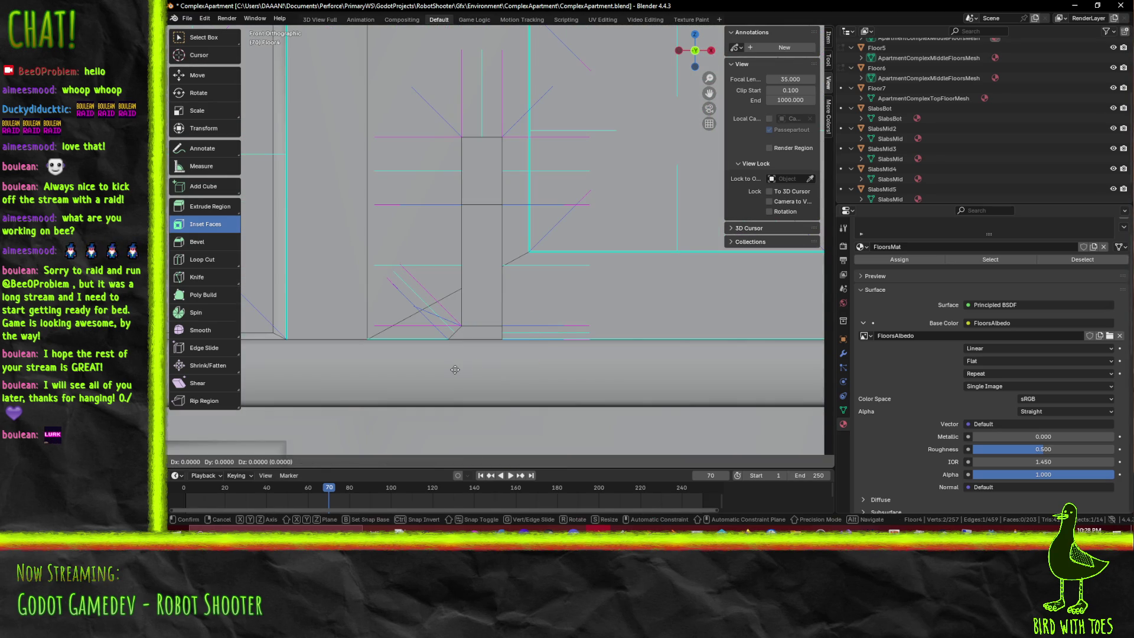
pyautogui.press('Return')
pyautogui.moveTo(470, 366)
pyautogui.mouseDown(button='middle')
pyautogui.moveTo(488, 316)
pyautogui.moveTo(626, 282)
pyautogui.mouseUp(button='middle')
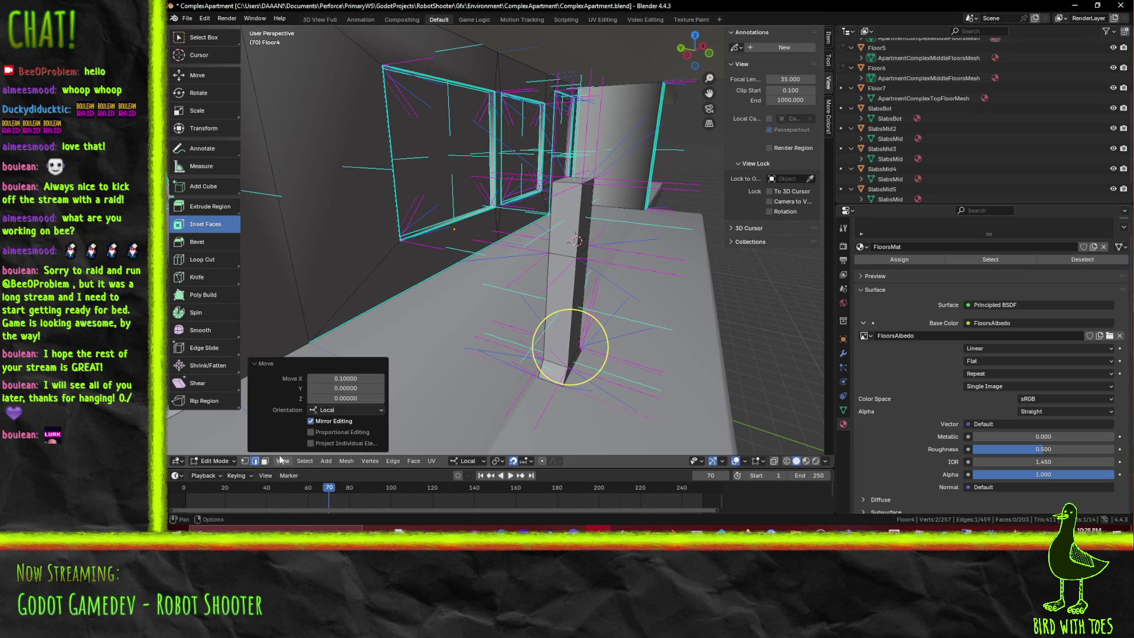
# In face select mode, select the pillar's two upper side faces for insetting
pyautogui.press('3')
pyautogui.click(565, 220)
pyautogui.moveTo(579, 238)
pyautogui.mouseDown(button='middle')
pyautogui.moveTo(500, 248)
pyautogui.moveTo(634, 246)
pyautogui.moveTo(627, 253)
pyautogui.mouseUp(button='middle')
pyautogui.keyDown('shift'); pyautogui.click(503, 248); pyautogui.keyUp('shift')
pyautogui.press('KP_3')
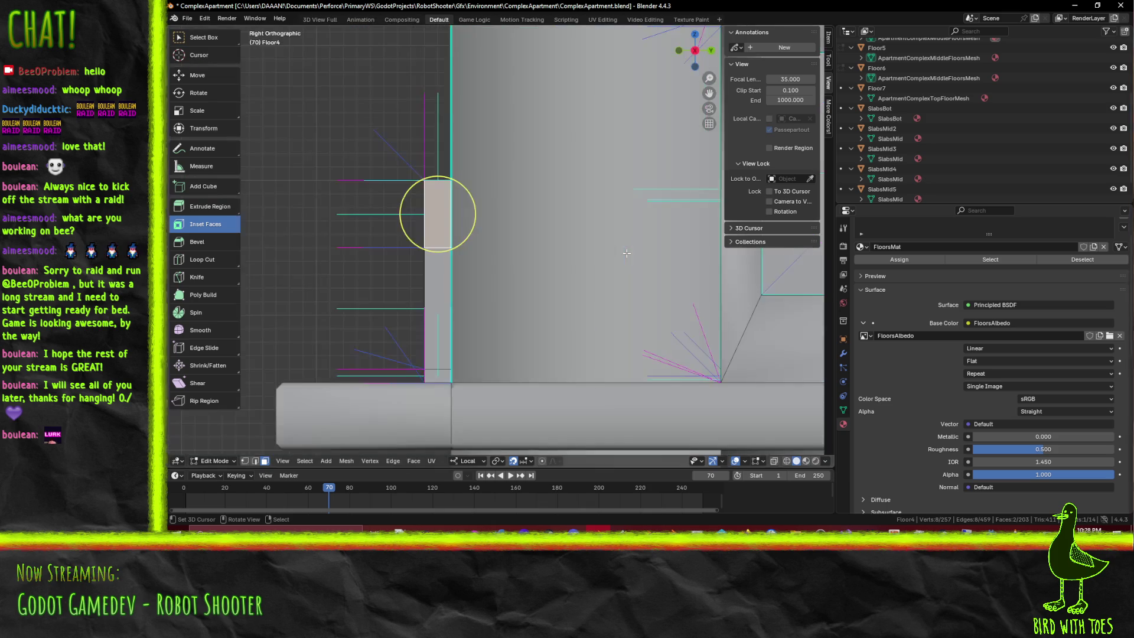
pyautogui.moveTo(626, 254); pyautogui.dragTo(447, 402, button='middle')
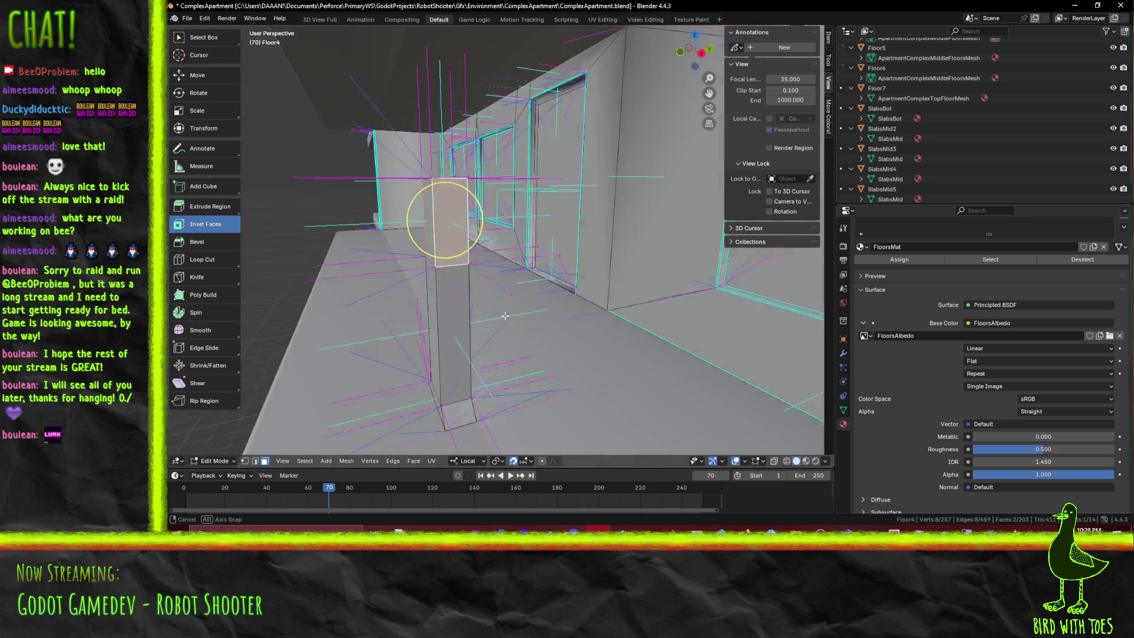
pyautogui.click(449, 363)
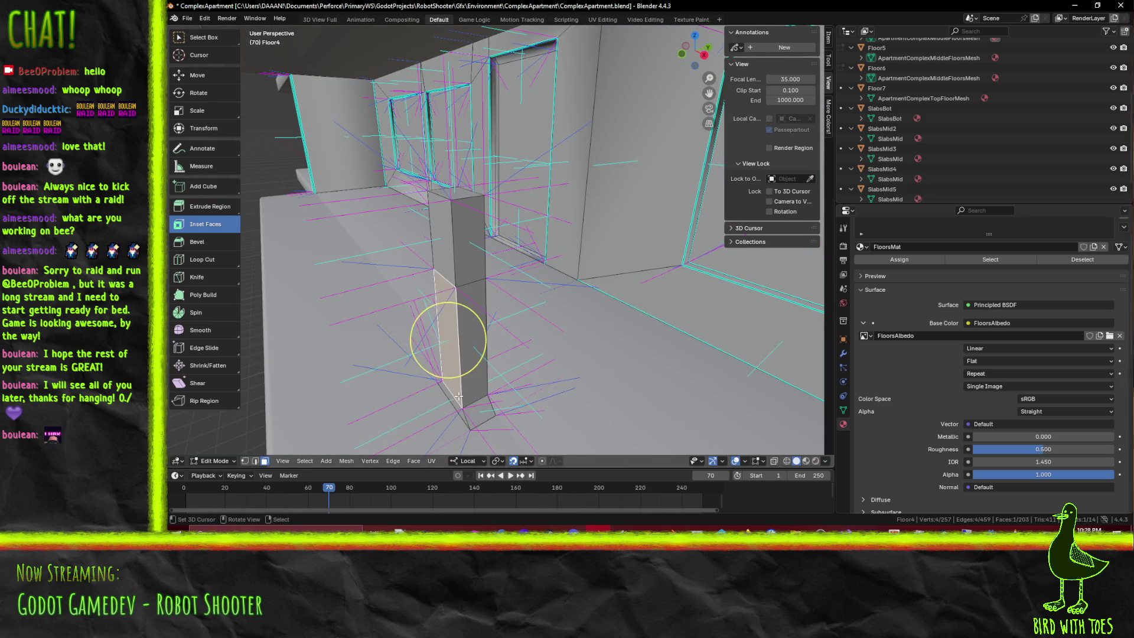
pyautogui.click(446, 242)
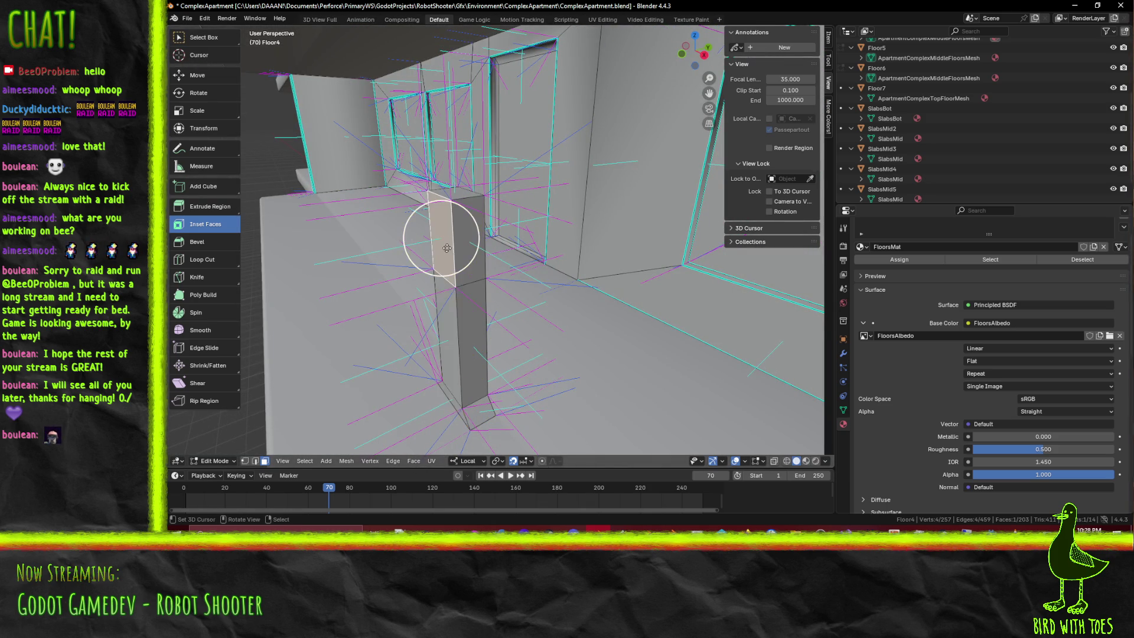
pyautogui.click(473, 268)
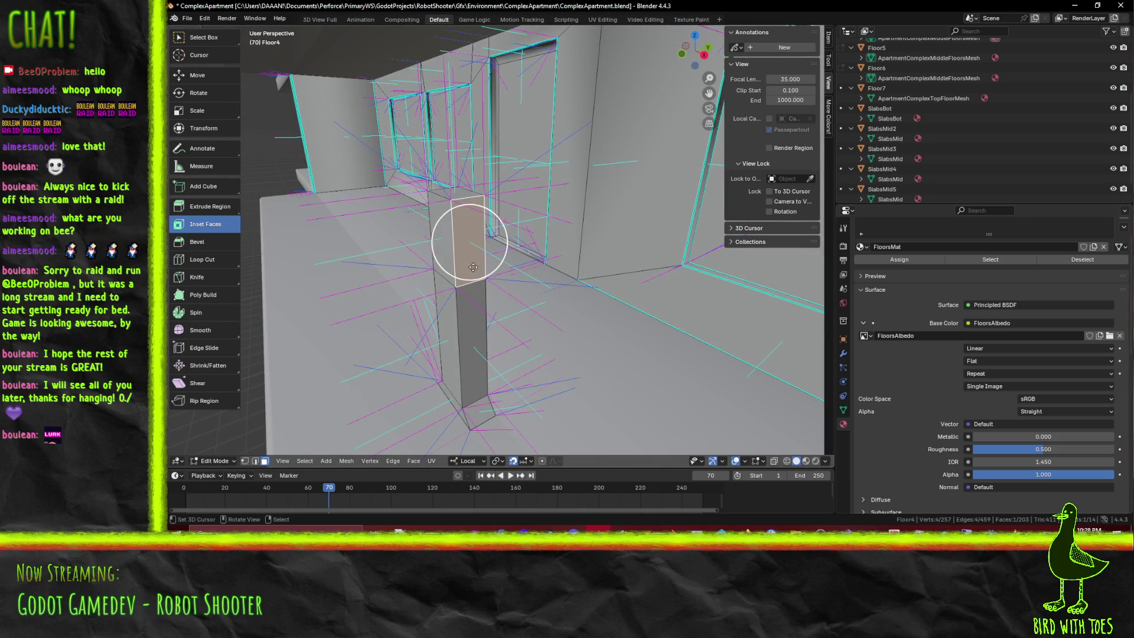
pyautogui.moveTo(471, 300); pyautogui.dragTo(594, 253, button='middle')
pyautogui.keyDown('shift'); pyautogui.click(607, 235); pyautogui.keyUp('shift')
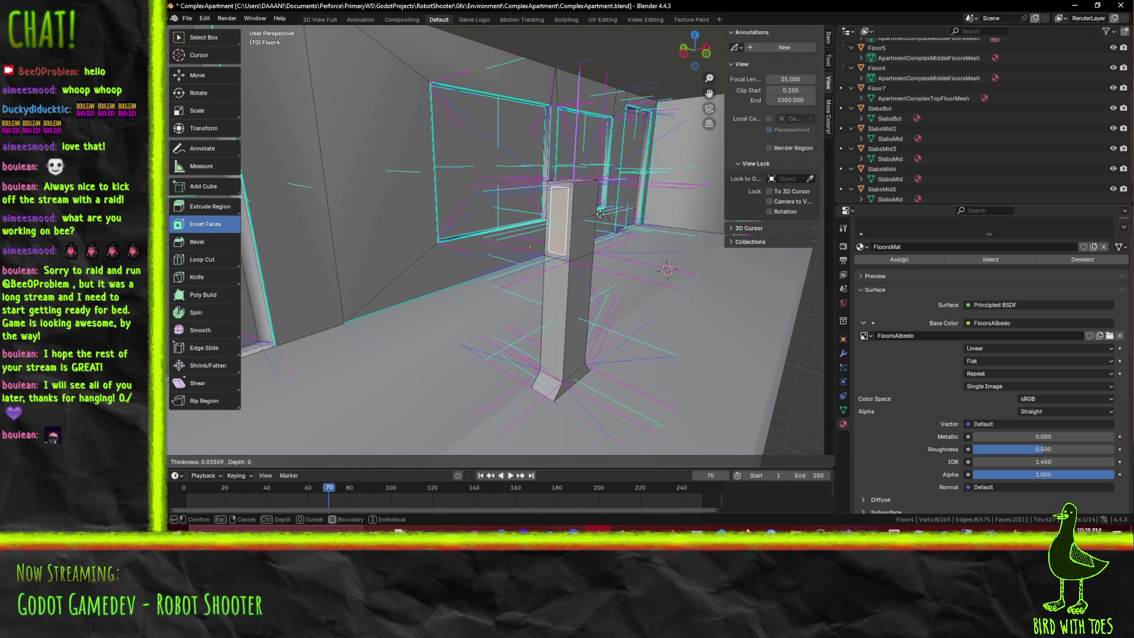
# Inset the upper side faces, refining the thickness from 0.05 down to 0.025
pyautogui.moveTo(601, 213); pyautogui.dragTo(501, 276)
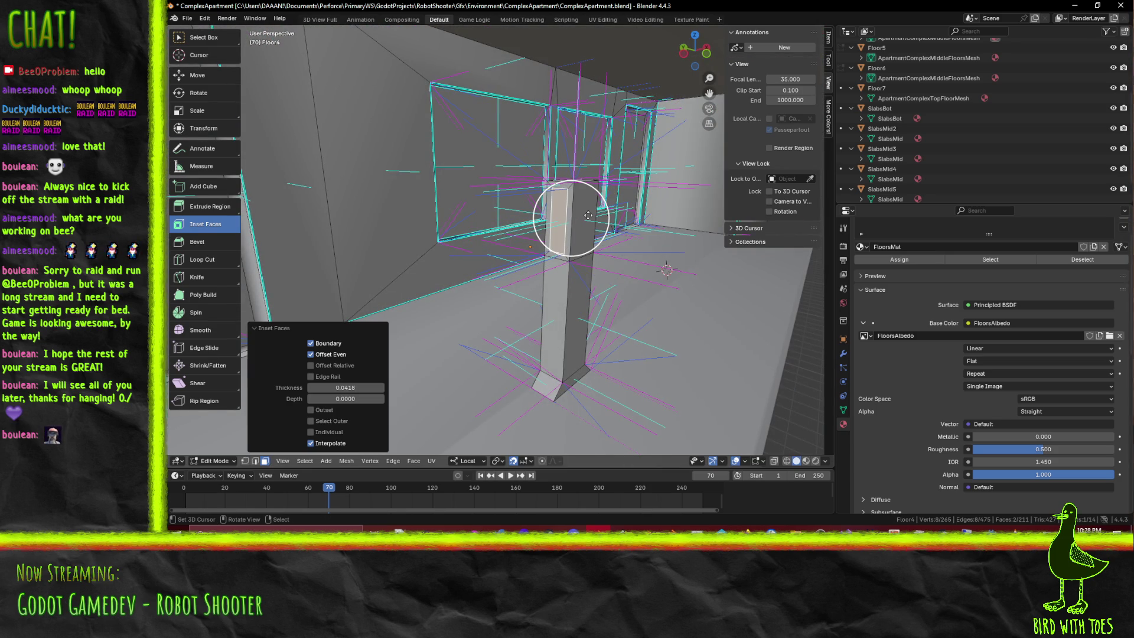
pyautogui.click(353, 387)
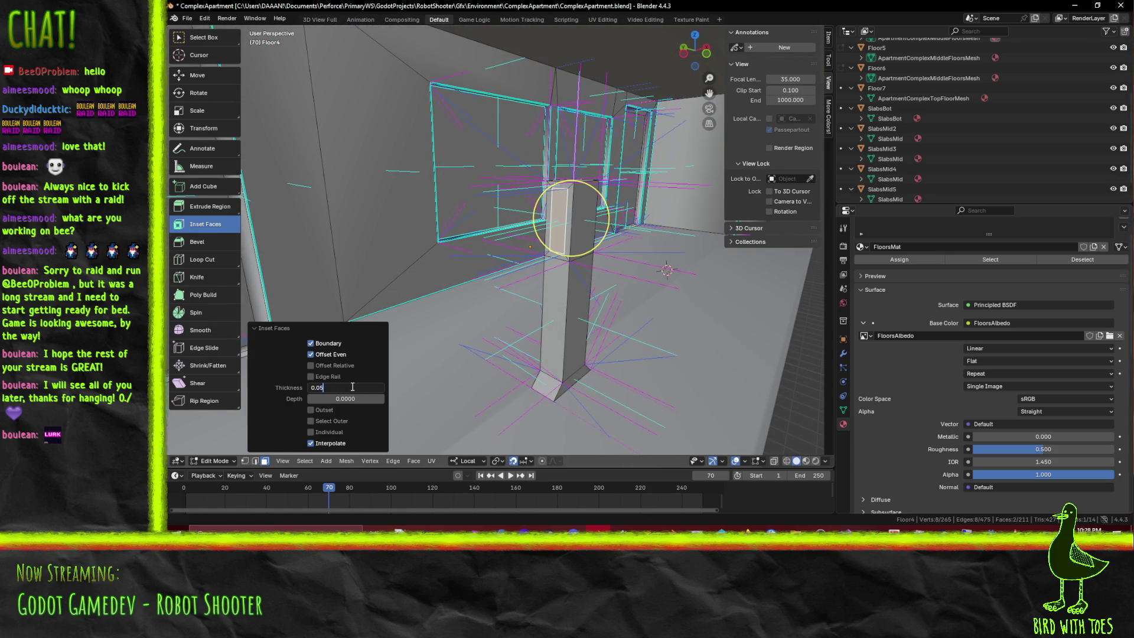
pyautogui.press('Return')
pyautogui.click(349, 387)
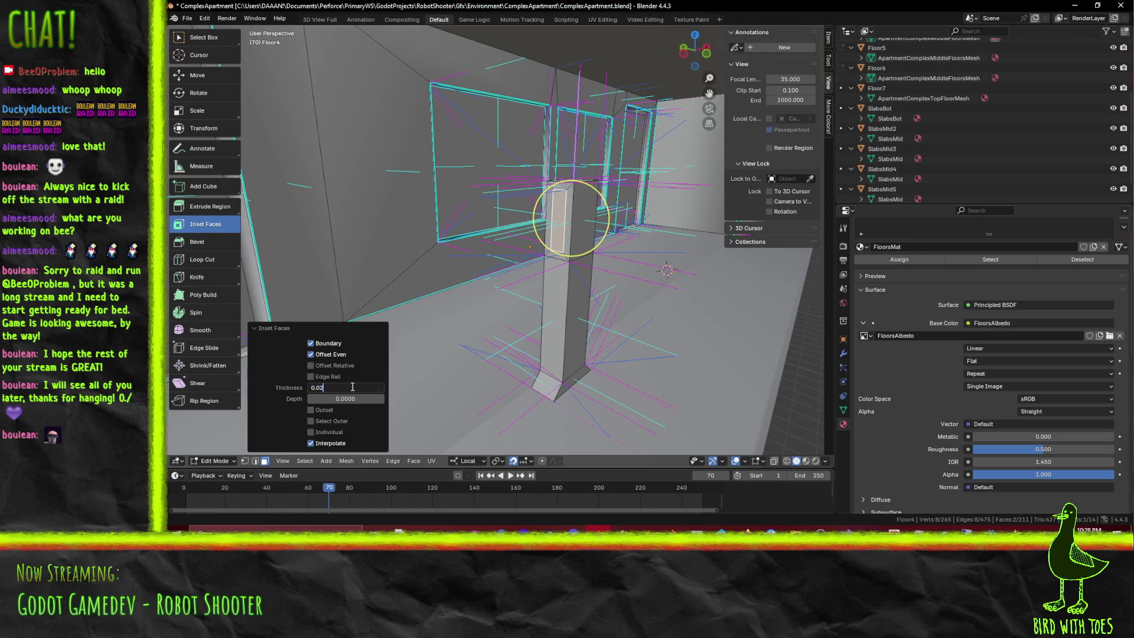
pyautogui.write('2')
pyautogui.press('Return')
pyautogui.click(349, 387)
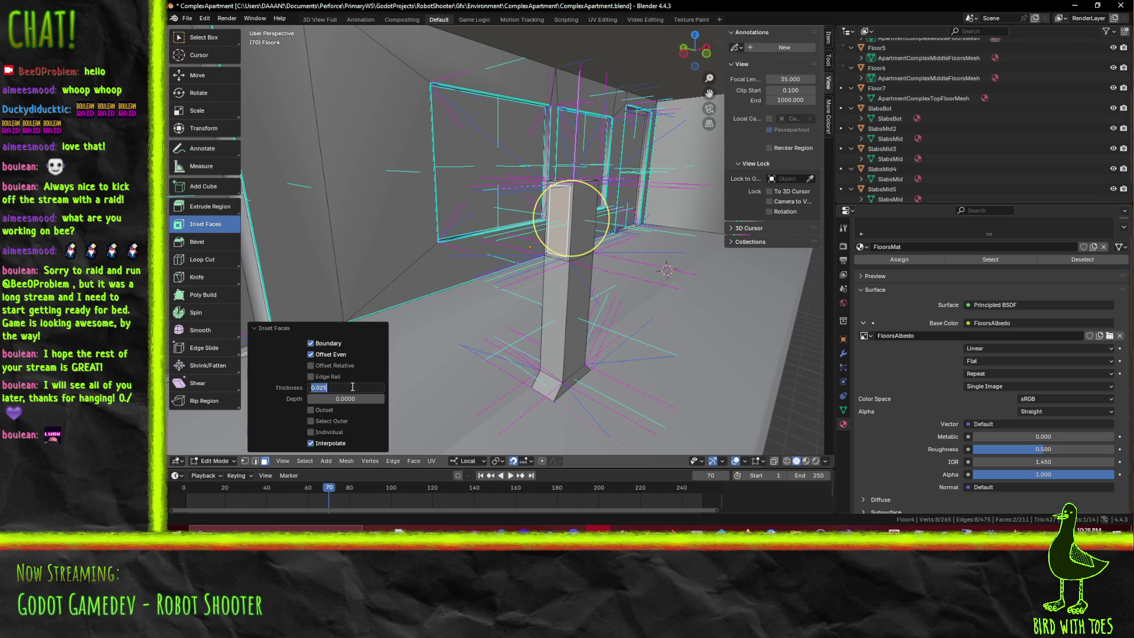
pyautogui.press('Return')
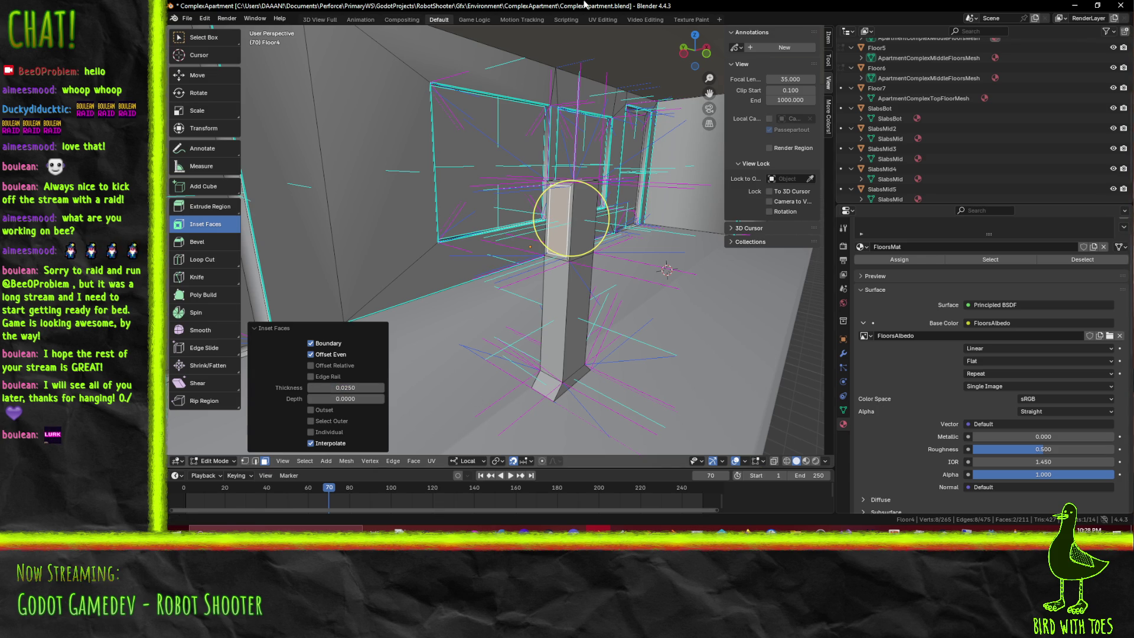
pyautogui.click(556, 248)
pyautogui.moveTo(557, 248)
pyautogui.mouseDown(button='middle')
pyautogui.moveTo(558, 222)
pyautogui.moveTo(362, 241)
pyautogui.moveTo(526, 265)
pyautogui.mouseUp(button='middle')
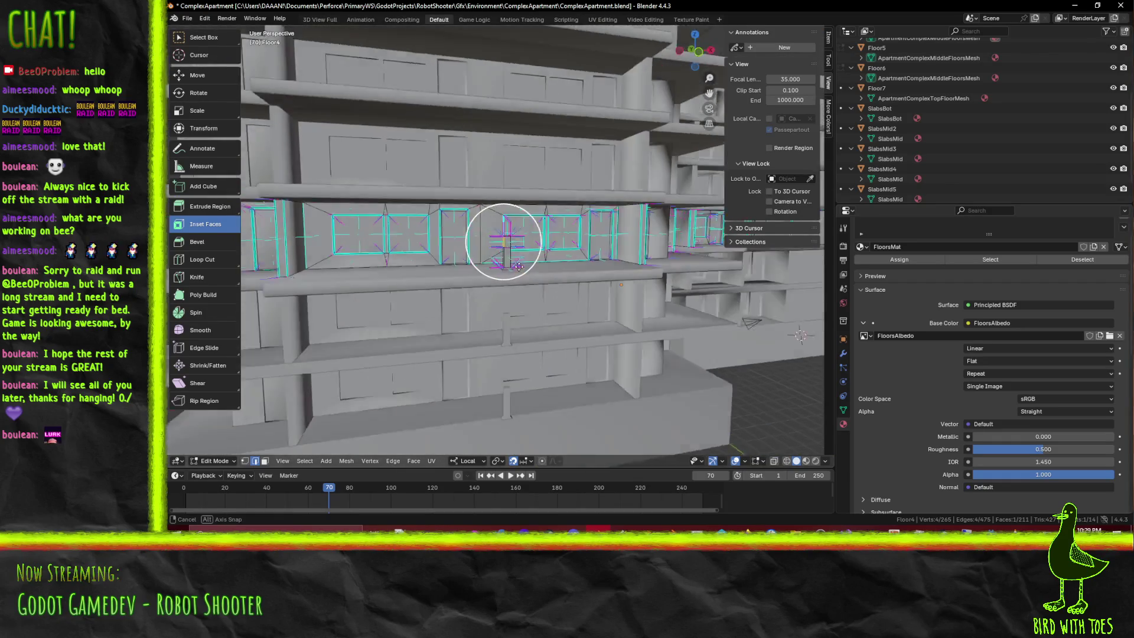
# Extrude the selected pillar faces in front view without any offset
pyautogui.moveTo(525, 265)
pyautogui.mouseDown(button='middle')
pyautogui.moveTo(563, 264)
pyautogui.moveTo(512, 276)
pyautogui.mouseUp(button='middle')
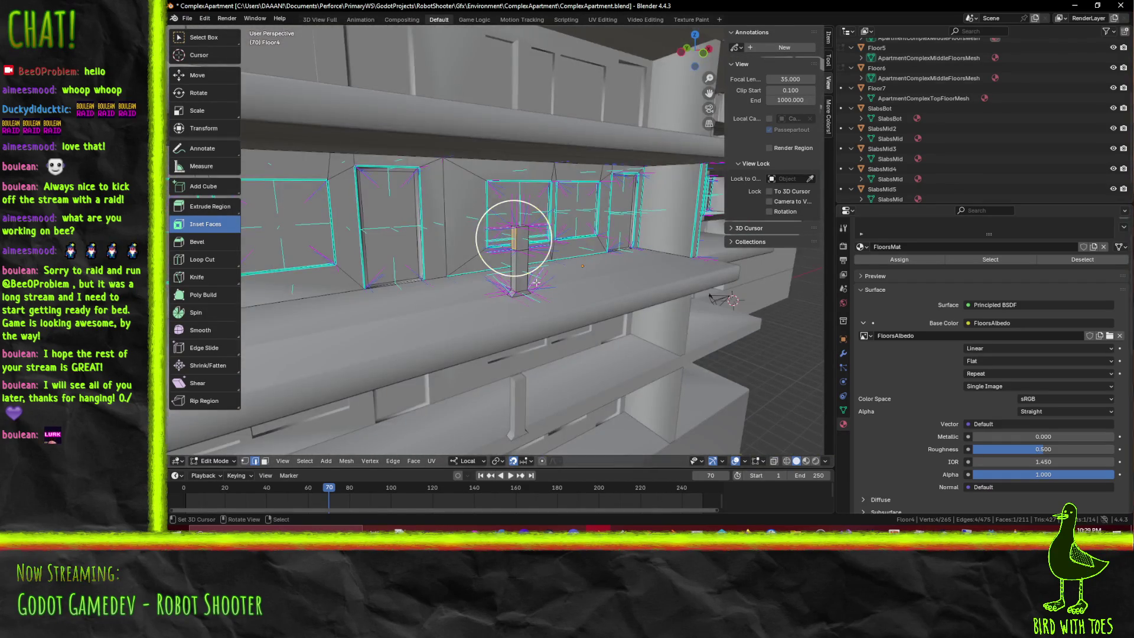
pyautogui.press('KP_1')
pyautogui.keyDown('shift'); pyautogui.moveTo(493, 233); pyautogui.dragTo(569, 242, button='middle'); pyautogui.keyUp('shift')
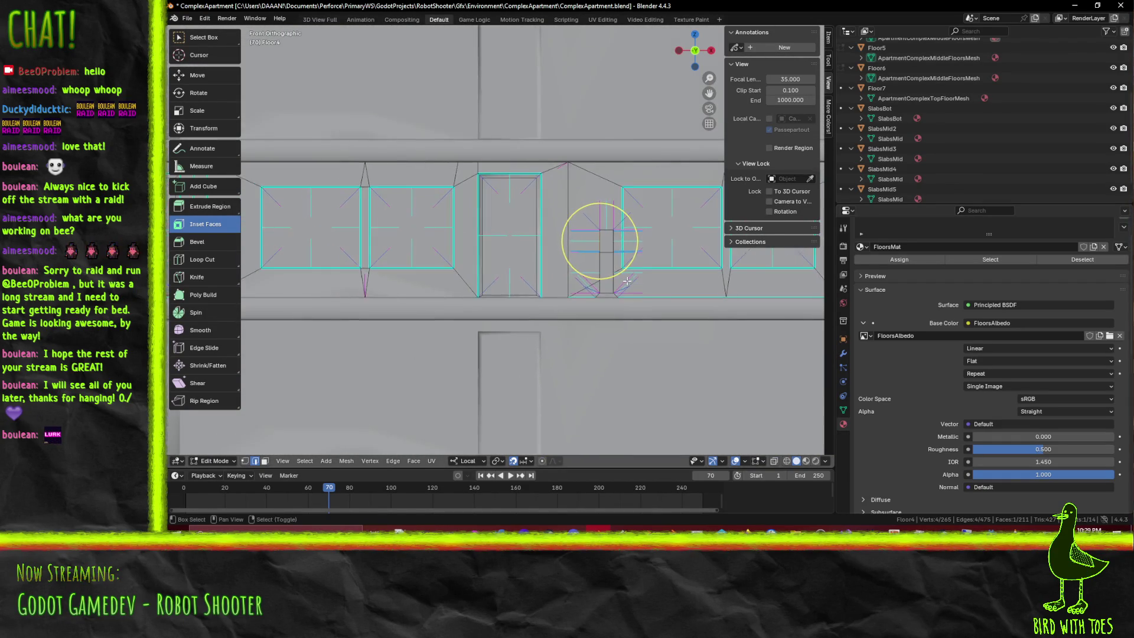
pyautogui.press('e')
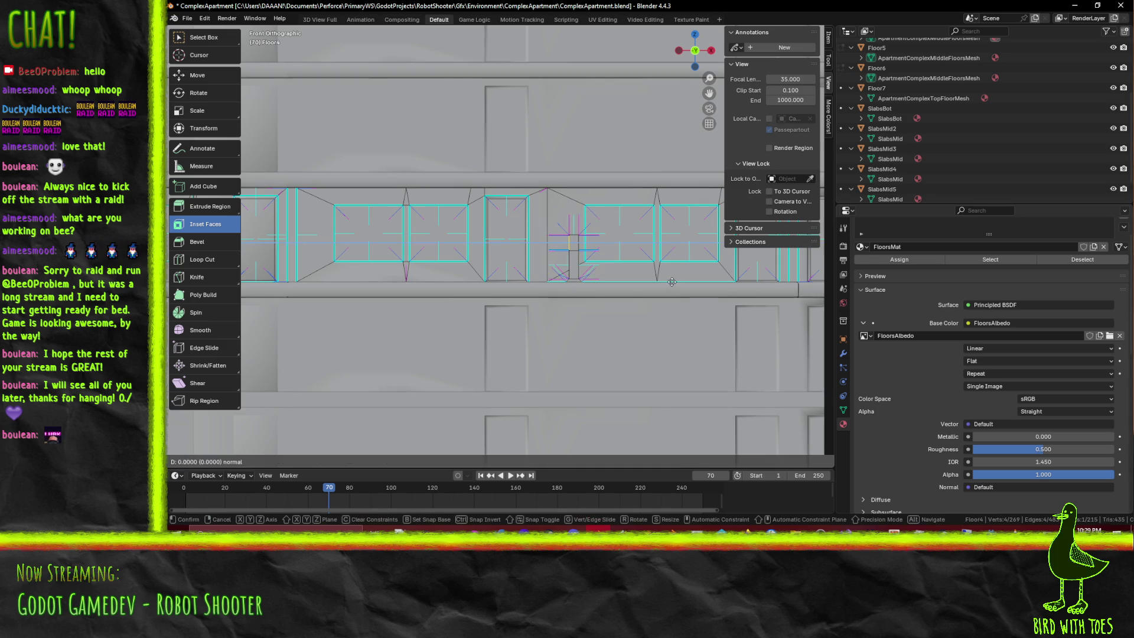
pyautogui.press('Escape')
pyautogui.scroll(-2, 647, 279)
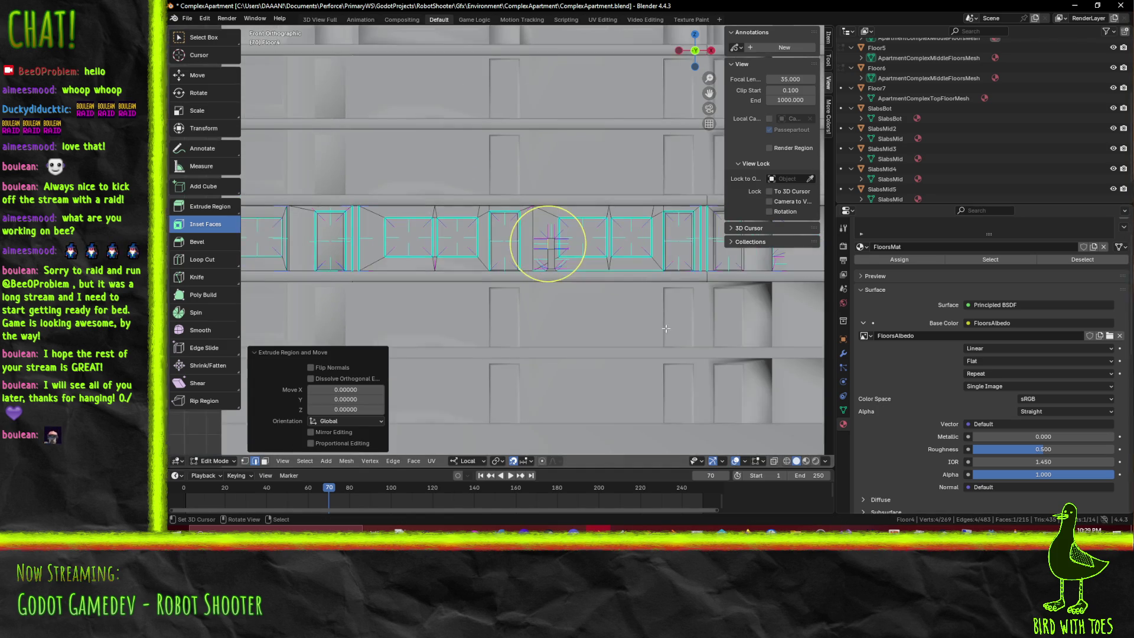
# Slide the extruded faces -2 along X to form a horizontal beam between pillars
pyautogui.press('g')
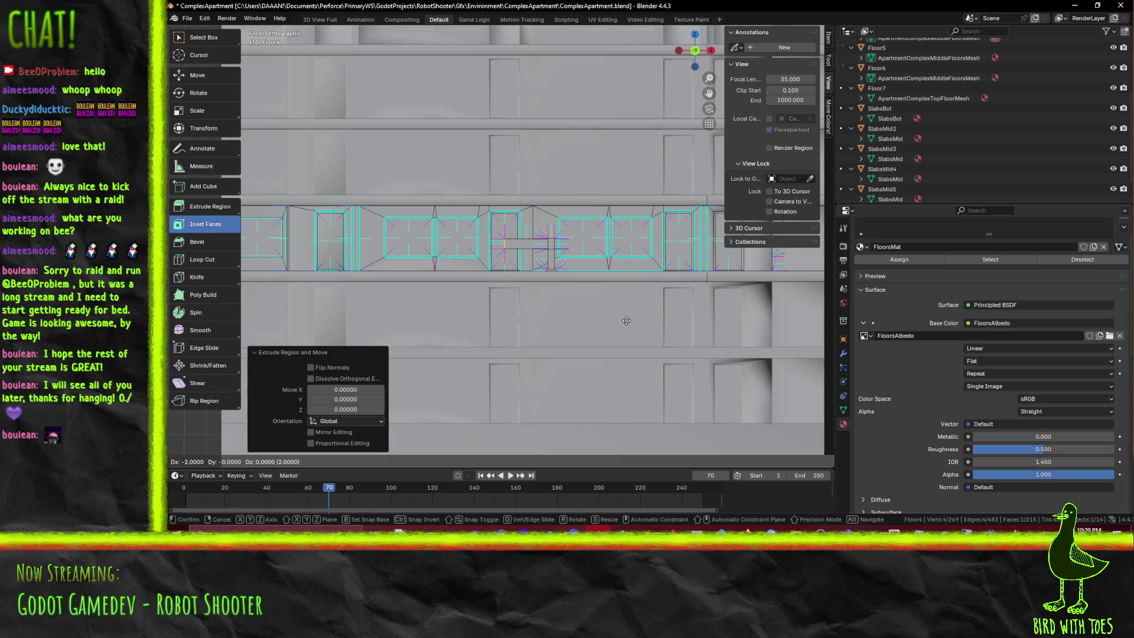
pyautogui.click(627, 321)
pyautogui.moveTo(626, 320)
pyautogui.mouseDown(button='middle')
pyautogui.moveTo(649, 299)
pyautogui.moveTo(265, 443)
pyautogui.mouseUp(button='middle')
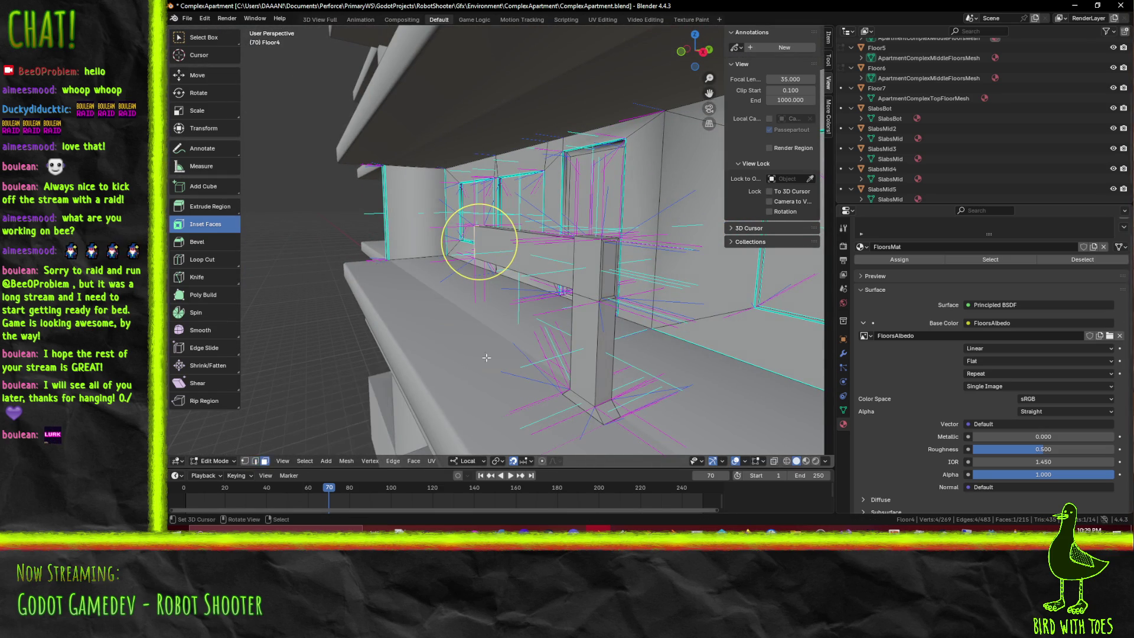
# Delete the first unwanted face where the beam meets the pillar
pyautogui.click(613, 267)
pyautogui.press('x')
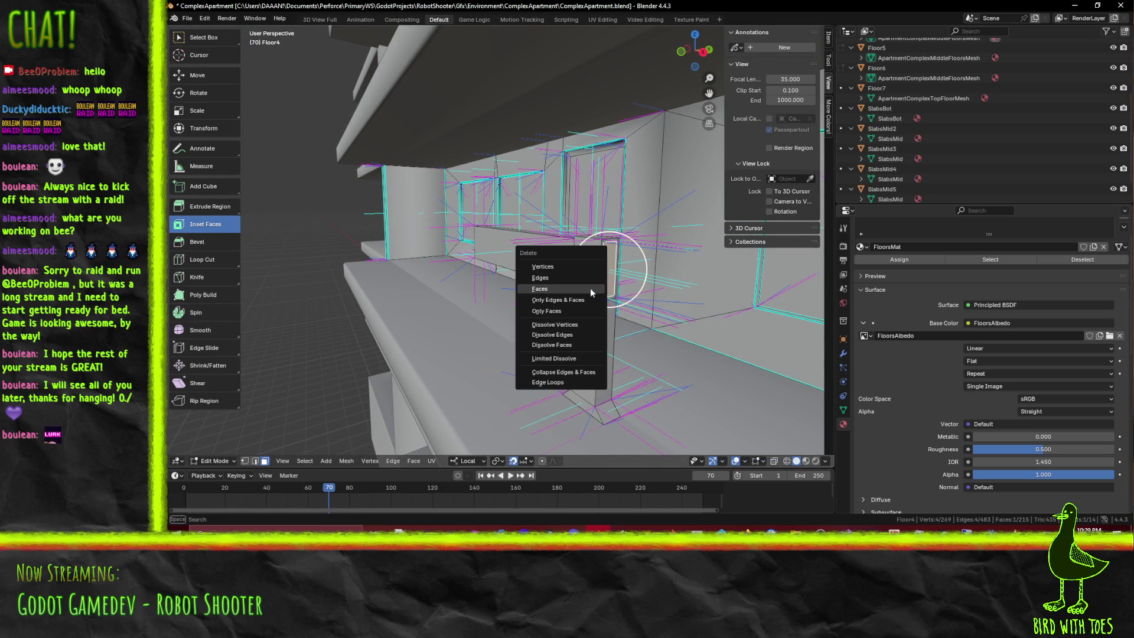
pyautogui.click(571, 287)
pyautogui.moveTo(571, 287)
pyautogui.mouseDown(button='middle')
pyautogui.moveTo(631, 318)
pyautogui.moveTo(530, 243)
pyautogui.mouseUp(button='middle')
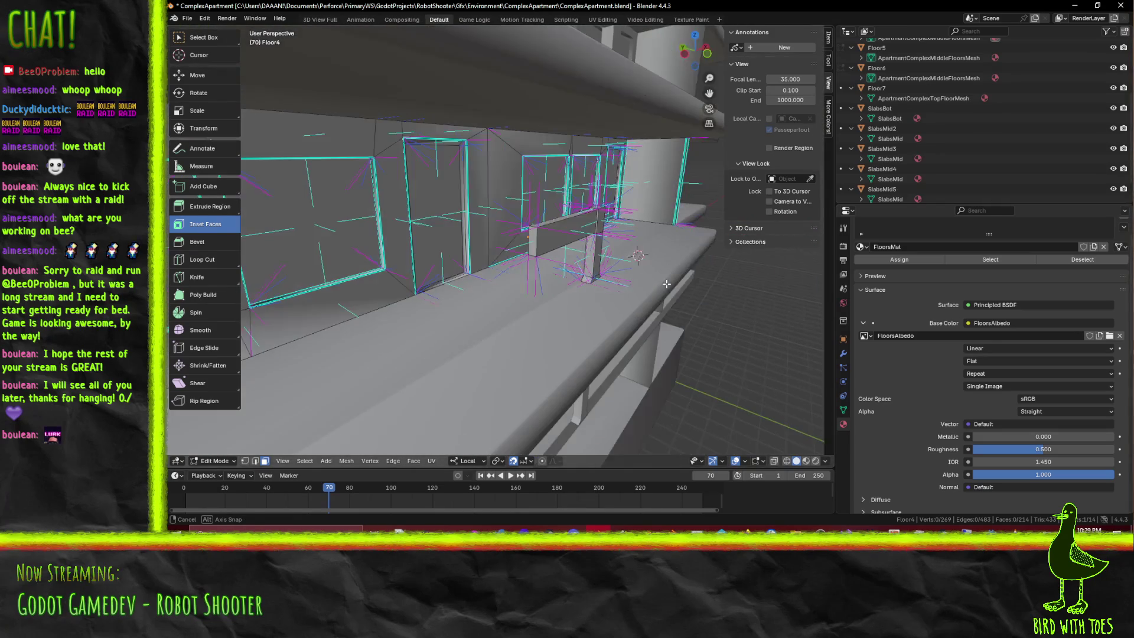
# Delete the second unwanted face, then circle-select the pillar face
pyautogui.press('x')
pyautogui.click(500, 238)
pyautogui.moveTo(500, 238); pyautogui.dragTo(561, 364, button='middle')
pyautogui.press('c')
pyautogui.click(567, 284)
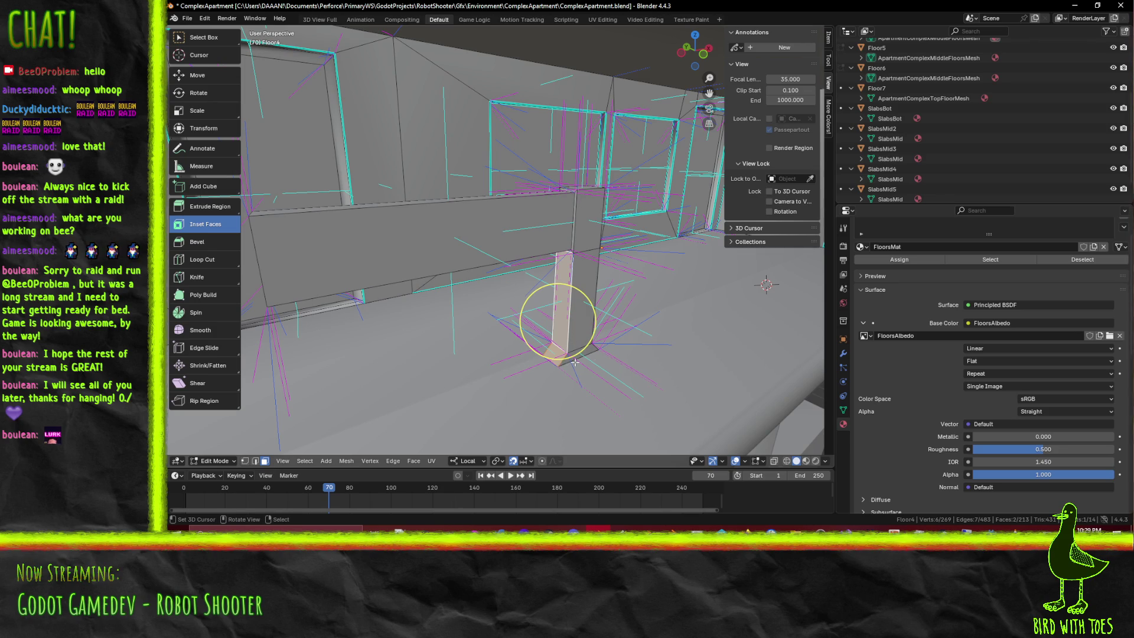
pyautogui.moveTo(592, 362)
pyautogui.mouseDown(button='middle')
pyautogui.moveTo(574, 240)
pyautogui.moveTo(343, 470)
pyautogui.mouseUp(button='middle')
pyautogui.keyDown('shift'); pyautogui.click(552, 236); pyautogui.keyUp('shift')
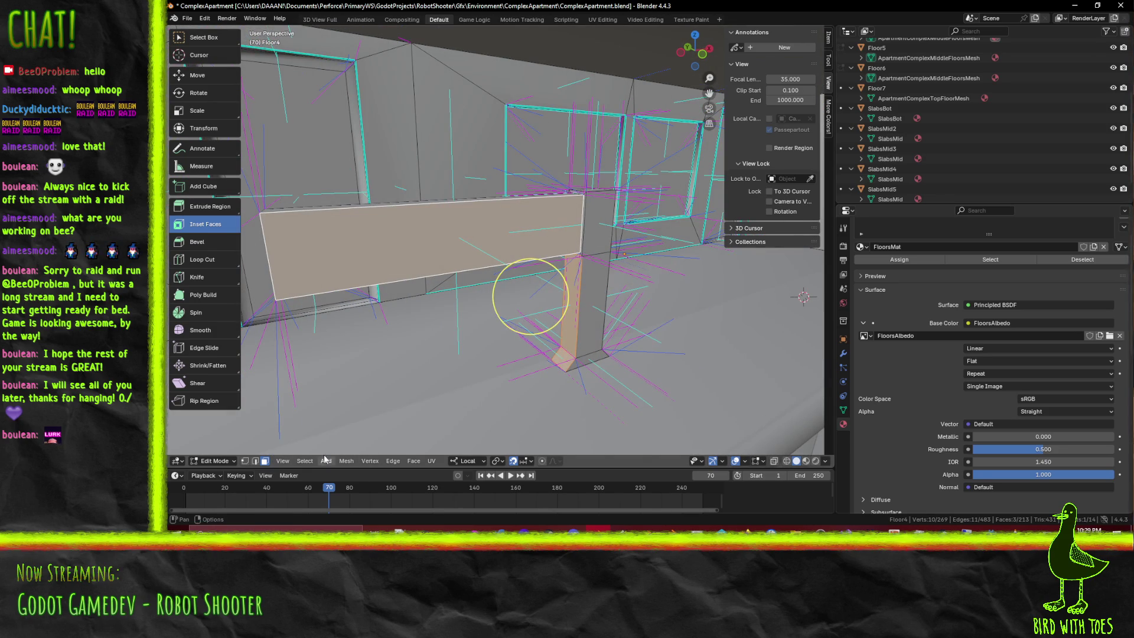
pyautogui.click(256, 461)
pyautogui.click(580, 229)
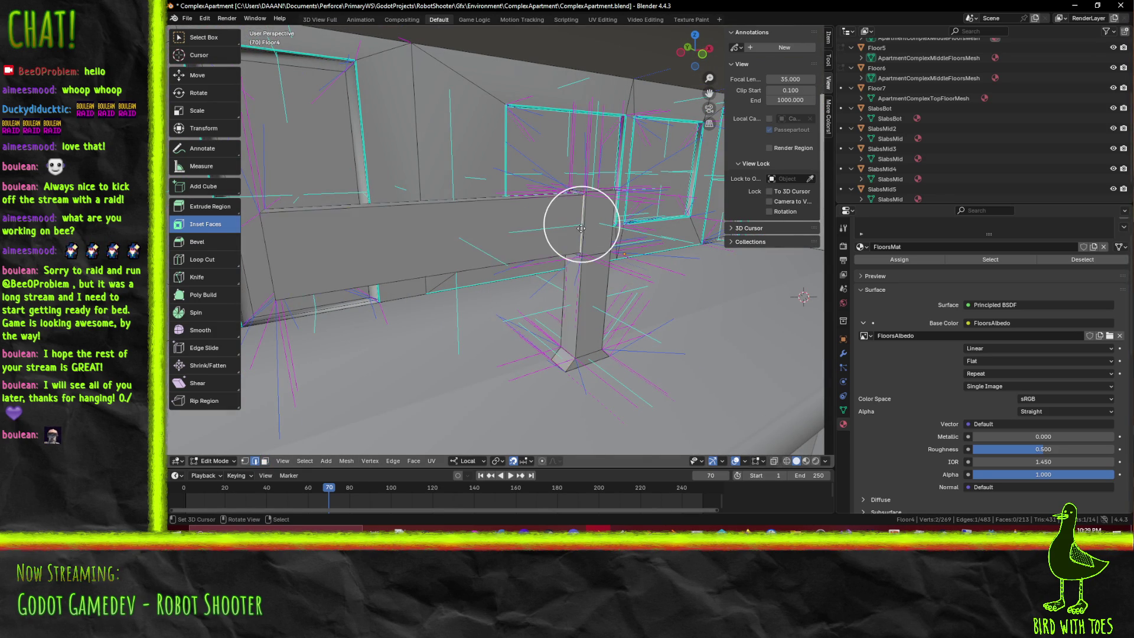
pyautogui.moveTo(572, 233); pyautogui.dragTo(489, 234, button='middle')
pyautogui.keyDown('shift'); pyautogui.click(476, 233); pyautogui.keyUp('shift')
pyautogui.press('g')
pyautogui.write('x')
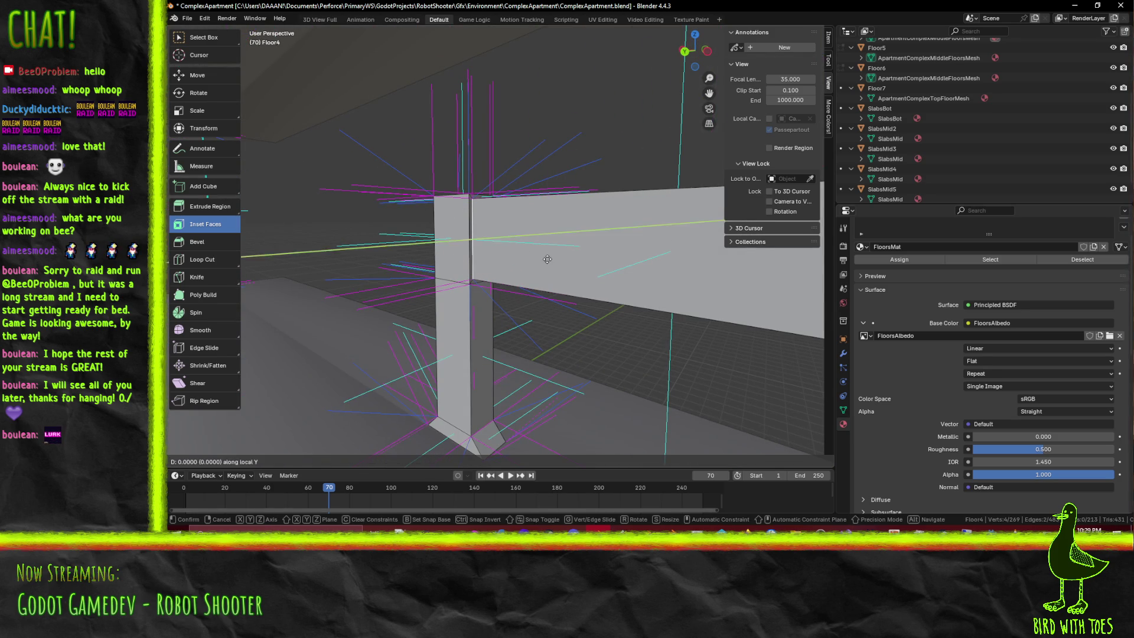
pyautogui.write('-1')
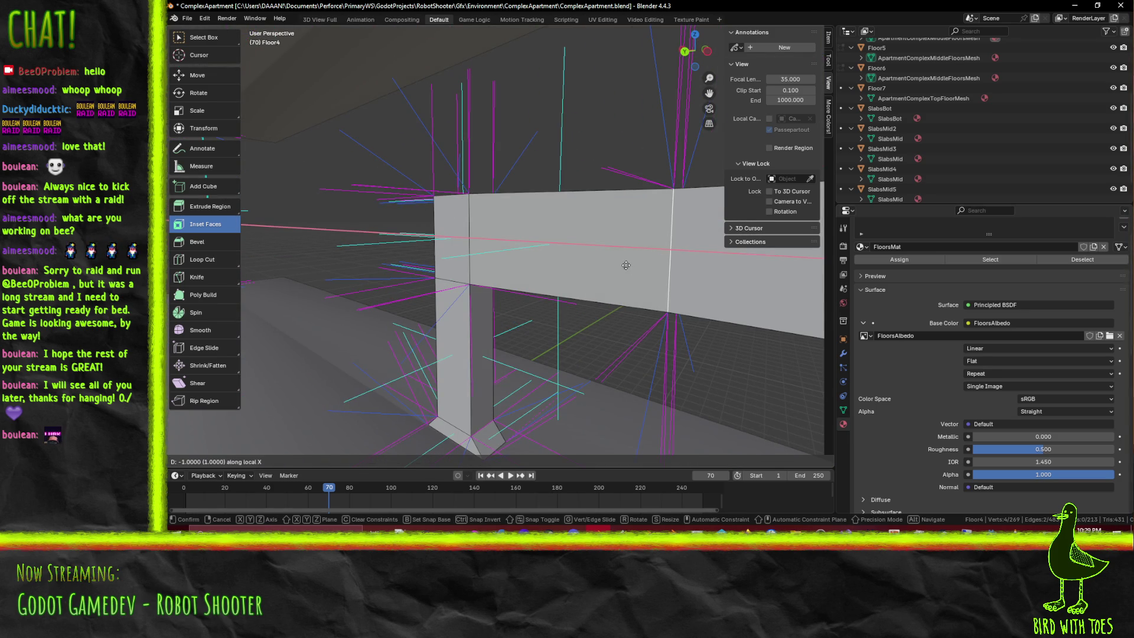
pyautogui.press('Escape')
pyautogui.press('KP_3')
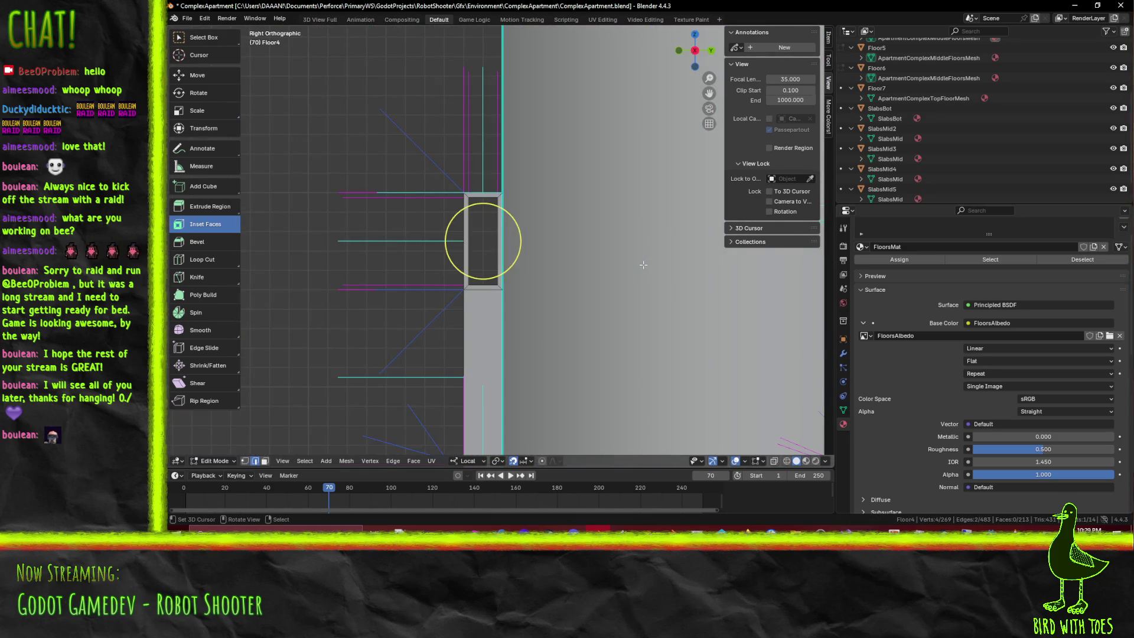
pyautogui.press('KP_1')
pyautogui.press('g')
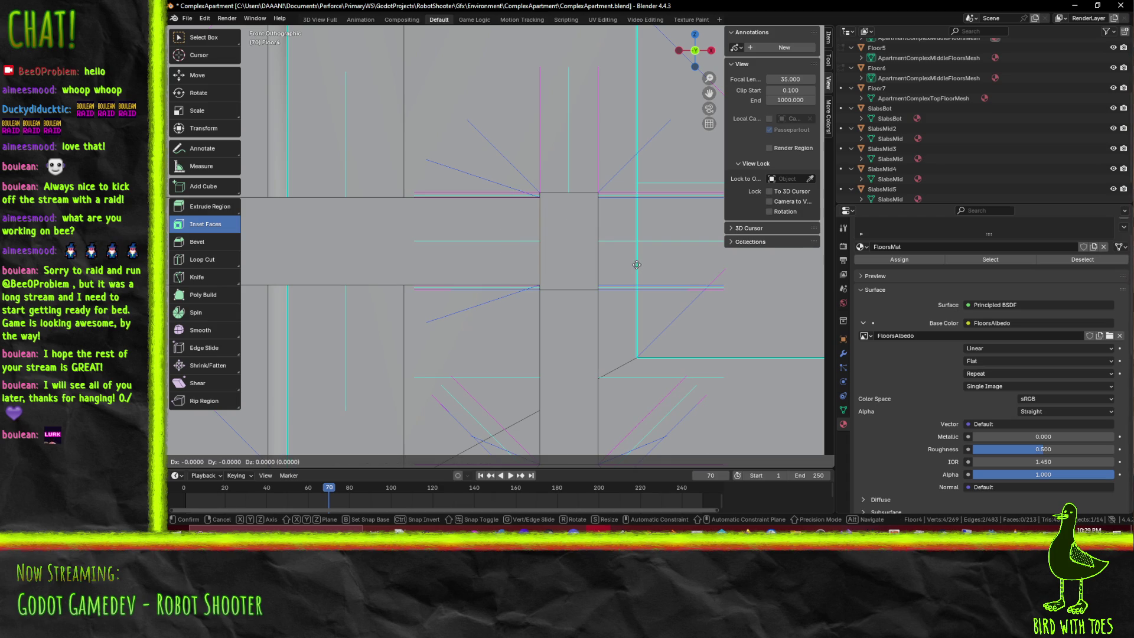
pyautogui.click(630, 266)
pyautogui.moveTo(520, 240)
pyautogui.mouseDown(button='middle')
pyautogui.moveTo(577, 284)
pyautogui.moveTo(484, 277)
pyautogui.mouseUp(button='middle')
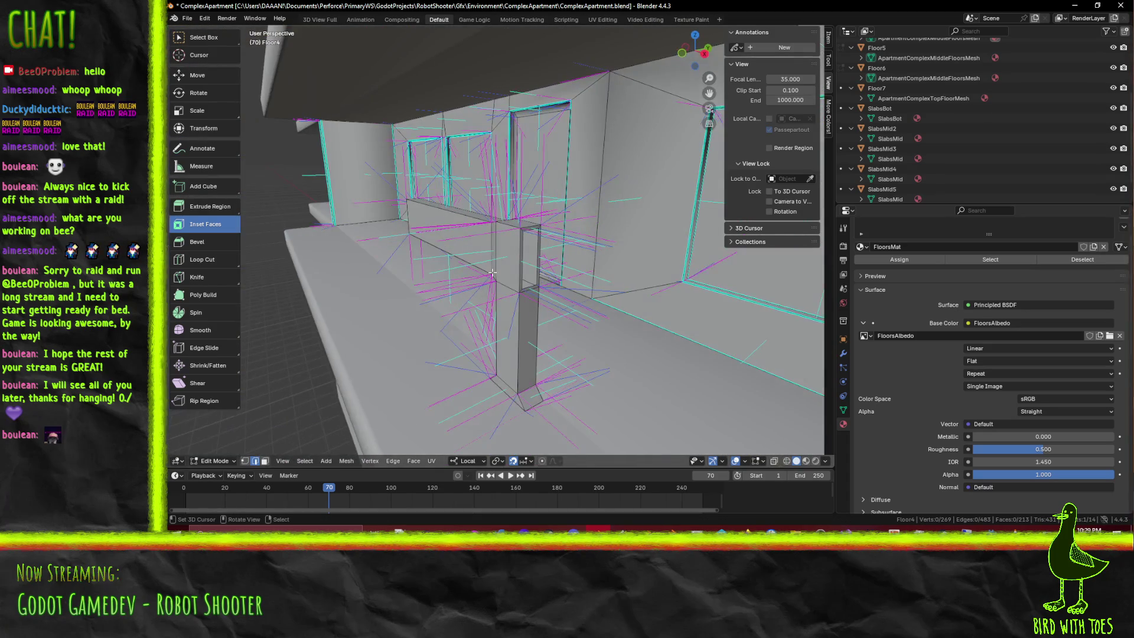
pyautogui.press('c')
pyautogui.keyDown('shift'); pyautogui.rightClick(522, 263); pyautogui.keyUp('shift')
pyautogui.press('KP_8')
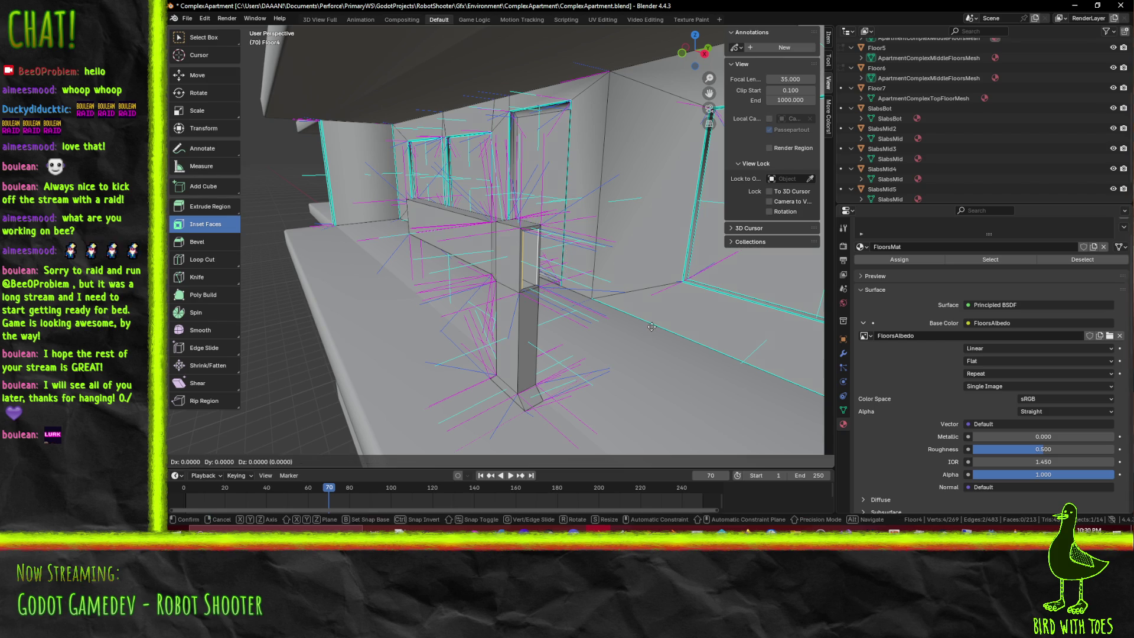
pyautogui.press('KP_1')
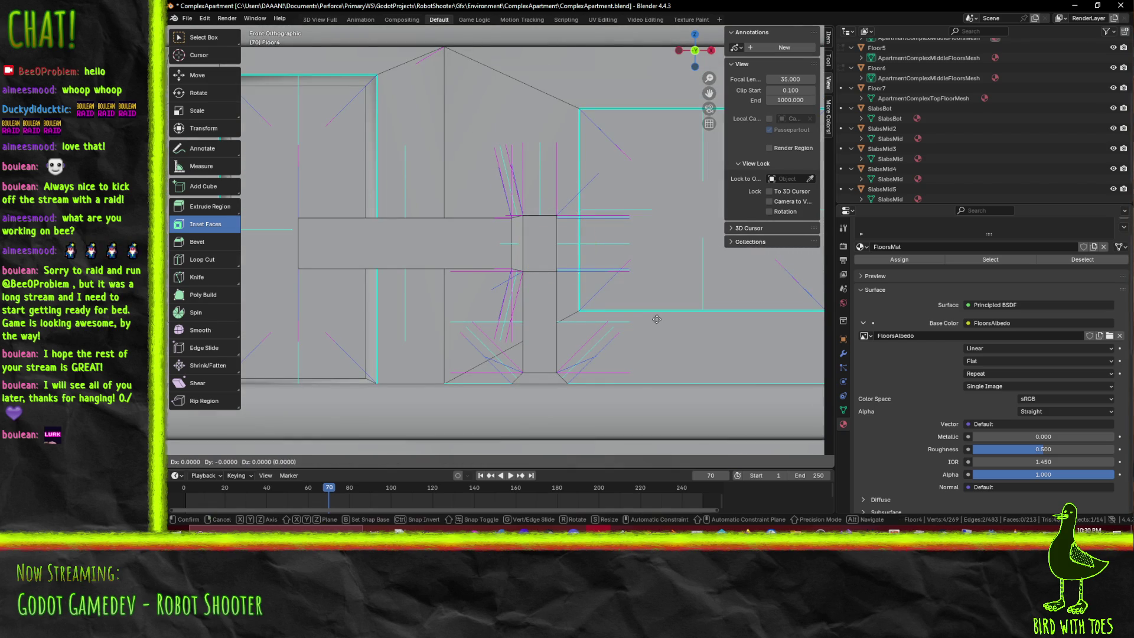
# Extrude the beam's edge along X so it continues past the pillar, confirming the change
pyautogui.moveTo(653, 321); pyautogui.dragTo(661, 320)
pyautogui.click(586, 326)
pyautogui.scroll(-3, 586, 326)
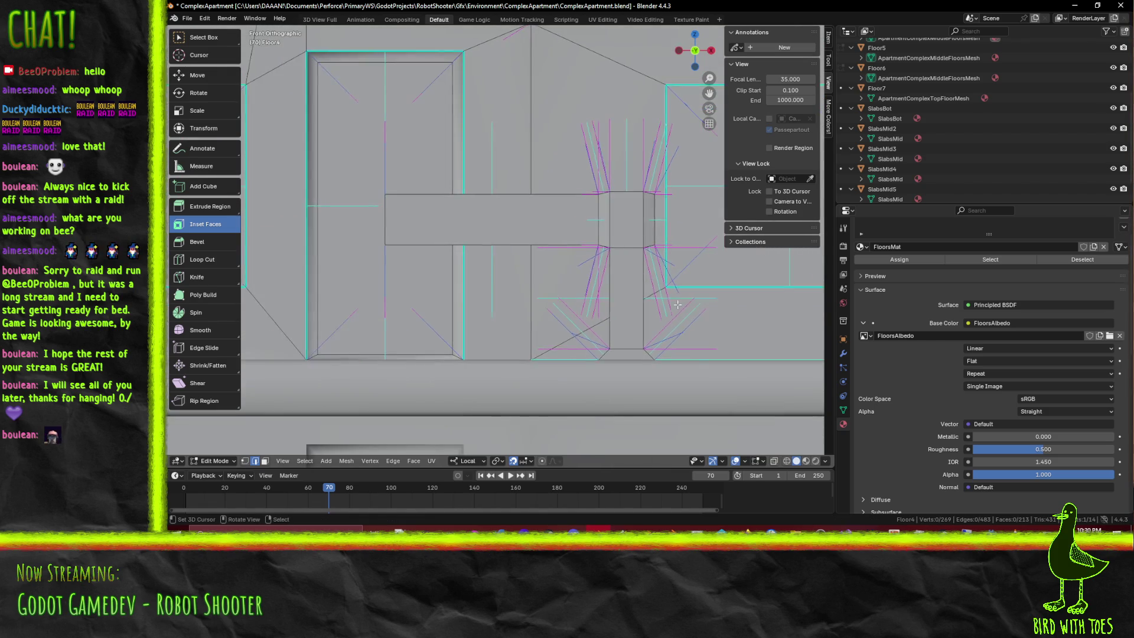
pyautogui.moveTo(592, 342)
pyautogui.mouseDown(button='middle')
pyautogui.moveTo(623, 336)
pyautogui.moveTo(568, 343)
pyautogui.mouseUp(button='middle')
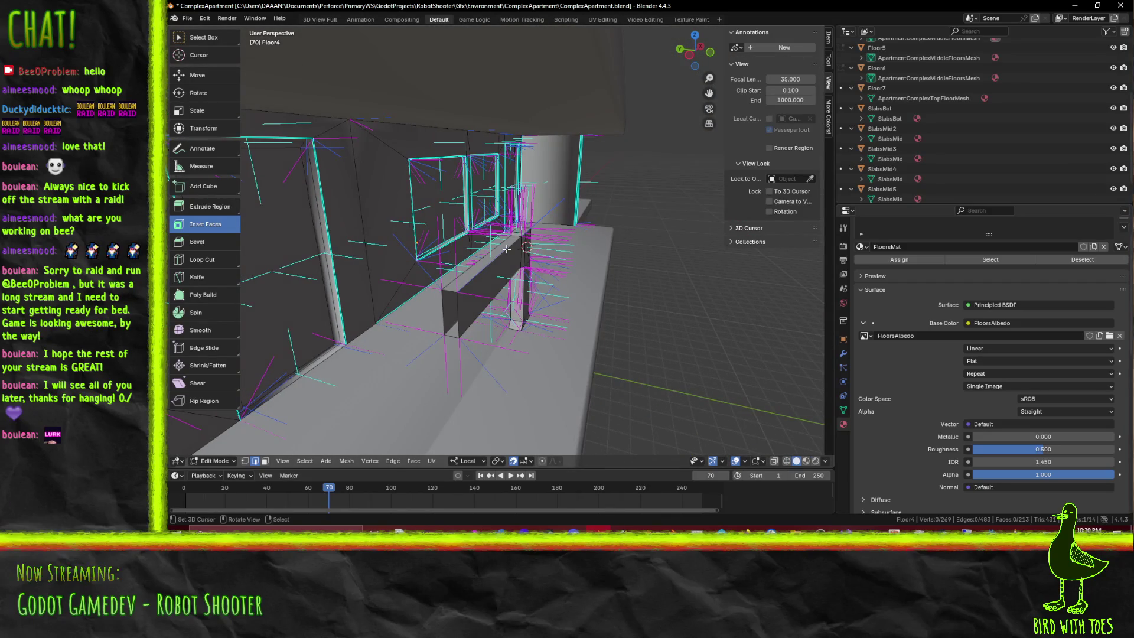
pyautogui.moveTo(514, 282); pyautogui.dragTo(511, 275, button='middle')
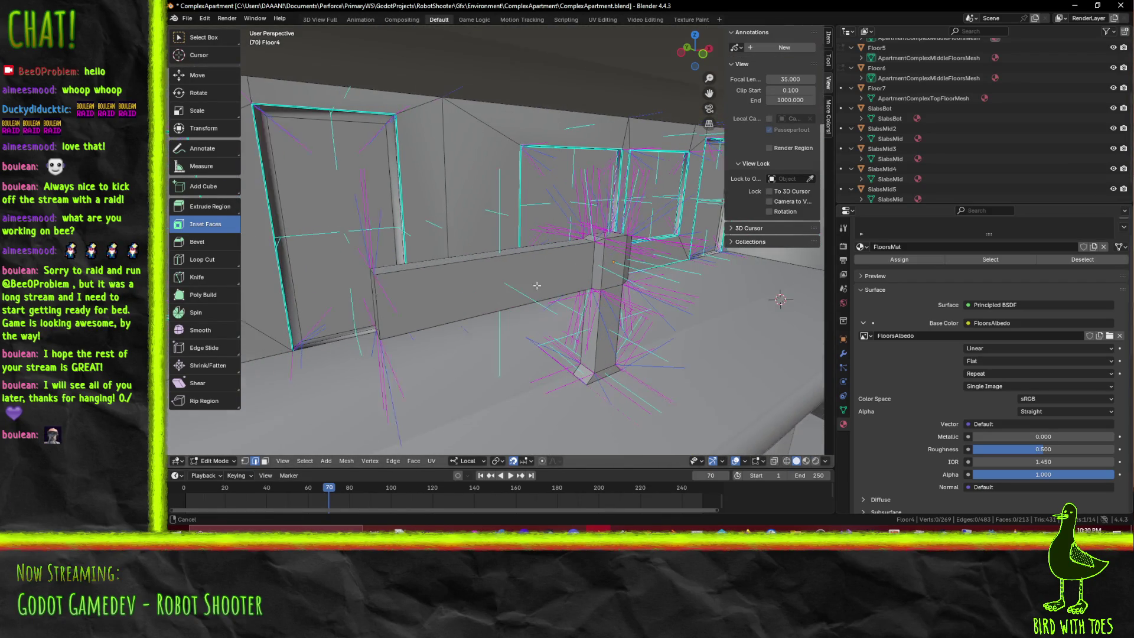
pyautogui.moveTo(467, 268)
pyautogui.mouseDown(button='middle')
pyautogui.moveTo(508, 313)
pyautogui.moveTo(545, 255)
pyautogui.mouseUp(button='middle')
# Inspect the Floor4 beam-and-pillar joint from several angles, selecting the beam's top edge and a pillar edge
pyautogui.keyDown('shift'); pyautogui.click(541, 242); pyautogui.keyUp('shift')
pyautogui.moveTo(537, 254); pyautogui.dragTo(258, 443, button='middle')
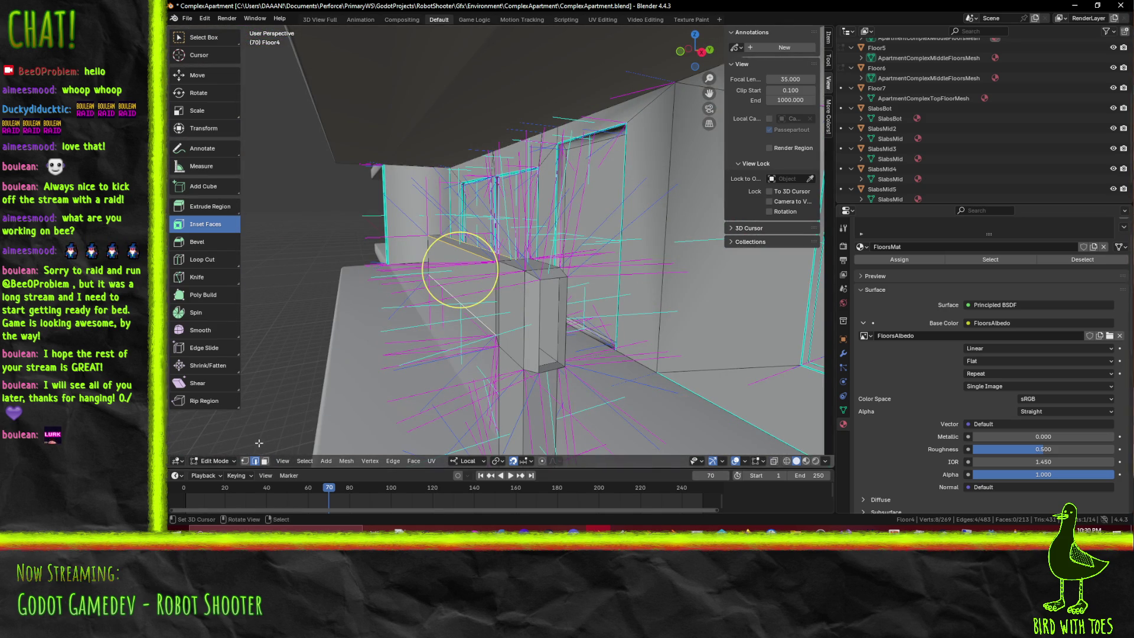
pyautogui.click(552, 324)
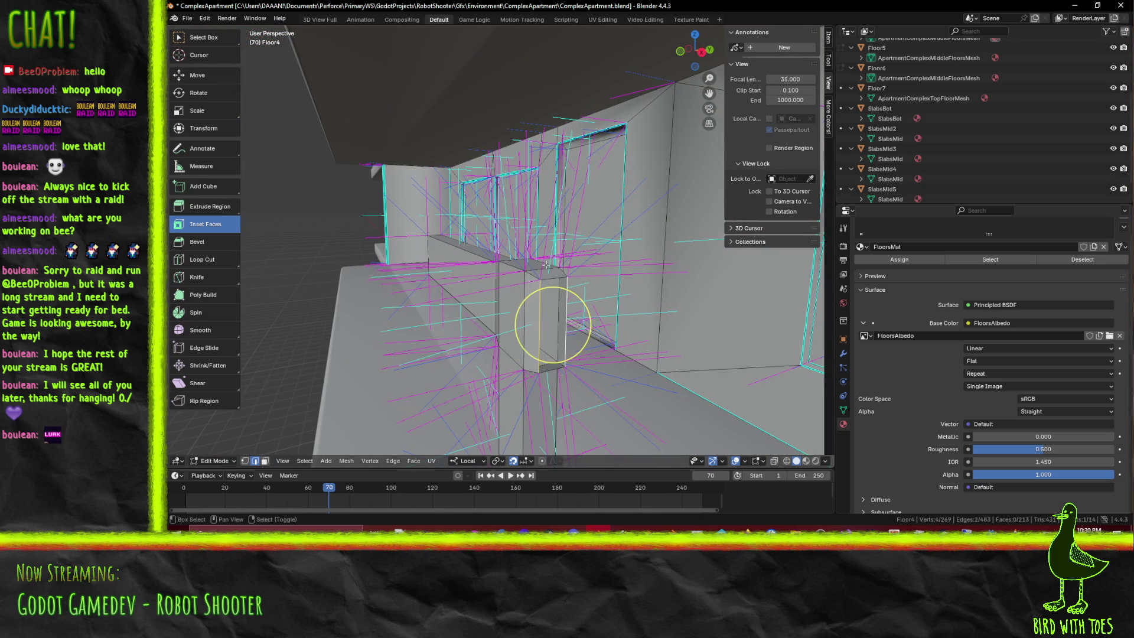
pyautogui.moveTo(546, 265)
pyautogui.mouseDown(button='middle')
pyautogui.moveTo(550, 354)
pyautogui.moveTo(567, 354)
pyautogui.mouseUp(button='middle')
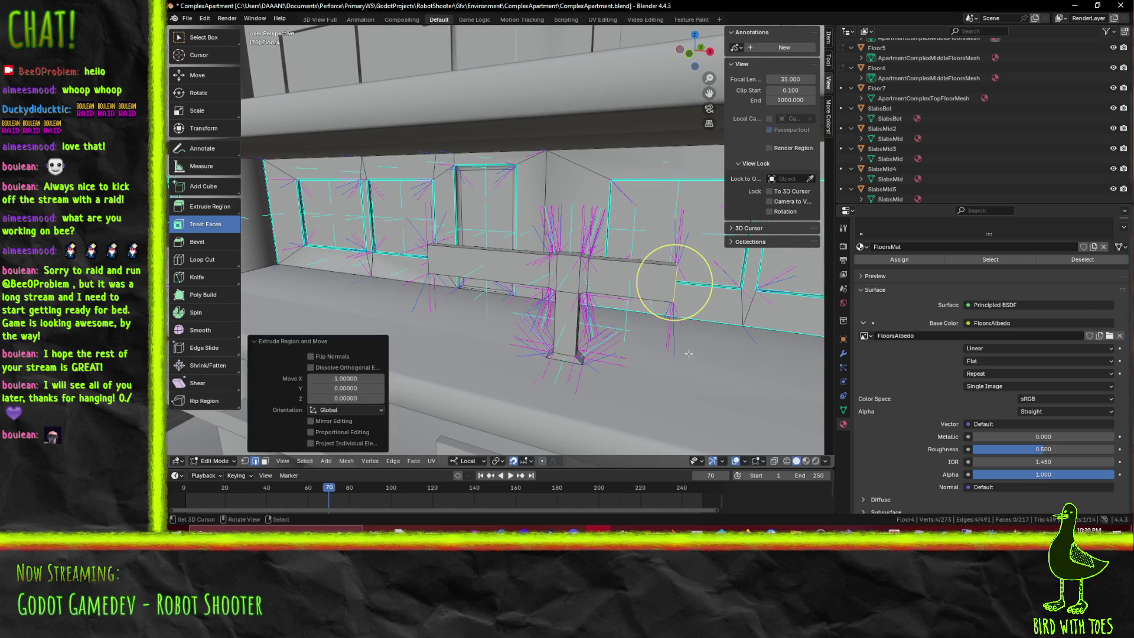
pyautogui.moveTo(673, 282)
pyautogui.mouseDown(button='middle')
pyautogui.moveTo(620, 314)
pyautogui.moveTo(580, 306)
pyautogui.mouseUp(button='middle')
pyautogui.keyDown('shift'); pyautogui.click(587, 279); pyautogui.keyUp('shift')
pyautogui.moveTo(455, 281); pyautogui.dragTo(524, 258, button='middle')
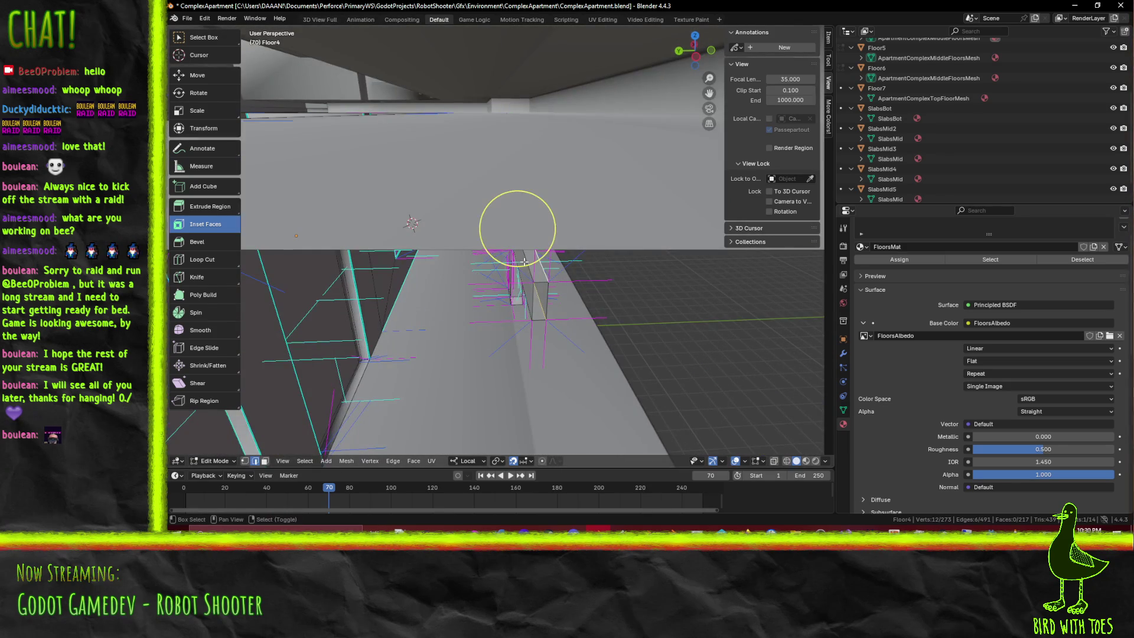
pyautogui.moveTo(528, 304); pyautogui.dragTo(599, 318, button='middle')
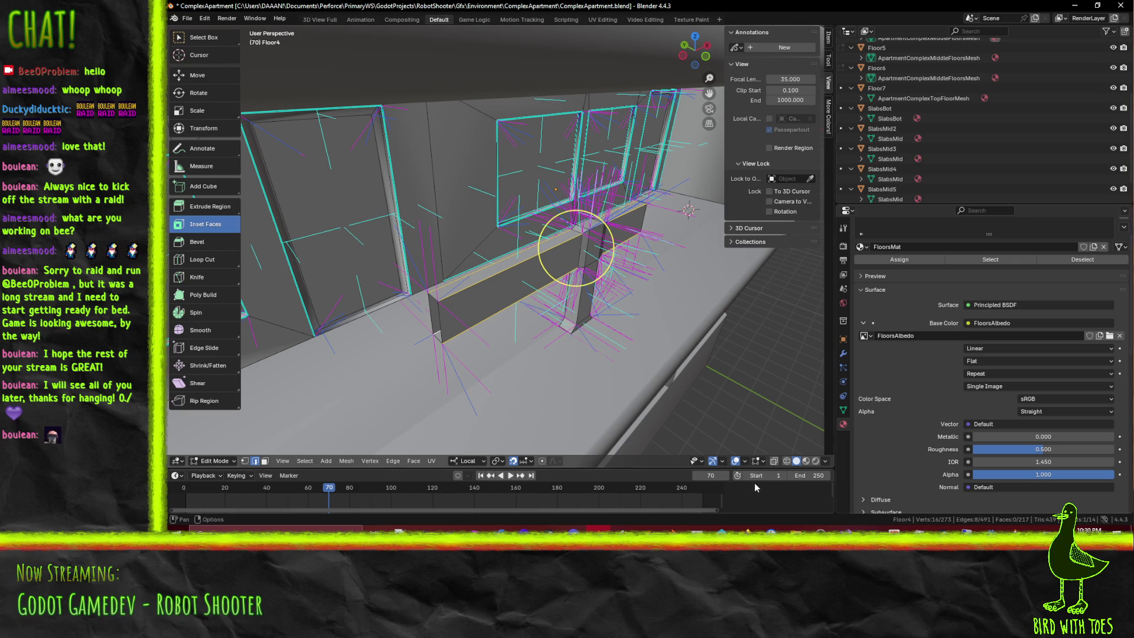
pyautogui.moveTo(749, 532)
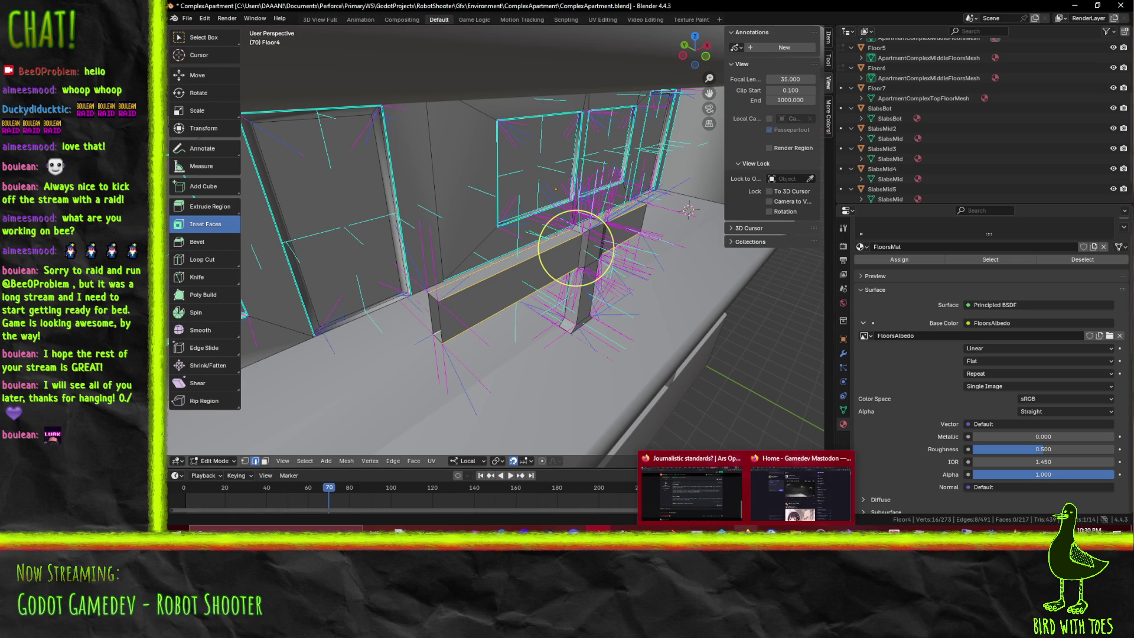
pyautogui.click(706, 508)
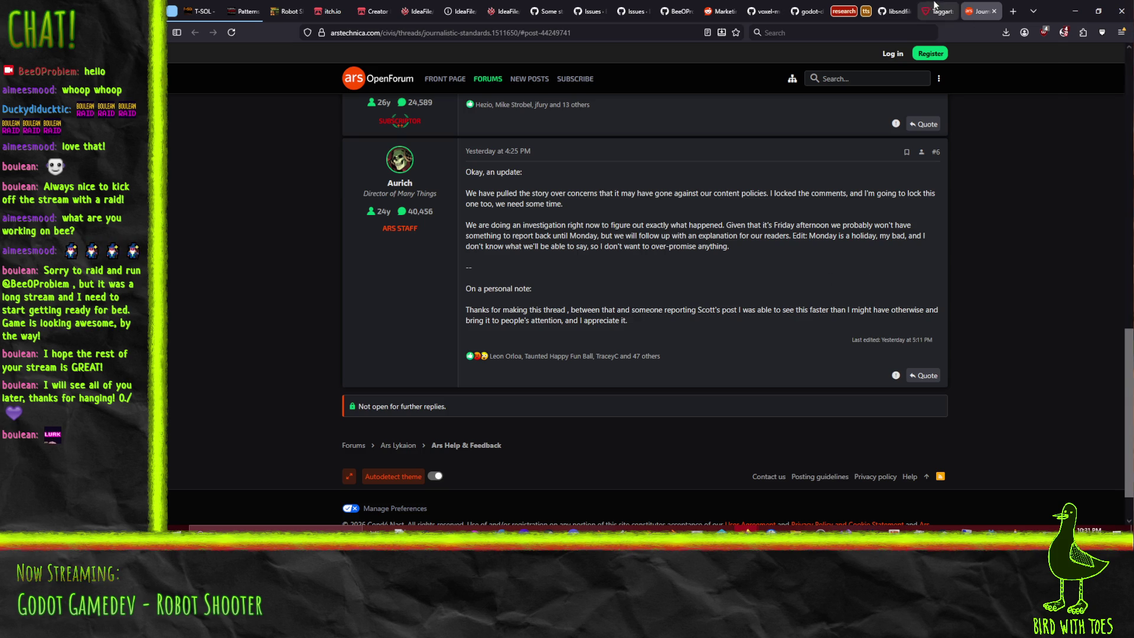
pyautogui.click(1074, 11)
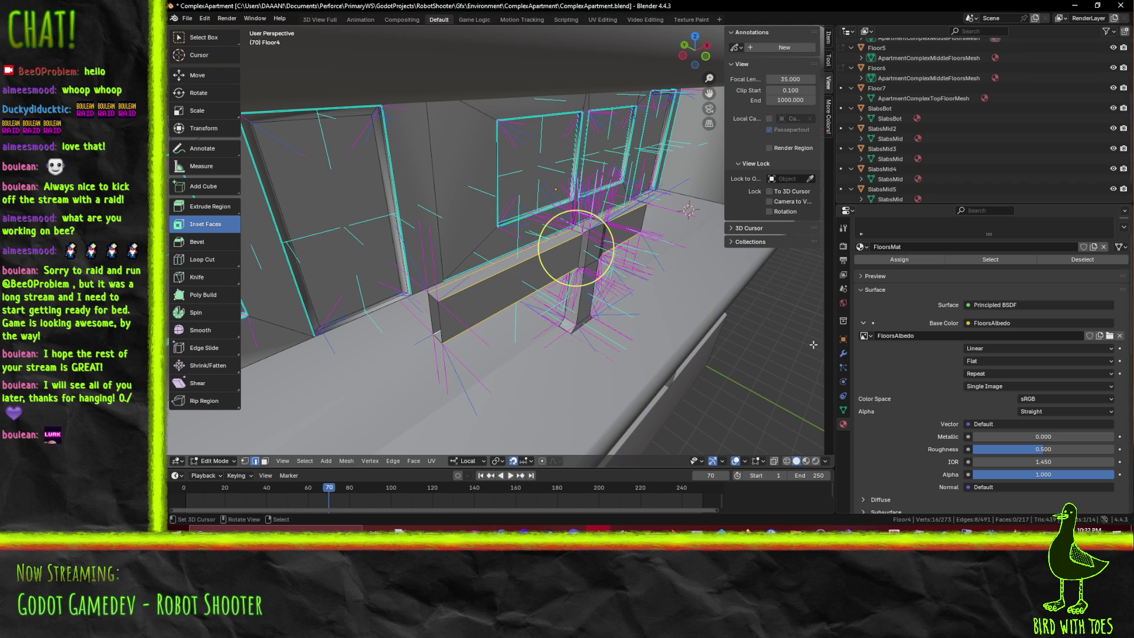
# Bevel the top edges of the low balcony wall beside the post and begin entering the width
pyautogui.moveTo(813, 344)
pyautogui.mouseDown(button='middle')
pyautogui.moveTo(618, 298)
pyautogui.moveTo(668, 318)
pyautogui.moveTo(661, 329)
pyautogui.mouseUp(button='middle')
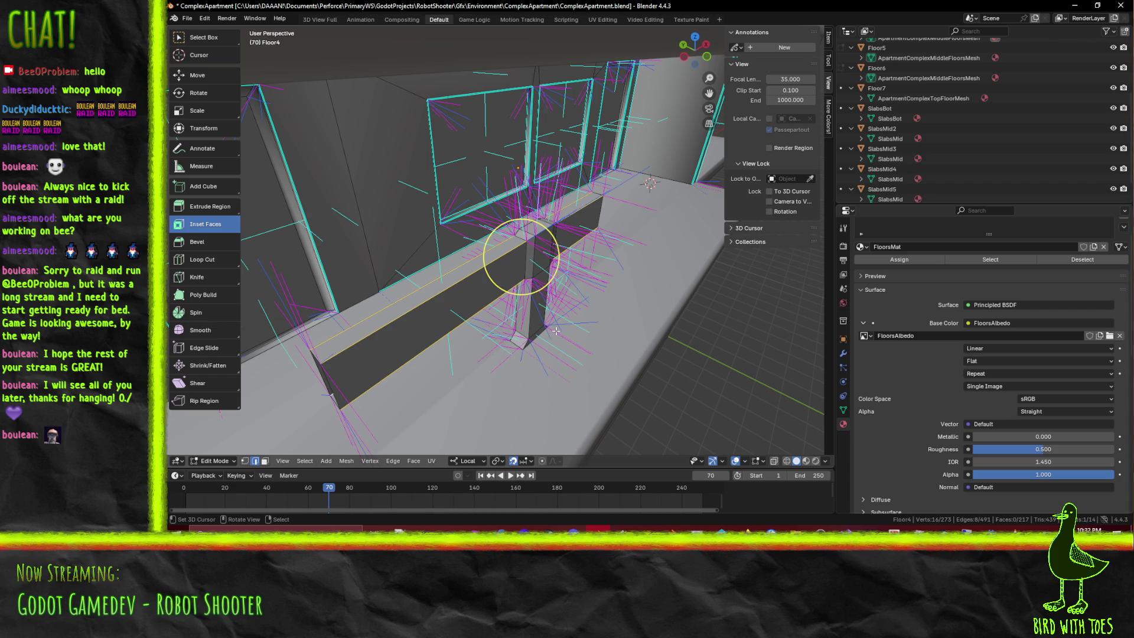
pyautogui.click(204, 242)
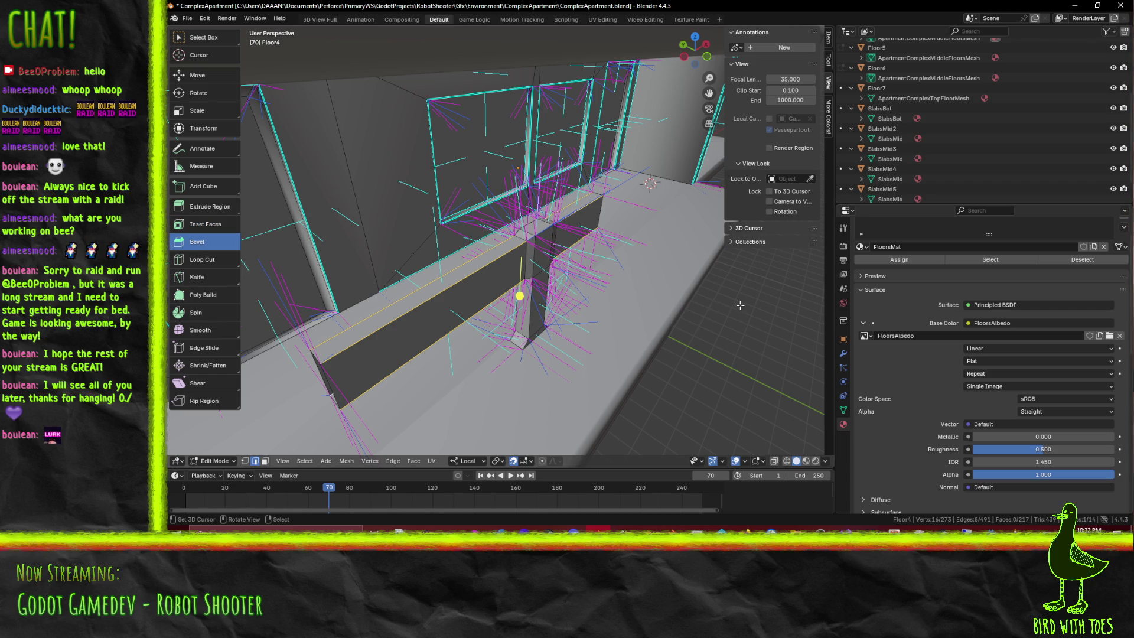
pyautogui.moveTo(519, 295); pyautogui.dragTo(523, 308)
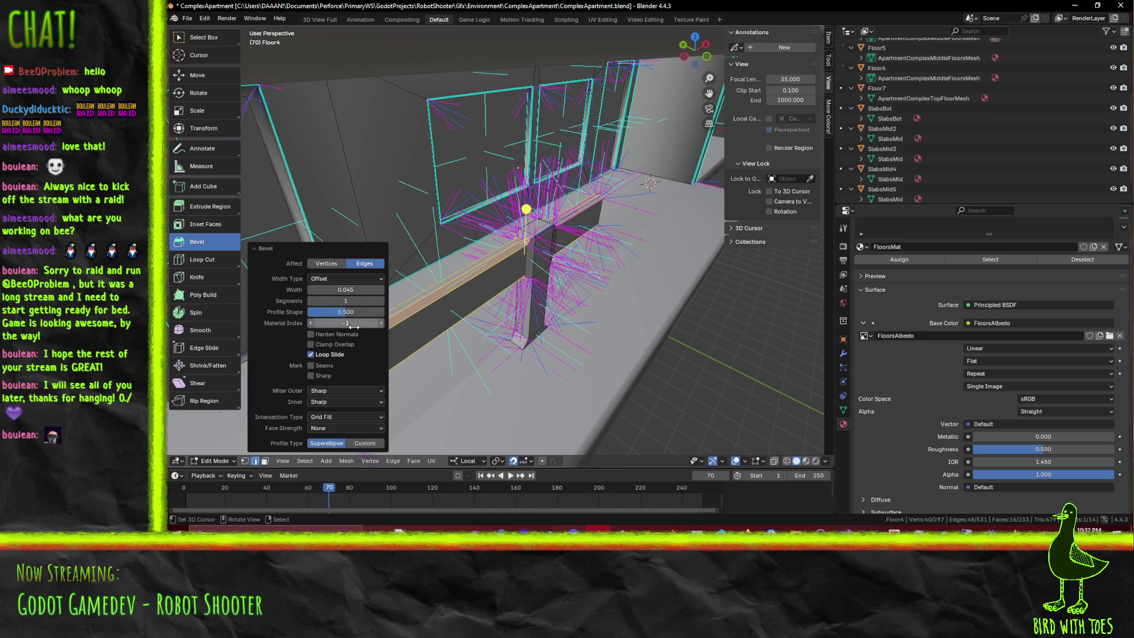
pyautogui.click(356, 290)
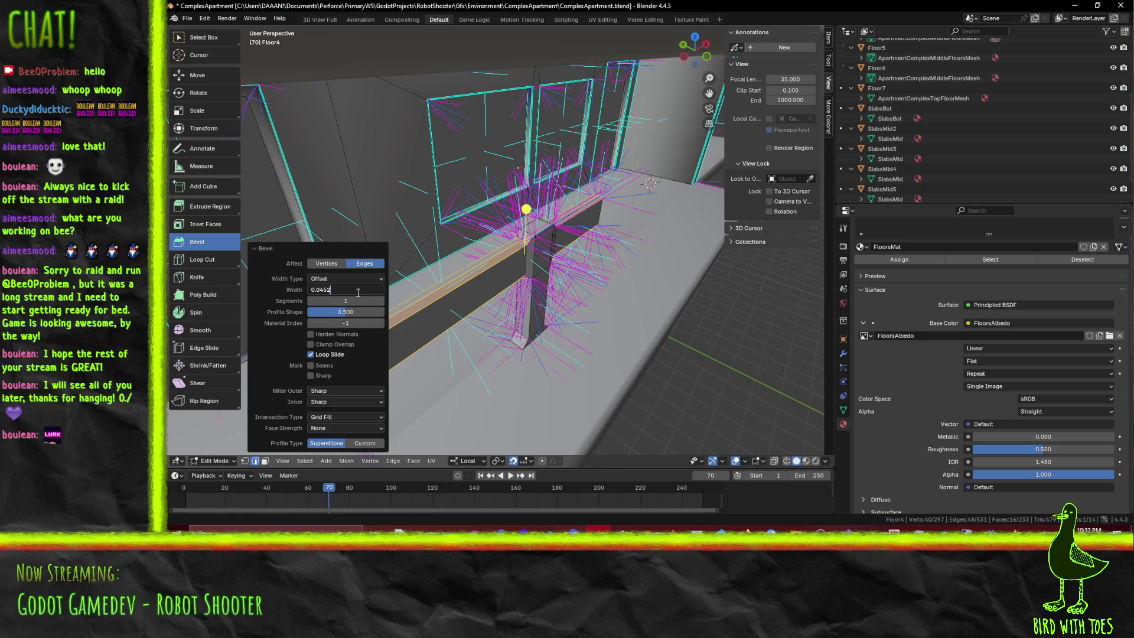
pyautogui.write('5')
# Correct the bevel width from 0.05 to 0.025 and select the low wall's bottom edge
pyautogui.press('Return')
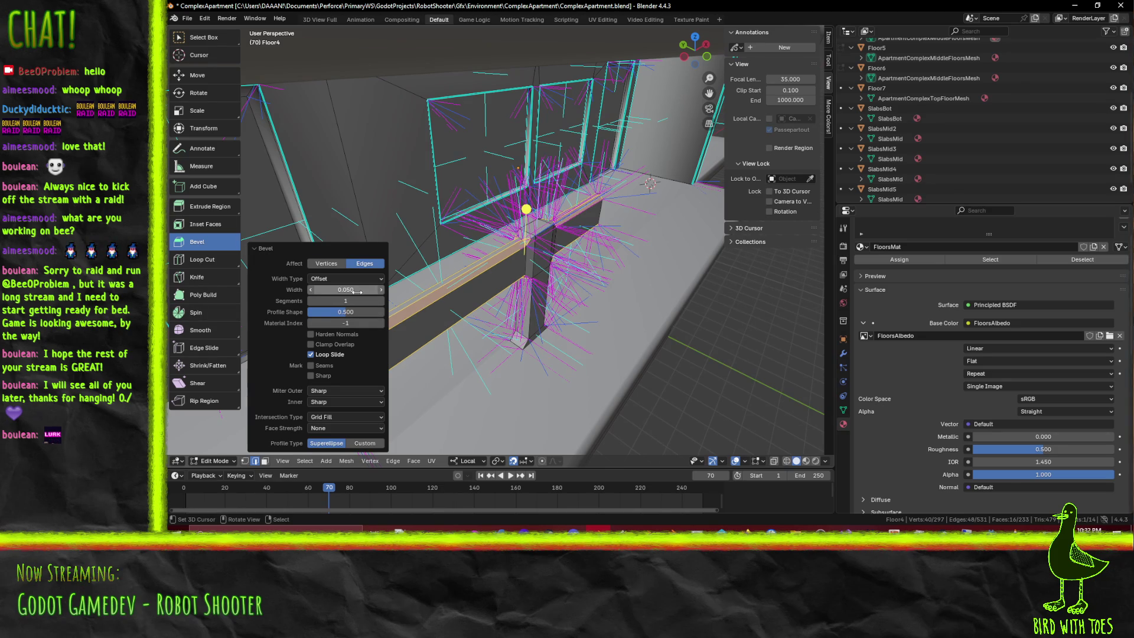
pyautogui.click(356, 291)
pyautogui.press('Home')
pyautogui.write('2')
pyautogui.press('BackSpace')
pyautogui.write('2')
pyautogui.press('Return')
pyautogui.moveTo(496, 266)
pyautogui.mouseDown(button='middle')
pyautogui.moveTo(451, 223)
pyautogui.moveTo(275, 466)
pyautogui.mouseUp(button='middle')
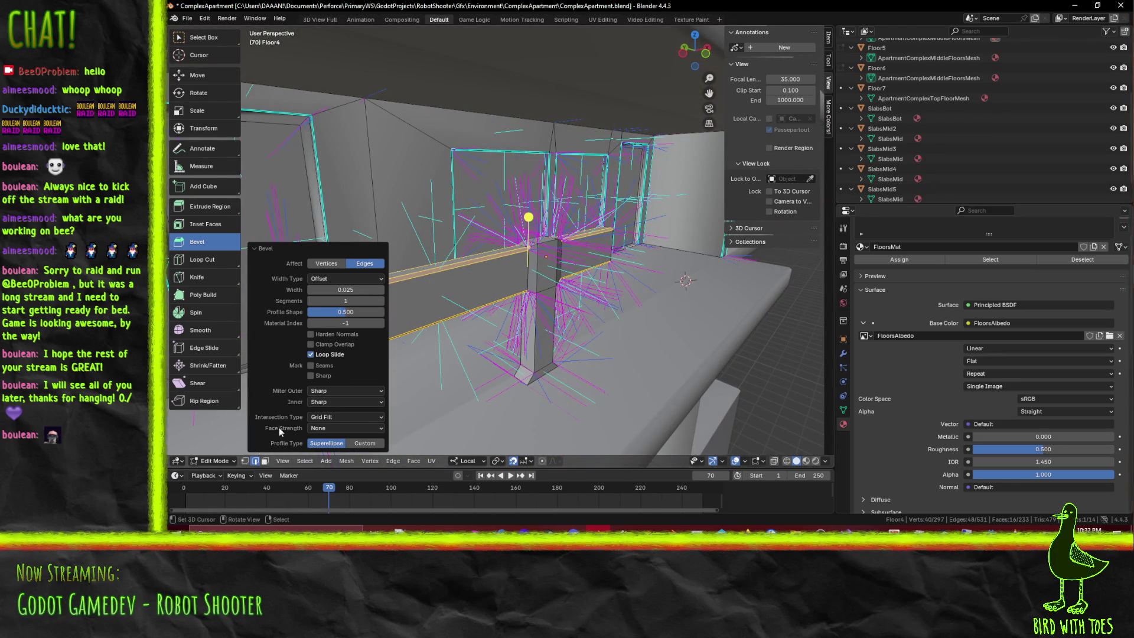
pyautogui.click(469, 303)
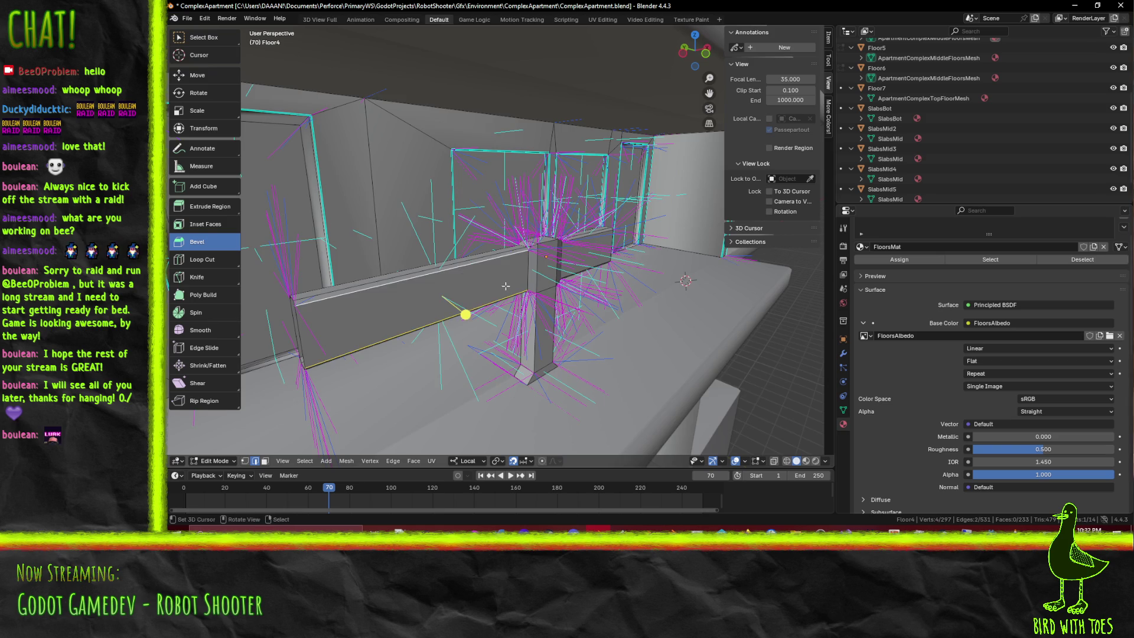
# Select the railing block's top edges and raise them 0.1 along Z in front view
pyautogui.moveTo(467, 277); pyautogui.dragTo(451, 275, button='middle')
pyautogui.click(444, 255)
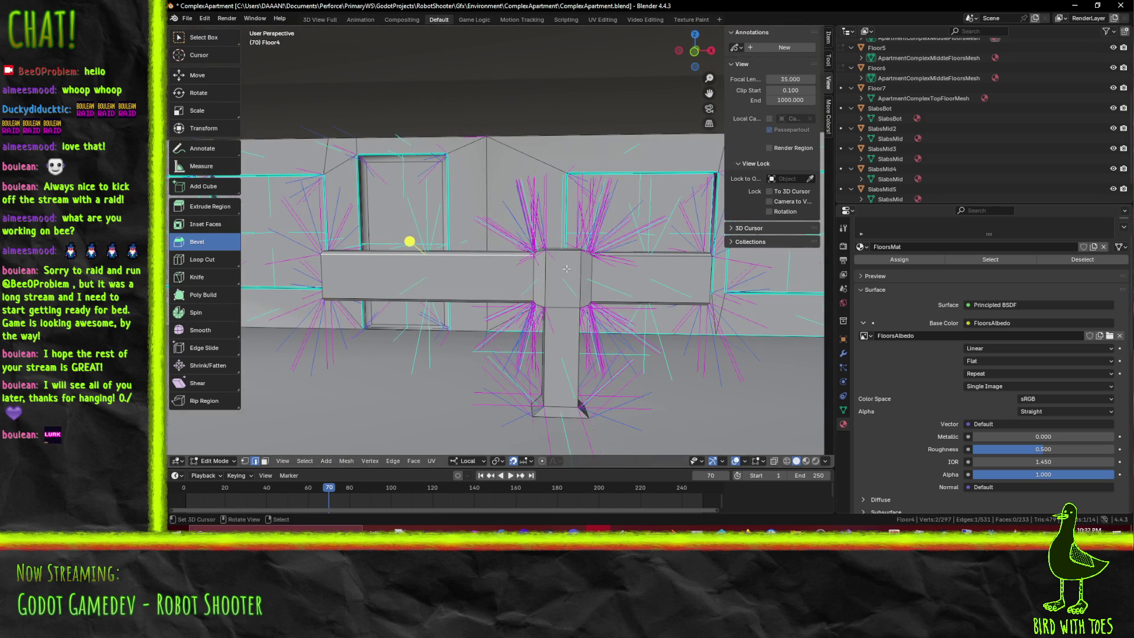
pyautogui.keyDown('shift'); pyautogui.click(653, 256); pyautogui.keyUp('shift')
pyautogui.press('KP_1')
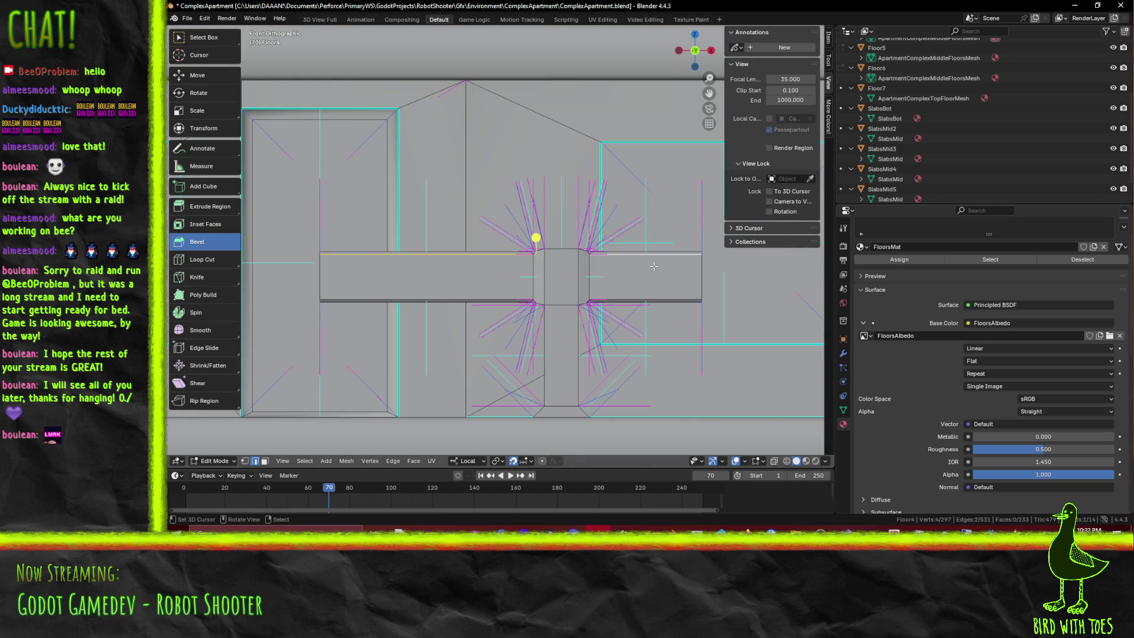
pyautogui.moveTo(653, 266)
pyautogui.mouseDown(button='middle')
pyautogui.moveTo(548, 286)
pyautogui.moveTo(454, 235)
pyautogui.moveTo(452, 259)
pyautogui.moveTo(473, 263)
pyautogui.mouseUp(button='middle')
pyautogui.press('KP_1')
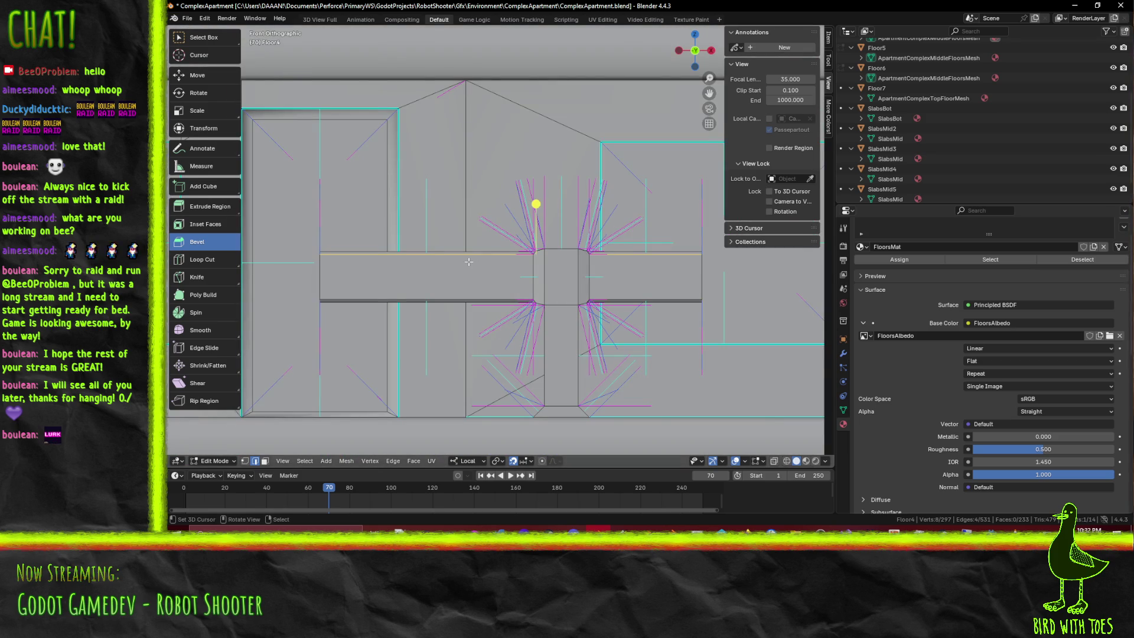
pyautogui.scroll(1, 469, 261)
pyautogui.moveTo(468, 261)
pyautogui.mouseDown(button='middle')
pyautogui.moveTo(651, 281)
pyautogui.moveTo(421, 298)
pyautogui.moveTo(468, 296)
pyautogui.mouseUp(button='middle')
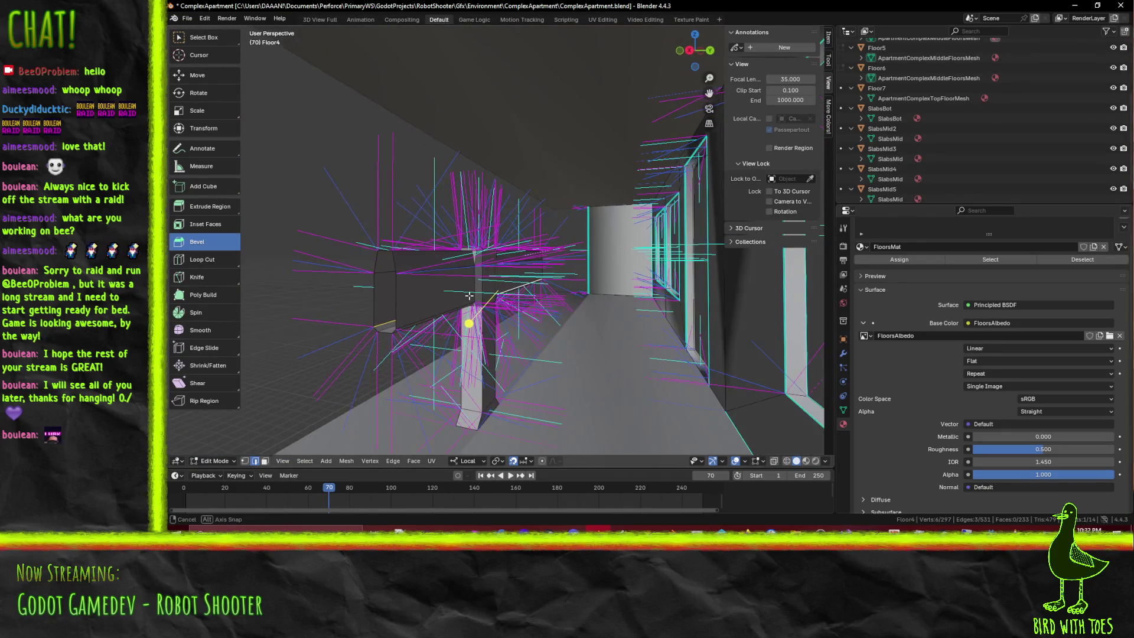
pyautogui.moveTo(469, 295); pyautogui.dragTo(623, 358, button='middle')
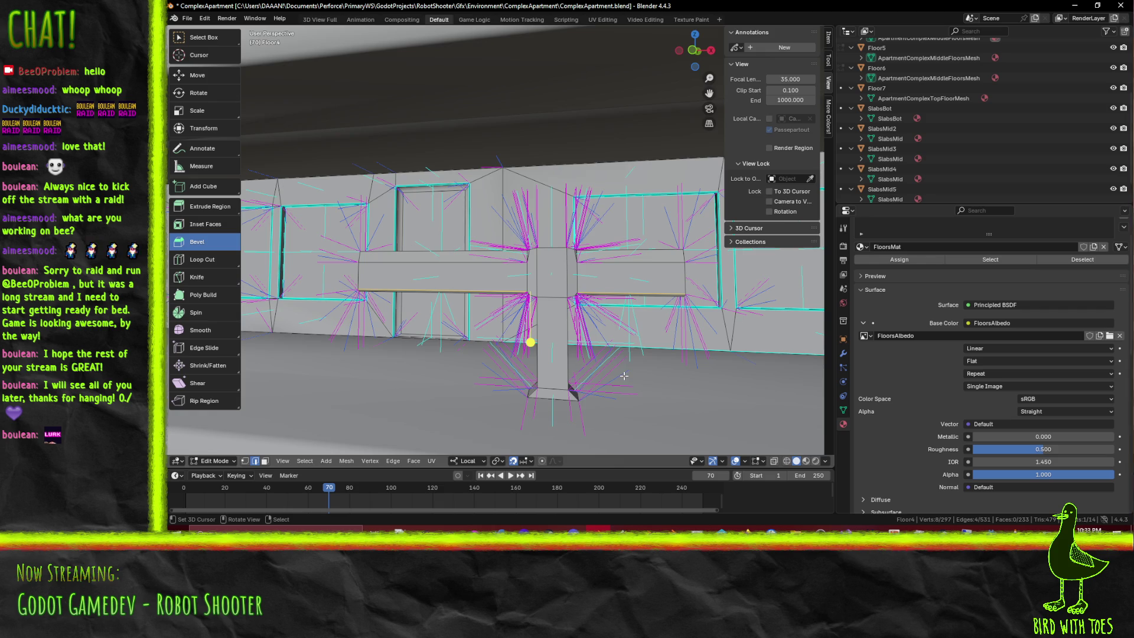
pyautogui.press('KP_1')
pyautogui.write('gz0.1')
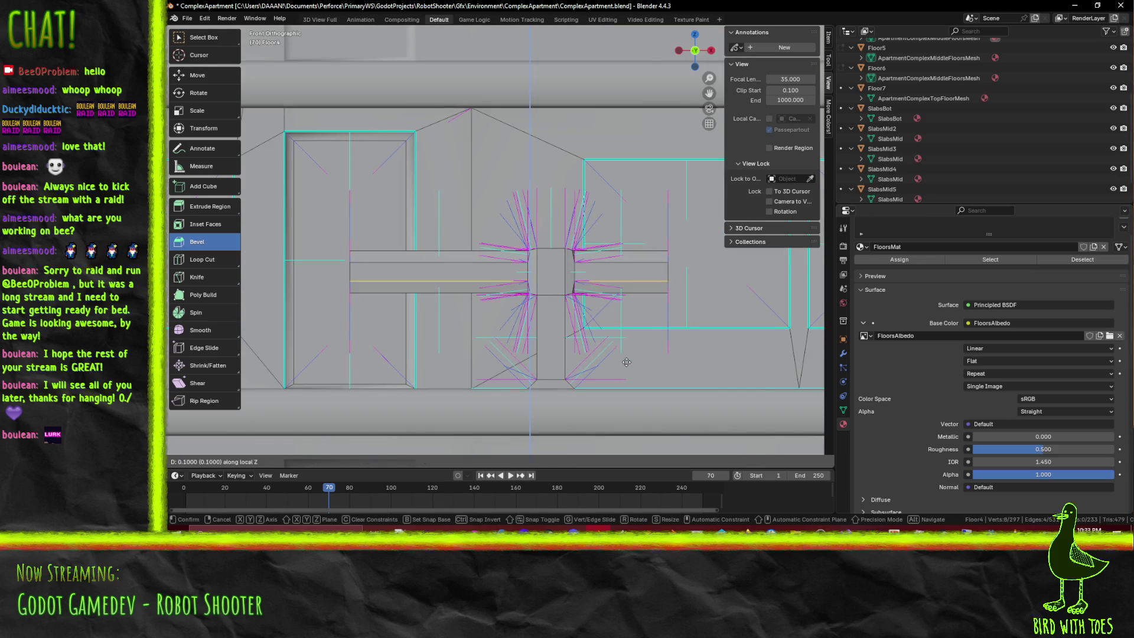
pyautogui.press('Return')
# Select the railing's front and top faces and bring up the Delete menu
pyautogui.moveTo(624, 376)
pyautogui.mouseDown(button='middle')
pyautogui.moveTo(604, 352)
pyautogui.moveTo(616, 361)
pyautogui.mouseUp(button='middle')
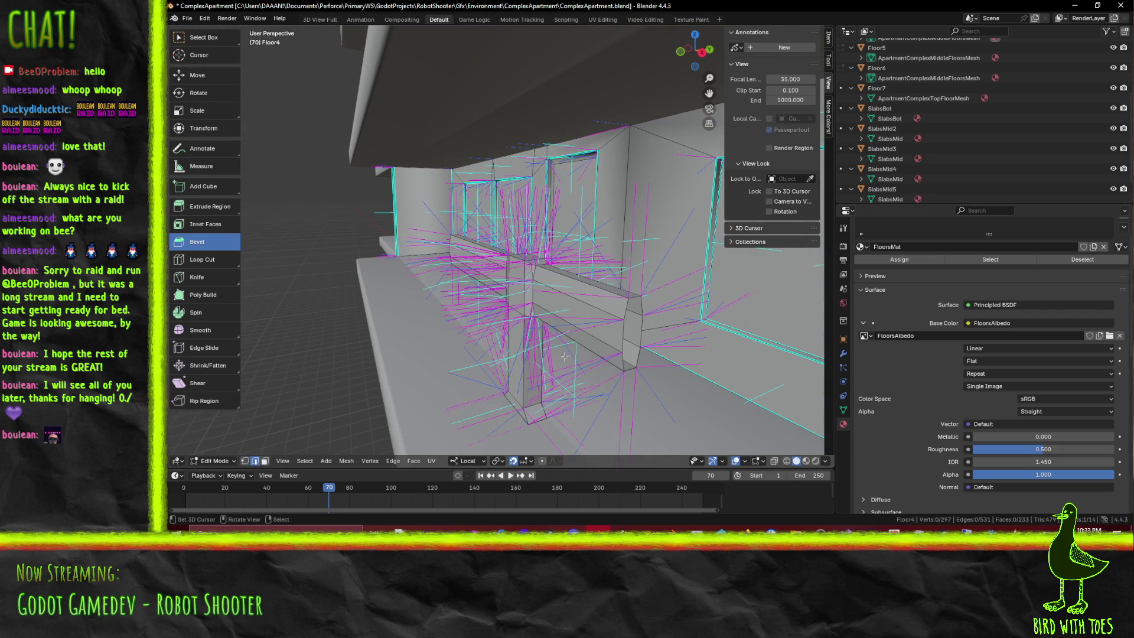
pyautogui.click(264, 461)
pyautogui.click(569, 347)
pyautogui.keyDown('shift'); pyautogui.click(601, 291); pyautogui.keyUp('shift')
pyautogui.moveTo(600, 291)
pyautogui.mouseDown(button='middle')
pyautogui.moveTo(418, 314)
pyautogui.moveTo(480, 343)
pyautogui.moveTo(509, 341)
pyautogui.mouseUp(button='middle')
pyautogui.press('x')
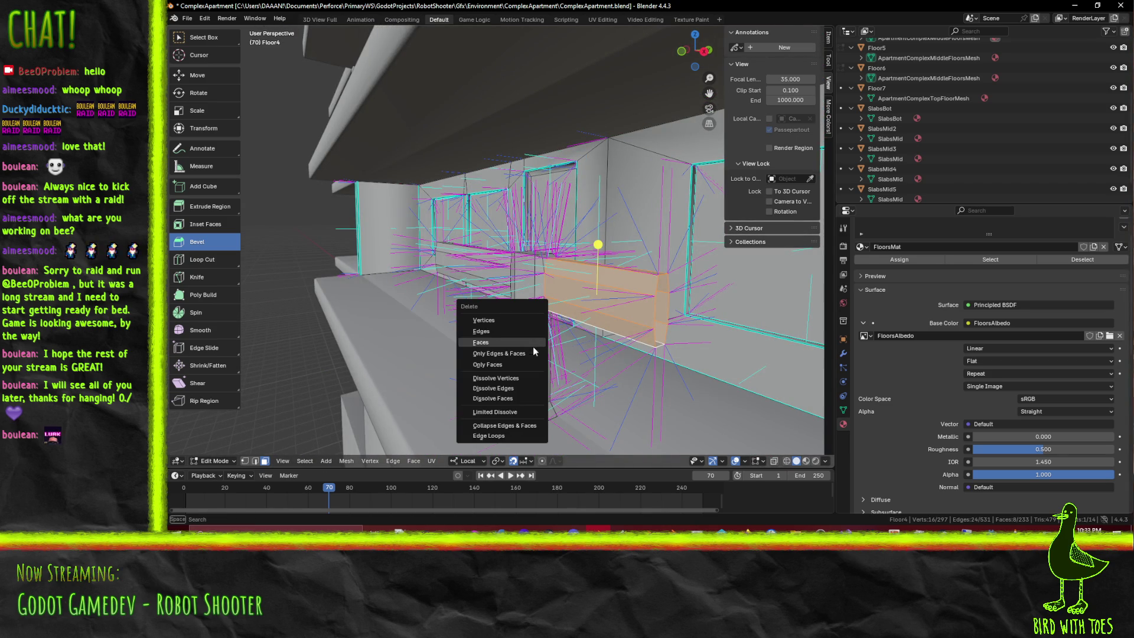
# Delete the selected faces, show the navigation gizmo and turn off face normals in the overlays
pyautogui.click(515, 343)
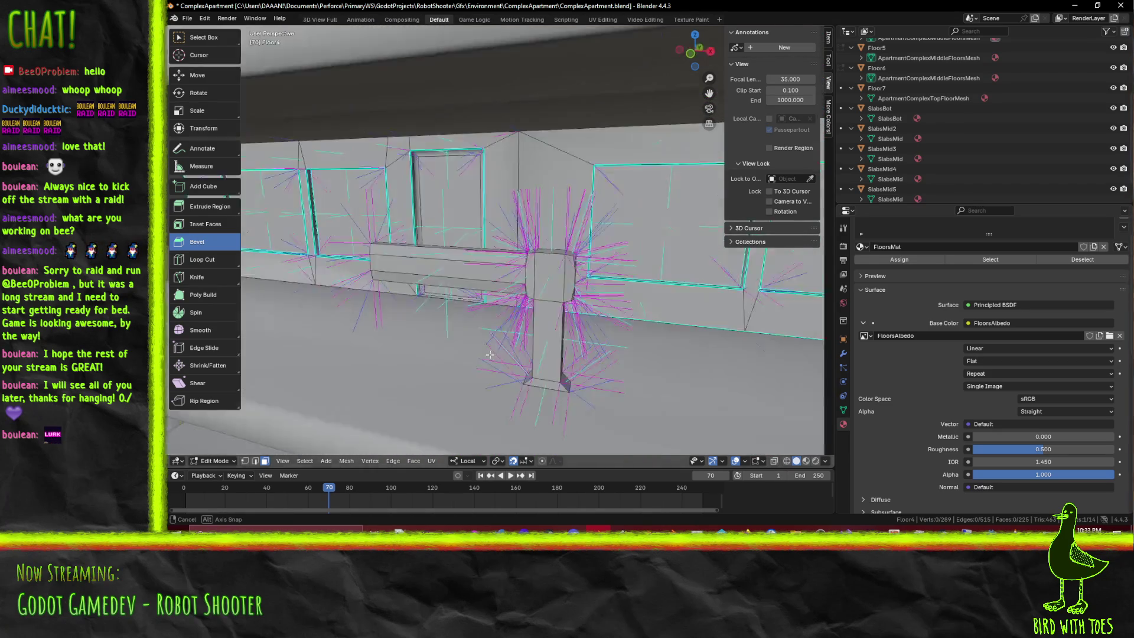
pyautogui.moveTo(516, 344); pyautogui.dragTo(704, 283, button='middle')
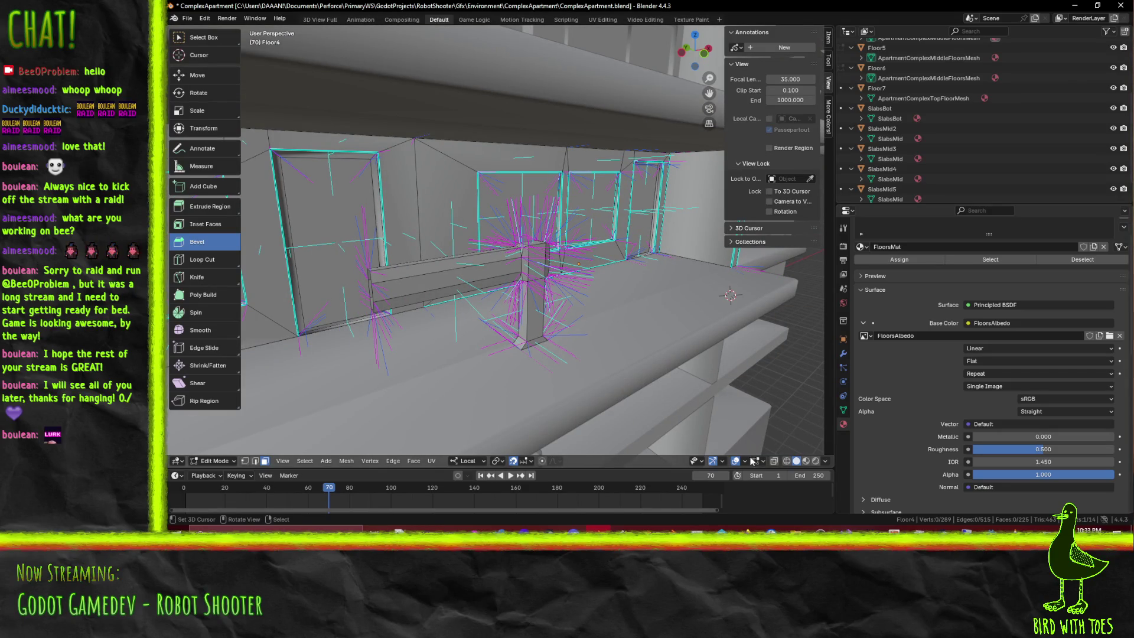
pyautogui.click(712, 462)
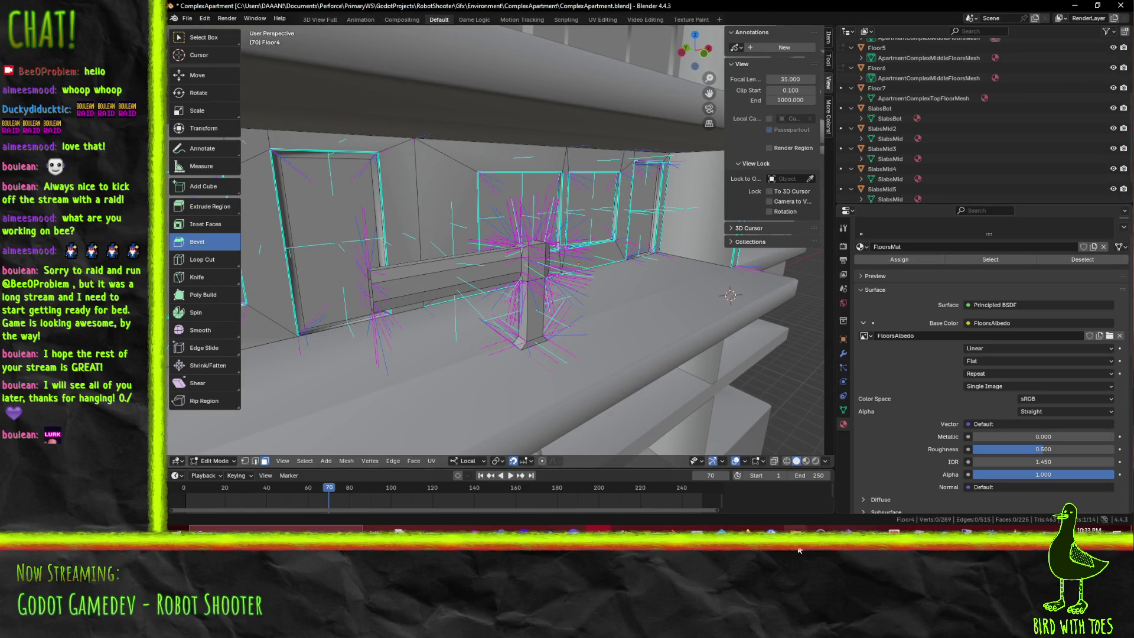
pyautogui.click(760, 462)
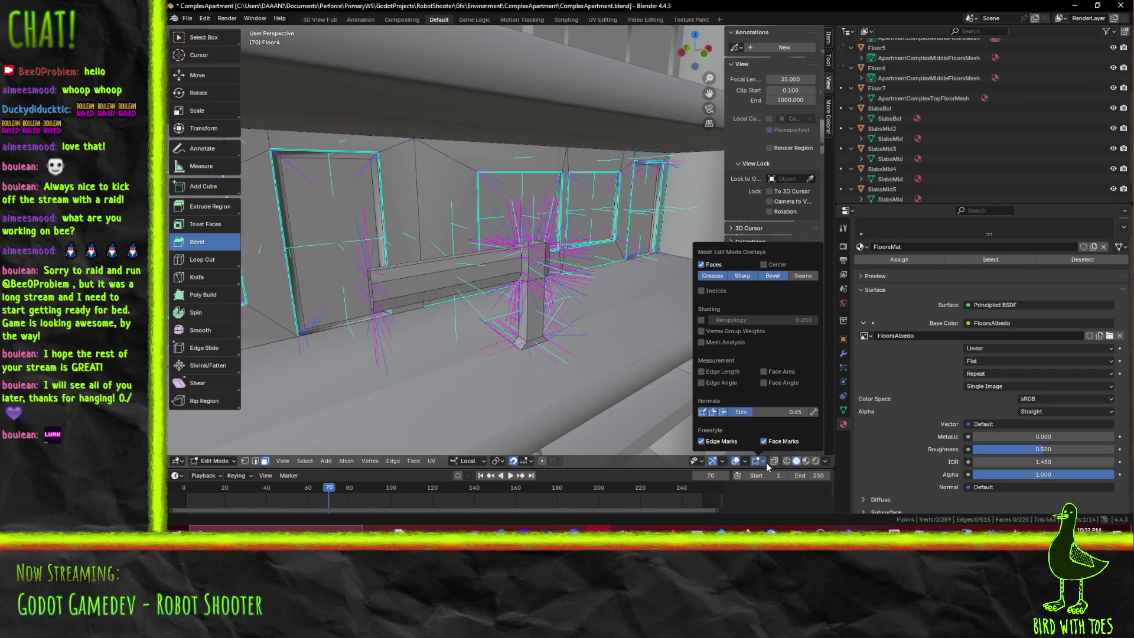
pyautogui.click(723, 414)
pyautogui.keyDown('shift'); pyautogui.moveTo(625, 292); pyautogui.dragTo(609, 285, button='middle'); pyautogui.keyUp('shift')
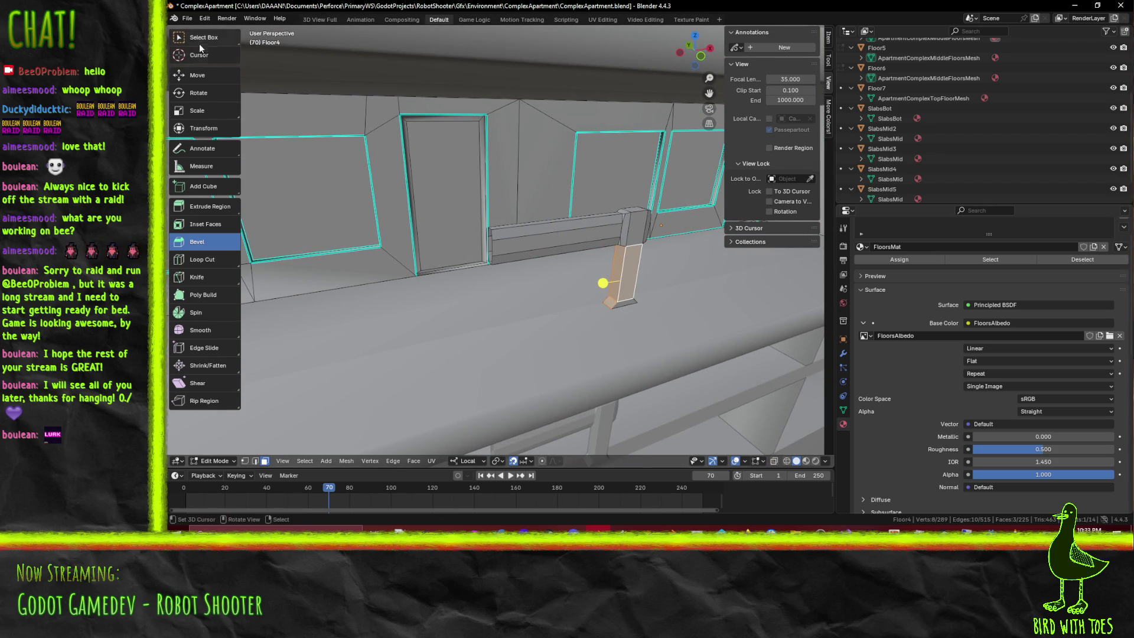
pyautogui.moveTo(621, 285); pyautogui.dragTo(561, 217, button='middle')
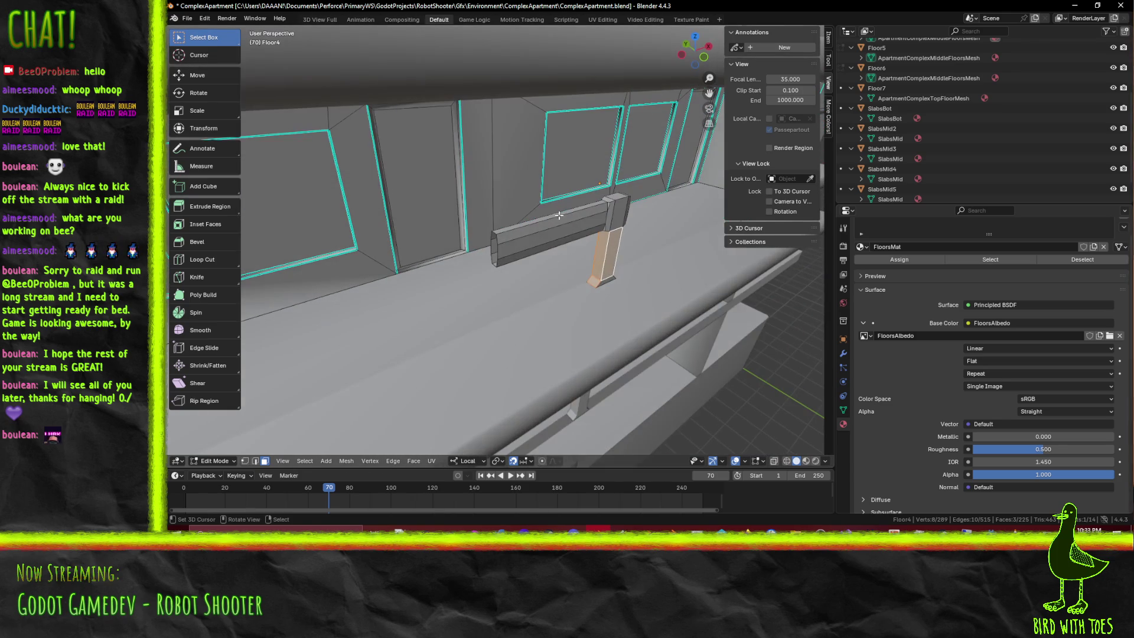
# Select only the rail beam and its post, deselecting the wall faces behind them
pyautogui.moveTo(616, 280); pyautogui.dragTo(615, 281)
pyautogui.hotkey('ctrl', 'l')
pyautogui.moveTo(613, 268); pyautogui.dragTo(485, 236, button='middle')
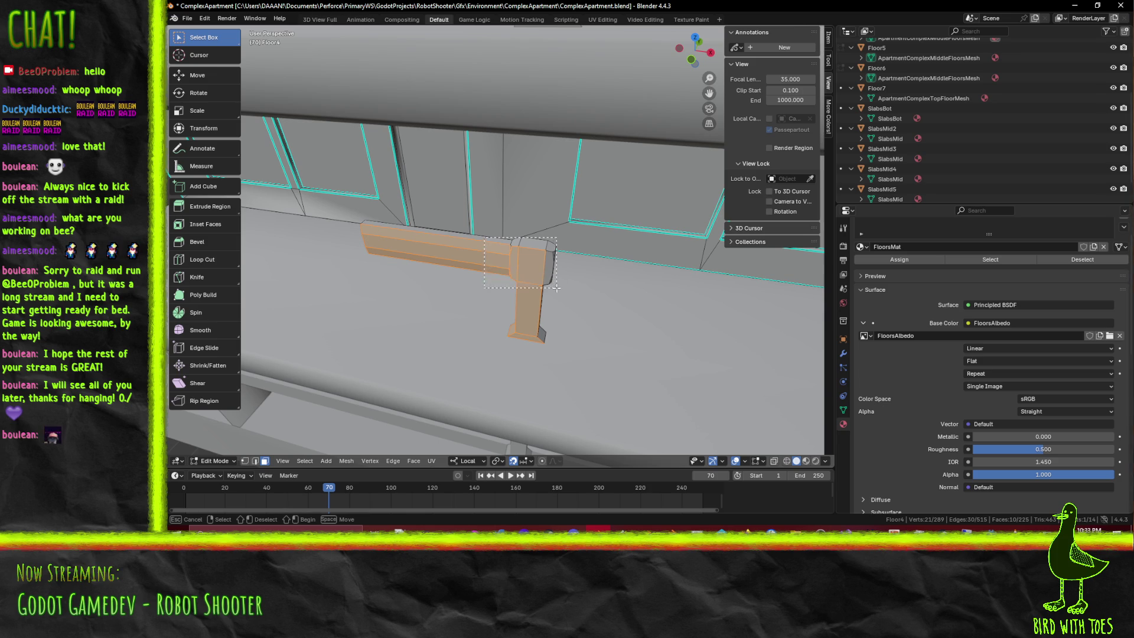
pyautogui.moveTo(556, 287); pyautogui.dragTo(558, 291)
pyautogui.moveTo(558, 291)
pyautogui.mouseDown(button='middle')
pyautogui.moveTo(485, 263)
pyautogui.moveTo(417, 191)
pyautogui.mouseUp(button='middle')
pyautogui.moveTo(417, 191); pyautogui.dragTo(496, 342)
pyautogui.moveTo(496, 342)
pyautogui.mouseDown(button='middle')
pyautogui.moveTo(681, 334)
pyautogui.moveTo(440, 241)
pyautogui.mouseUp(button='middle')
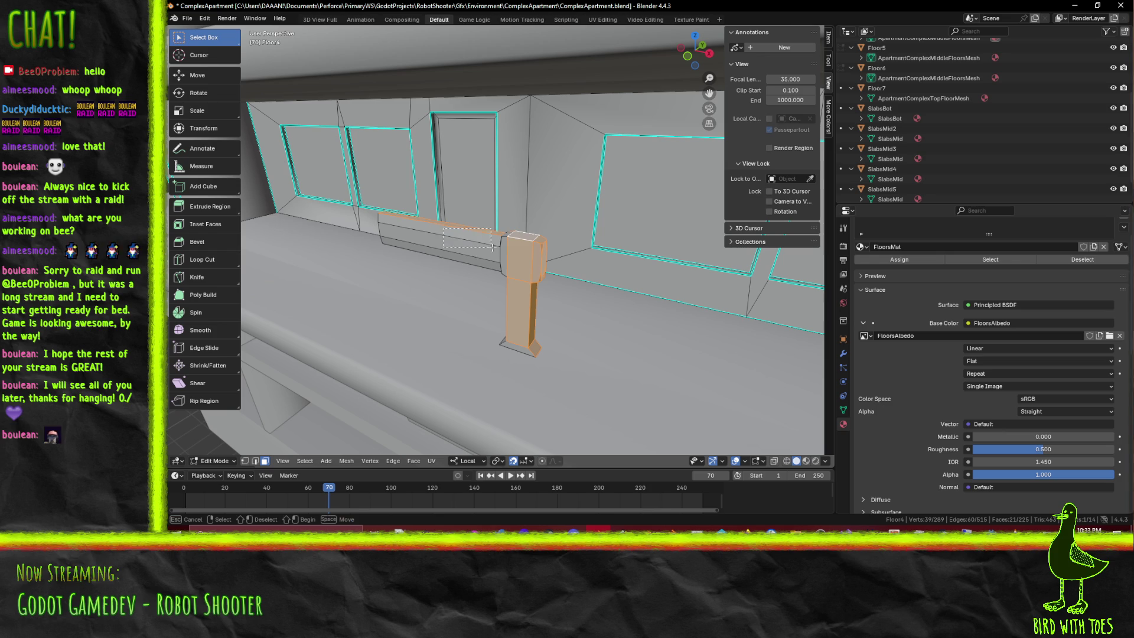
pyautogui.moveTo(534, 264); pyautogui.dragTo(531, 261)
pyautogui.keyDown('shift'); pyautogui.click(465, 173); pyautogui.keyUp('shift')
pyautogui.keyDown('shift'); pyautogui.click(514, 159); pyautogui.keyUp('shift')
pyautogui.keyDown('shift'); pyautogui.click(567, 177); pyautogui.keyUp('shift')
pyautogui.moveTo(567, 177); pyautogui.dragTo(592, 191, button='middle')
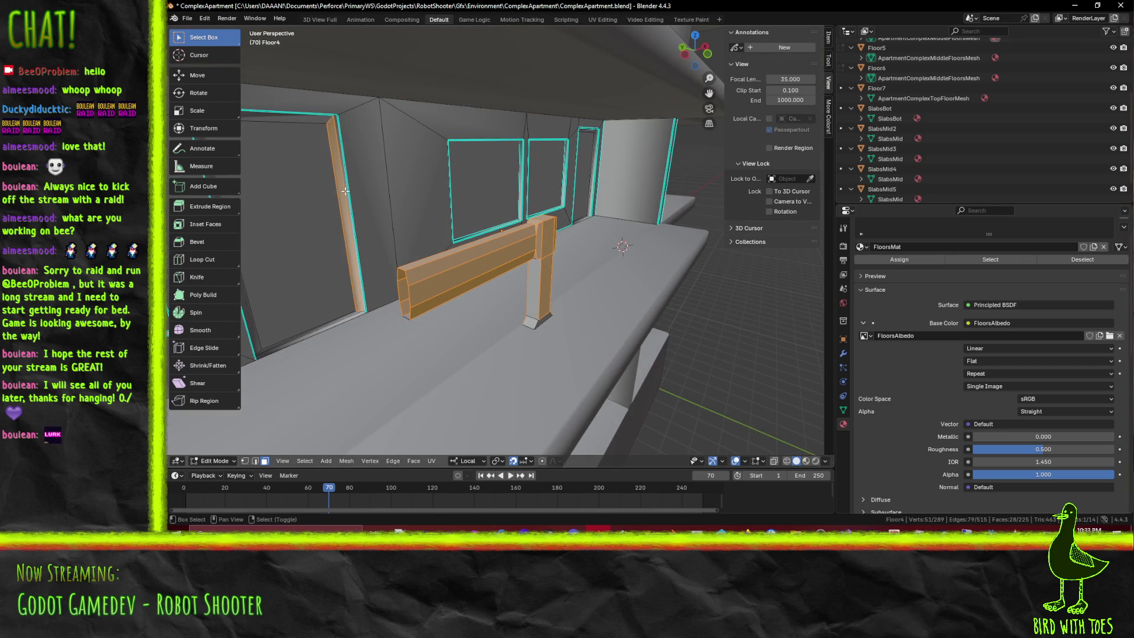
# Go to the straight side view and start moving the beam and post sideways
pyautogui.moveTo(565, 242)
pyautogui.mouseDown(button='middle')
pyautogui.moveTo(527, 261)
pyautogui.moveTo(557, 279)
pyautogui.mouseUp(button='middle')
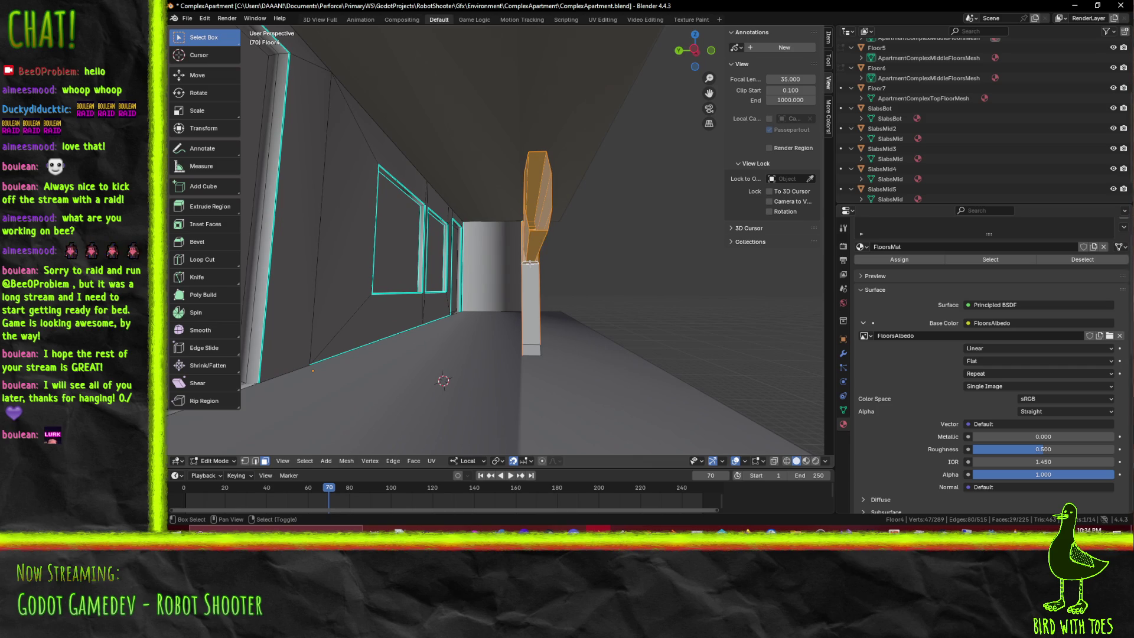
pyautogui.moveTo(529, 274); pyautogui.dragTo(581, 267, button='middle')
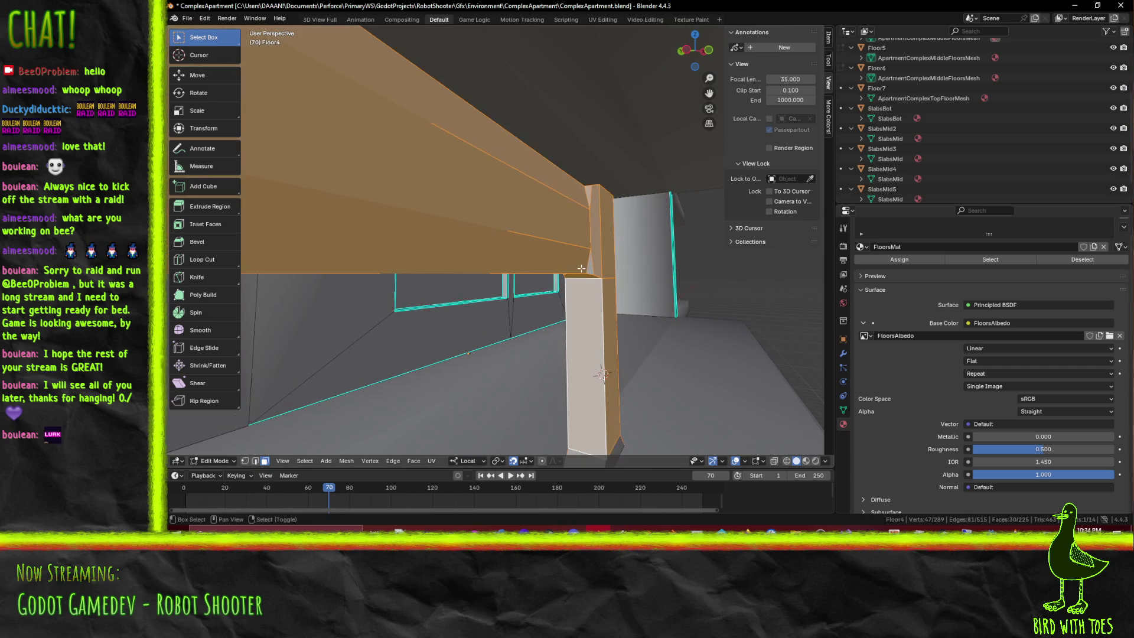
pyautogui.moveTo(610, 430)
pyautogui.mouseDown(button='middle')
pyautogui.moveTo(578, 372)
pyautogui.moveTo(505, 293)
pyautogui.mouseUp(button='middle')
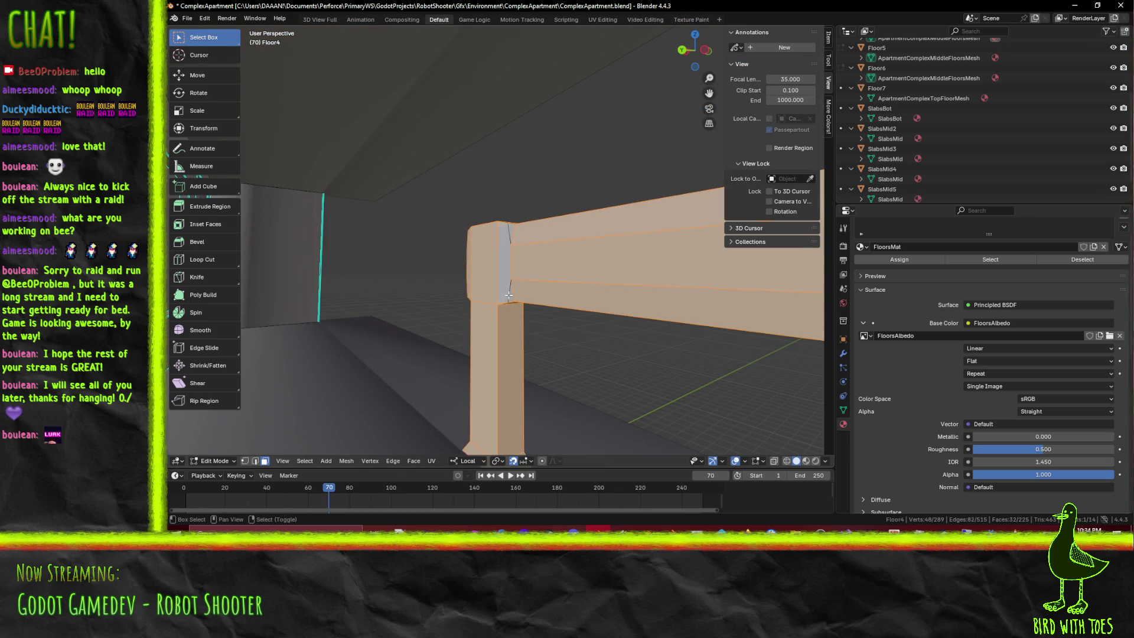
pyautogui.moveTo(509, 227)
pyautogui.mouseDown(button='middle')
pyautogui.moveTo(587, 287)
pyautogui.moveTo(497, 281)
pyautogui.mouseUp(button='middle')
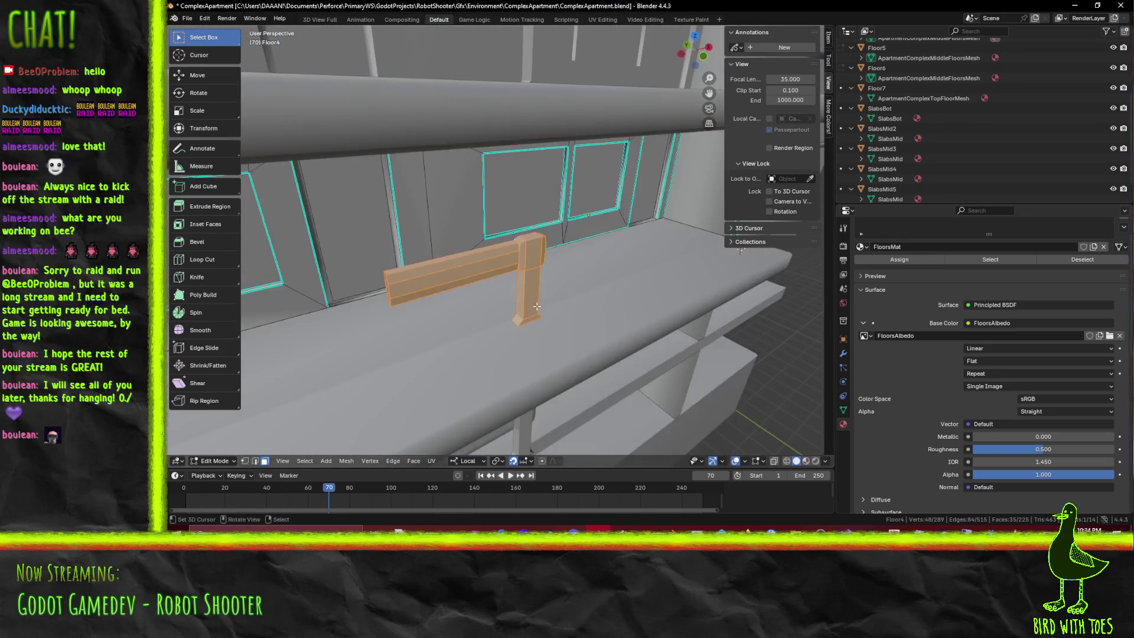
pyautogui.moveTo(497, 281)
pyautogui.mouseDown(button='middle')
pyautogui.moveTo(536, 306)
pyautogui.moveTo(724, 277)
pyautogui.mouseUp(button='middle')
pyautogui.scroll(3, 536, 306)
pyautogui.press('g')
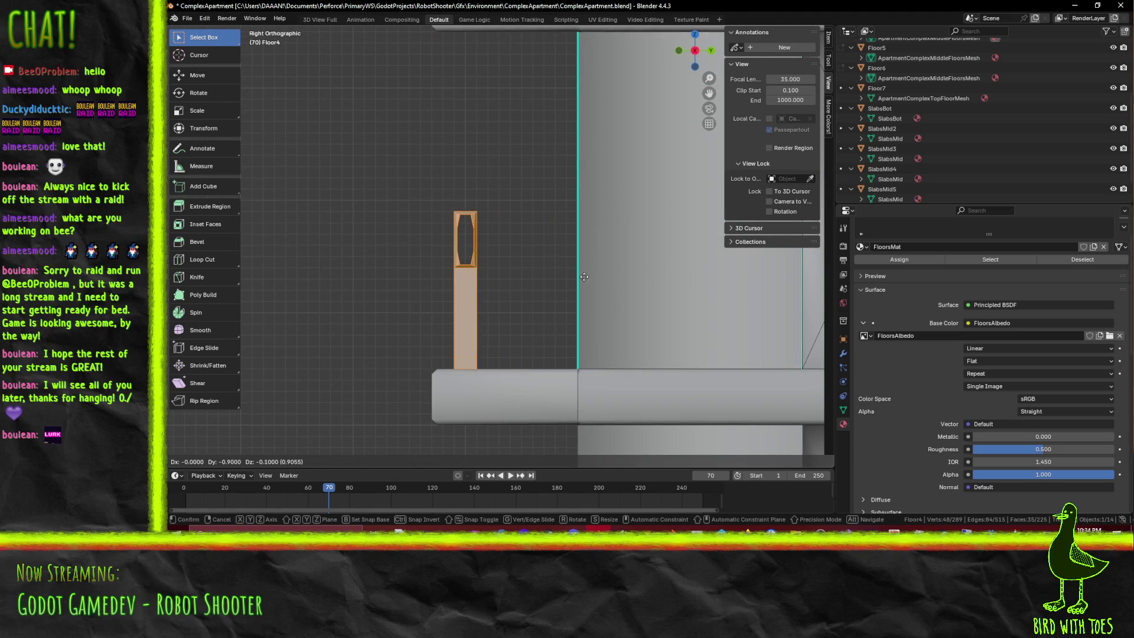
# Confirm the move, Shade Smooth the pipe piece and place a duplicate further left along the balcony
pyautogui.click(576, 275)
pyautogui.moveTo(577, 275)
pyautogui.mouseDown(button='middle')
pyautogui.moveTo(505, 302)
pyautogui.moveTo(625, 307)
pyautogui.mouseUp(button='middle')
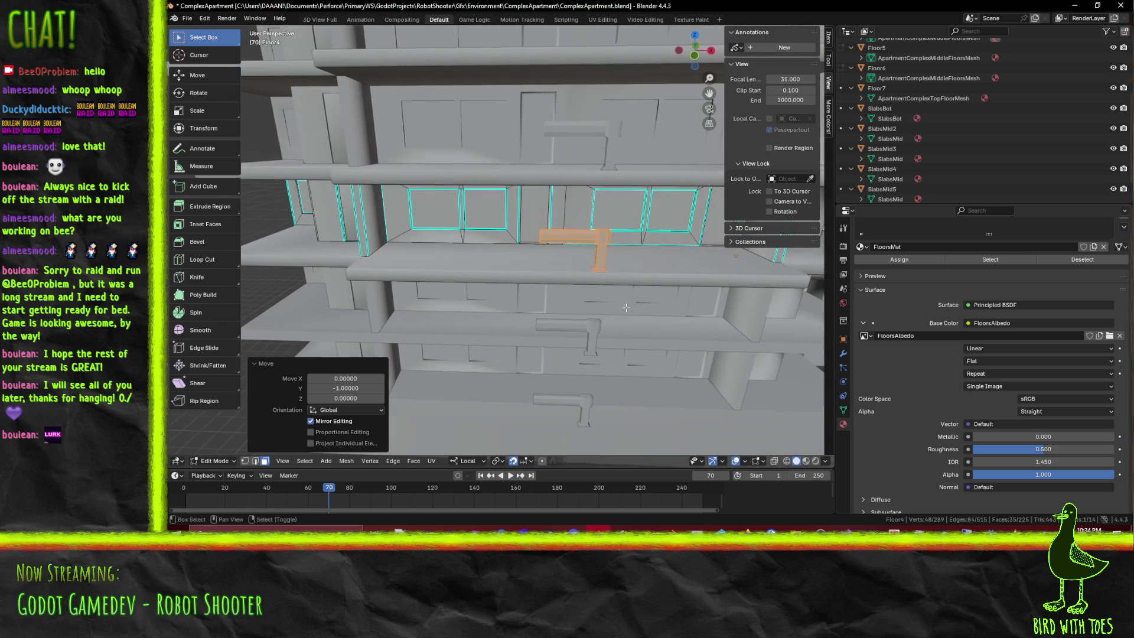
pyautogui.press('F3')
pyautogui.write('shade')
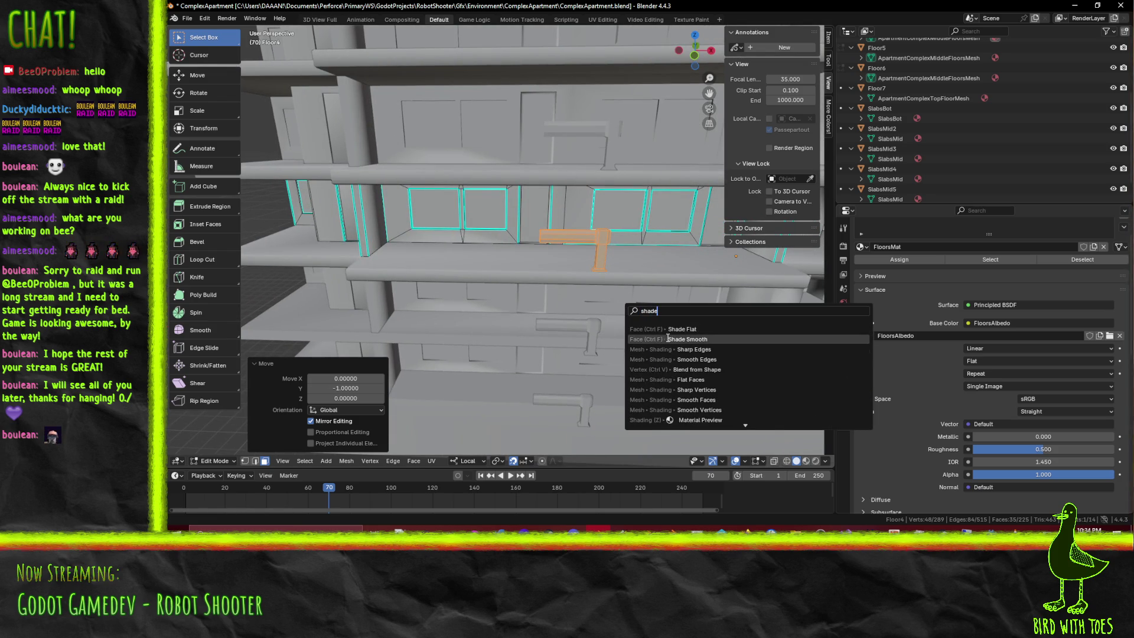
pyautogui.click(667, 339)
pyautogui.hotkey('shift', 'd')
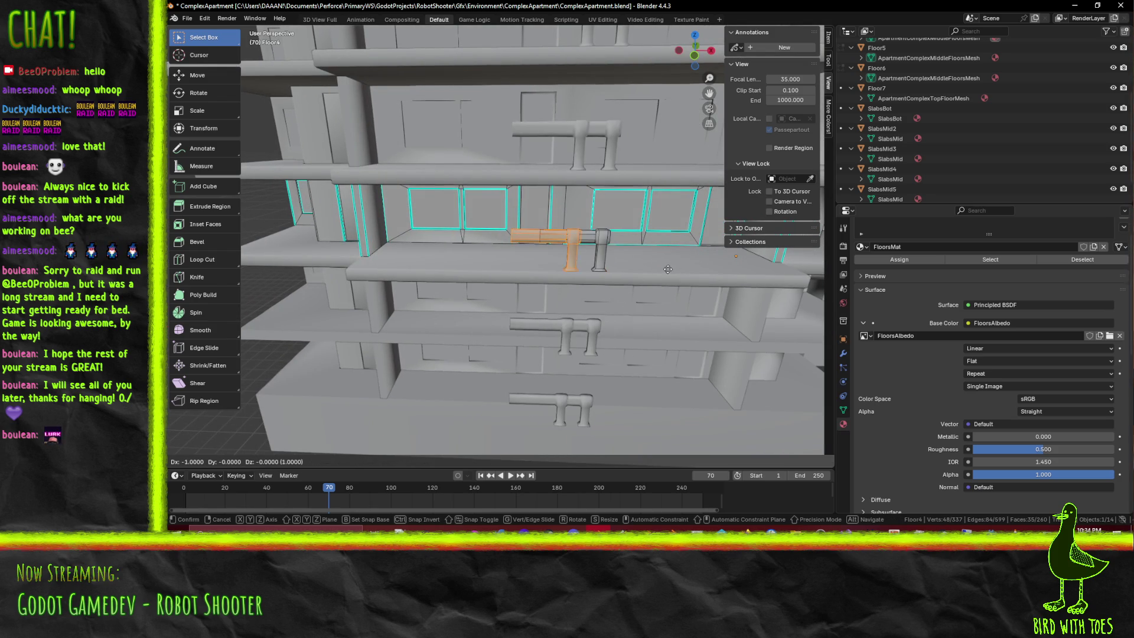
pyautogui.click(639, 272)
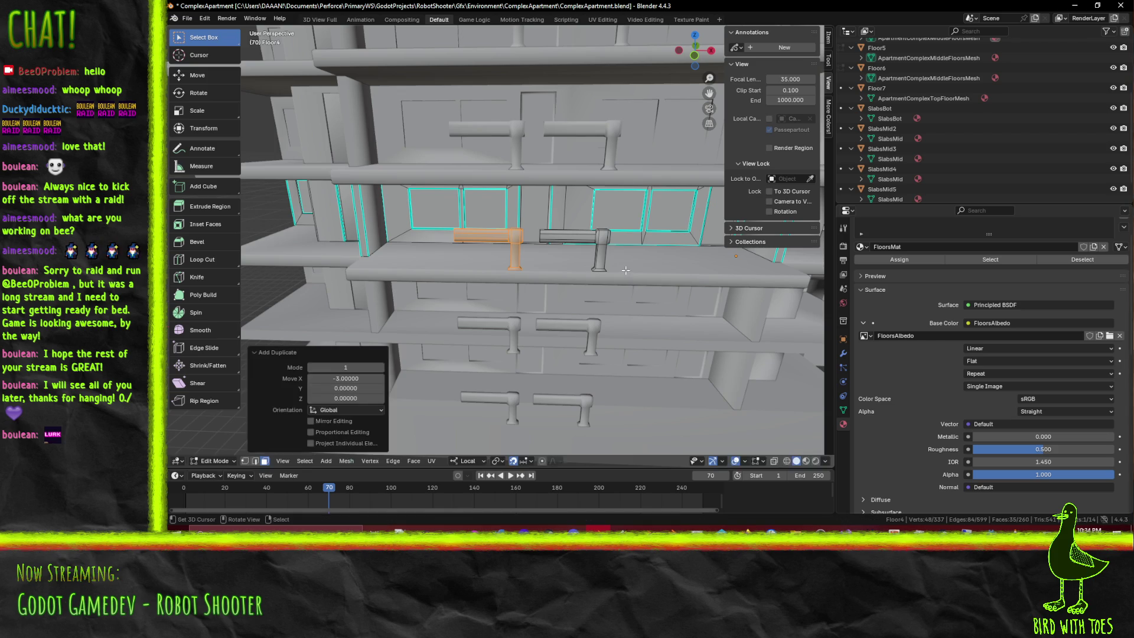
pyautogui.scroll(2, 643, 275)
pyautogui.scroll(2, 644, 277)
pyautogui.scroll(2, 644, 277)
# Slide the pipe copy along X in front view until it lines up with the railing
pyautogui.press('KP_1')
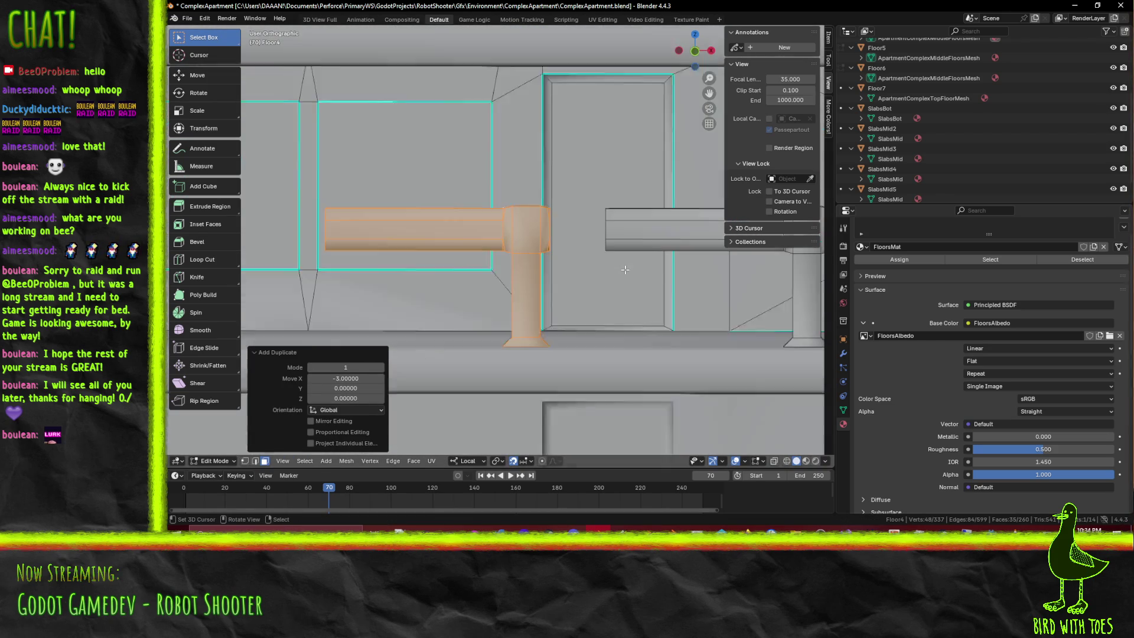
pyautogui.press('g')
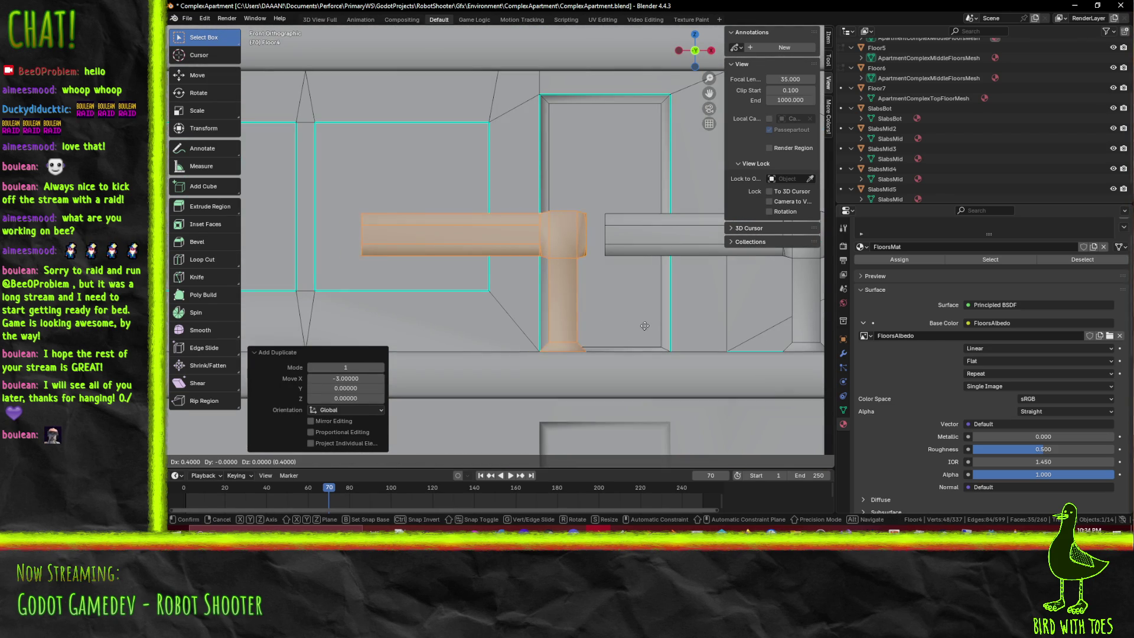
pyautogui.click(656, 325)
pyautogui.moveTo(656, 324)
pyautogui.mouseDown(button='middle')
pyautogui.moveTo(533, 352)
pyautogui.moveTo(626, 271)
pyautogui.mouseUp(button='middle')
pyautogui.scroll(-2, 578, 305)
pyautogui.scroll(1, 626, 272)
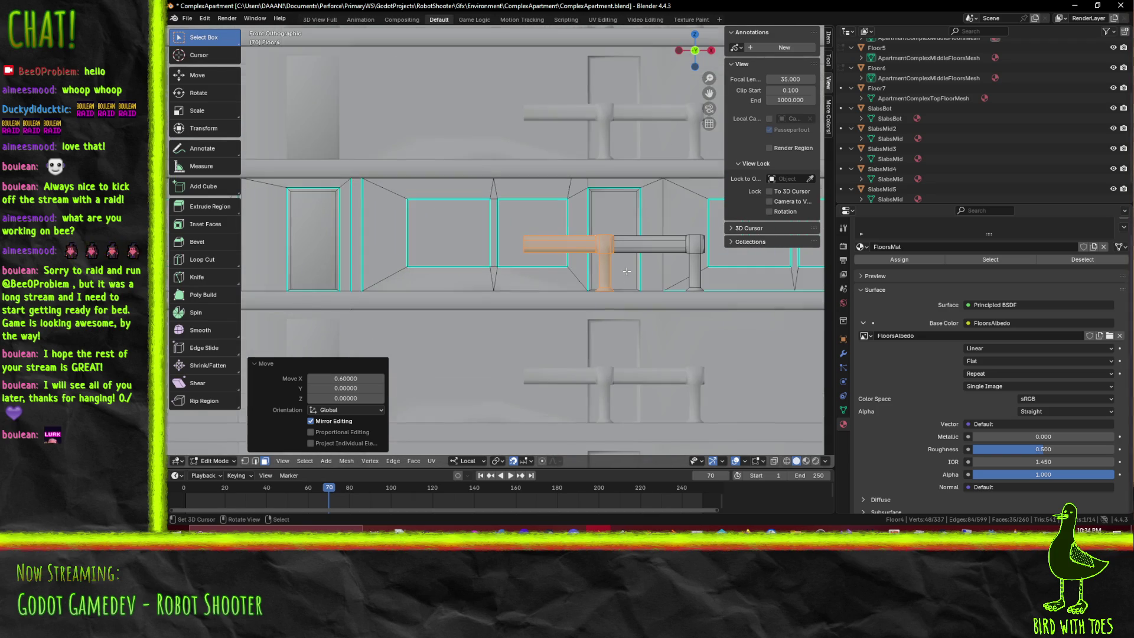
pyautogui.scroll(1, 668, 299)
pyautogui.press('g')
pyautogui.press('x')
pyautogui.press('x')
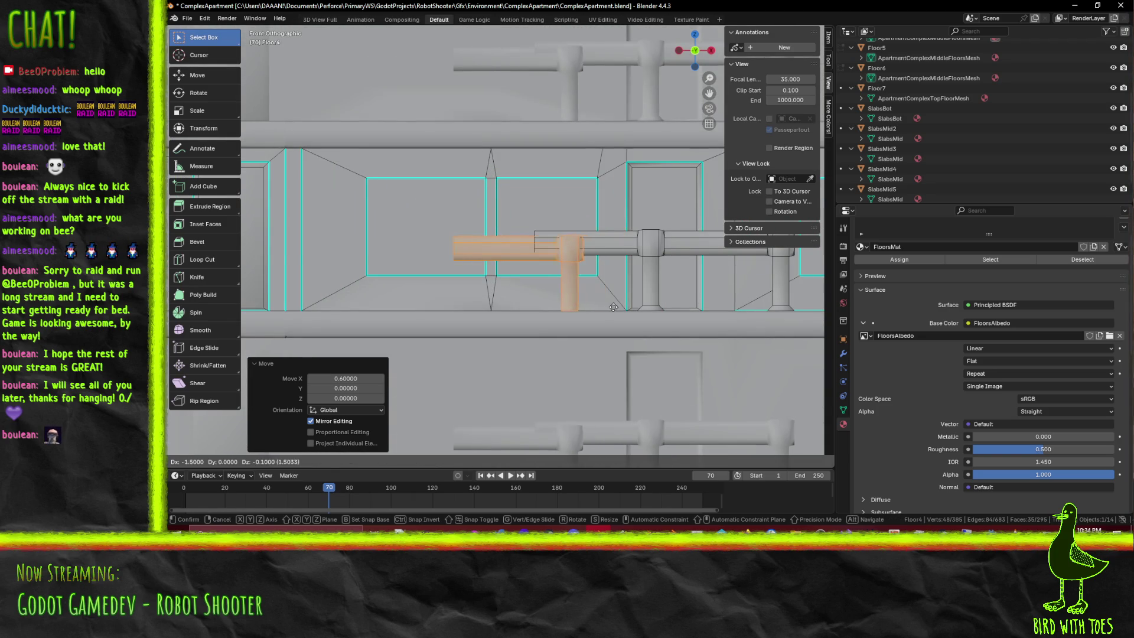
pyautogui.click(563, 304)
# Duplicate the pipe-and-post section repeatedly along X, placing copies end to end along the balcony
pyautogui.keyDown('shift'); pyautogui.moveTo(563, 304); pyautogui.dragTo(719, 300, button='middle'); pyautogui.keyUp('shift')
pyautogui.hotkey('shift', 'd')
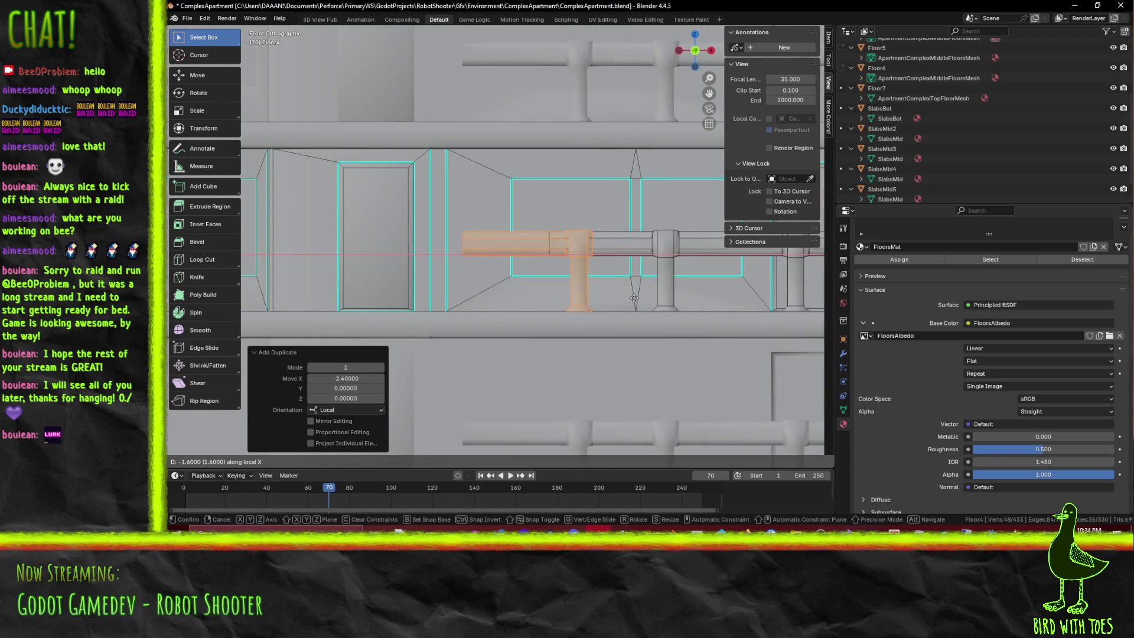
pyautogui.click(538, 311)
pyautogui.moveTo(538, 311); pyautogui.dragTo(447, 332, button='middle')
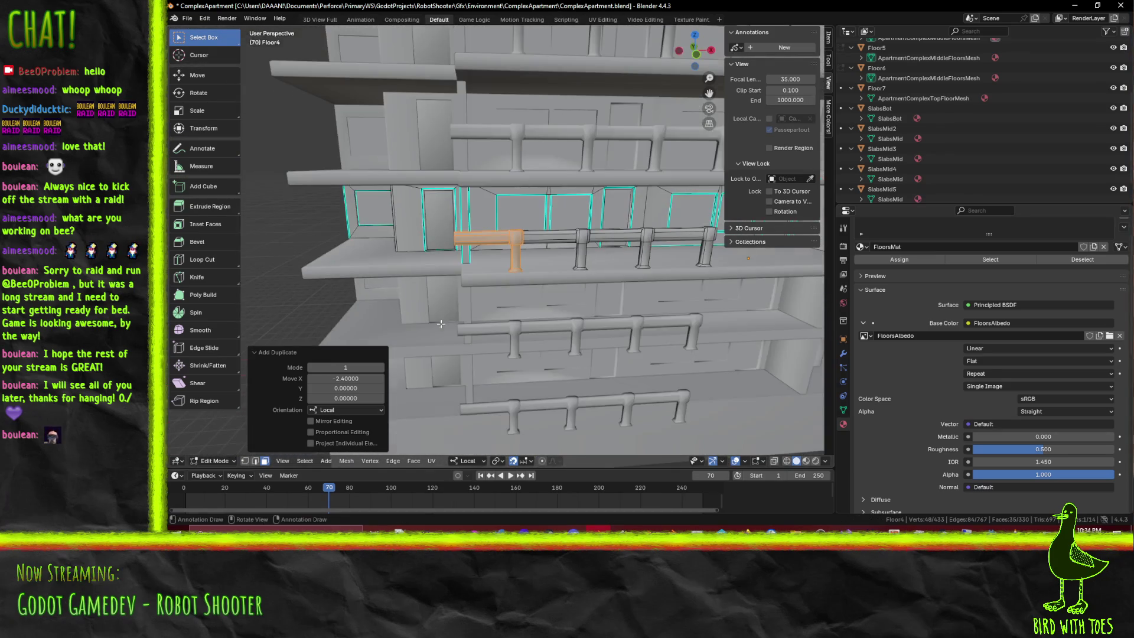
pyautogui.moveTo(448, 331); pyautogui.dragTo(351, 286, button='middle')
pyautogui.press('KP_1')
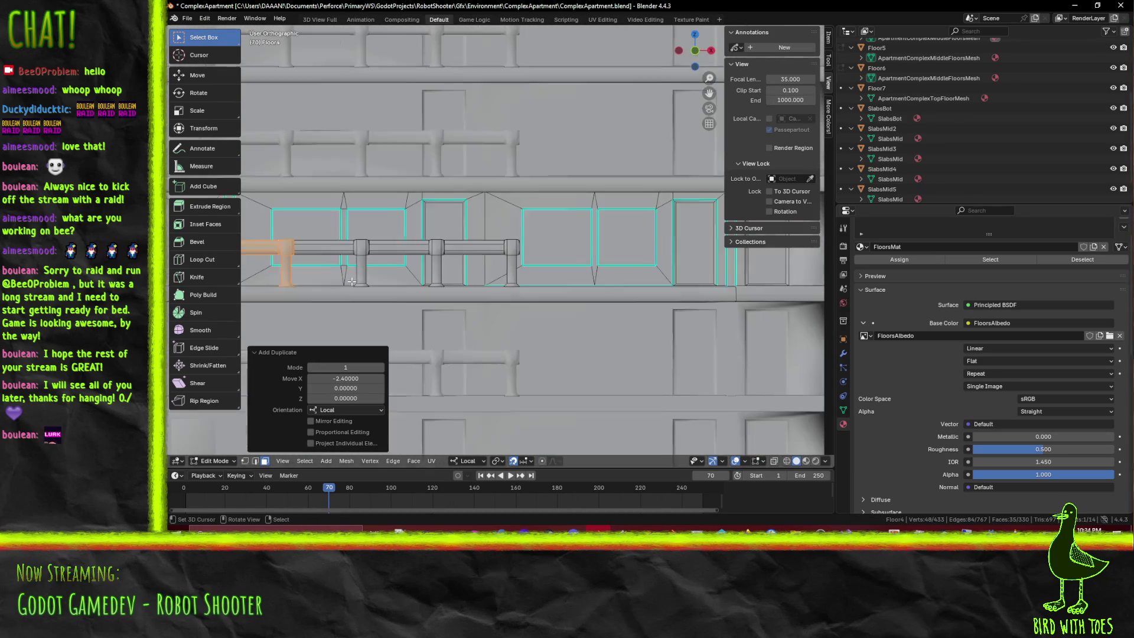
pyautogui.hotkey('shift', 'd')
pyautogui.press('x')
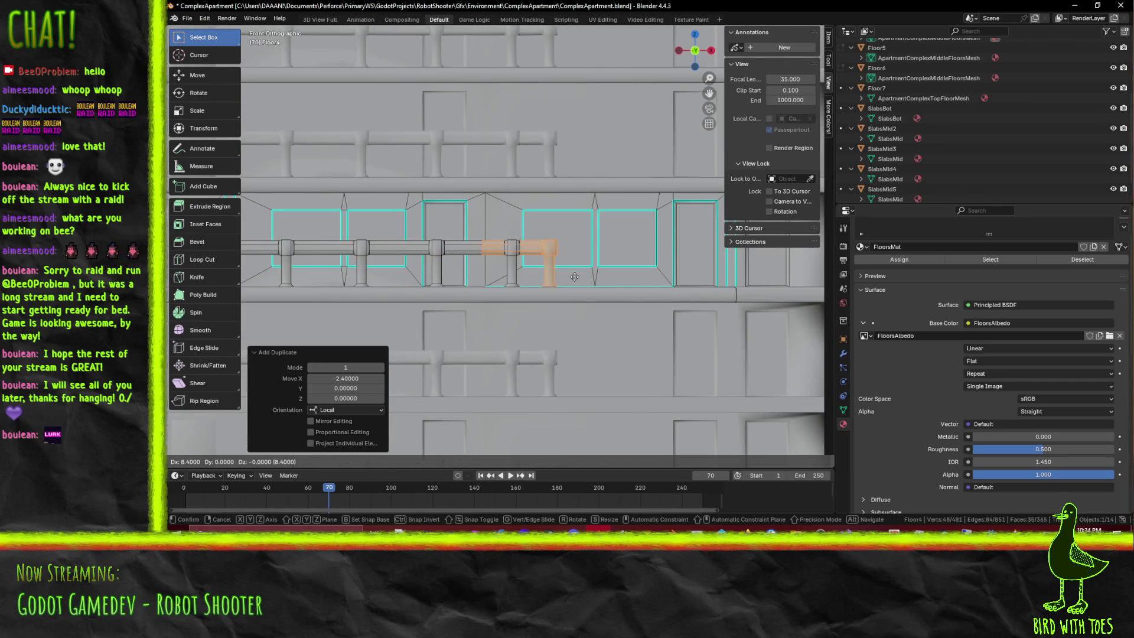
pyautogui.click(611, 273)
pyautogui.keyDown('shift'); pyautogui.moveTo(610, 273); pyautogui.dragTo(492, 279, button='middle'); pyautogui.keyUp('shift')
pyautogui.hotkey('shift', 'd')
pyautogui.press('x')
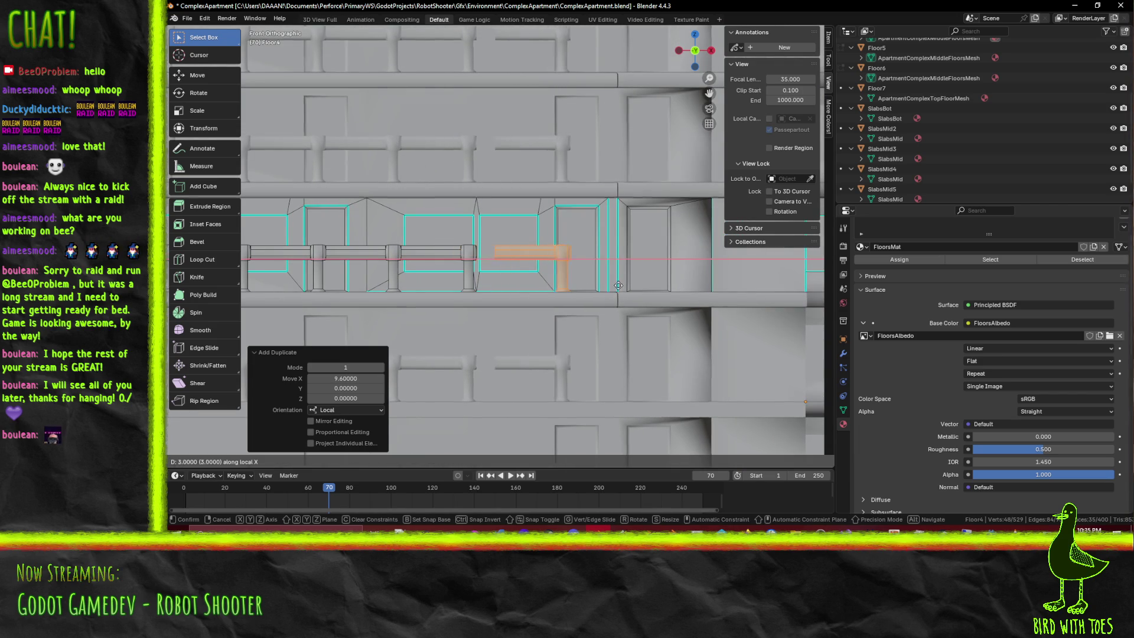
pyautogui.keyDown('shift'); pyautogui.moveTo(704, 291); pyautogui.dragTo(629, 297, button='middle'); pyautogui.keyUp('shift')
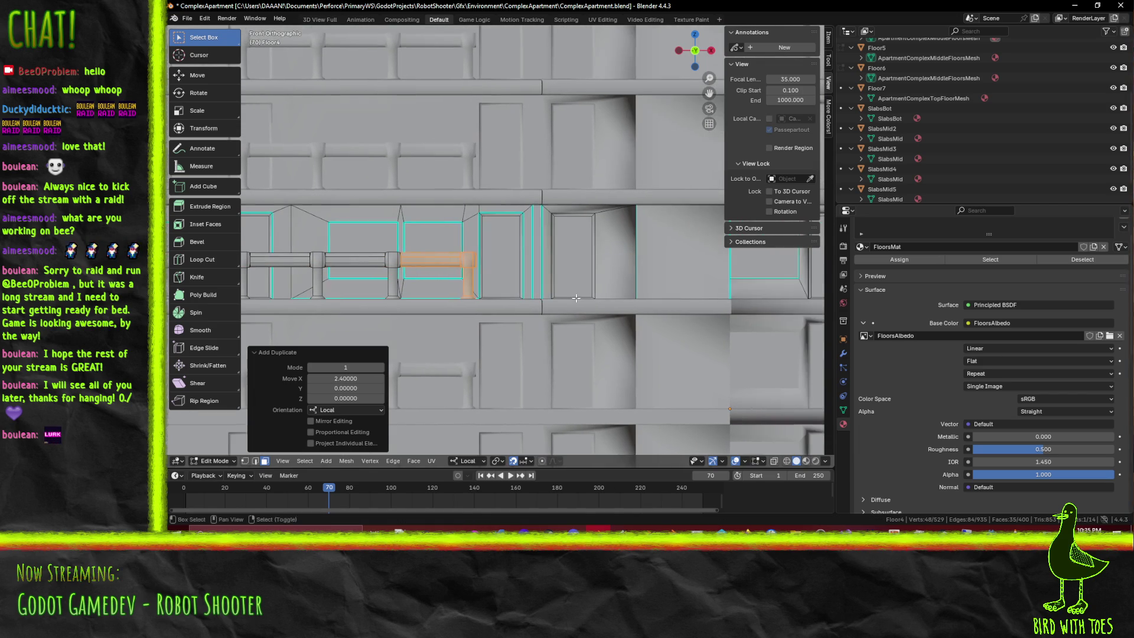
pyautogui.click(653, 294)
pyautogui.keyDown('shift'); pyautogui.moveTo(653, 295); pyautogui.dragTo(579, 304, button='middle'); pyautogui.keyUp('shift')
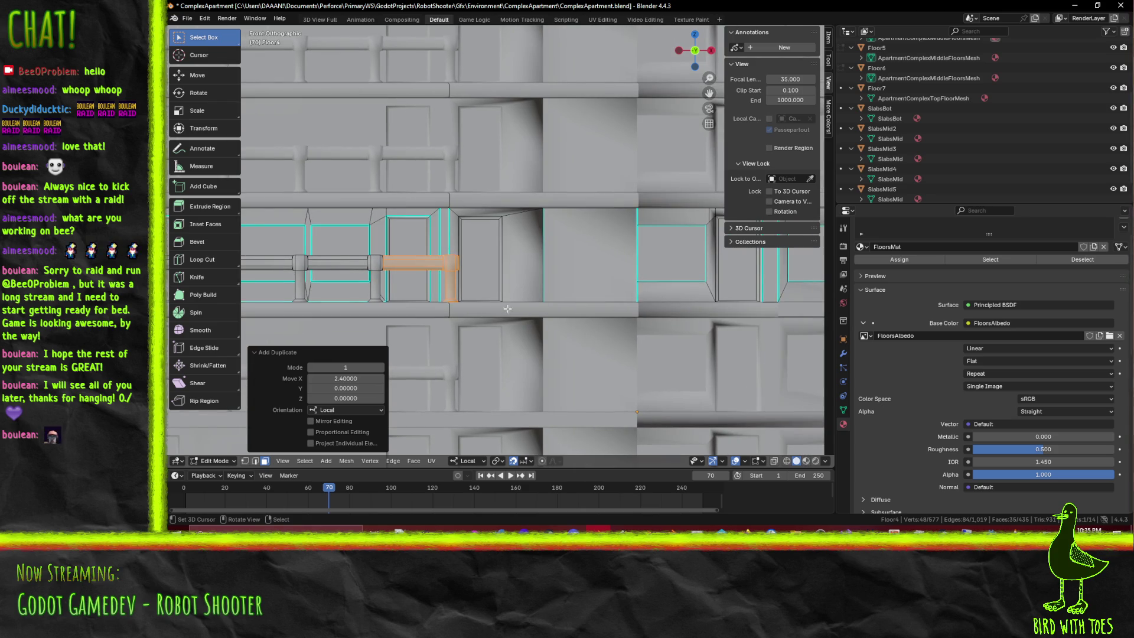
pyautogui.scroll(2, 501, 305)
pyautogui.scroll(1, 515, 328)
# View the building's side straight on and switch the viewport to wireframe
pyautogui.moveTo(476, 316)
pyautogui.mouseDown(button='middle')
pyautogui.moveTo(365, 303)
pyautogui.moveTo(495, 331)
pyautogui.mouseUp(button='middle')
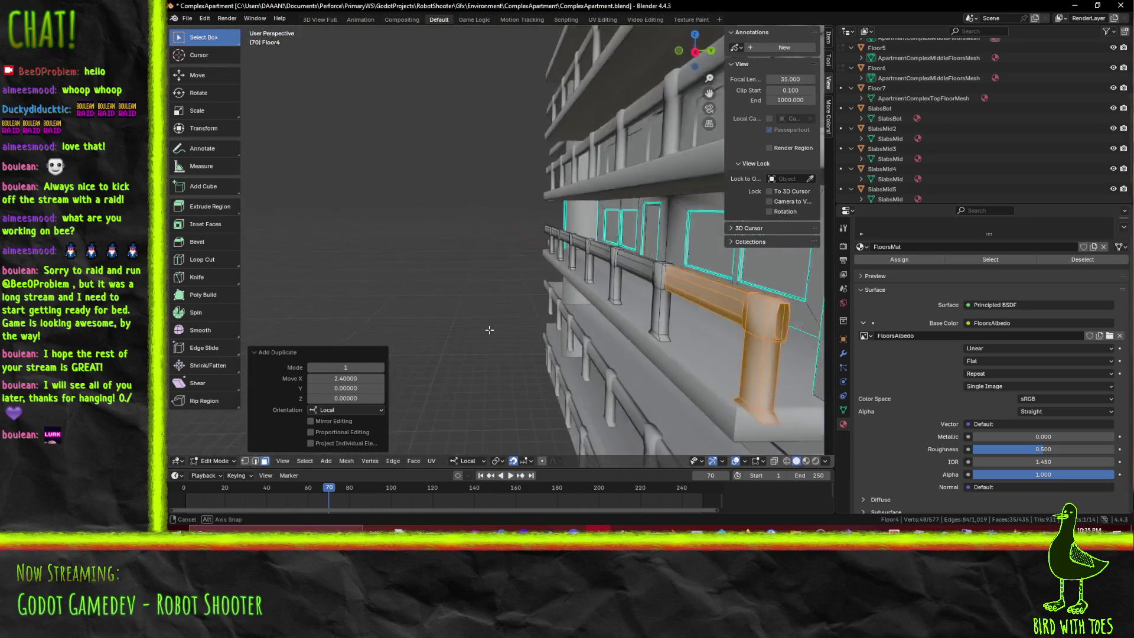
pyautogui.moveTo(495, 331)
pyautogui.mouseDown(button='middle')
pyautogui.moveTo(577, 336)
pyautogui.moveTo(571, 249)
pyautogui.mouseUp(button='middle')
pyautogui.scroll(3, 574, 249)
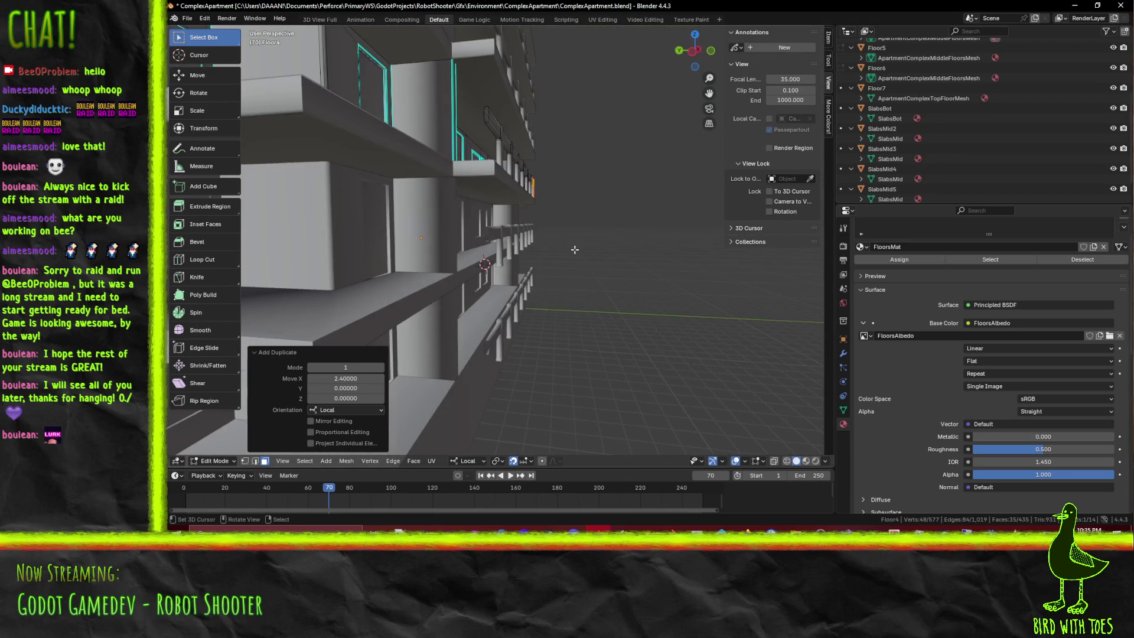
pyautogui.press('KP_8')
pyautogui.press('KP_1')
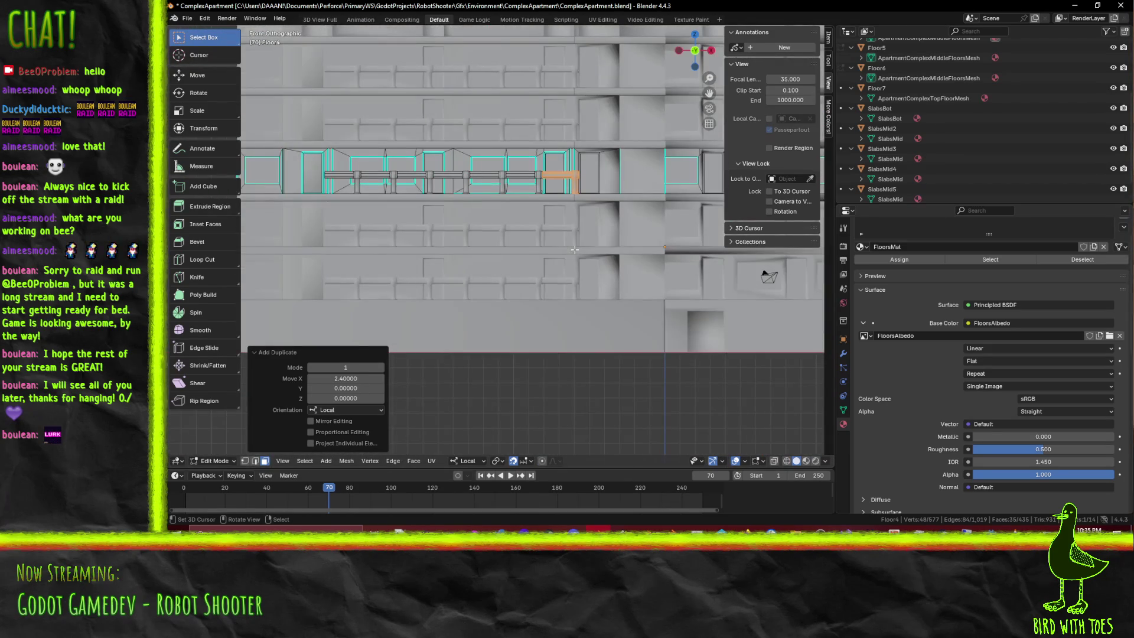
pyautogui.press('ctrl+KP_3')
pyautogui.scroll(3, 574, 249)
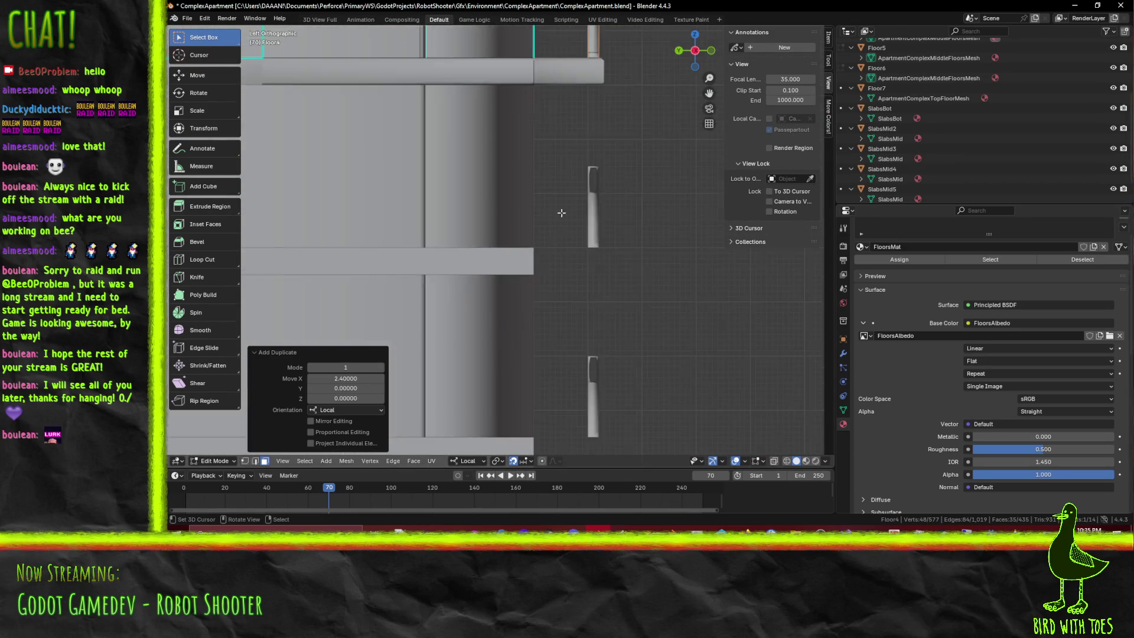
pyautogui.scroll(2, 489, 323)
pyautogui.press('z')
pyautogui.click(427, 323)
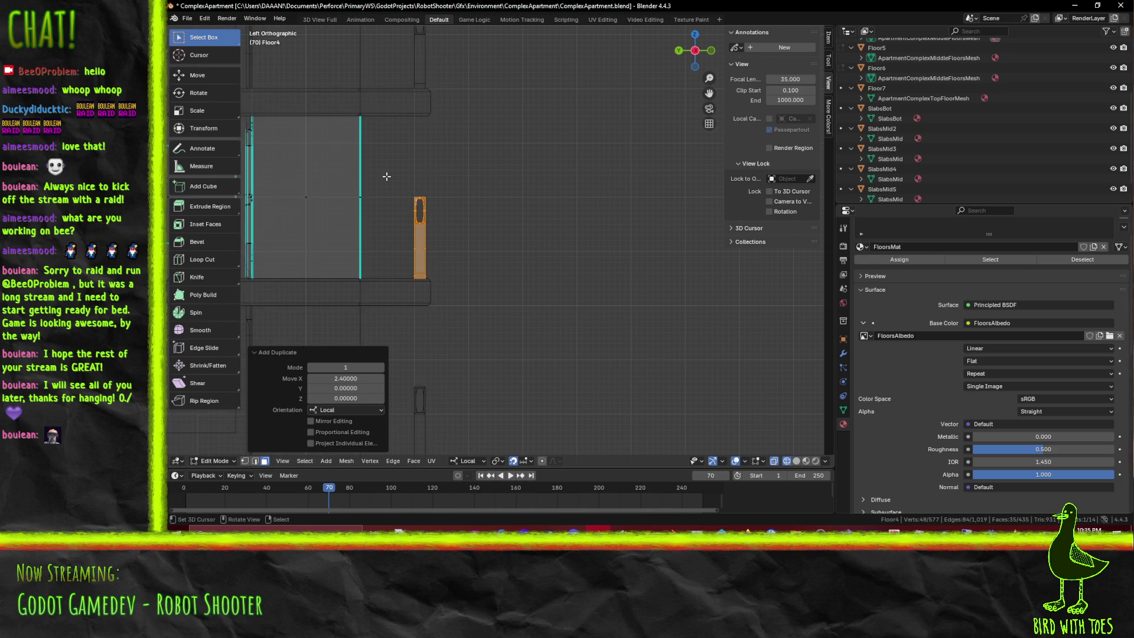
# Box-select the whole railing, return to solid shading and shift it -0.4 along X
pyautogui.moveTo(395, 173); pyautogui.dragTo(469, 279)
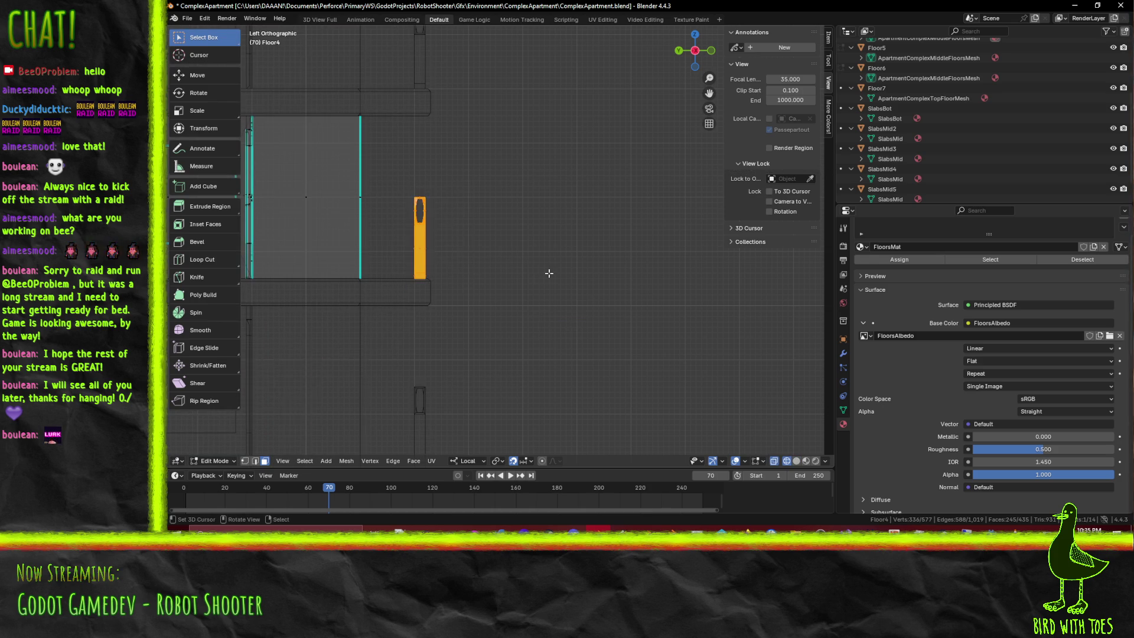
pyautogui.moveTo(468, 279); pyautogui.dragTo(431, 266, button='middle')
pyautogui.press('KP_1')
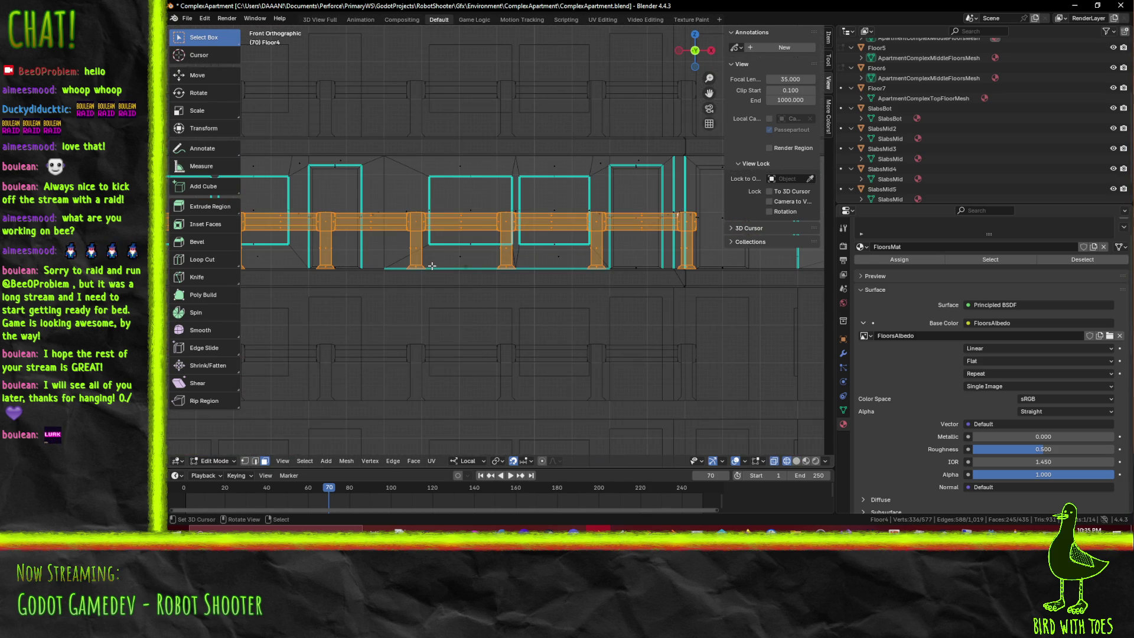
pyautogui.press('z')
pyautogui.click(484, 275)
pyautogui.scroll(2, 648, 284)
pyautogui.scroll(2, 647, 285)
pyautogui.scroll(2, 647, 284)
pyautogui.press('g')
pyautogui.press('x')
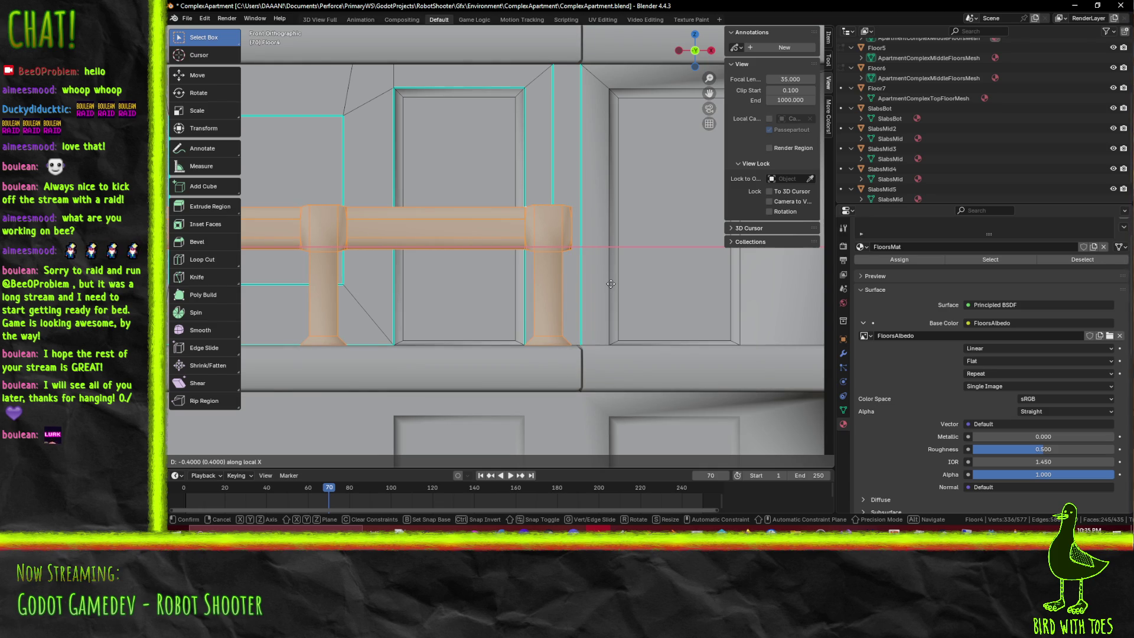
pyautogui.click(610, 284)
pyautogui.scroll(-2, 610, 283)
pyautogui.scroll(-2, 610, 284)
pyautogui.scroll(-1, 806, 263)
pyautogui.scroll(-2, 806, 263)
pyautogui.scroll(-2, 806, 263)
# Merge by Distance to weld the overlapping railing pieces, removing 48 vertices
pyautogui.moveTo(806, 263)
pyautogui.mouseDown(button='middle')
pyautogui.moveTo(513, 320)
pyautogui.moveTo(599, 304)
pyautogui.mouseUp(button='middle')
pyautogui.scroll(2, 513, 312)
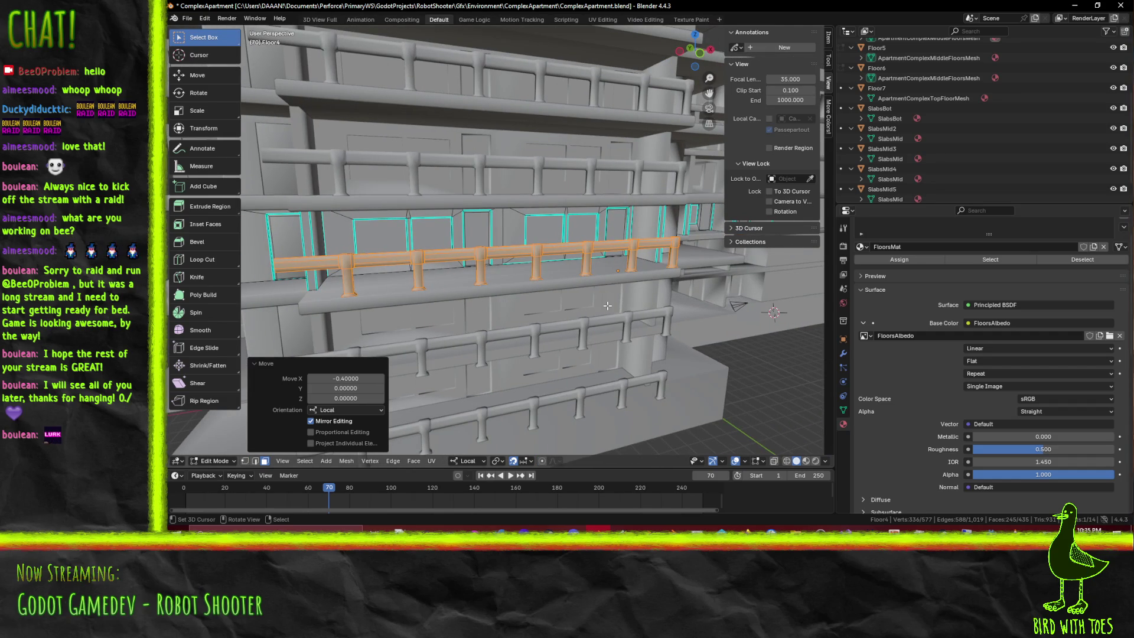
pyautogui.press('F3')
pyautogui.write('mer')
pyautogui.click(680, 334)
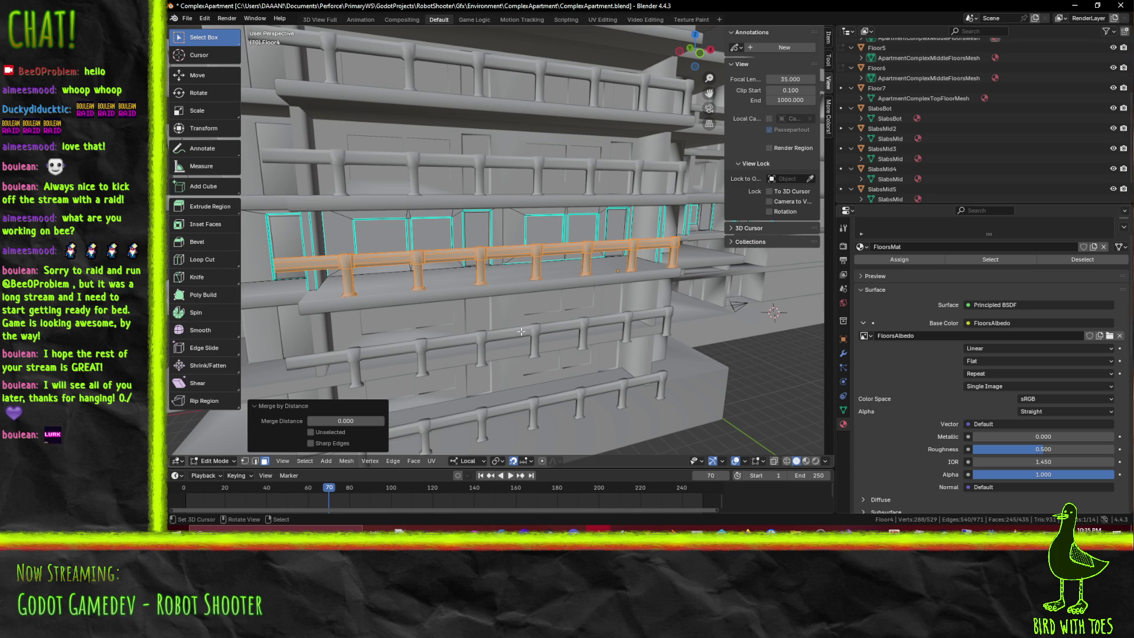
# Leave Edit Mode, save ComplexApartment.blend and switch to the Godot editor
pyautogui.moveTo(445, 262)
pyautogui.mouseDown(button='middle')
pyautogui.moveTo(580, 255)
pyautogui.moveTo(570, 260)
pyautogui.moveTo(709, 437)
pyautogui.mouseUp(button='middle')
pyautogui.press('Tab')
pyautogui.press('Tab')
pyautogui.hotkey('ctrl', 's')
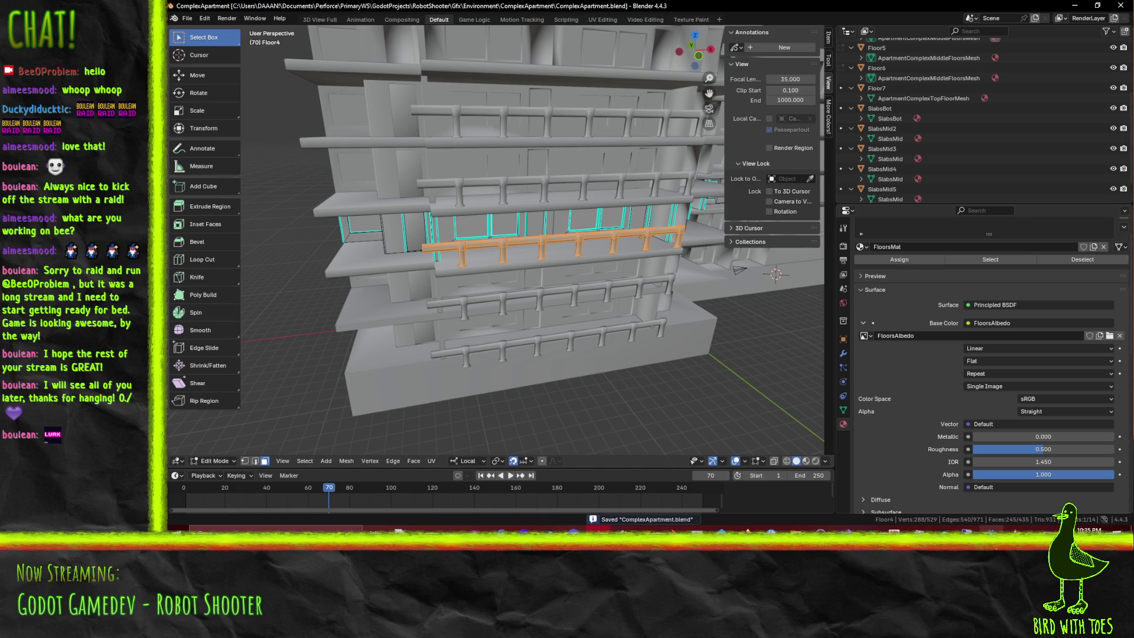
pyautogui.hotkey('alt', 'Tab')
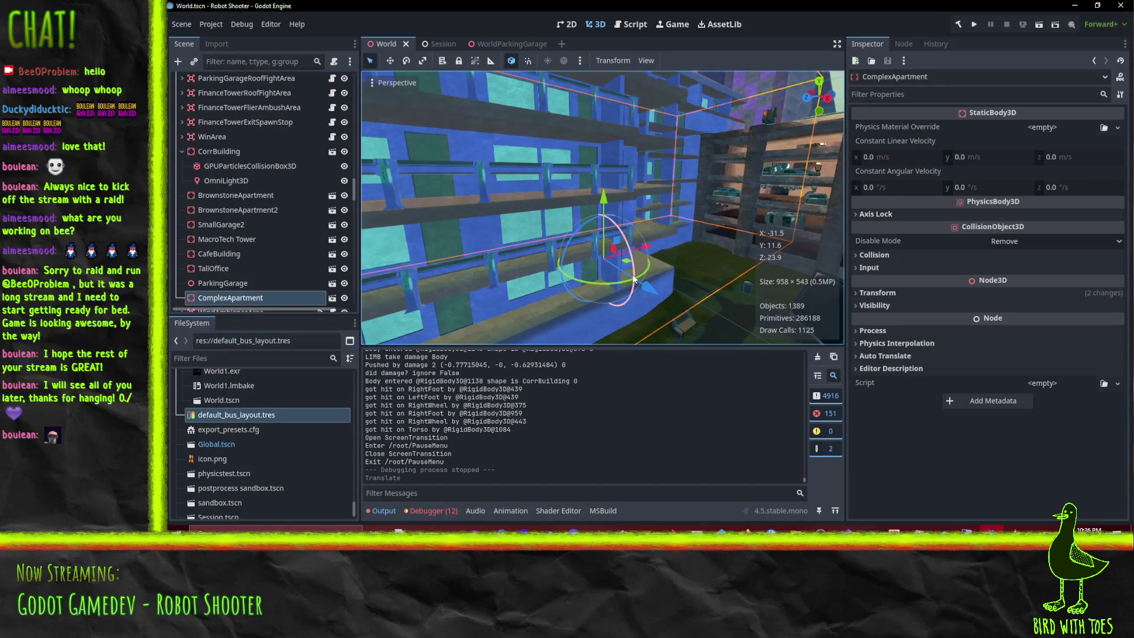
pyautogui.moveTo(586, 272)
pyautogui.mouseDown(button='middle')
pyautogui.moveTo(680, 234)
pyautogui.moveTo(607, 237)
pyautogui.moveTo(651, 226)
pyautogui.moveTo(637, 177)
pyautogui.moveTo(652, 141)
pyautogui.moveTo(650, 208)
pyautogui.moveTo(628, 181)
pyautogui.moveTo(628, 310)
pyautogui.moveTo(662, 70)
pyautogui.moveTo(600, 160)
pyautogui.moveTo(521, 155)
pyautogui.moveTo(552, 113)
pyautogui.moveTo(548, 139)
pyautogui.moveTo(608, 158)
pyautogui.moveTo(588, 136)
pyautogui.moveTo(640, 141)
pyautogui.moveTo(670, 164)
pyautogui.moveTo(641, 167)
pyautogui.moveTo(628, 227)
pyautogui.moveTo(597, 205)
pyautogui.moveTo(595, 141)
pyautogui.moveTo(580, 164)
pyautogui.moveTo(462, 166)
pyautogui.moveTo(449, 170)
pyautogui.moveTo(453, 186)
pyautogui.moveTo(499, 206)
pyautogui.moveTo(567, 210)
pyautogui.moveTo(765, 330)
pyautogui.mouseUp(button='middle')
pyautogui.scroll(2, 624, 256)
pyautogui.scroll(2, 650, 208)
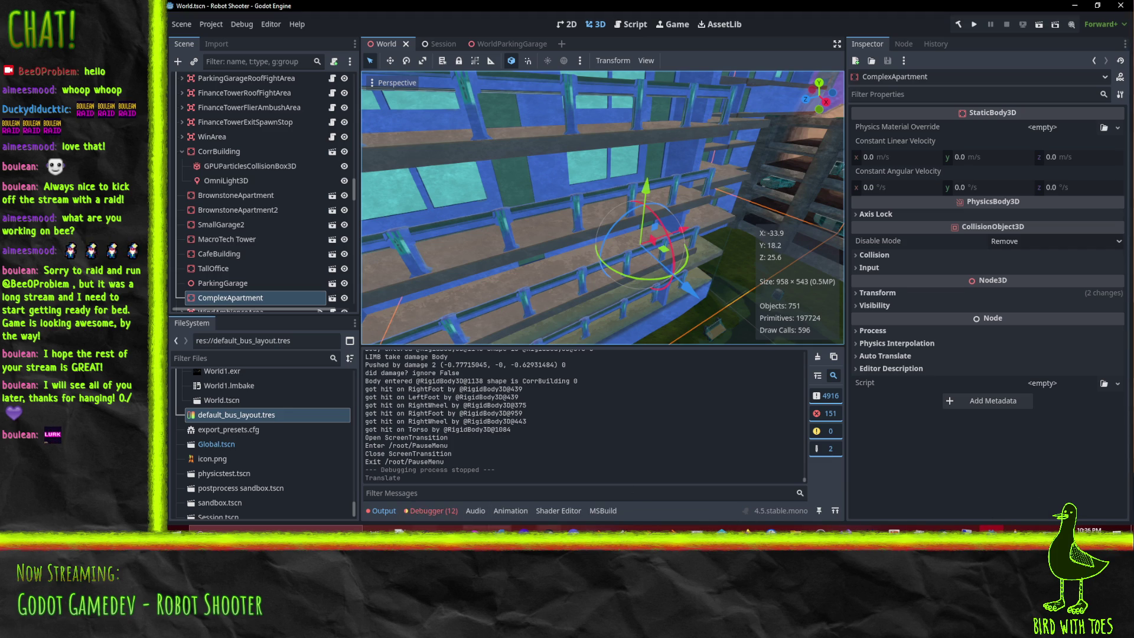
pyautogui.hotkey('alt', 'Tab')
# Shift the selected railing section 1 unit along its local X
pyautogui.moveTo(620, 292); pyautogui.dragTo(713, 290, button='middle')
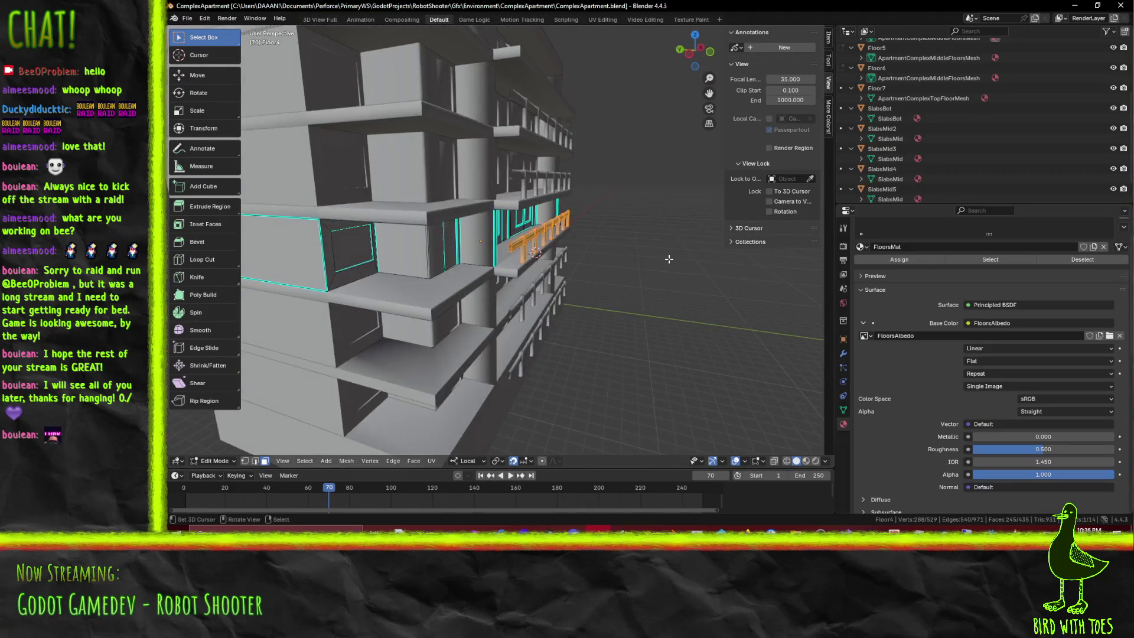
pyautogui.press('g')
pyautogui.press('x')
pyautogui.press('x')
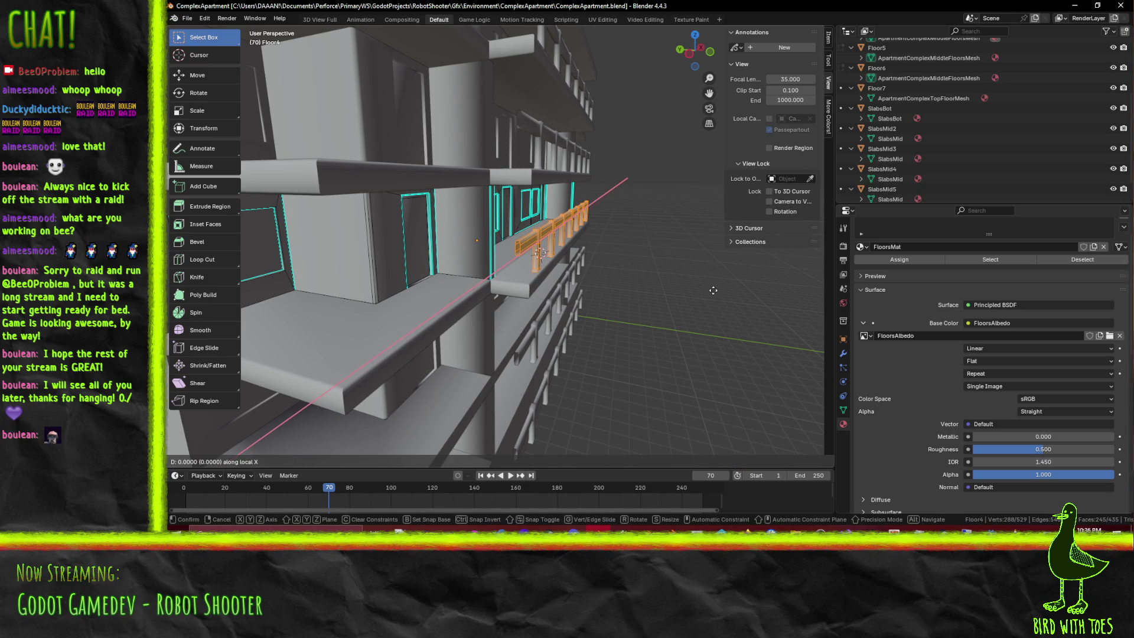
pyautogui.press('1')
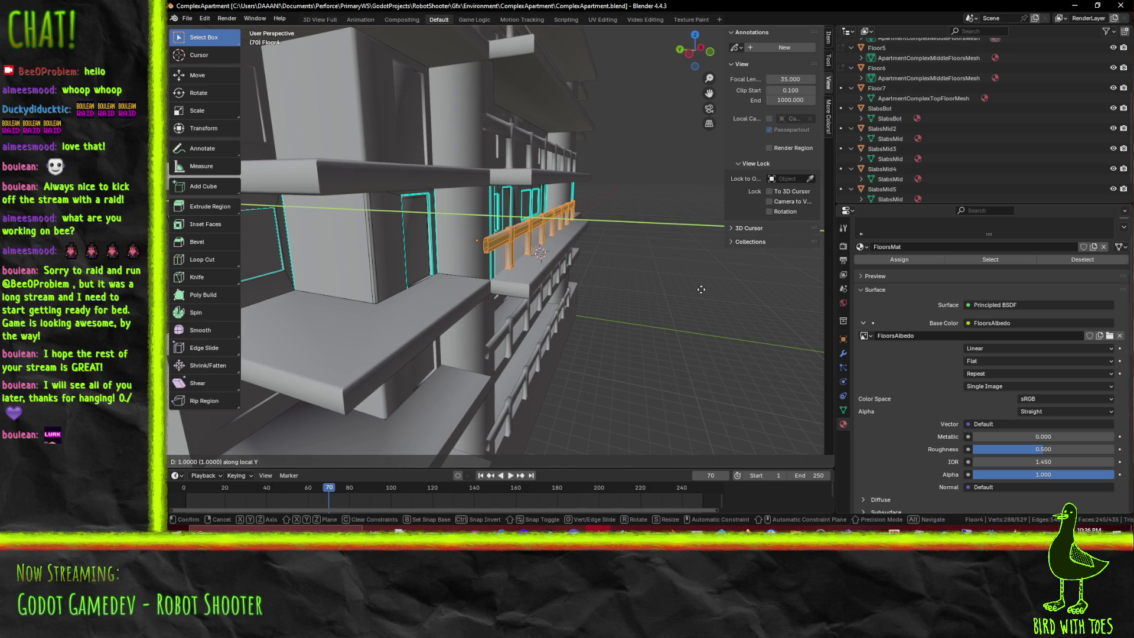
pyautogui.press('Return')
pyautogui.scroll(2, 701, 289)
pyautogui.scroll(2, 701, 289)
pyautogui.scroll(2, 678, 281)
# In the side view, nudge the railing 0.2 along local Y
pyautogui.press('g')
pyautogui.press('y')
pyautogui.press('y')
pyautogui.press('Escape')
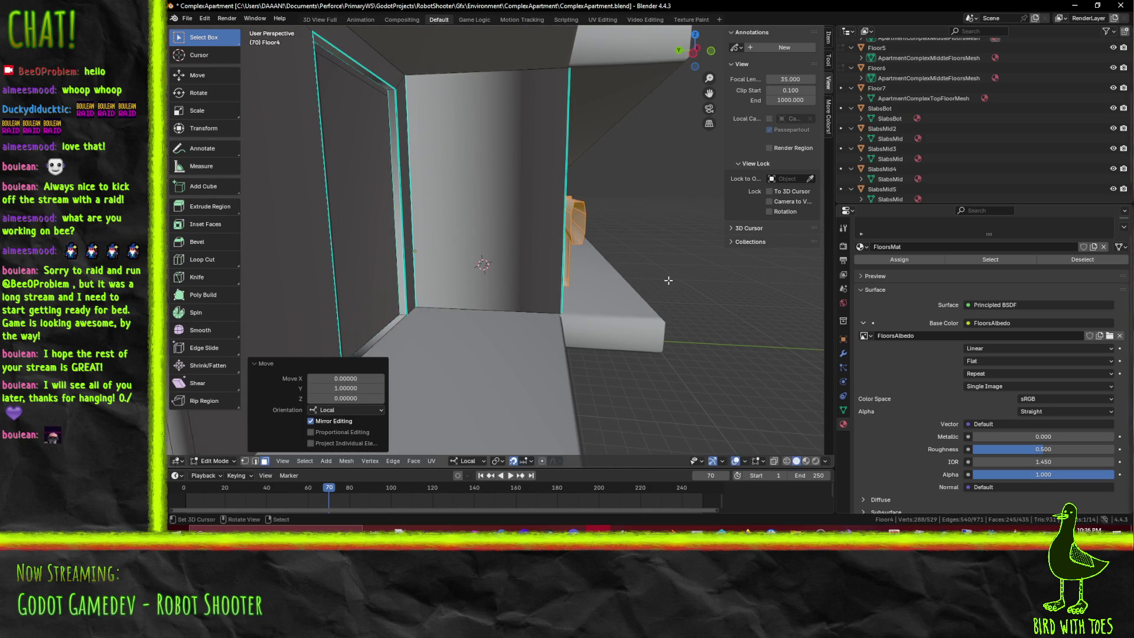
pyautogui.press('ctrl+KP_3')
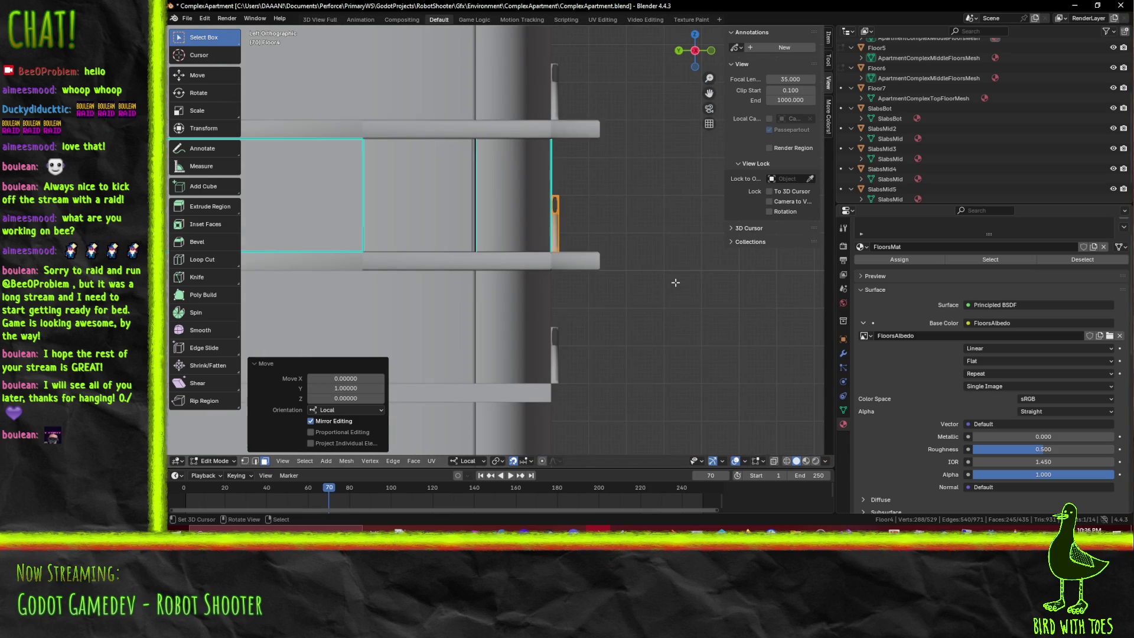
pyautogui.scroll(1, 675, 283)
pyautogui.scroll(2, 674, 281)
pyautogui.press('g')
pyautogui.press('y')
pyautogui.press('y')
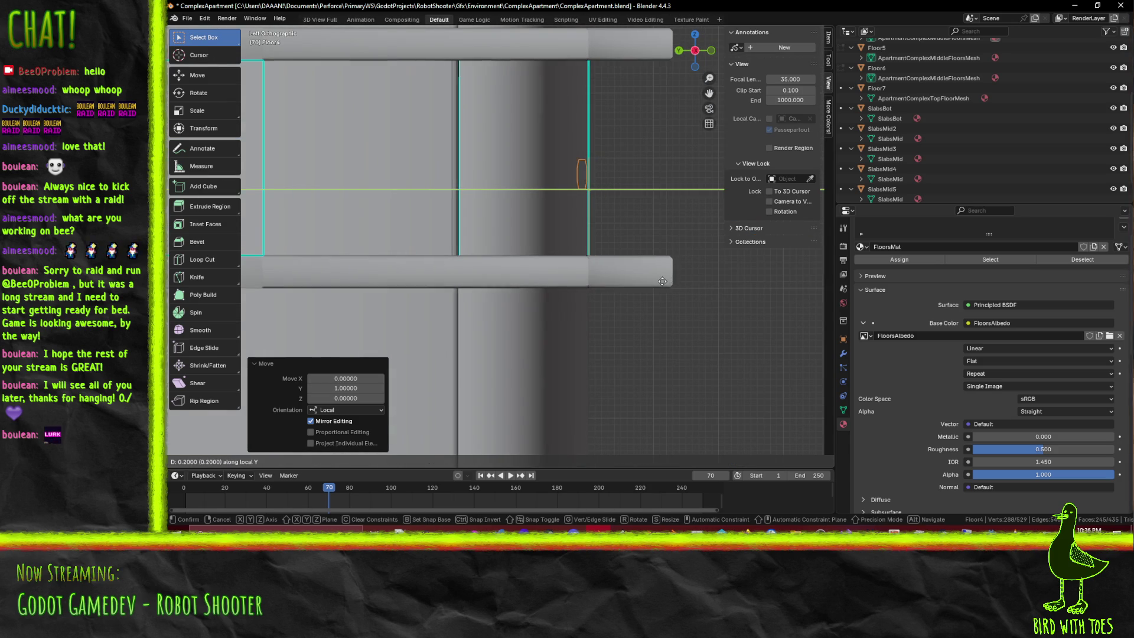
pyautogui.click(664, 282)
pyautogui.moveTo(664, 281)
pyautogui.mouseDown(button='middle')
pyautogui.moveTo(549, 267)
pyautogui.moveTo(568, 262)
pyautogui.moveTo(431, 296)
pyautogui.mouseUp(button='middle')
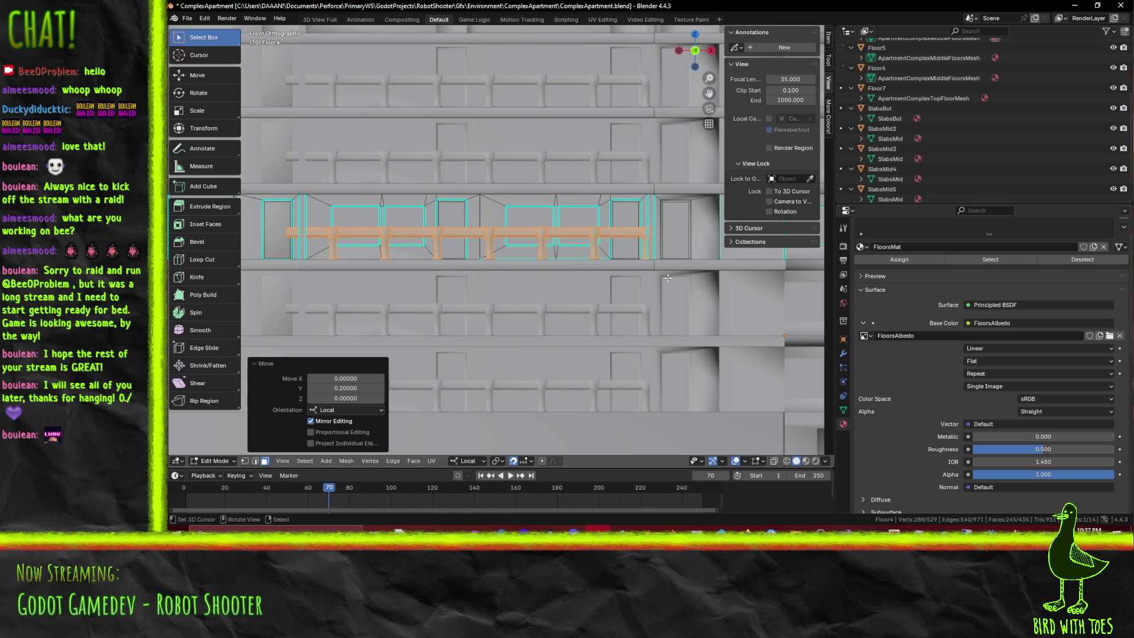
# Shift the railing one unit along local X, then a further small slide along its length
pyautogui.press('g')
pyautogui.press('Escape')
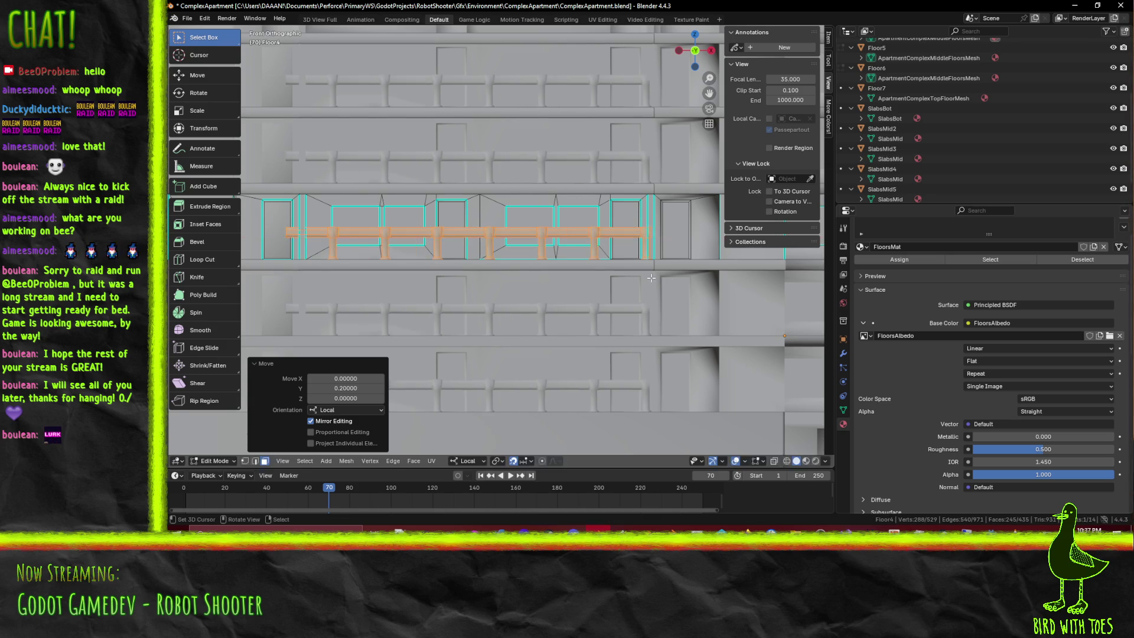
pyautogui.scroll(1, 642, 276)
pyautogui.scroll(1, 618, 276)
pyautogui.scroll(-1, 617, 275)
pyautogui.press('g')
pyautogui.press('x')
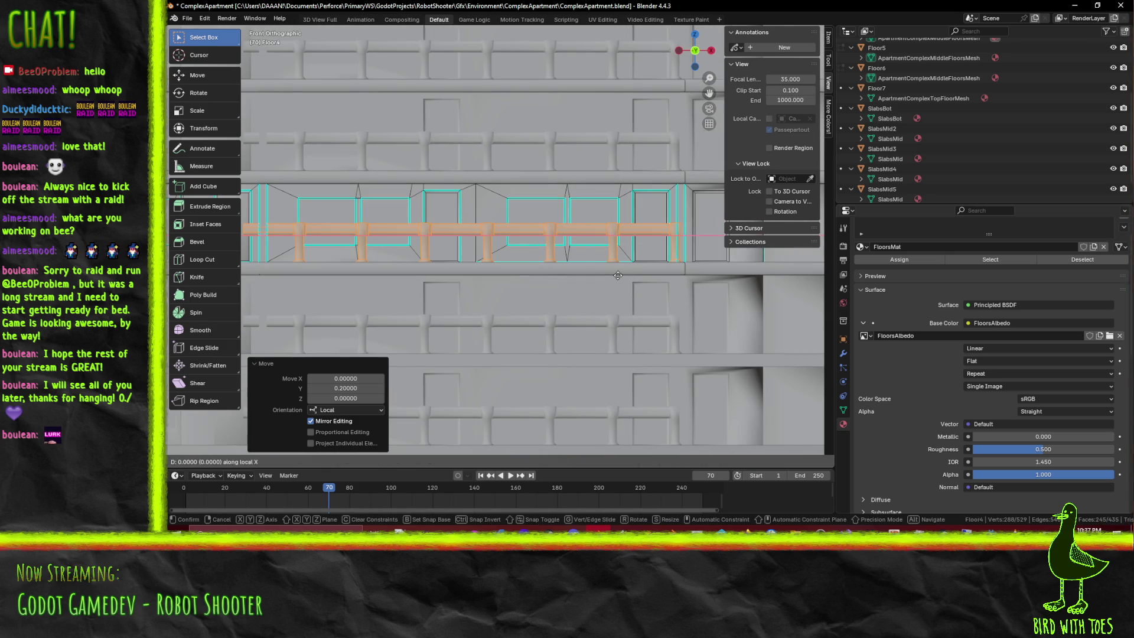
pyautogui.press('Return')
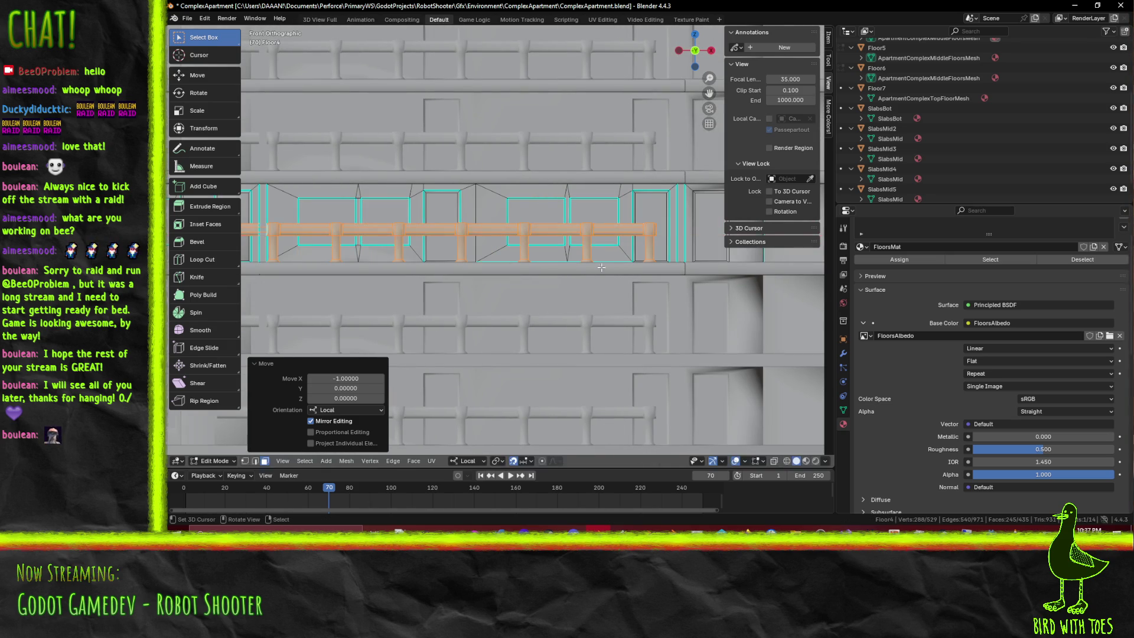
pyautogui.scroll(1, 589, 276)
pyautogui.scroll(1, 551, 258)
pyautogui.press('g')
pyautogui.press('x')
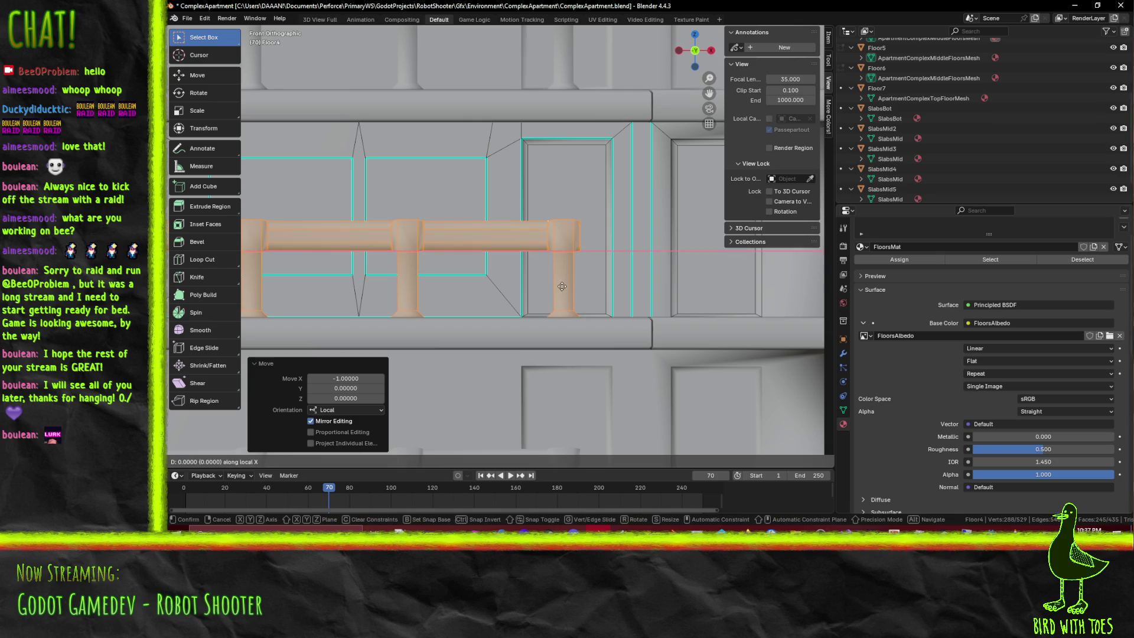
pyautogui.click(584, 283)
# Shift the Floor4 railing 0.4 along local X toward the wall corner and check its end
pyautogui.moveTo(415, 281)
pyautogui.keyDown('shift'); pyautogui.mouseDown(button='middle')
pyautogui.moveTo(455, 266)
pyautogui.moveTo(450, 279)
pyautogui.moveTo(268, 262)
pyautogui.moveTo(346, 257)
pyautogui.mouseUp(button='middle'); pyautogui.keyUp('shift')
pyautogui.scroll(-5, 450, 280)
pyautogui.scroll(3, 370, 251)
pyautogui.scroll(2, 369, 252)
pyautogui.press('g')
pyautogui.press('x')
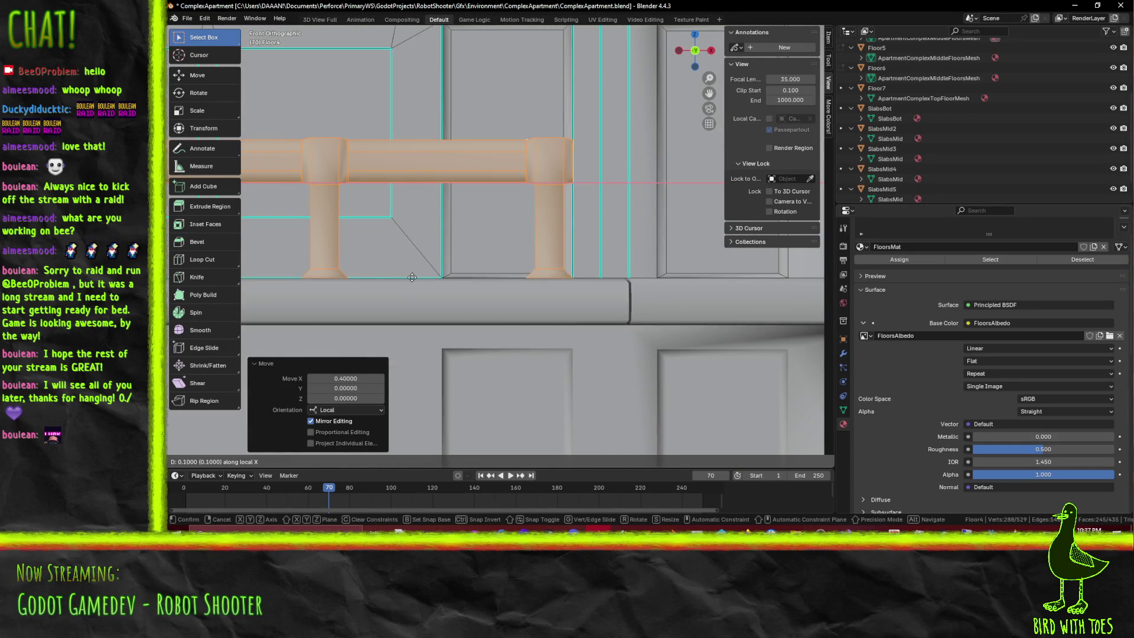
pyautogui.press('Return')
pyautogui.scroll(-2, 437, 276)
pyautogui.moveTo(437, 276)
pyautogui.mouseDown(button='middle')
pyautogui.moveTo(379, 264)
pyautogui.moveTo(477, 239)
pyautogui.moveTo(407, 250)
pyautogui.mouseUp(button='middle')
pyautogui.scroll(-3, 399, 266)
pyautogui.scroll(2, 425, 252)
pyautogui.scroll(2, 426, 252)
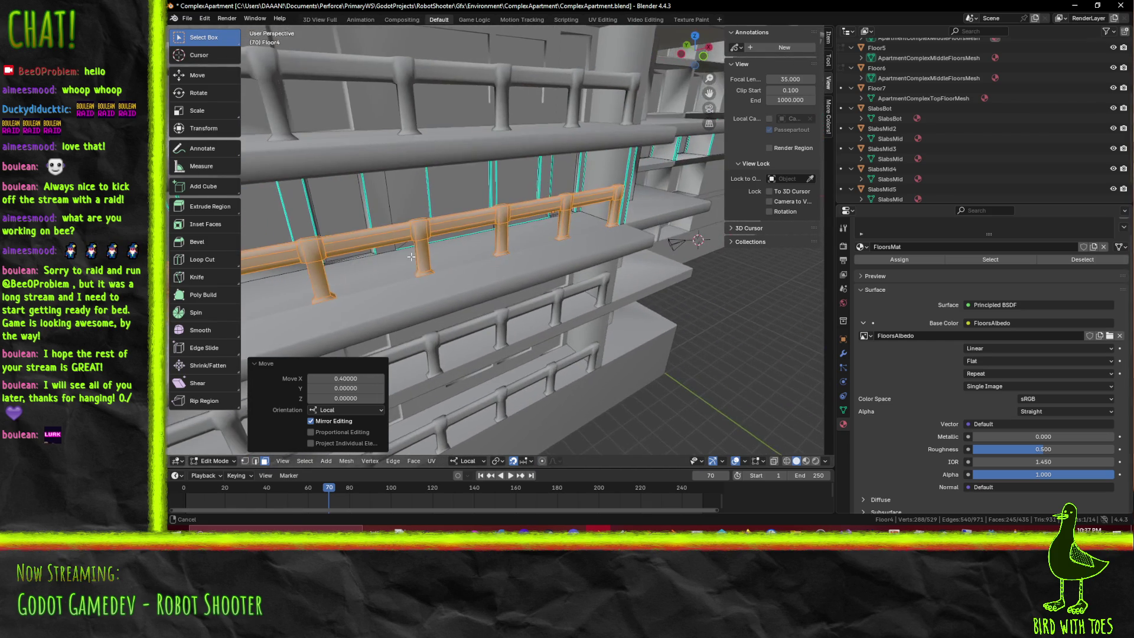
pyautogui.scroll(-2, 407, 250)
pyautogui.scroll(2, 407, 249)
pyautogui.scroll(2, 407, 250)
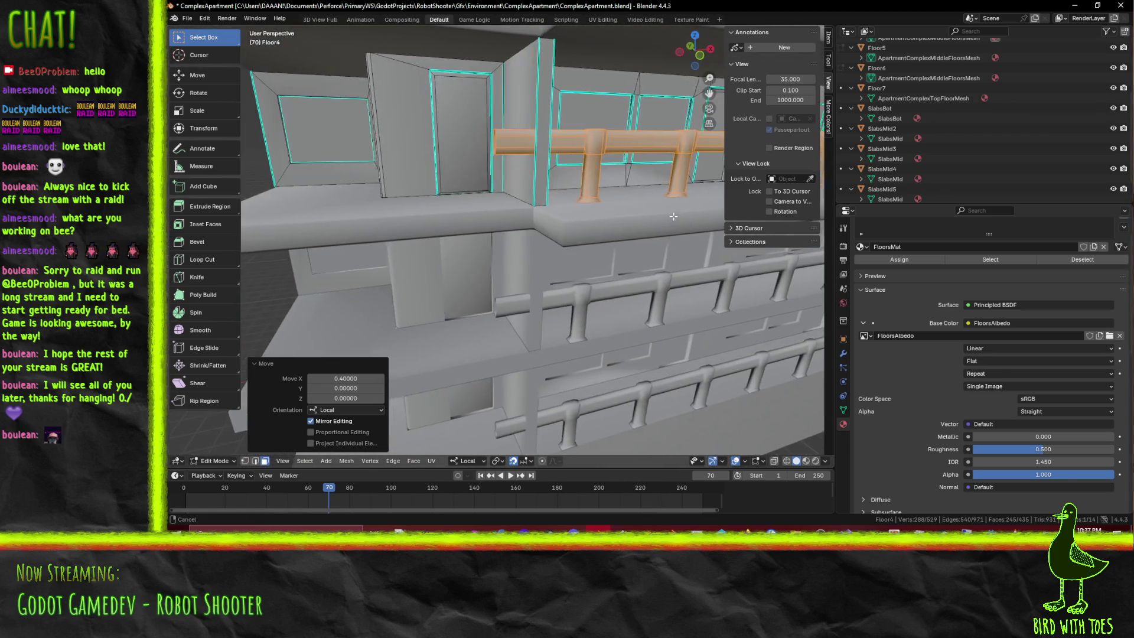
pyautogui.moveTo(407, 250); pyautogui.dragTo(535, 236, button='middle')
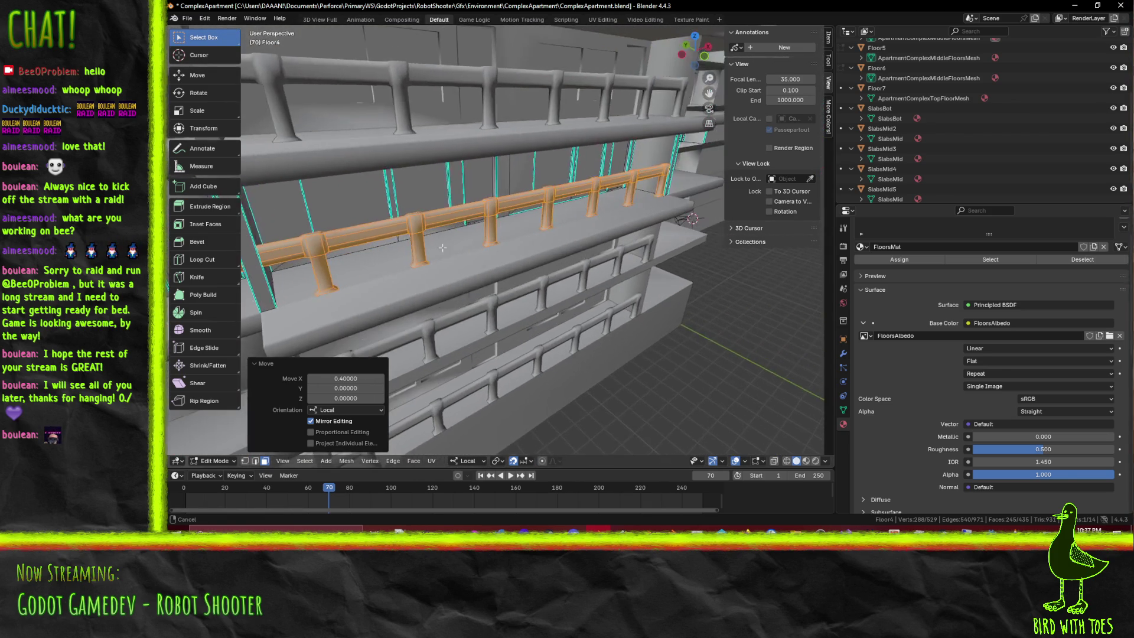
pyautogui.scroll(-2, 534, 235)
pyautogui.scroll(2, 534, 235)
pyautogui.scroll(2, 534, 237)
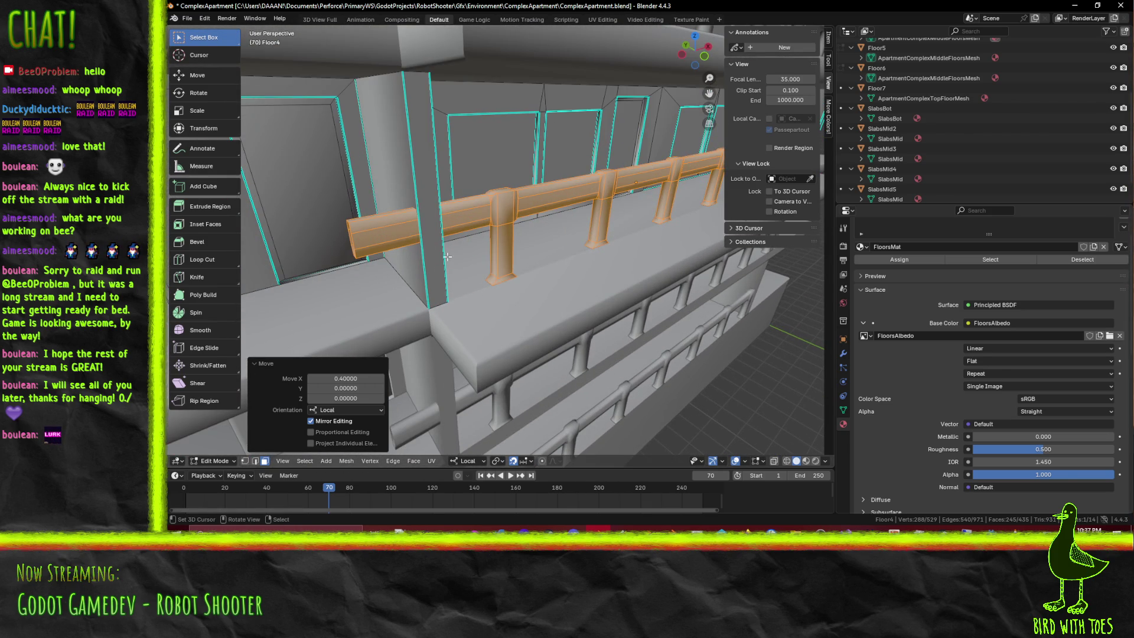
pyautogui.scroll(2, 448, 256)
pyautogui.scroll(2, 448, 256)
pyautogui.scroll(2, 449, 252)
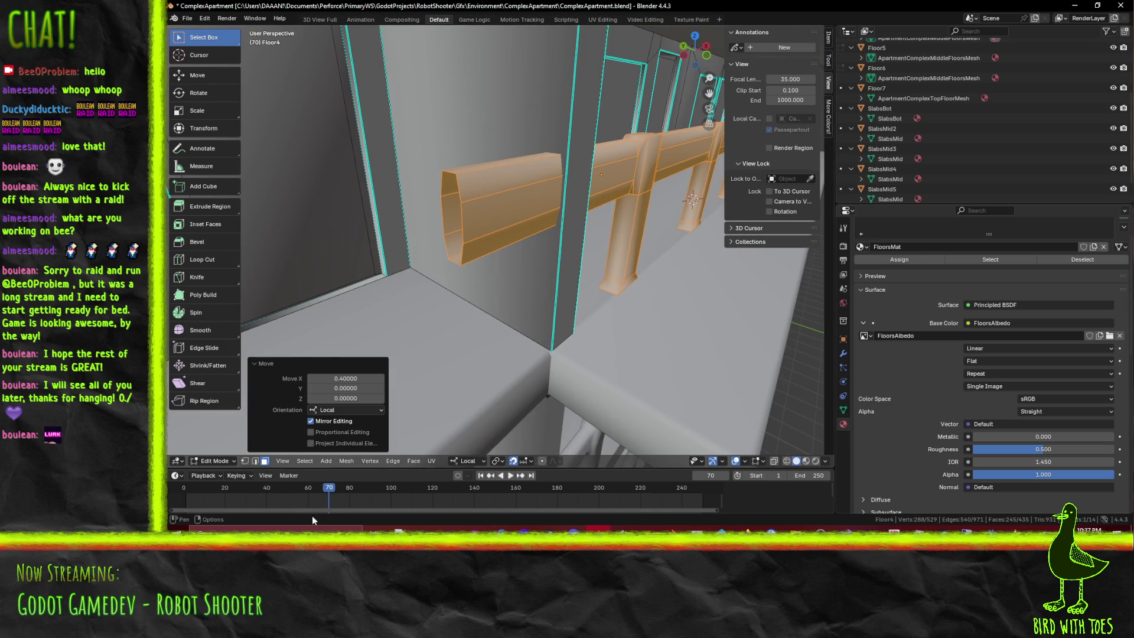
# Pull the top rail's open end edge back 1.1 along local X so it stops at the first post
pyautogui.click(458, 257)
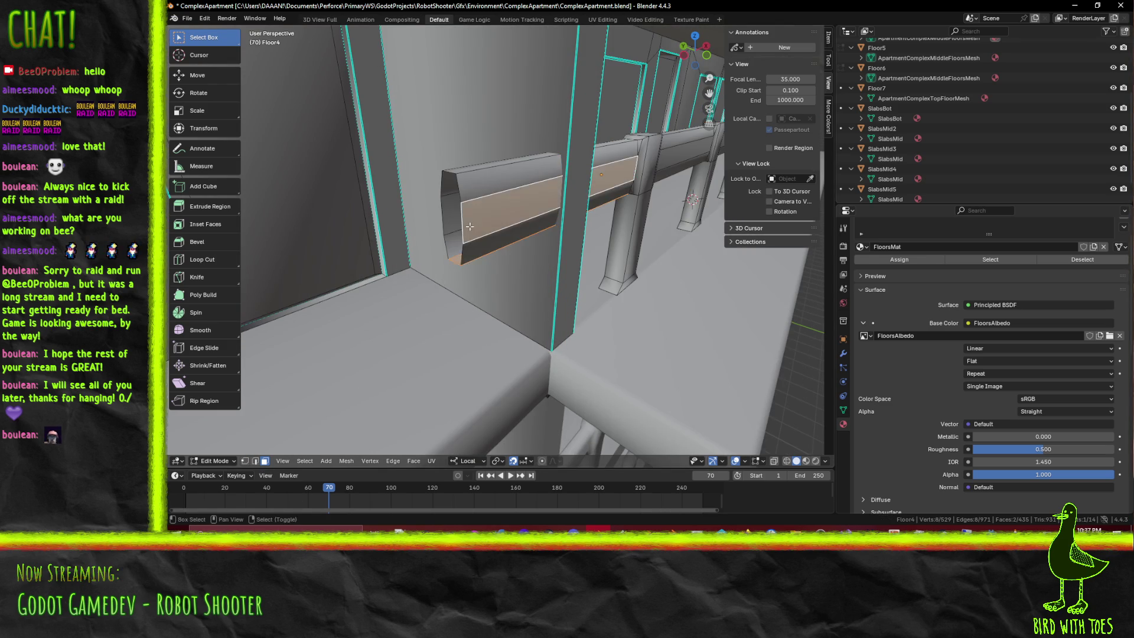
pyautogui.click(254, 461)
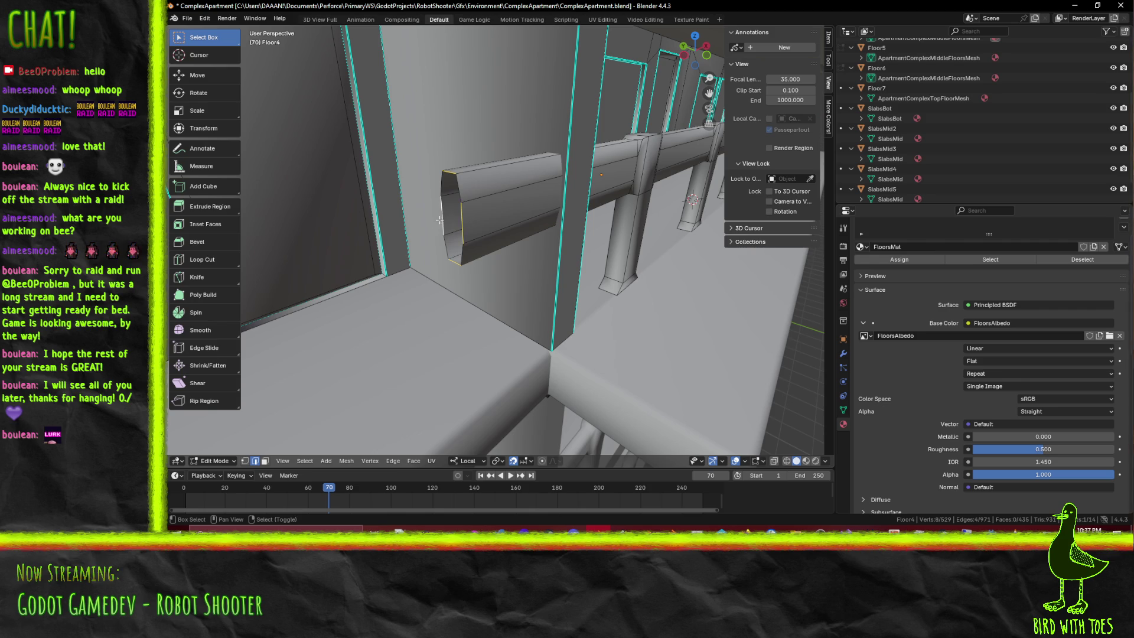
pyautogui.moveTo(578, 293)
pyautogui.mouseDown(button='middle')
pyautogui.moveTo(574, 267)
pyautogui.moveTo(600, 245)
pyautogui.mouseUp(button='middle')
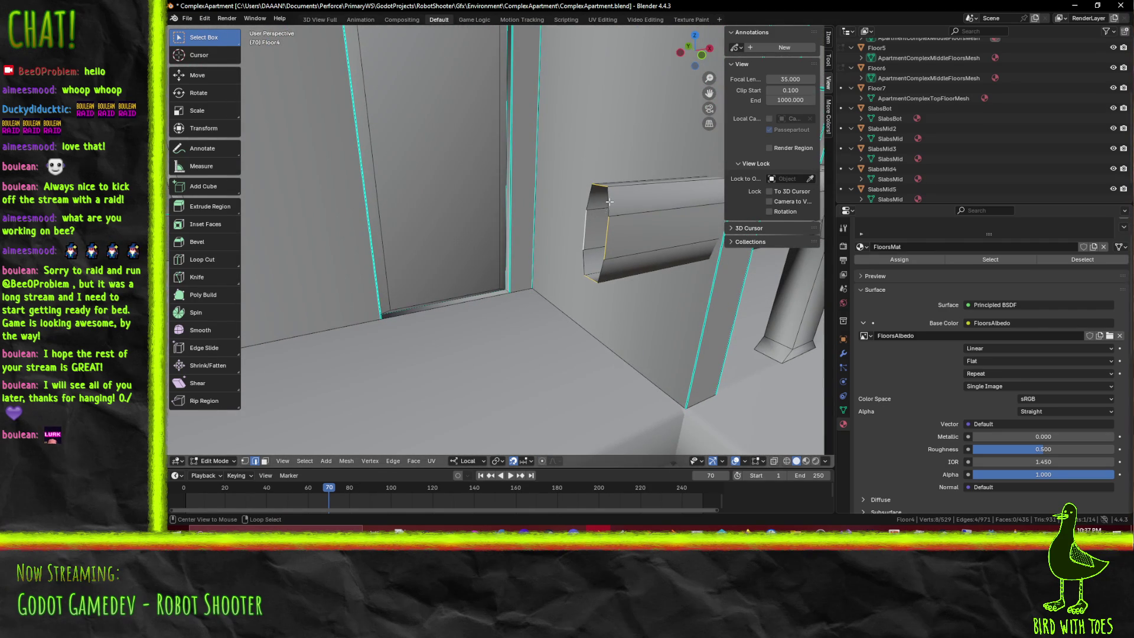
pyautogui.moveTo(601, 147); pyautogui.dragTo(560, 271, button='middle')
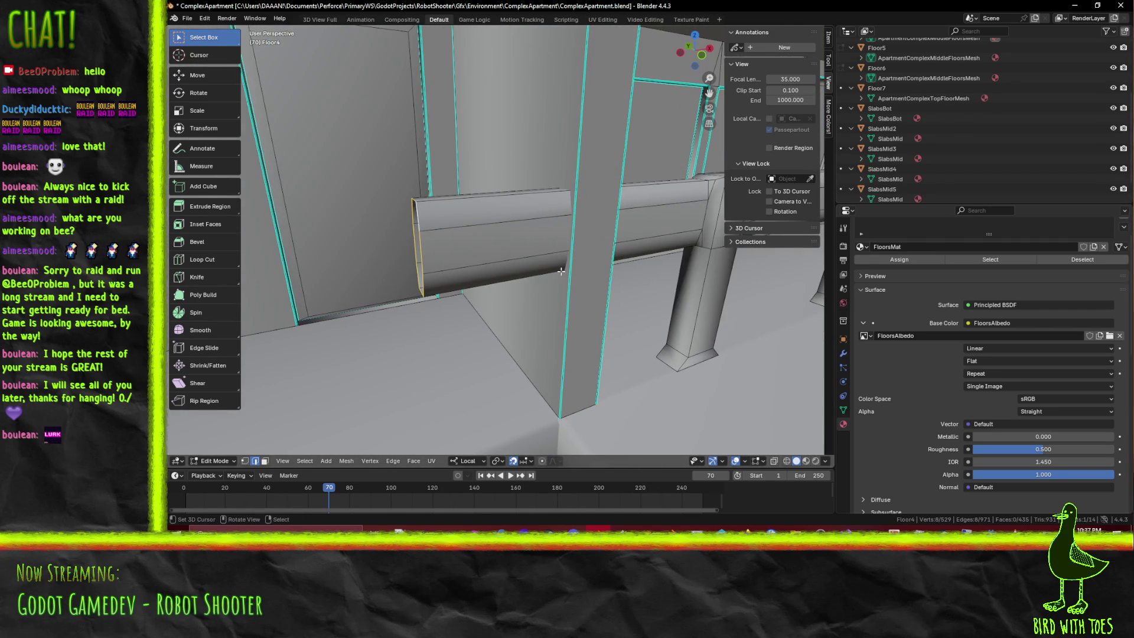
pyautogui.press('g')
pyautogui.press('x')
pyautogui.press('Escape')
pyautogui.press('KP_1')
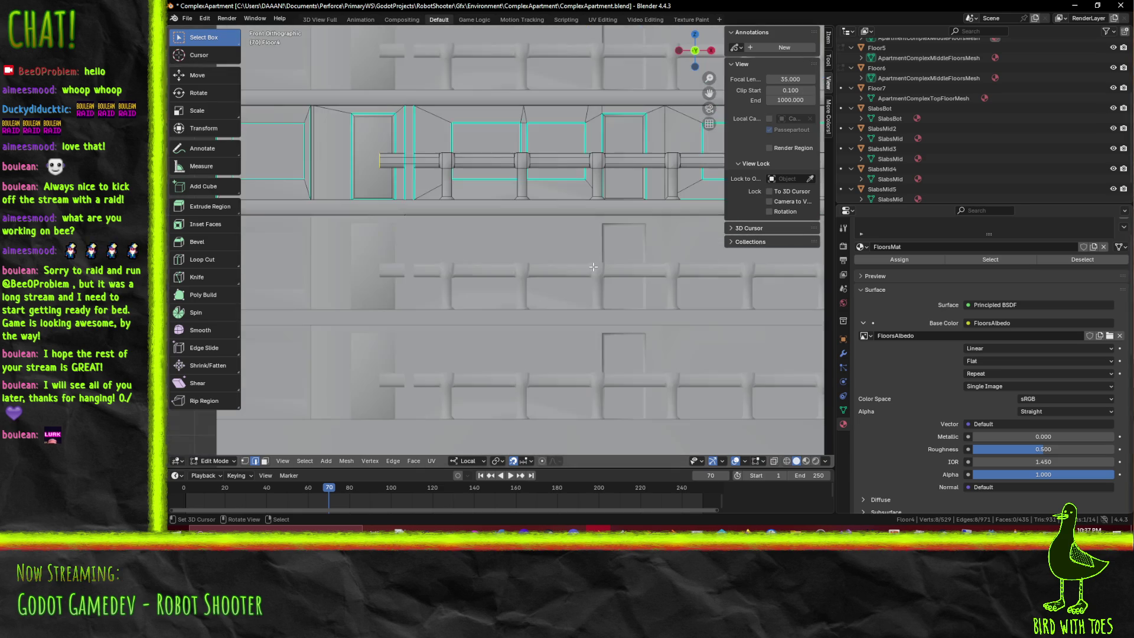
pyautogui.keyDown('shift'); pyautogui.moveTo(593, 267); pyautogui.dragTo(549, 212, button='middle'); pyautogui.keyUp('shift')
pyautogui.scroll(3, 509, 165)
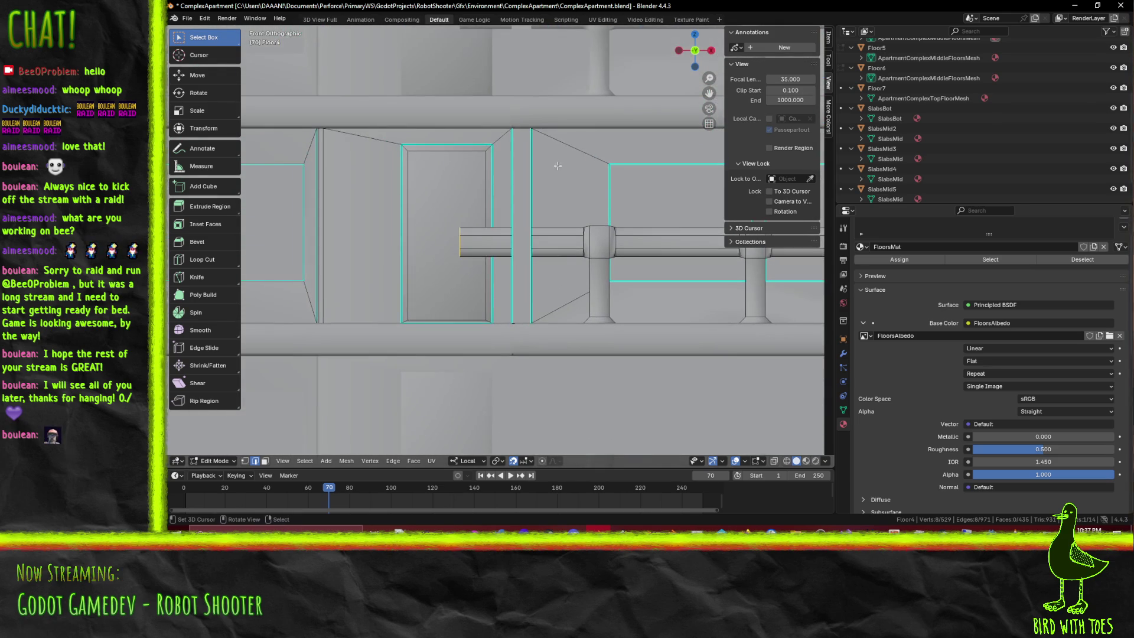
pyautogui.press('g')
pyautogui.press('x')
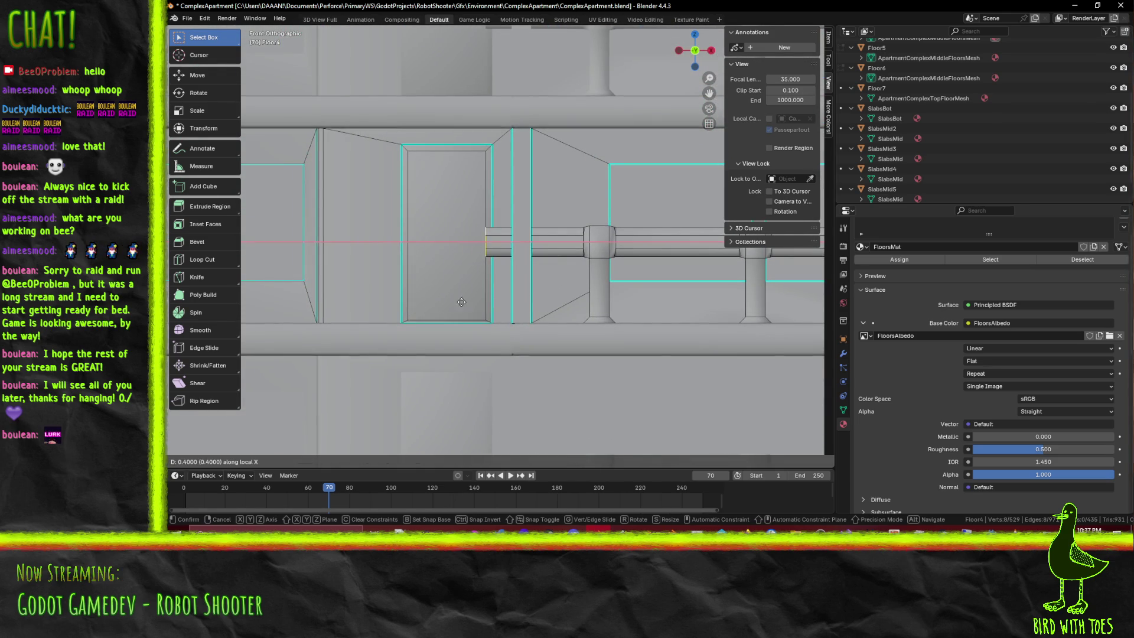
pyautogui.click(506, 298)
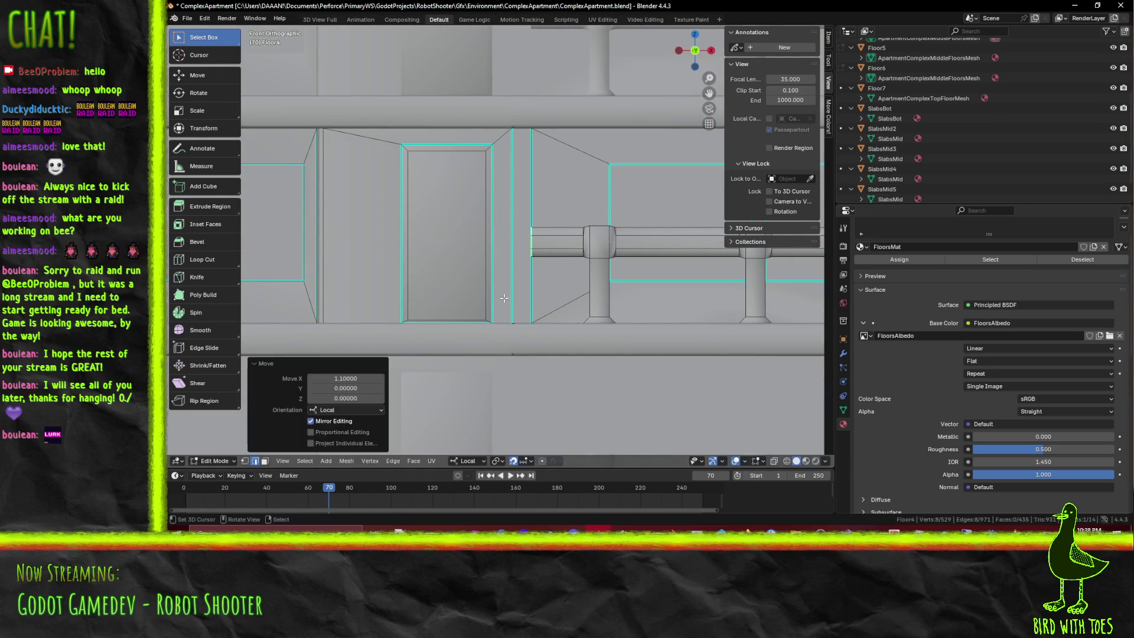
# Inspect the shortened rail along the corridor and from outside the facade, in and out of Object Mode
pyautogui.moveTo(506, 299); pyautogui.dragTo(618, 307, button='middle')
pyautogui.scroll(3, 620, 306)
pyautogui.scroll(-5, 619, 307)
pyautogui.scroll(-2, 576, 301)
pyautogui.moveTo(399, 313)
pyautogui.mouseDown(button='middle')
pyautogui.moveTo(511, 318)
pyautogui.moveTo(446, 330)
pyautogui.moveTo(493, 292)
pyautogui.moveTo(541, 299)
pyautogui.mouseUp(button='middle')
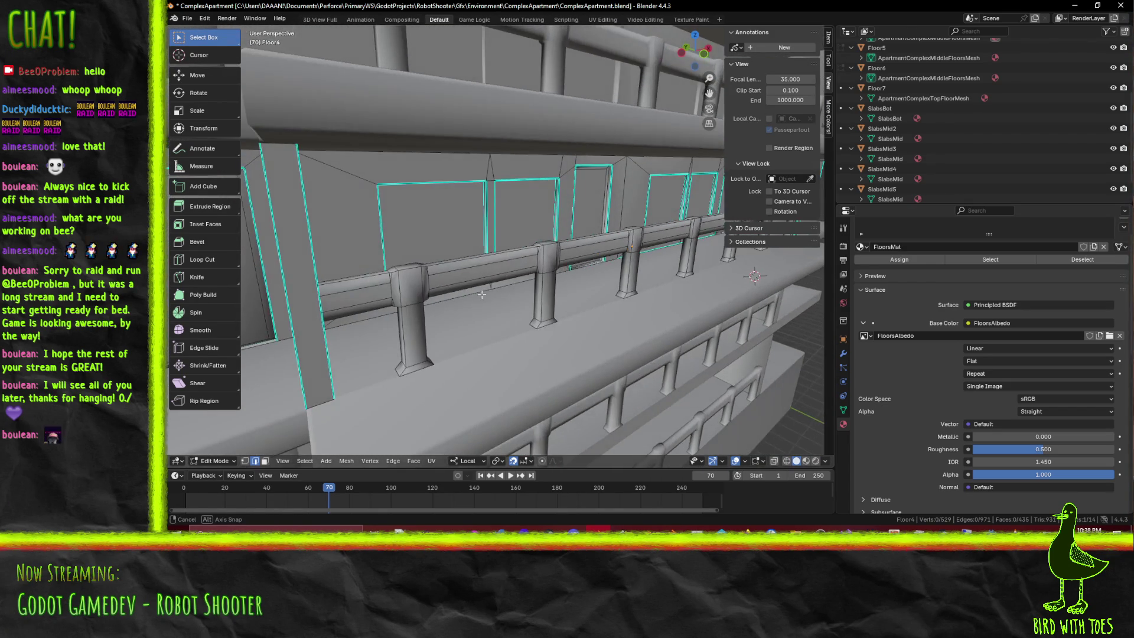
pyautogui.scroll(2, 542, 299)
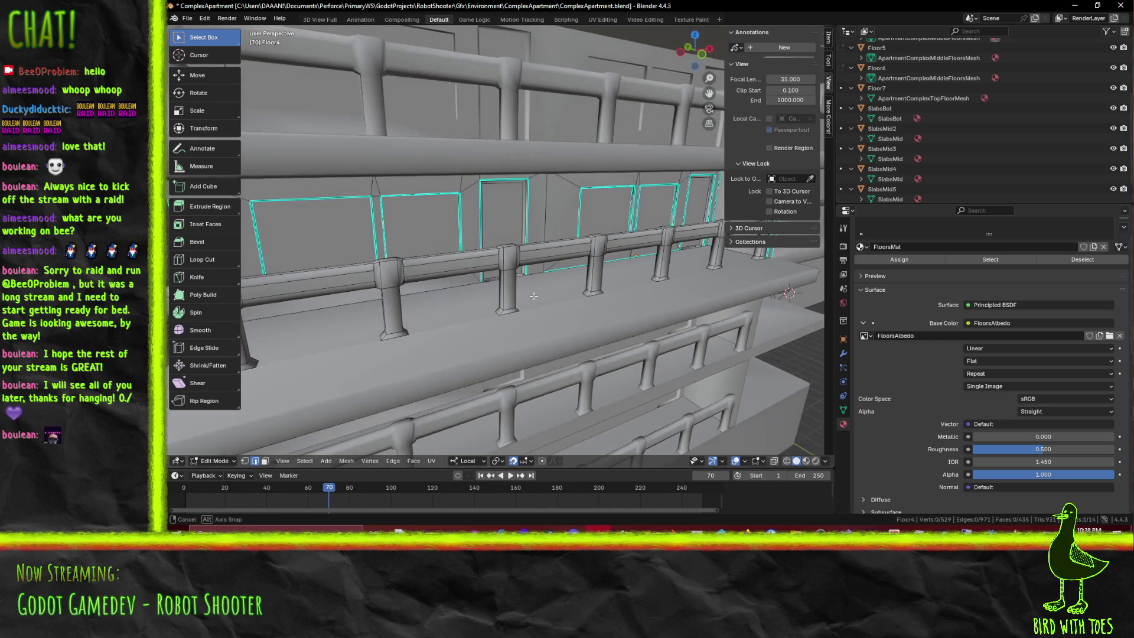
pyautogui.scroll(2, 534, 296)
pyautogui.scroll(2, 537, 323)
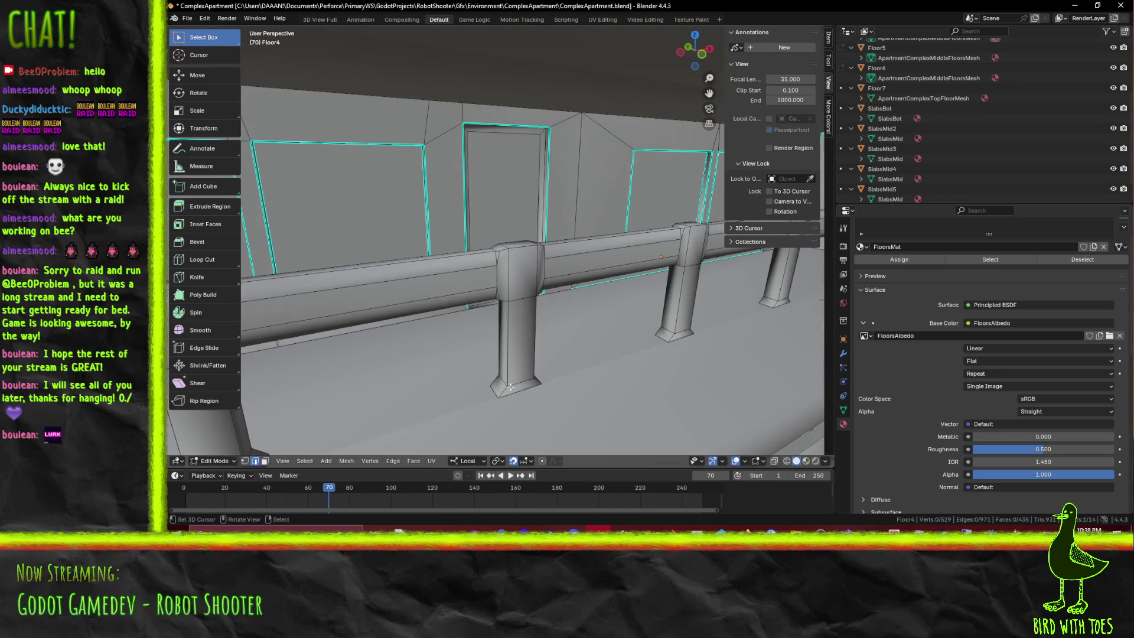
pyautogui.moveTo(518, 378); pyautogui.dragTo(524, 355, button='middle')
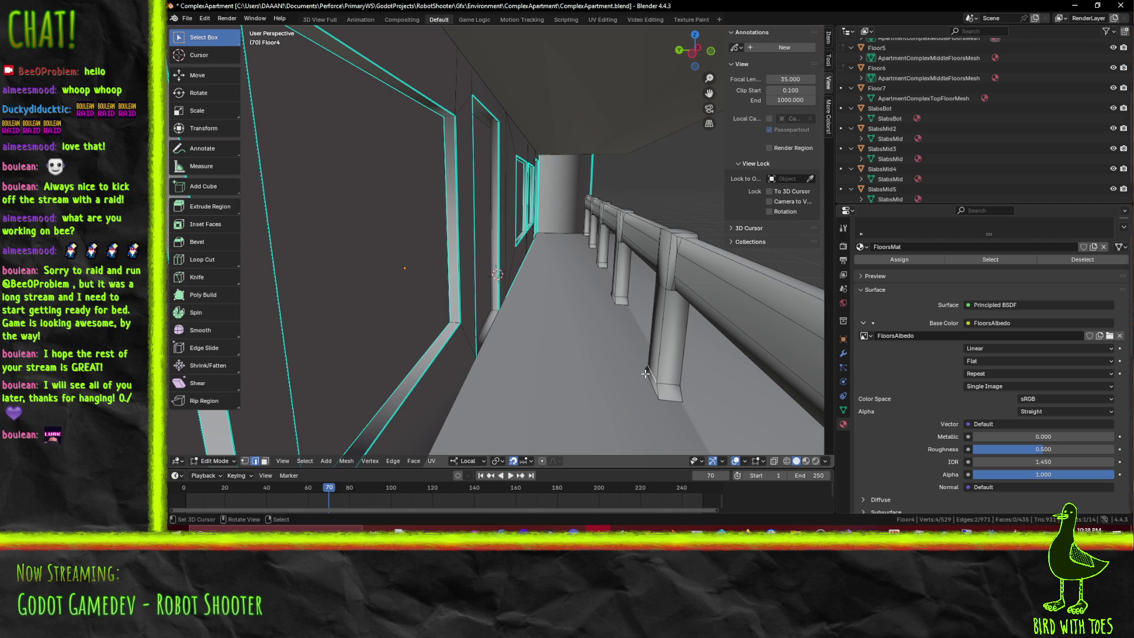
pyautogui.moveTo(621, 385)
pyautogui.mouseDown(button='middle')
pyautogui.moveTo(564, 332)
pyautogui.moveTo(522, 340)
pyautogui.moveTo(516, 330)
pyautogui.mouseUp(button='middle')
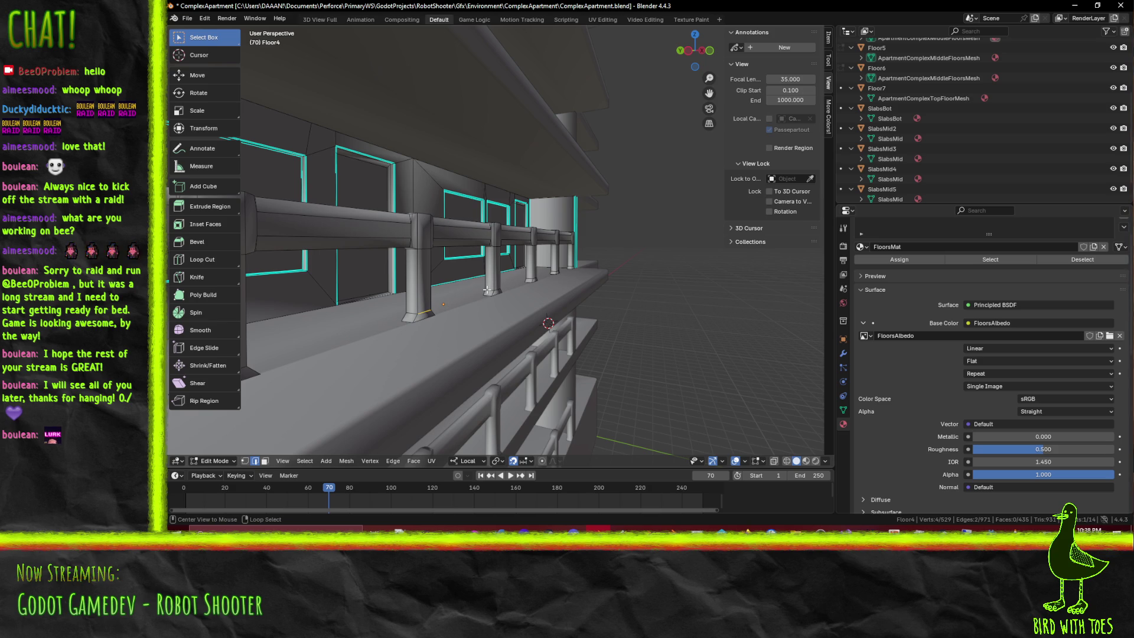
pyautogui.moveTo(593, 299)
pyautogui.mouseDown(button='middle')
pyautogui.moveTo(524, 320)
pyautogui.moveTo(410, 323)
pyautogui.moveTo(473, 315)
pyautogui.moveTo(634, 333)
pyautogui.moveTo(526, 334)
pyautogui.mouseUp(button='middle')
pyautogui.press('Tab')
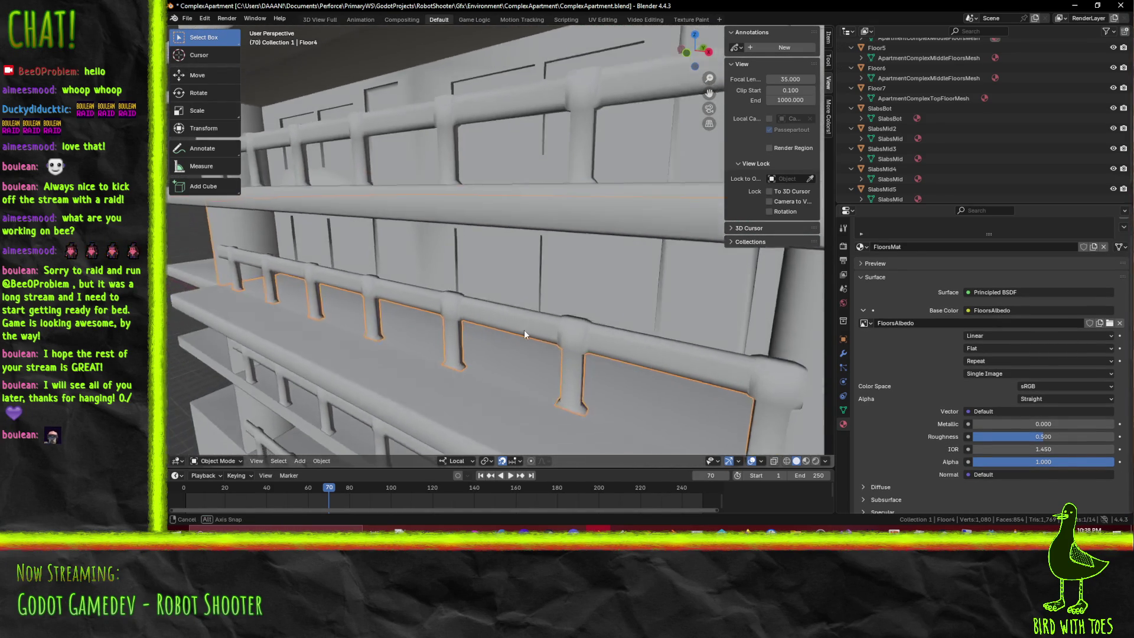
pyautogui.moveTo(526, 330)
pyautogui.mouseDown(button='middle')
pyautogui.moveTo(498, 326)
pyautogui.moveTo(599, 328)
pyautogui.moveTo(398, 437)
pyautogui.mouseUp(button='middle')
pyautogui.press('Tab')
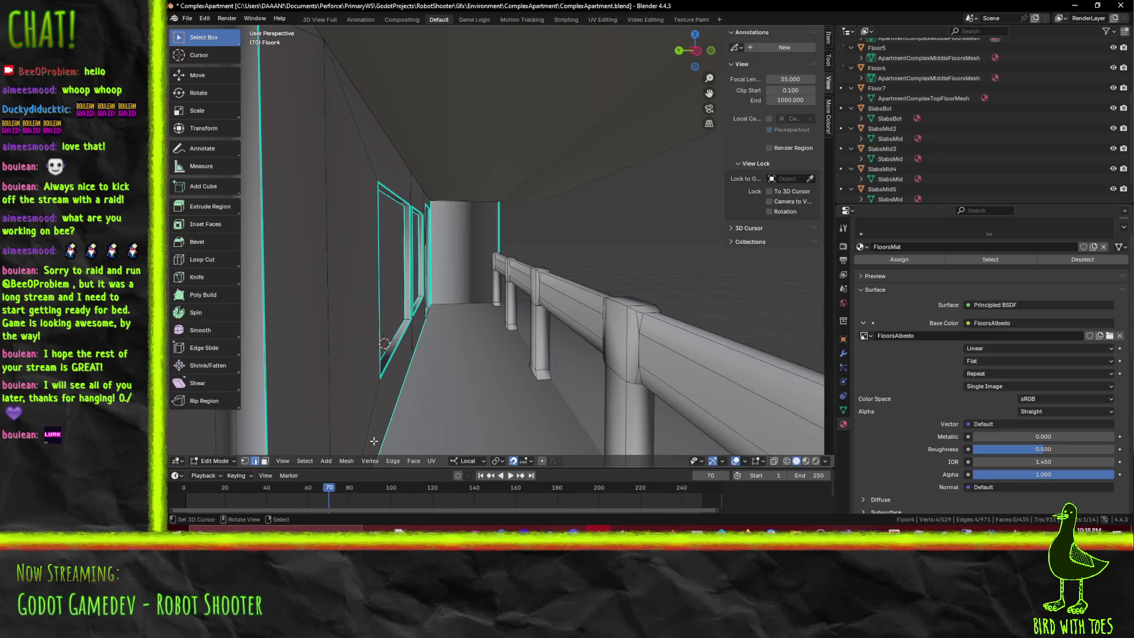
# Inset the small wall face and extrude it outward into a block beside the railing
pyautogui.click(264, 462)
pyautogui.click(198, 224)
pyautogui.moveTo(647, 317); pyautogui.dragTo(627, 320)
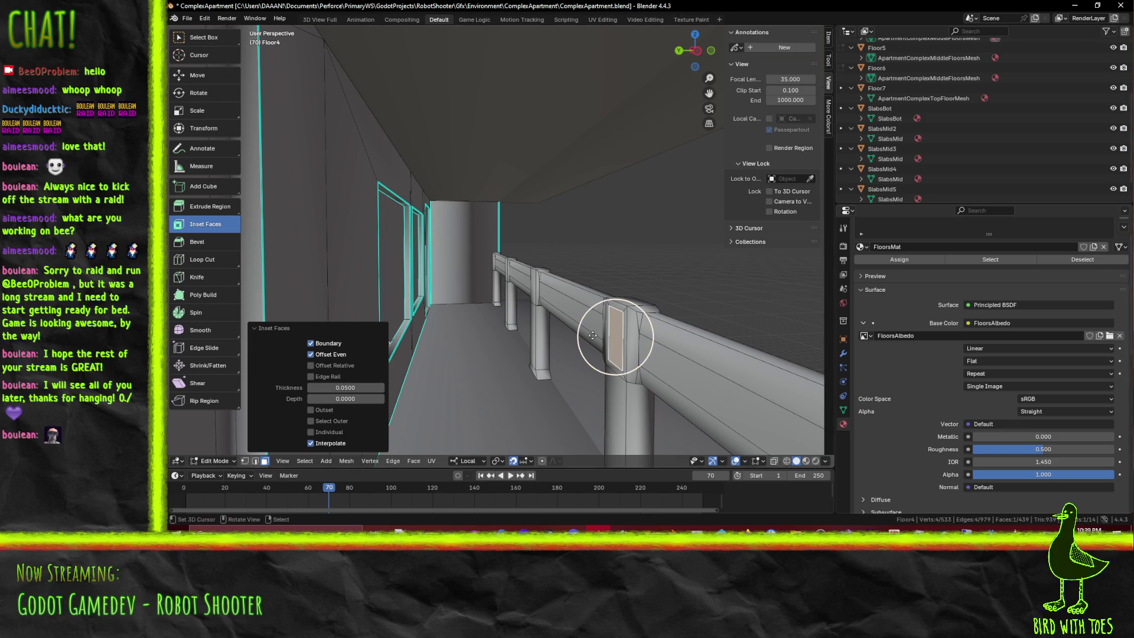
pyautogui.moveTo(593, 335); pyautogui.dragTo(567, 370, button='middle')
pyautogui.press('e')
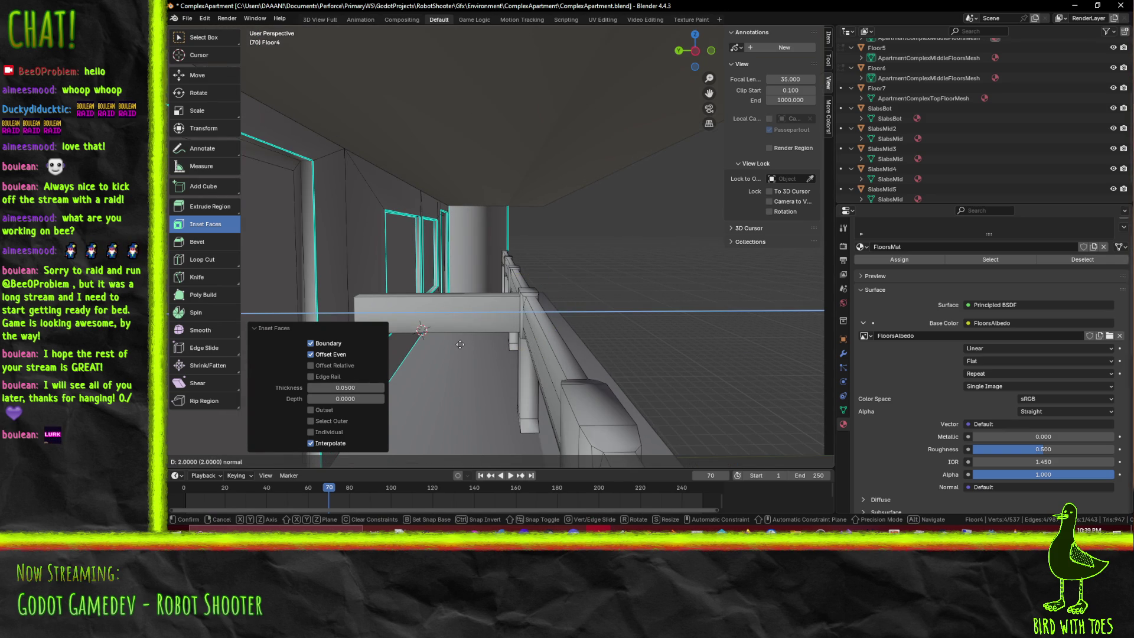
pyautogui.click(460, 344)
# Check the new block from the front, then select every face of the Floor4 mesh
pyautogui.moveTo(459, 344)
pyautogui.mouseDown(button='middle')
pyautogui.moveTo(476, 331)
pyautogui.moveTo(323, 347)
pyautogui.mouseUp(button='middle')
pyautogui.moveTo(452, 300)
pyautogui.mouseDown(button='middle')
pyautogui.moveTo(565, 282)
pyautogui.moveTo(438, 289)
pyautogui.moveTo(512, 285)
pyautogui.moveTo(494, 284)
pyautogui.mouseUp(button='middle')
pyautogui.press('Tab')
pyautogui.press('Tab')
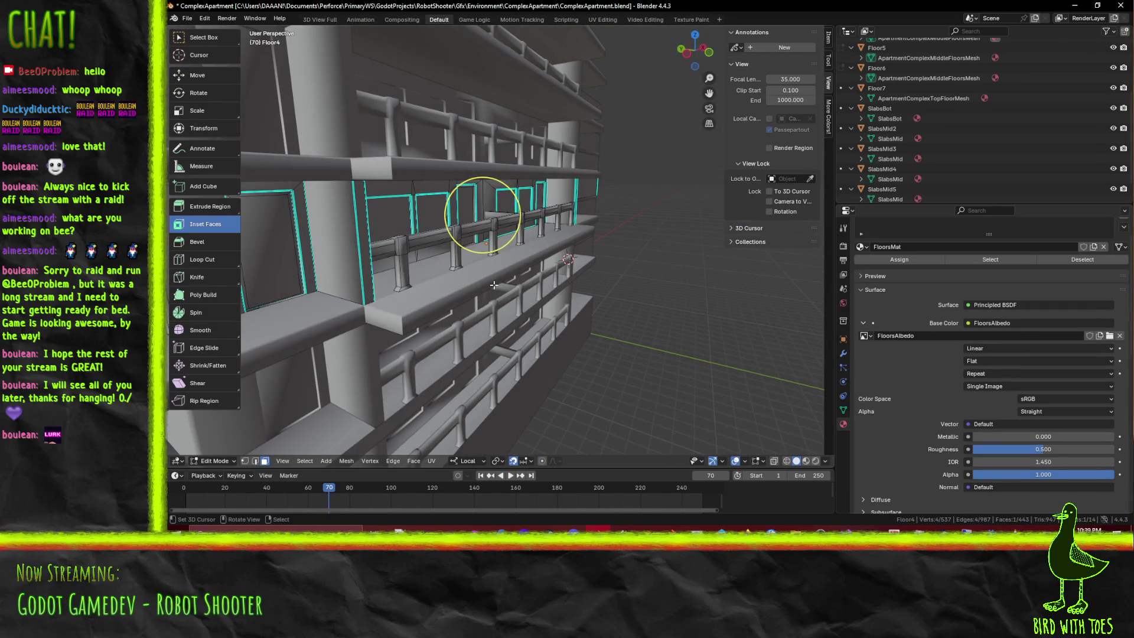
pyautogui.press('a')
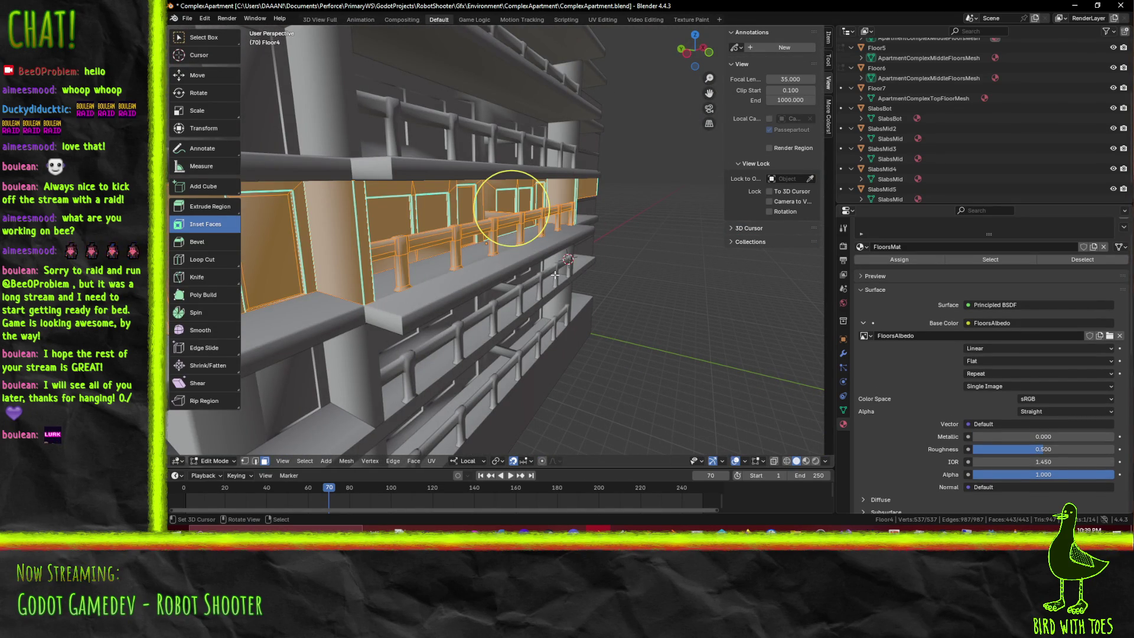
# Delete the single unwanted face of the small wall block (Faces only)
pyautogui.hotkey('alt', 'a')
pyautogui.moveTo(555, 276)
pyautogui.mouseDown(button='middle')
pyautogui.moveTo(509, 297)
pyautogui.moveTo(482, 293)
pyautogui.mouseUp(button='middle')
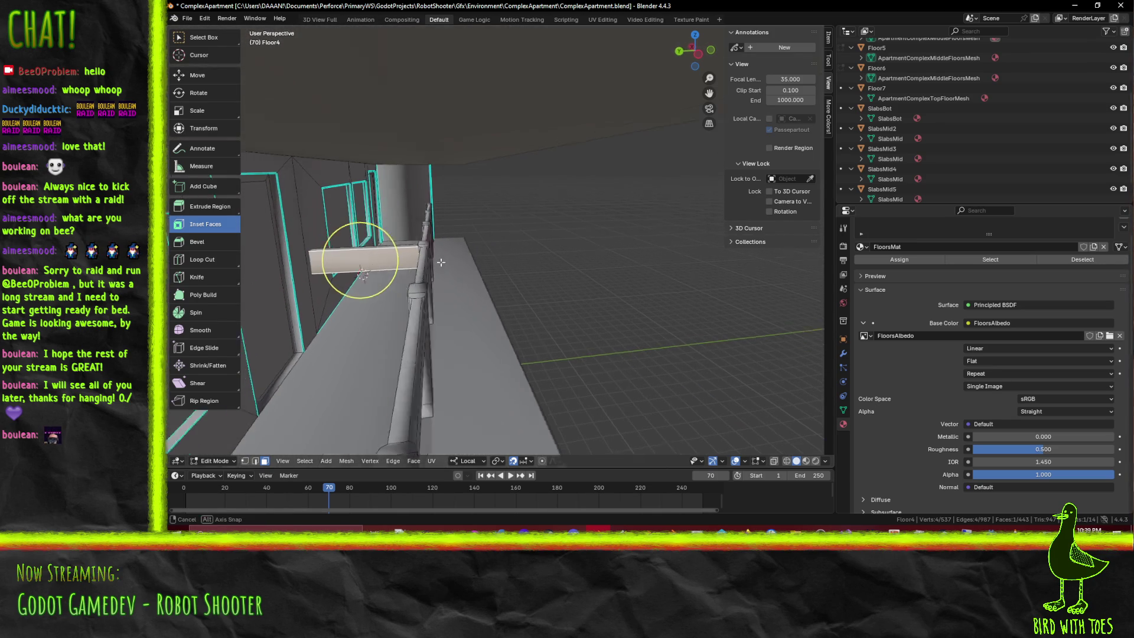
pyautogui.moveTo(439, 261); pyautogui.dragTo(455, 277, button='middle')
pyautogui.press('x')
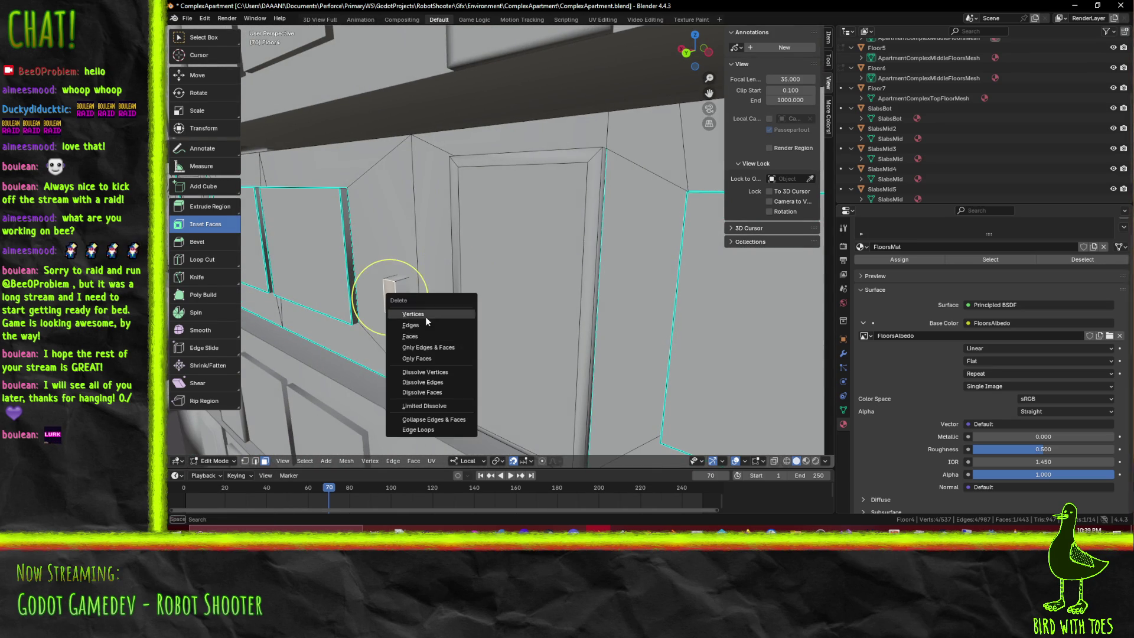
pyautogui.click(437, 334)
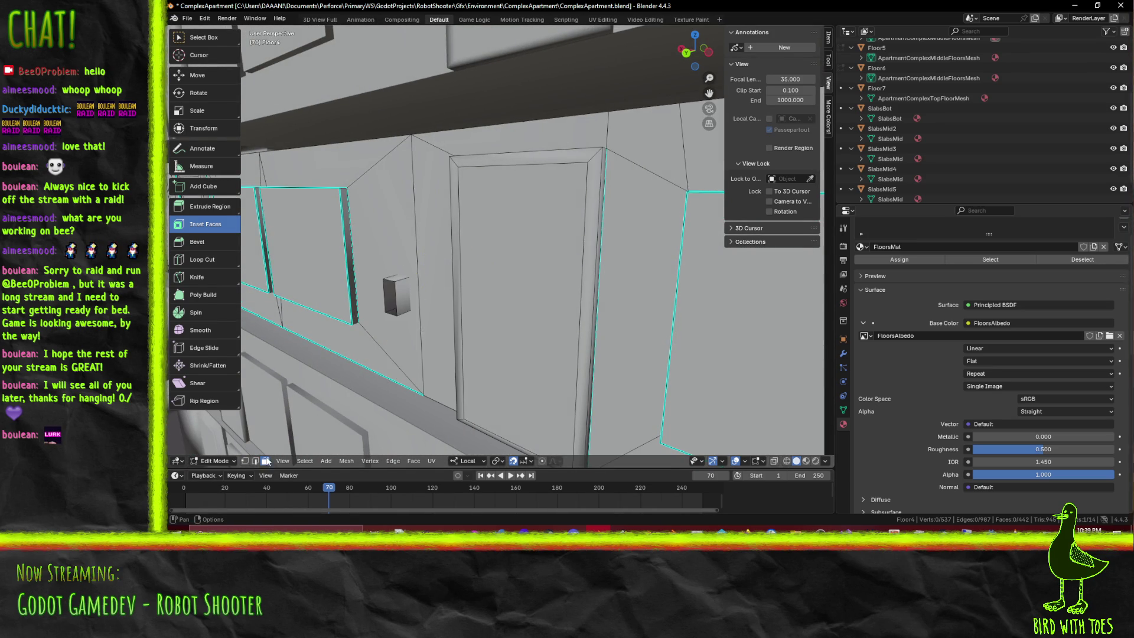
# In Right Ortho wireframe, move the block -0.2 along Y, then return to material preview
pyautogui.moveTo(470, 326); pyautogui.dragTo(304, 304, button='middle')
pyautogui.press('KP_1')
pyautogui.press('KP_3')
pyautogui.press('z')
pyautogui.click(247, 310)
pyautogui.scroll(2, 343, 309)
pyautogui.scroll(3, 496, 293)
pyautogui.scroll(2, 703, 283)
pyautogui.press('g')
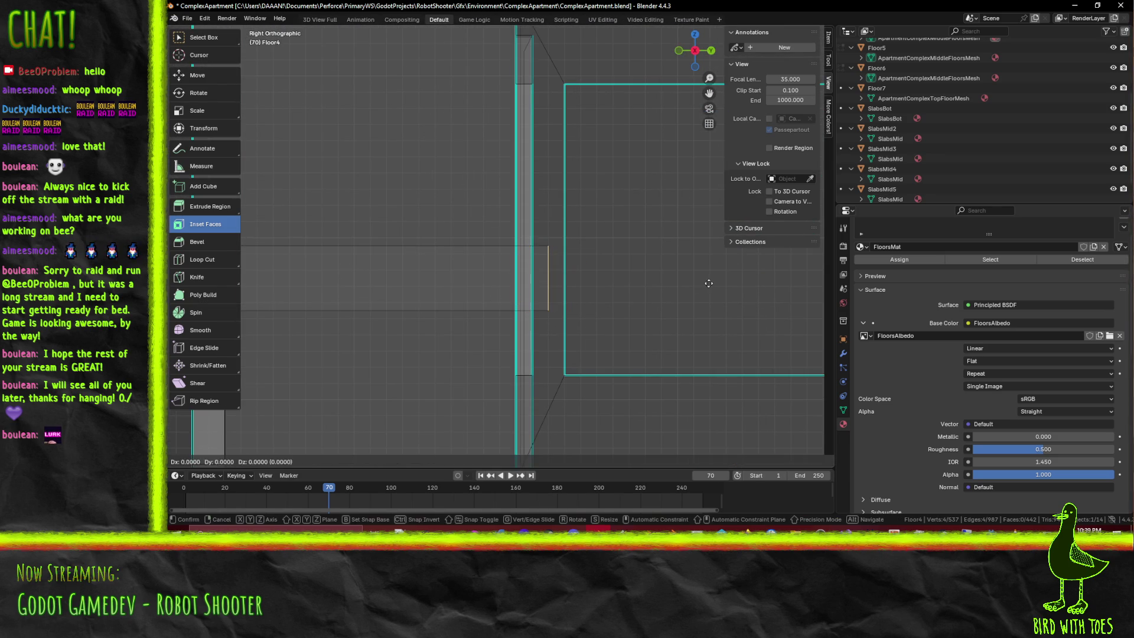
pyautogui.press('Return')
pyautogui.moveTo(681, 282); pyautogui.dragTo(530, 276, button='middle')
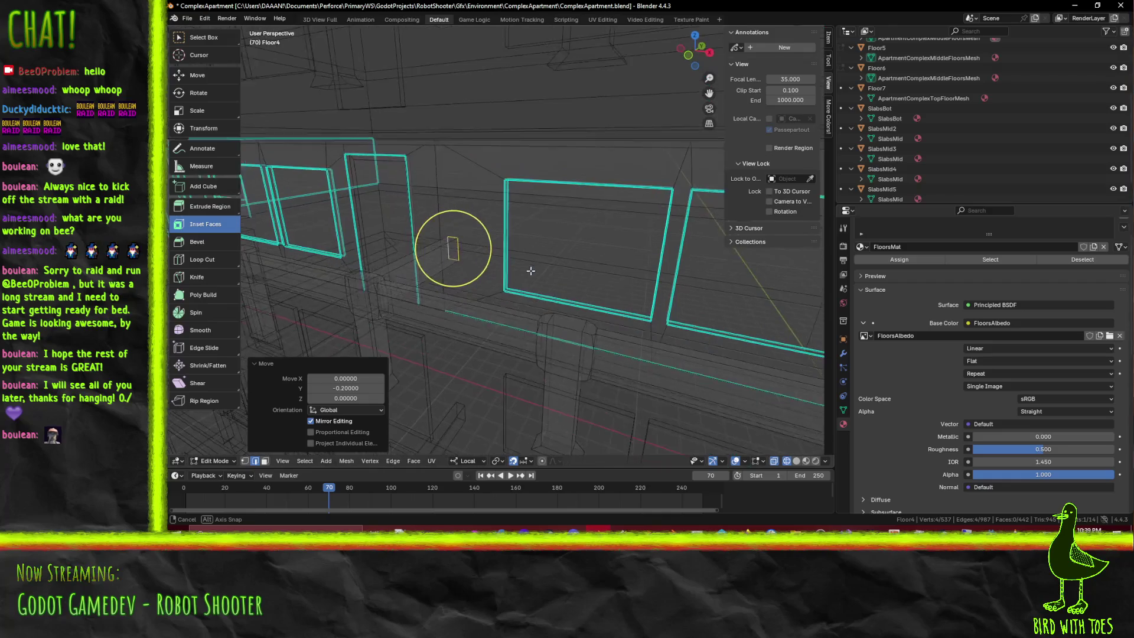
pyautogui.press('z')
pyautogui.click(530, 334)
pyautogui.keyDown('ctrl'); pyautogui.moveTo(531, 334); pyautogui.dragTo(530, 399, button='middle'); pyautogui.keyUp('ctrl')
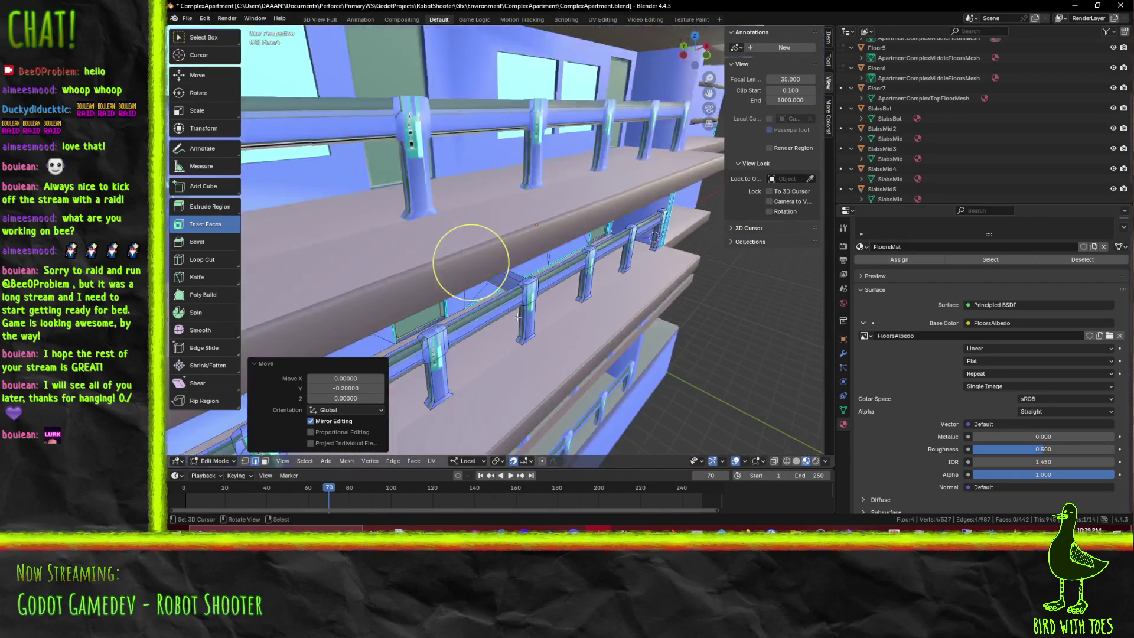
# Save the apartment .blend, look over the building, and switch to the Godot editor
pyautogui.hotkey('ctrl', 's')
pyautogui.moveTo(610, 309)
pyautogui.mouseDown(button='middle')
pyautogui.moveTo(492, 289)
pyautogui.moveTo(481, 401)
pyautogui.moveTo(514, 383)
pyautogui.moveTo(497, 121)
pyautogui.mouseUp(button='middle')
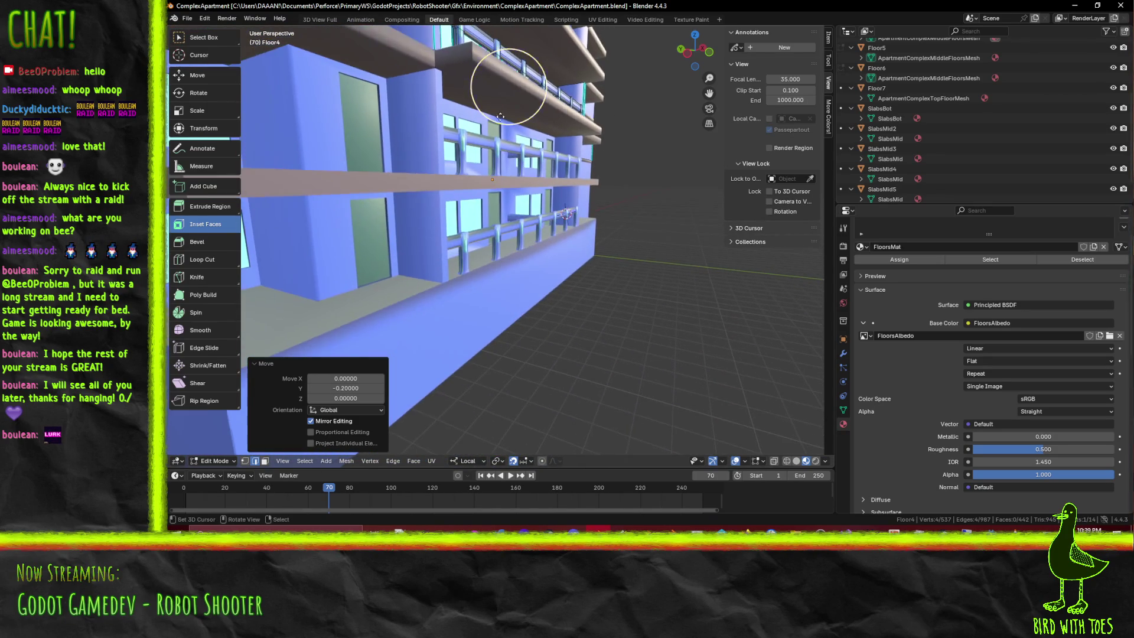
pyautogui.moveTo(497, 120)
pyautogui.mouseDown(button='middle')
pyautogui.moveTo(409, 157)
pyautogui.moveTo(484, 216)
pyautogui.moveTo(552, 186)
pyautogui.moveTo(497, 306)
pyautogui.moveTo(484, 218)
pyautogui.mouseUp(button='middle')
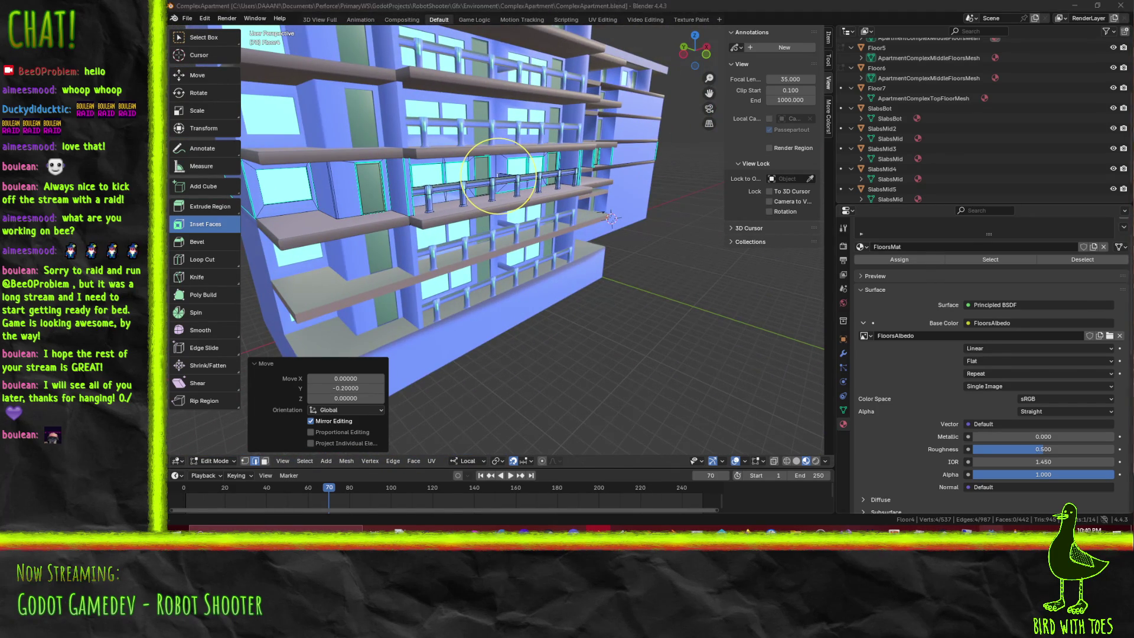
pyautogui.hotkey('alt', 'Tab')
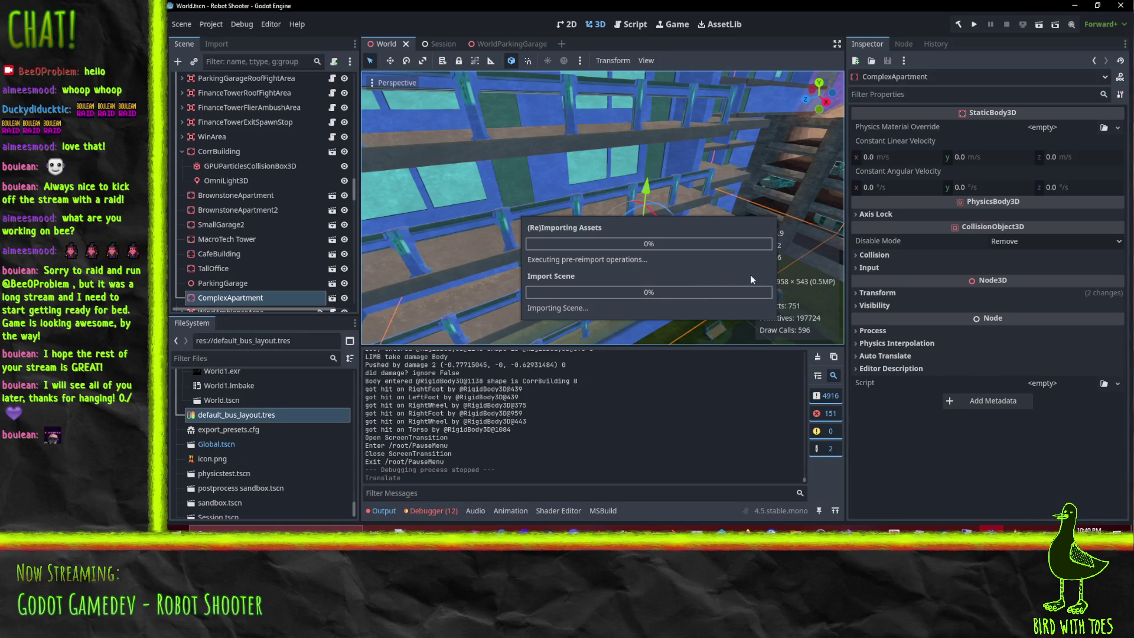
# Orbit around the reimported ComplexApartment's railed balconies in Godot, then return to Blender
pyautogui.moveTo(676, 222)
pyautogui.mouseDown(button='right')
pyautogui.moveTo(598, 173)
pyautogui.moveTo(594, 150)
pyautogui.moveTo(667, 129)
pyautogui.moveTo(674, 221)
pyautogui.mouseUp(button='right')
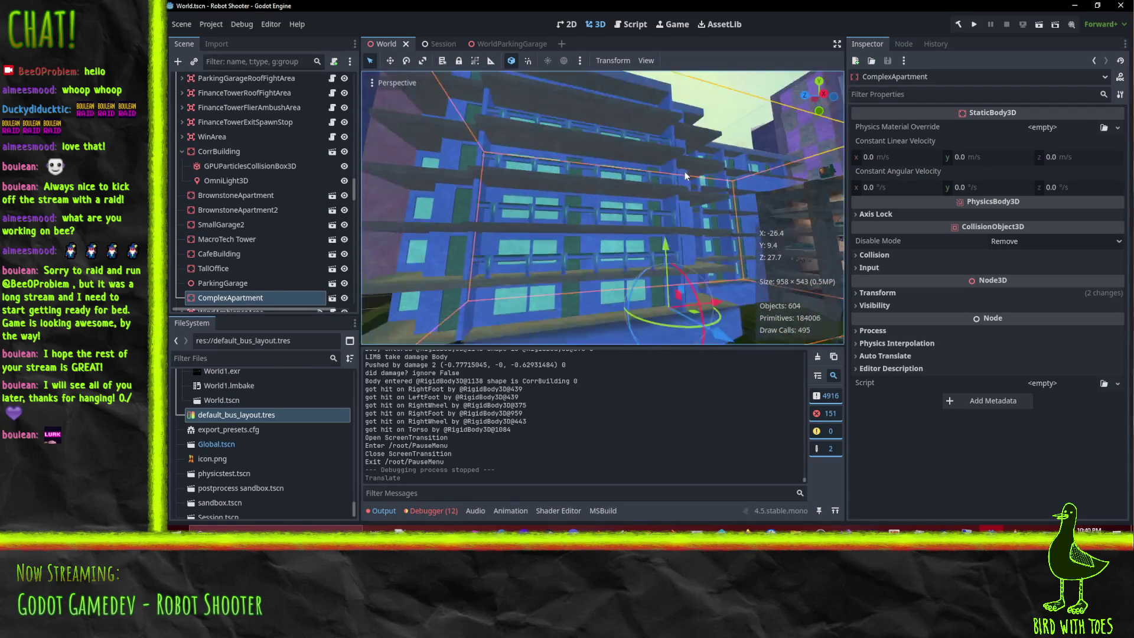
pyautogui.moveTo(674, 221)
pyautogui.mouseDown(button='right')
pyautogui.moveTo(704, 175)
pyautogui.moveTo(577, 174)
pyautogui.moveTo(712, 182)
pyautogui.moveTo(658, 255)
pyautogui.mouseUp(button='right')
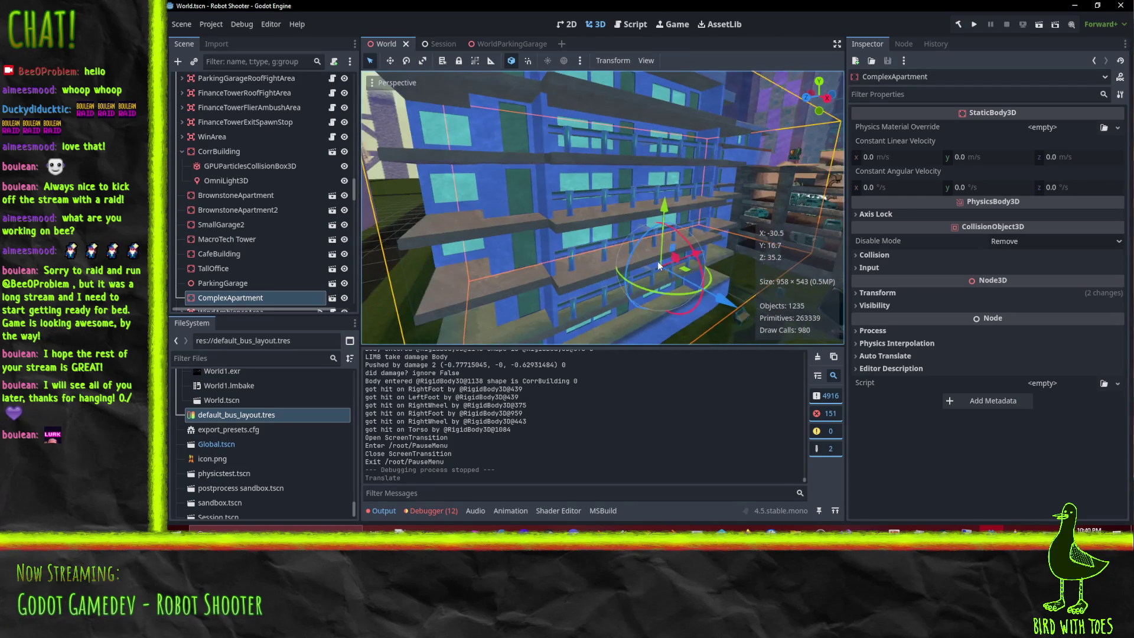
pyautogui.moveTo(658, 255); pyautogui.dragTo(560, 276, button='right')
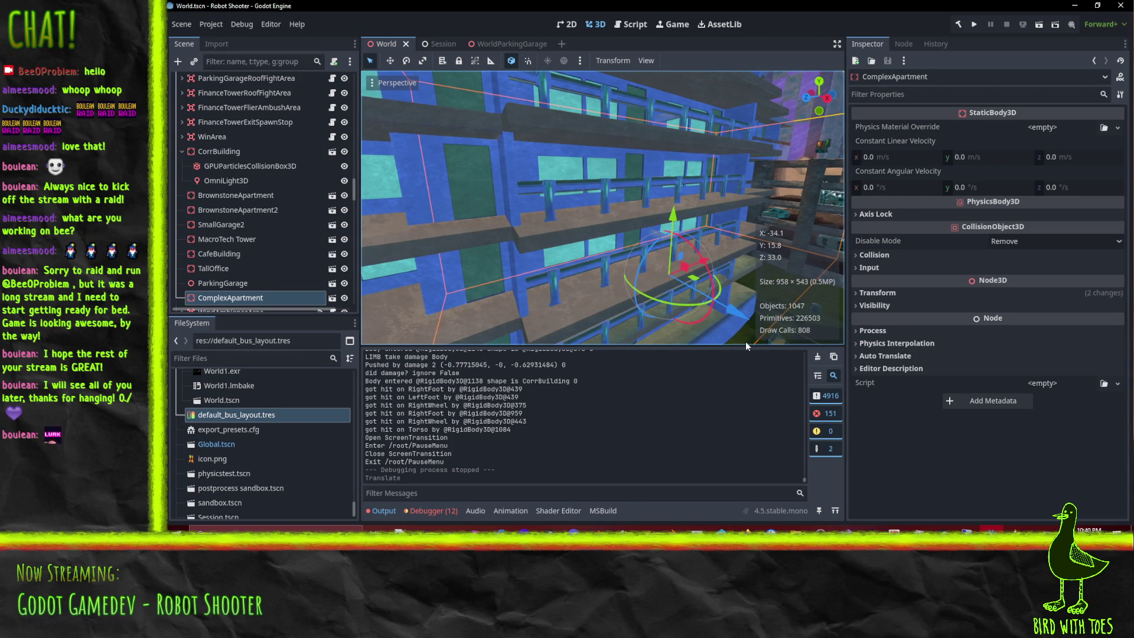
pyautogui.moveTo(699, 264)
pyautogui.mouseDown(button='right')
pyautogui.moveTo(671, 264)
pyautogui.moveTo(773, 378)
pyautogui.mouseUp(button='right')
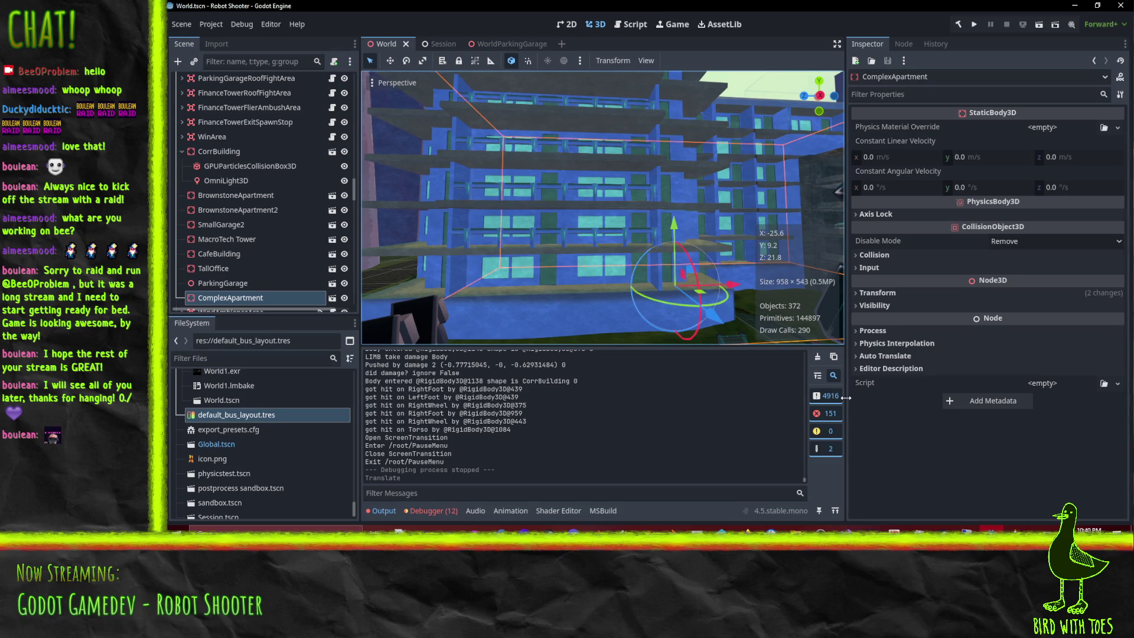
pyautogui.click(597, 532)
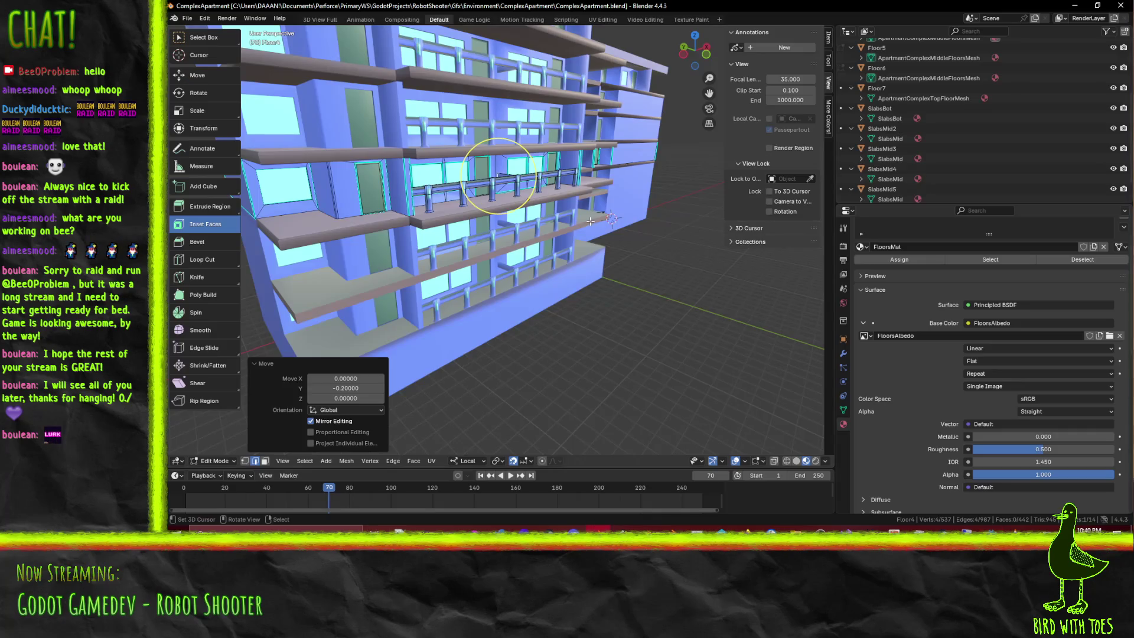
pyautogui.moveTo(563, 227); pyautogui.dragTo(557, 246, button='middle')
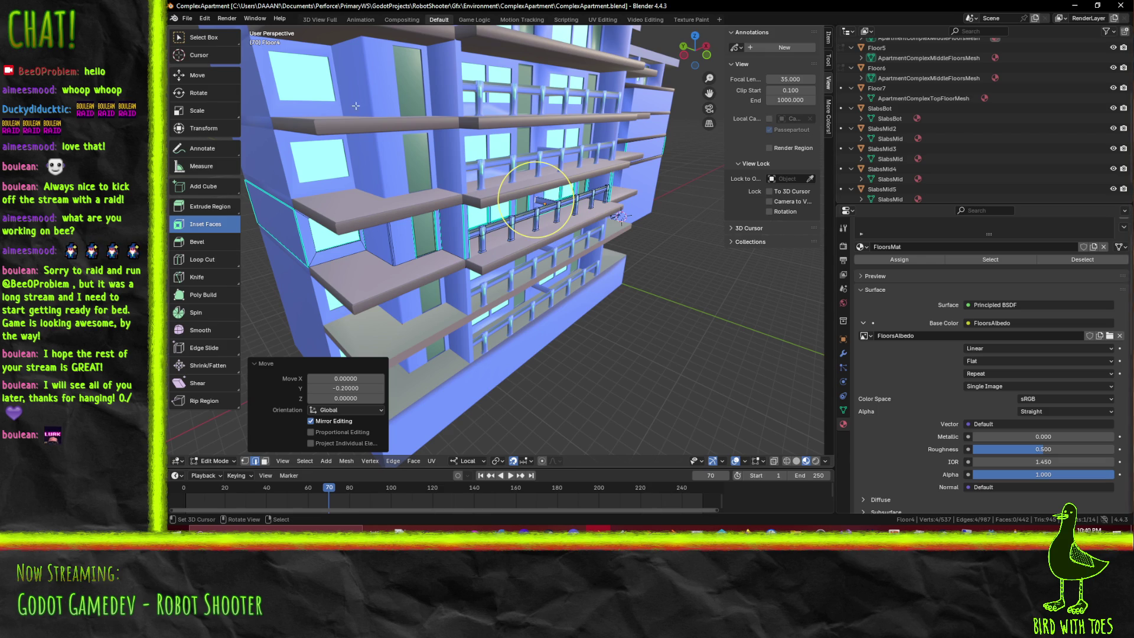
pyautogui.scroll(1, 428, 148)
pyautogui.scroll(2, 429, 149)
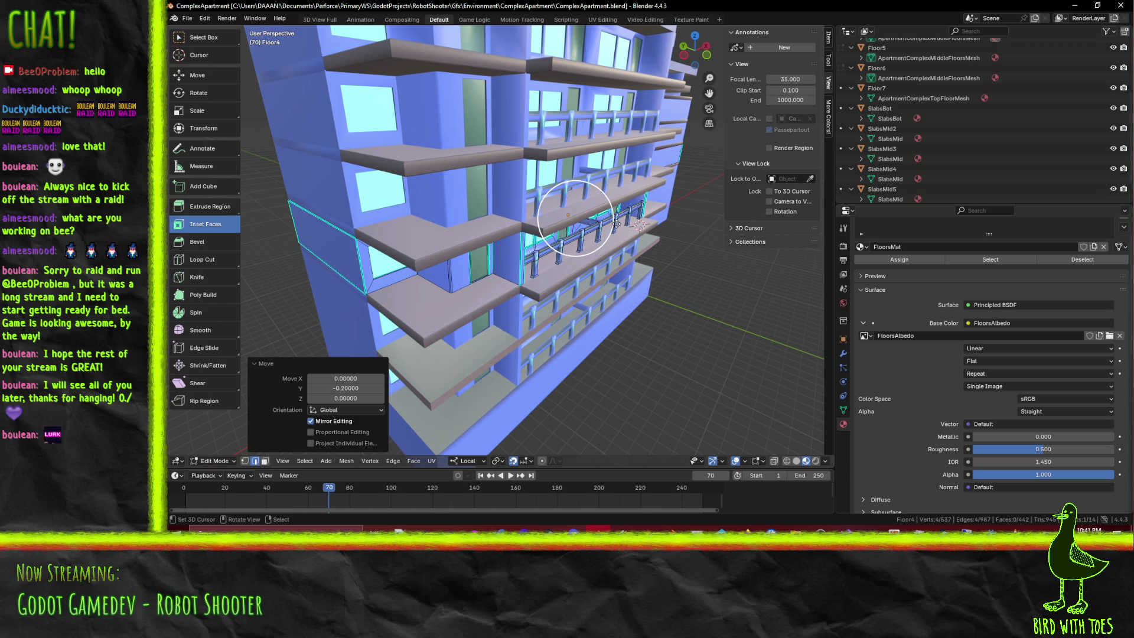
pyautogui.click(575, 217)
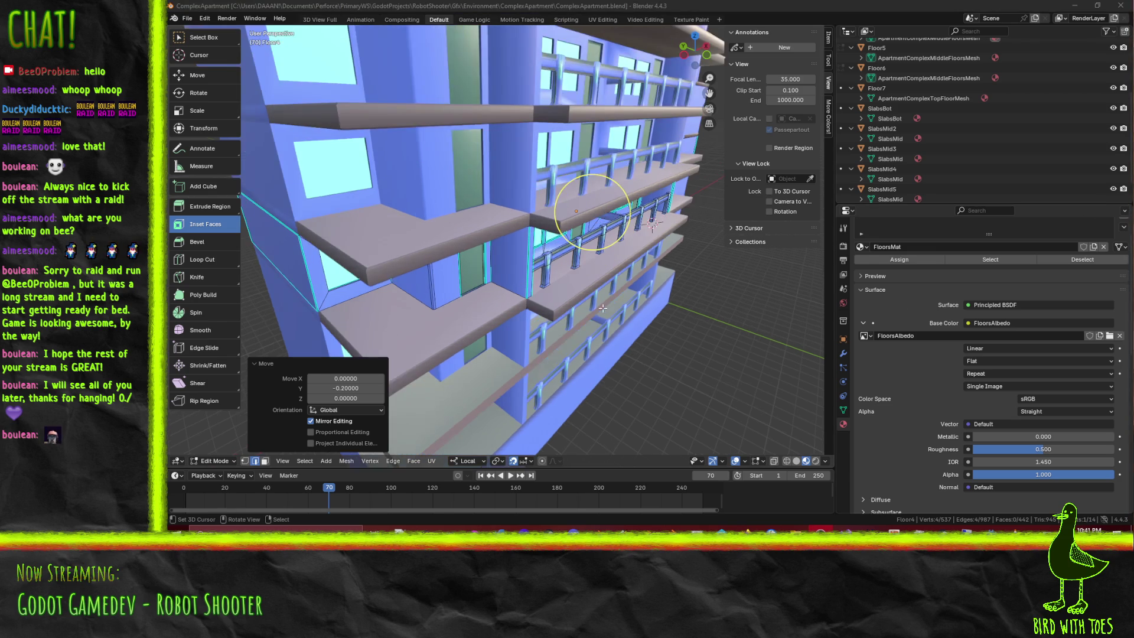
pyautogui.moveTo(608, 395); pyautogui.dragTo(600, 300, button='middle')
pyautogui.scroll(3, 599, 300)
pyautogui.scroll(5, 600, 300)
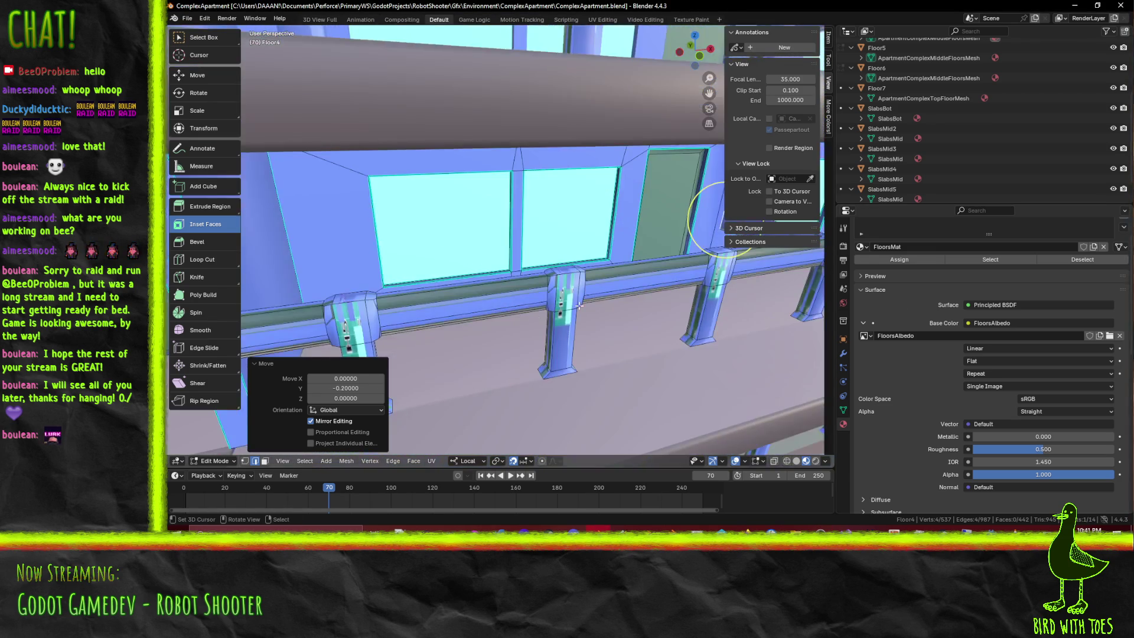
pyautogui.scroll(3, 599, 300)
# Select the faces of one balcony post, its cap, and the adjoining rail section
pyautogui.moveTo(532, 305); pyautogui.dragTo(509, 311, button='middle')
pyautogui.keyDown('alt'); pyautogui.click(510, 311); pyautogui.keyUp('alt')
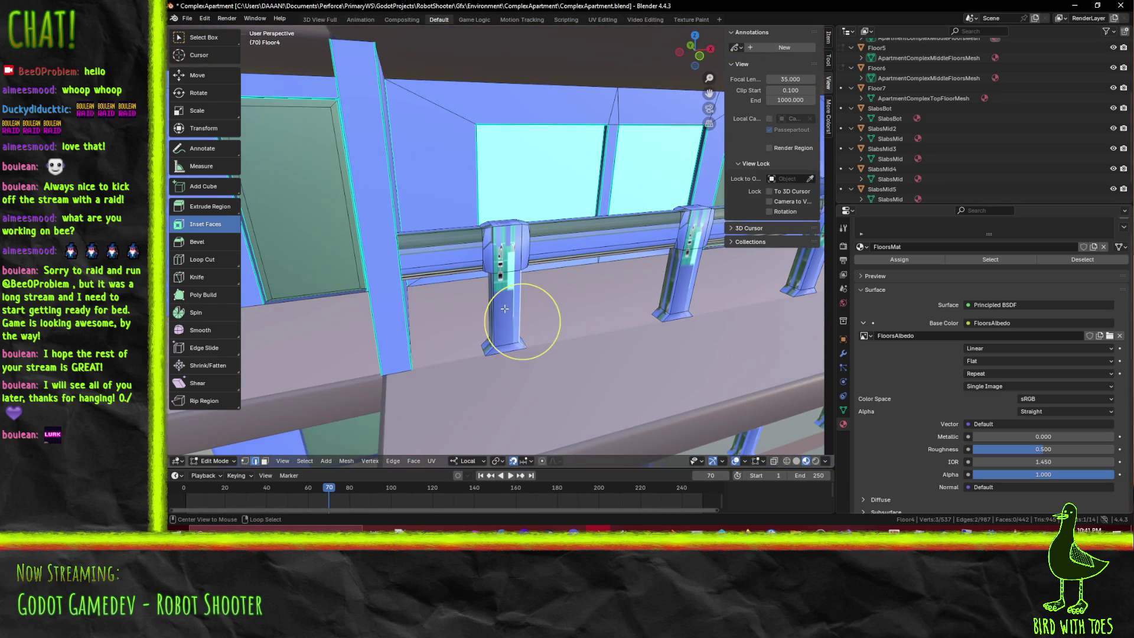
pyautogui.press('3')
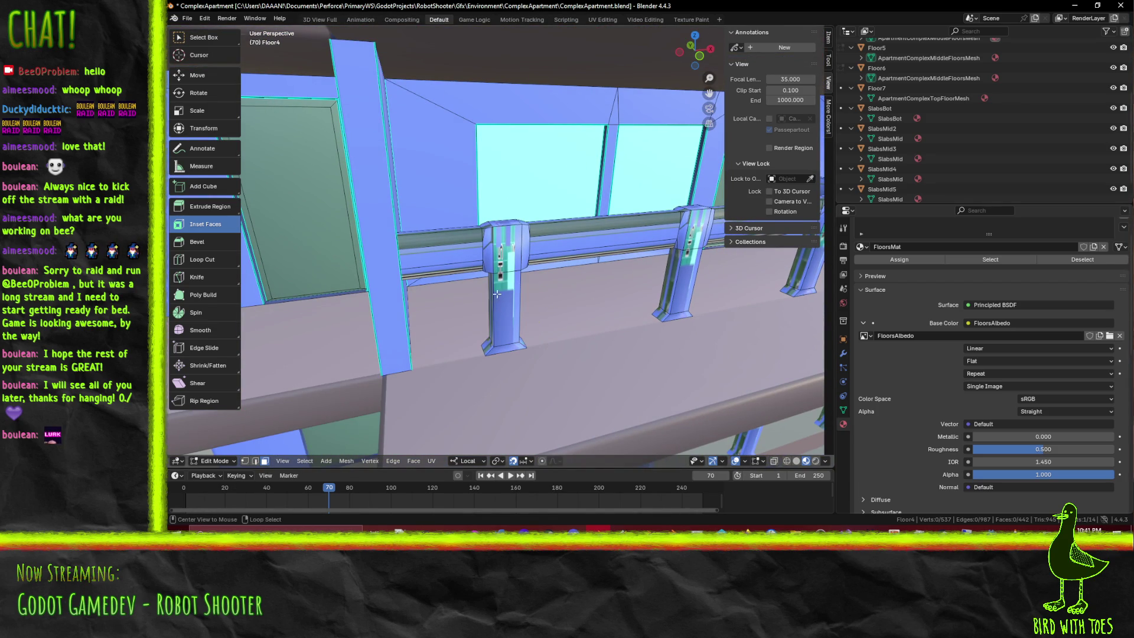
pyautogui.keyDown('alt'); pyautogui.click(505, 293); pyautogui.keyUp('alt')
pyautogui.keyDown('shift'); pyautogui.click(484, 240); pyautogui.keyUp('shift')
pyautogui.keyDown('alt'); pyautogui.keyDown('shift'); pyautogui.click(469, 241); pyautogui.keyUp('shift'); pyautogui.keyUp('alt')
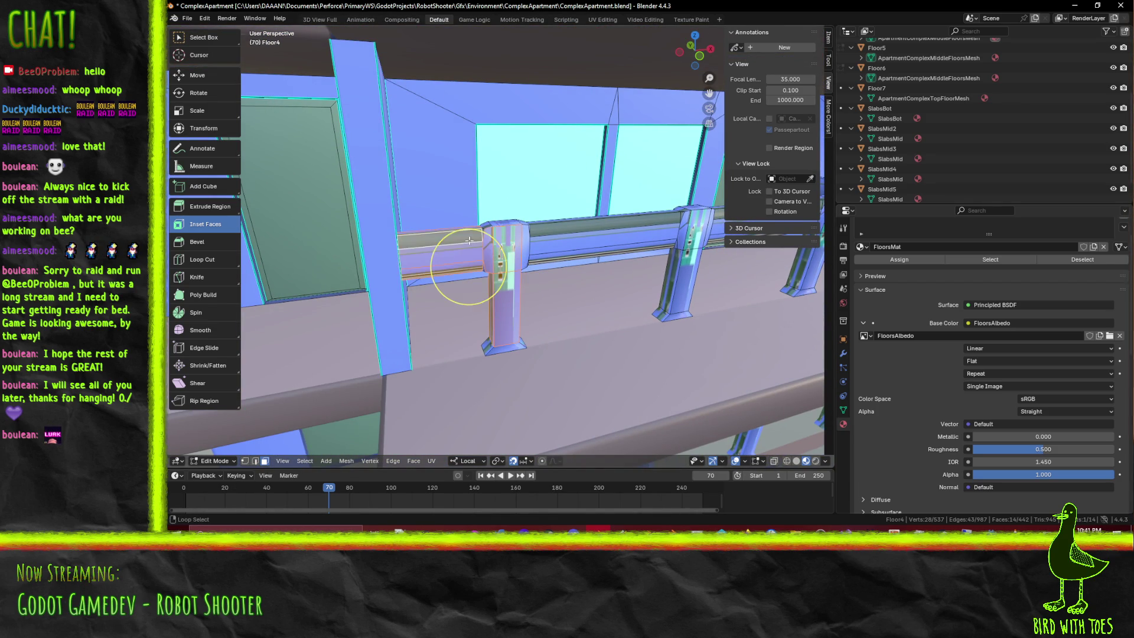
pyautogui.keyDown('shift'); pyautogui.click(487, 226); pyautogui.keyUp('shift')
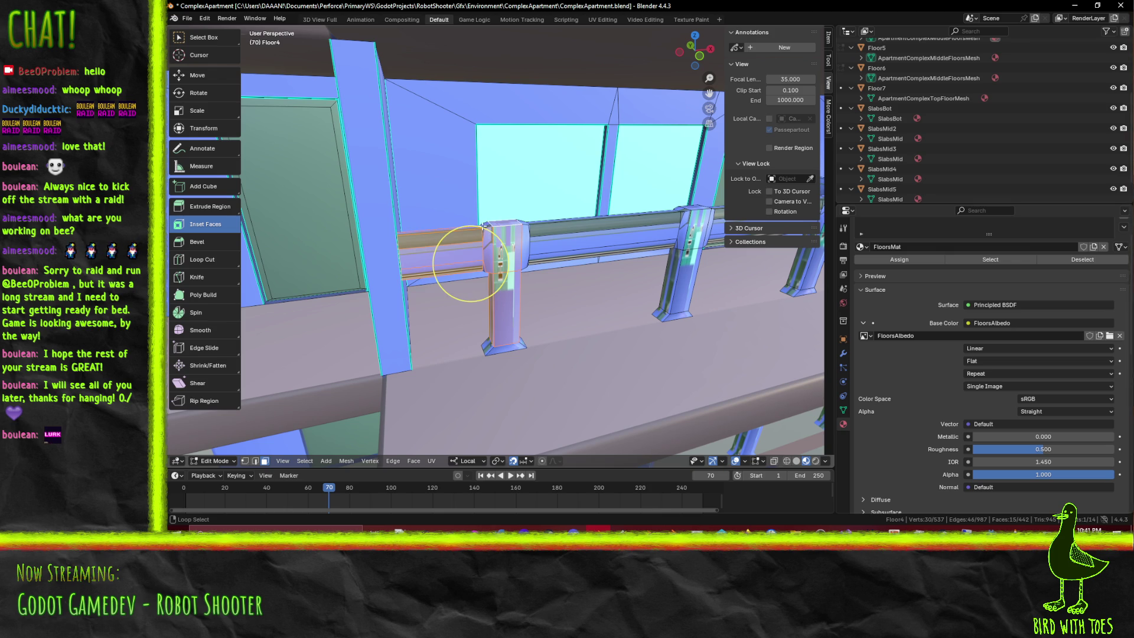
pyautogui.keyDown('alt'); pyautogui.keyDown('shift'); pyautogui.click(501, 338); pyautogui.keyUp('shift'); pyautogui.keyUp('alt')
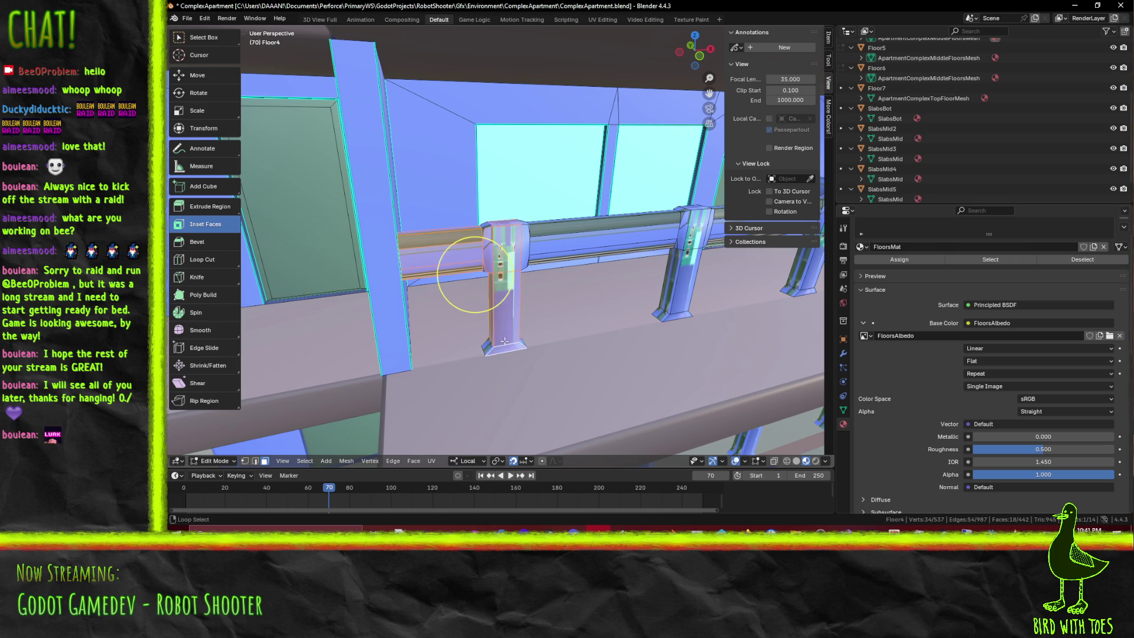
pyautogui.keyDown('shift'); pyautogui.click(487, 347); pyautogui.keyUp('shift')
pyautogui.moveTo(486, 347)
pyautogui.mouseDown(button='middle')
pyautogui.moveTo(530, 335)
pyautogui.moveTo(475, 242)
pyautogui.mouseUp(button='middle')
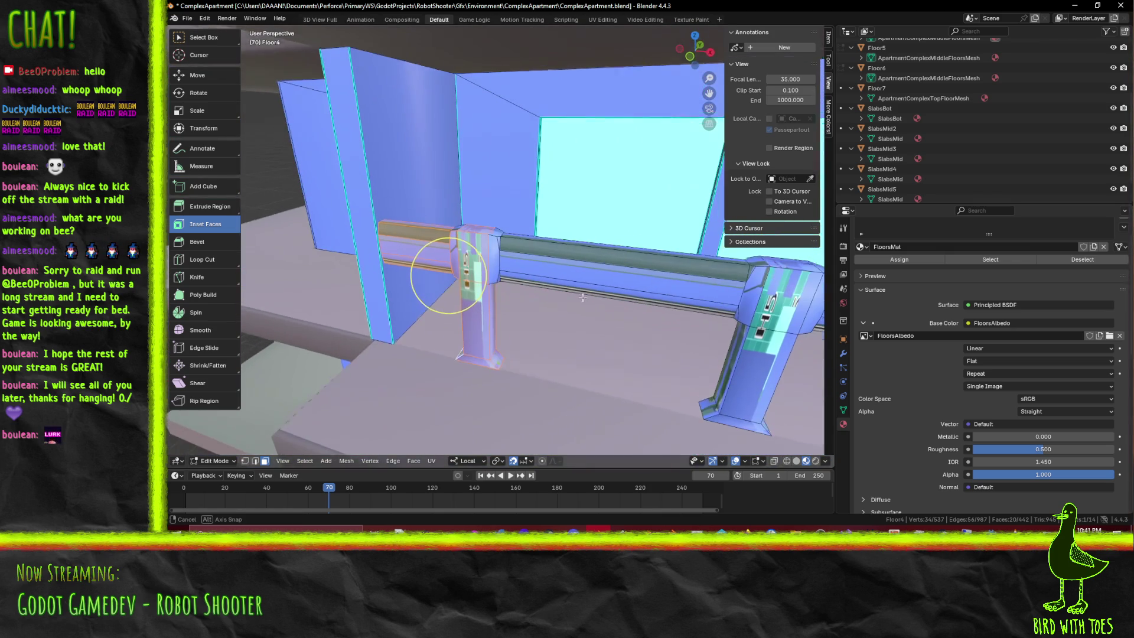
pyautogui.keyDown('alt'); pyautogui.keyDown('shift'); pyautogui.click(494, 248); pyautogui.keyUp('shift'); pyautogui.keyUp('alt')
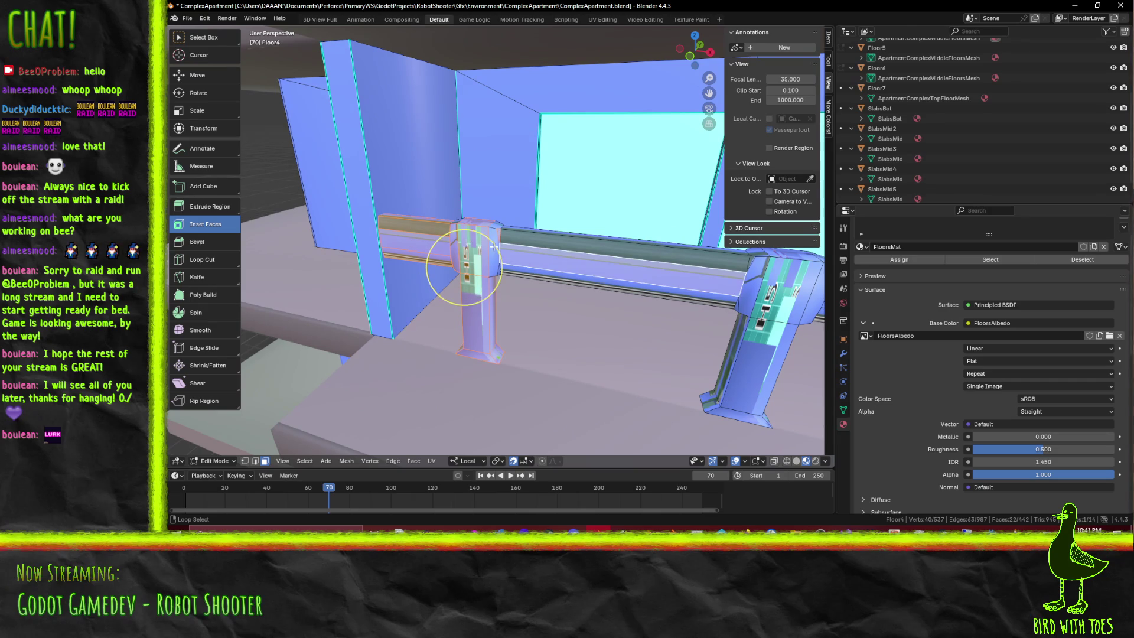
pyautogui.keyDown('shift'); pyautogui.click(495, 225); pyautogui.keyUp('shift')
# Try an inset on the post and rail faces, undo it, and select the rail section left of the post
pyautogui.moveTo(495, 225); pyautogui.dragTo(479, 243)
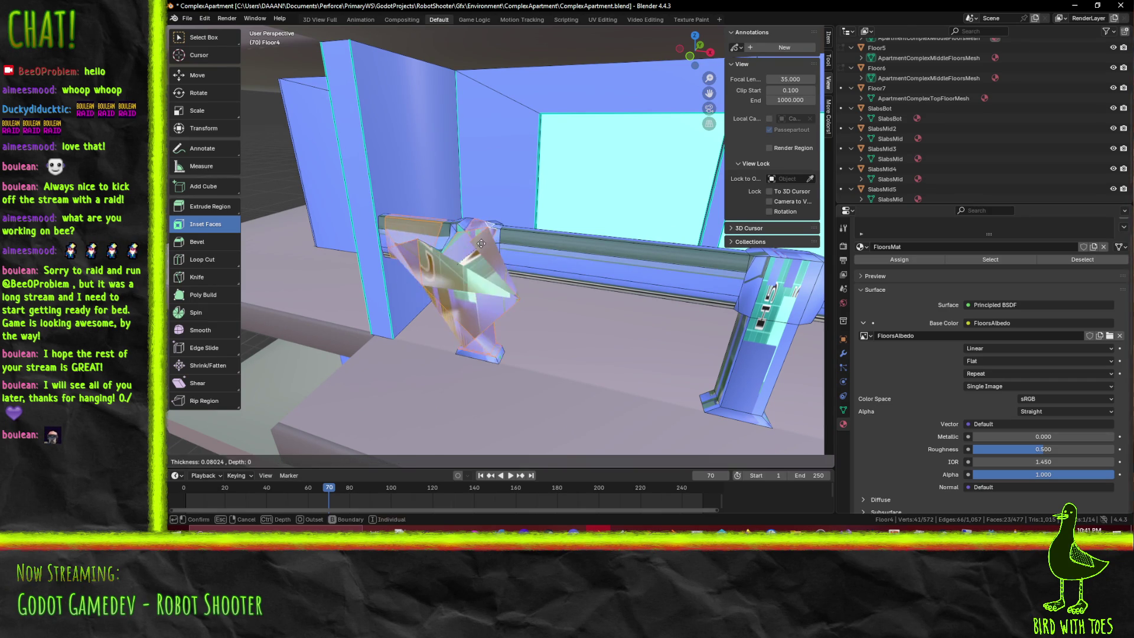
pyautogui.hotkey('ctrl', 'z')
pyautogui.press('w')
pyautogui.scroll(5, 523, 257)
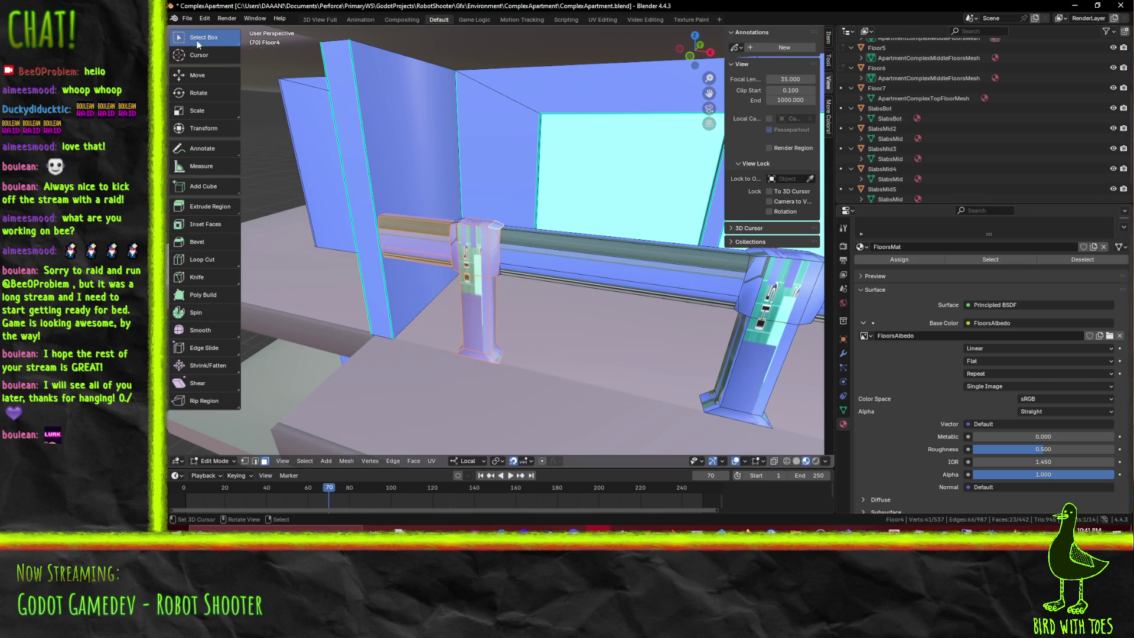
pyautogui.scroll(-5, 523, 257)
pyautogui.moveTo(442, 217); pyautogui.dragTo(501, 285)
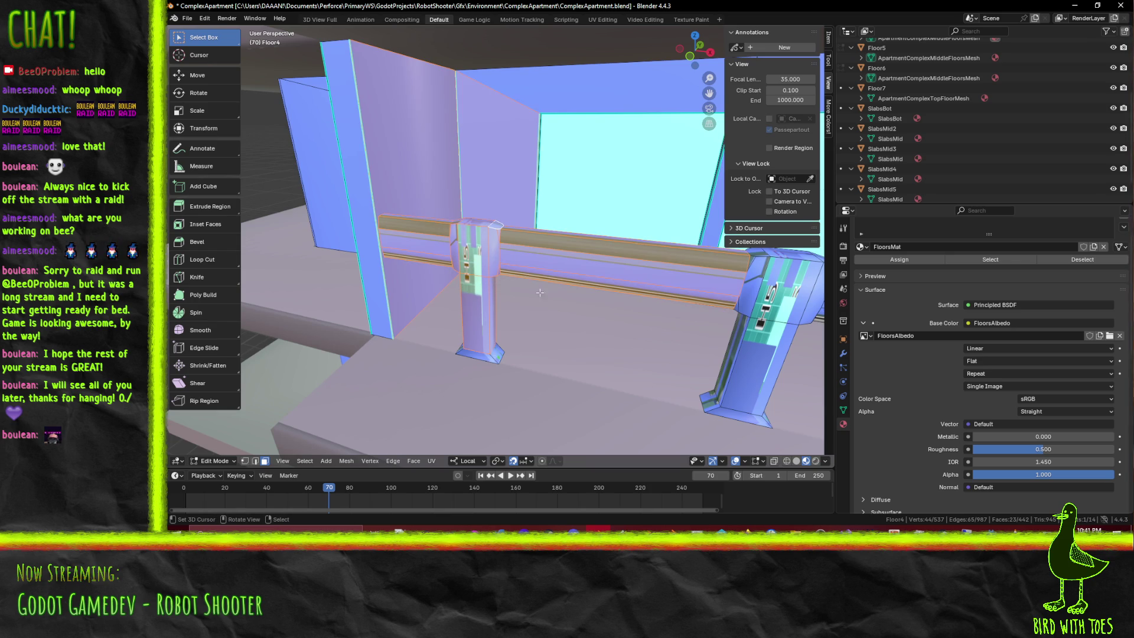
pyautogui.click(469, 228)
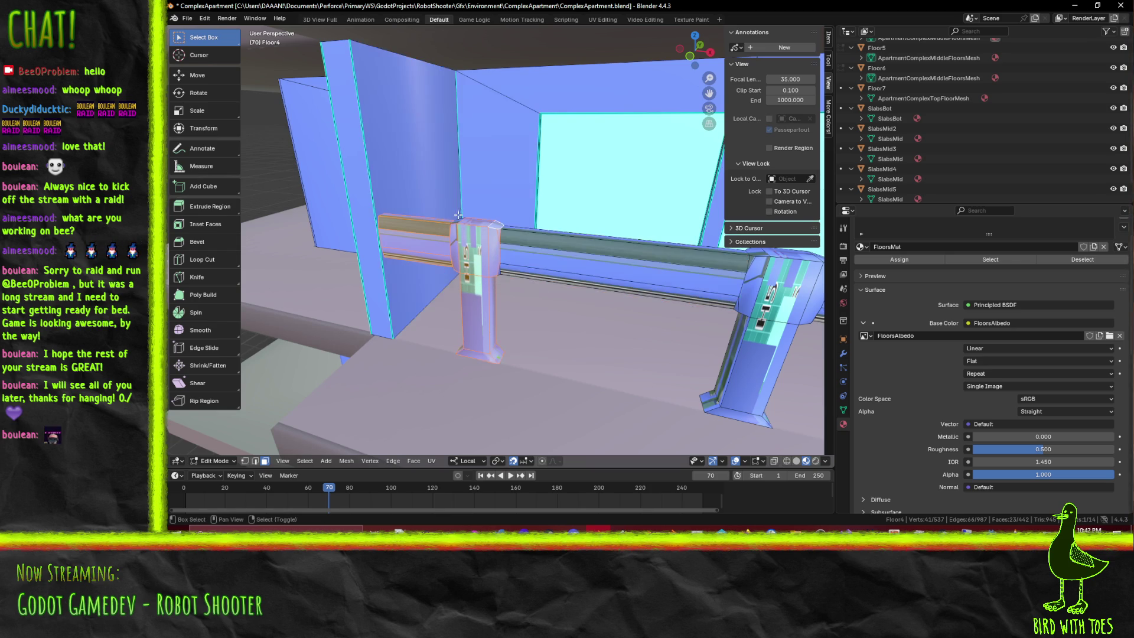
# Select the rail end piece at the wall and duplicate it 2 units along negative X into the door gap
pyautogui.moveTo(416, 208); pyautogui.dragTo(495, 322)
pyautogui.moveTo(496, 318)
pyautogui.mouseDown(button='middle')
pyautogui.moveTo(496, 230)
pyautogui.moveTo(460, 174)
pyautogui.moveTo(630, 192)
pyautogui.moveTo(543, 214)
pyautogui.mouseUp(button='middle')
pyautogui.moveTo(522, 194)
pyautogui.mouseDown()
pyautogui.moveTo(566, 268)
pyautogui.moveTo(561, 285)
pyautogui.mouseUp()
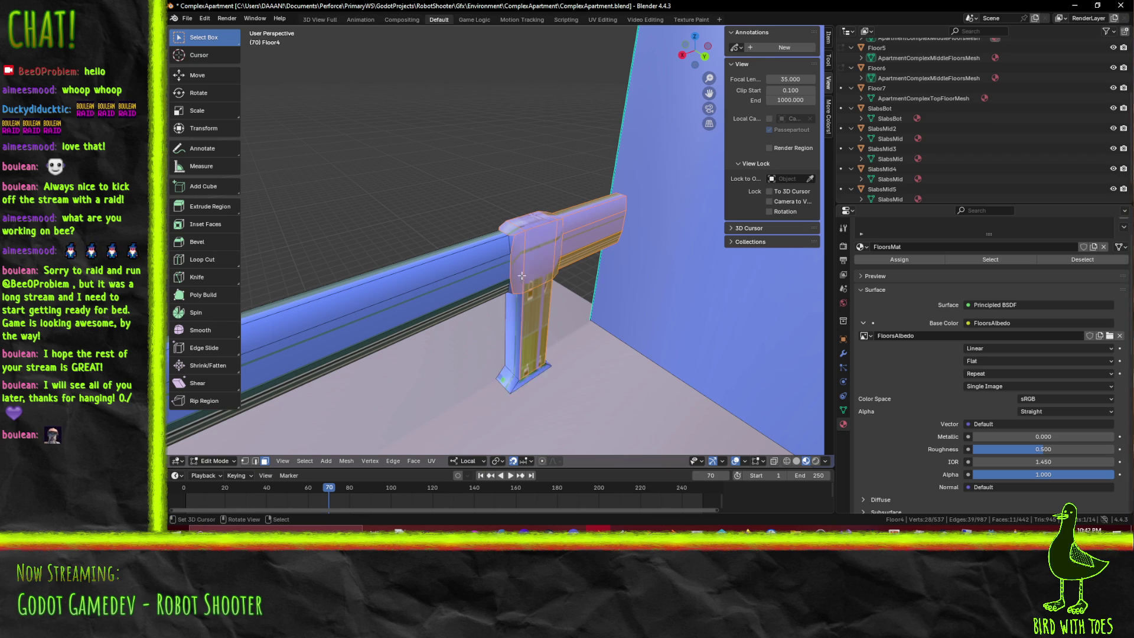
pyautogui.moveTo(511, 179); pyautogui.dragTo(572, 297)
pyautogui.moveTo(500, 285)
pyautogui.mouseDown(button='middle')
pyautogui.moveTo(626, 307)
pyautogui.moveTo(543, 304)
pyautogui.moveTo(656, 346)
pyautogui.moveTo(552, 344)
pyautogui.mouseUp(button='middle')
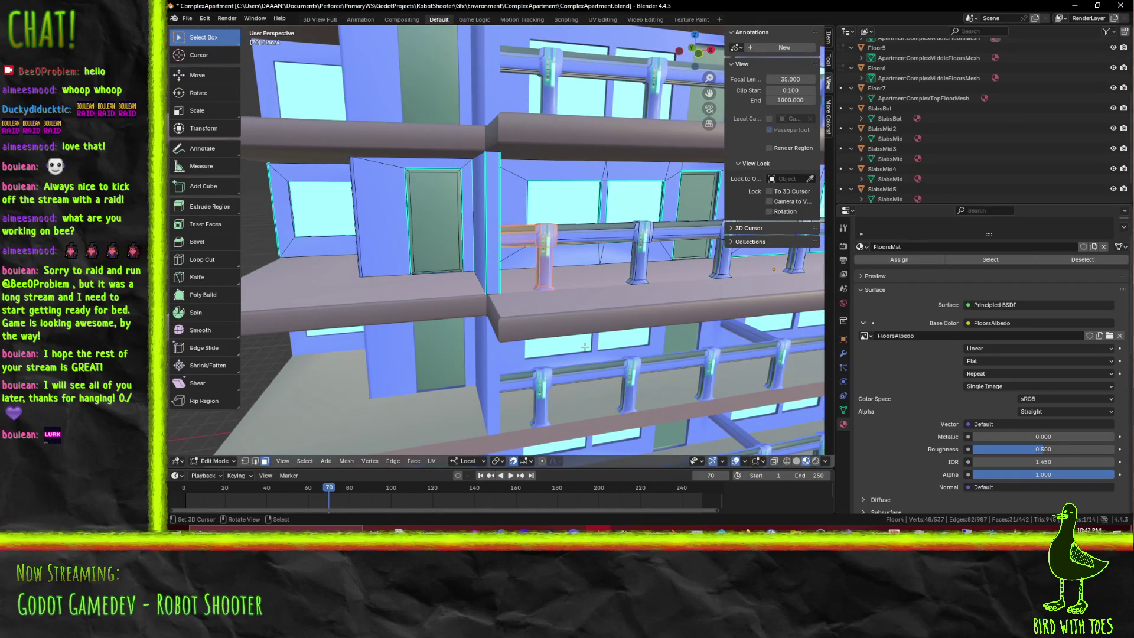
pyautogui.press('KP_1')
pyautogui.keyDown('shift'); pyautogui.moveTo(560, 340); pyautogui.dragTo(698, 313, button='middle'); pyautogui.keyUp('shift')
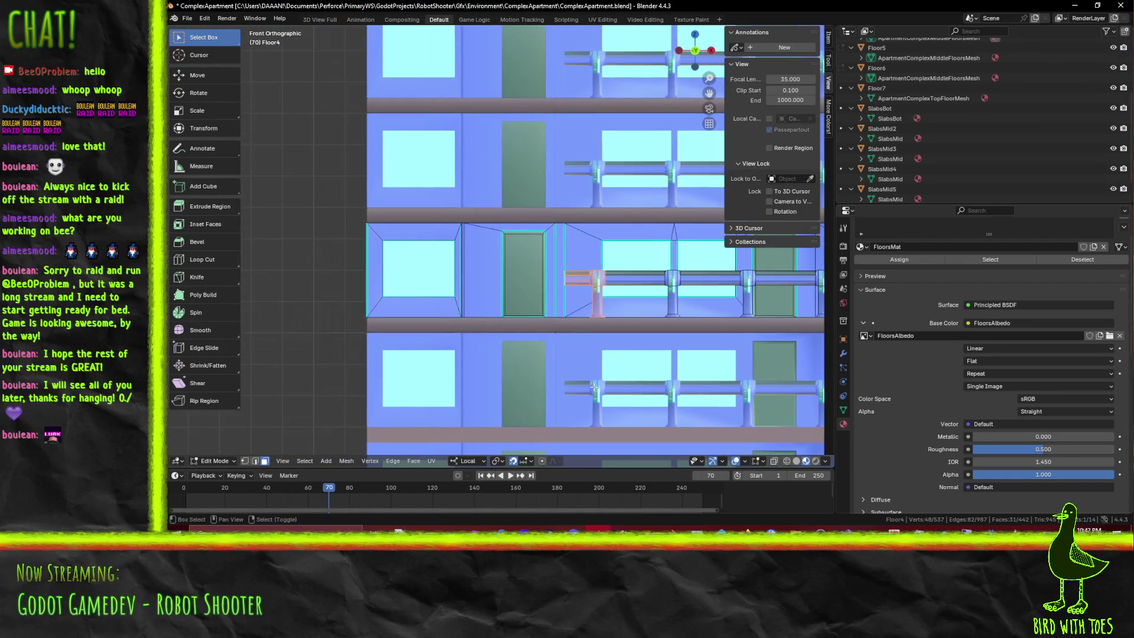
pyautogui.press('g')
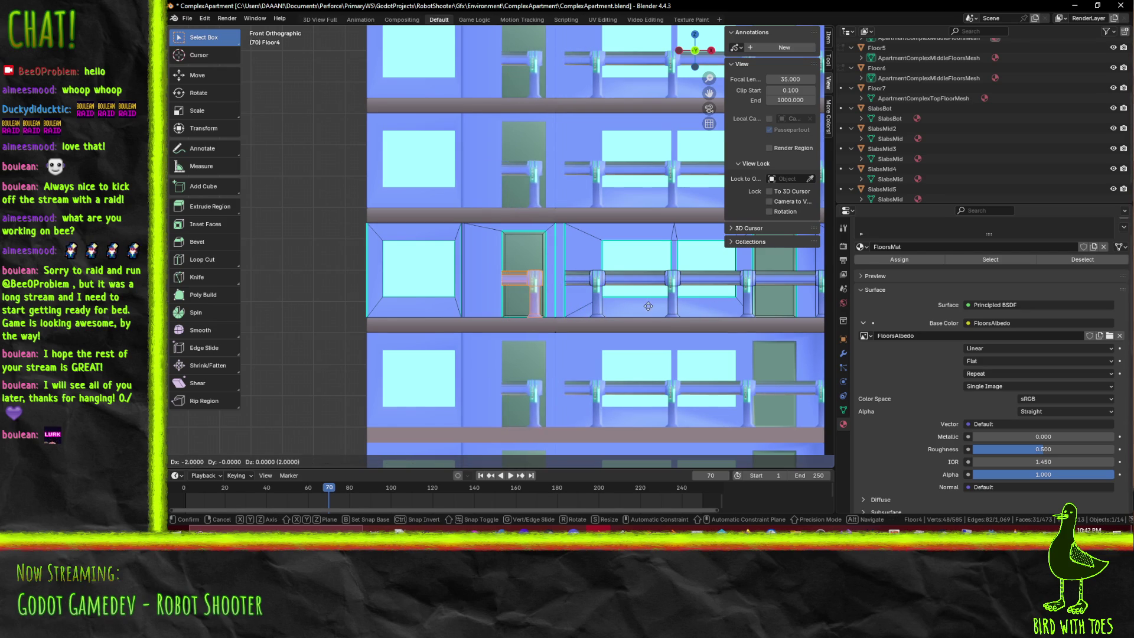
pyautogui.click(606, 304)
# Move the copied piece's end edges, nudging them 0.5 along X, so they meet the posts
pyautogui.moveTo(606, 305)
pyautogui.keyDown('shift'); pyautogui.mouseDown(button='middle')
pyautogui.moveTo(658, 289)
pyautogui.moveTo(656, 328)
pyautogui.mouseUp(button='middle'); pyautogui.keyUp('shift')
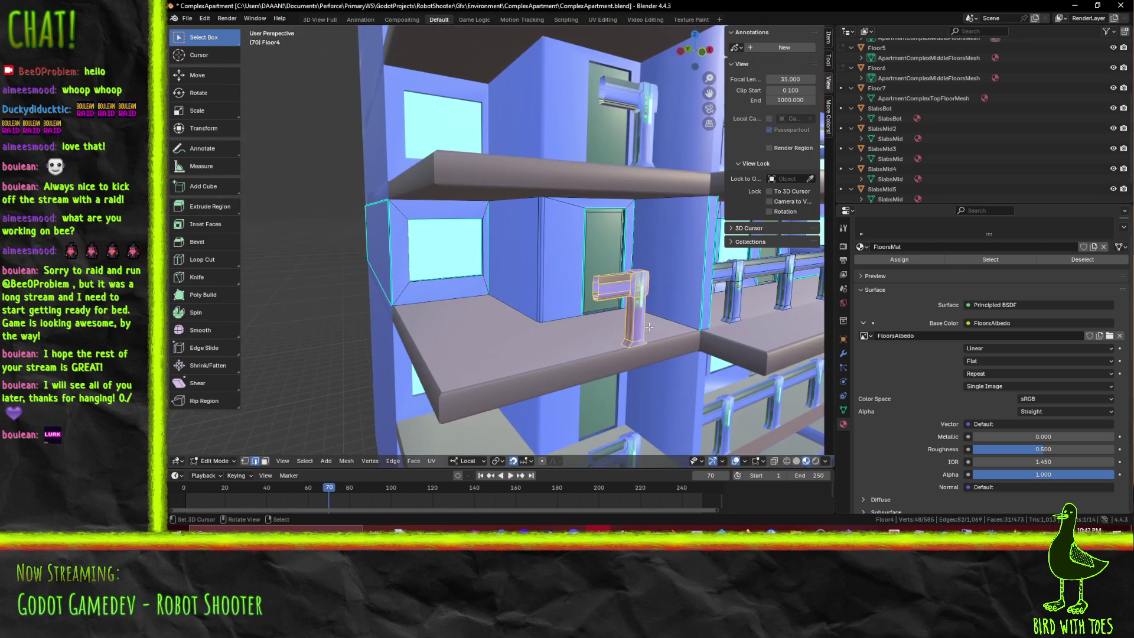
pyautogui.keyDown('alt'); pyautogui.click(599, 288); pyautogui.keyUp('alt')
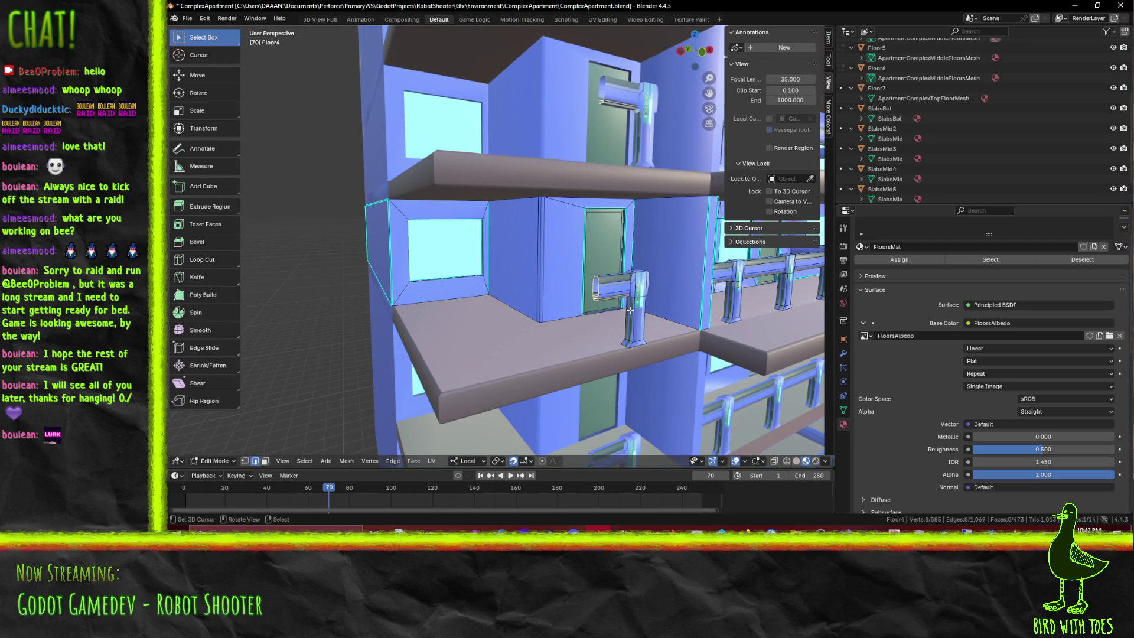
pyautogui.press('KP_1')
pyautogui.keyDown('shift'); pyautogui.moveTo(630, 308); pyautogui.dragTo(490, 305, button='middle'); pyautogui.keyUp('shift')
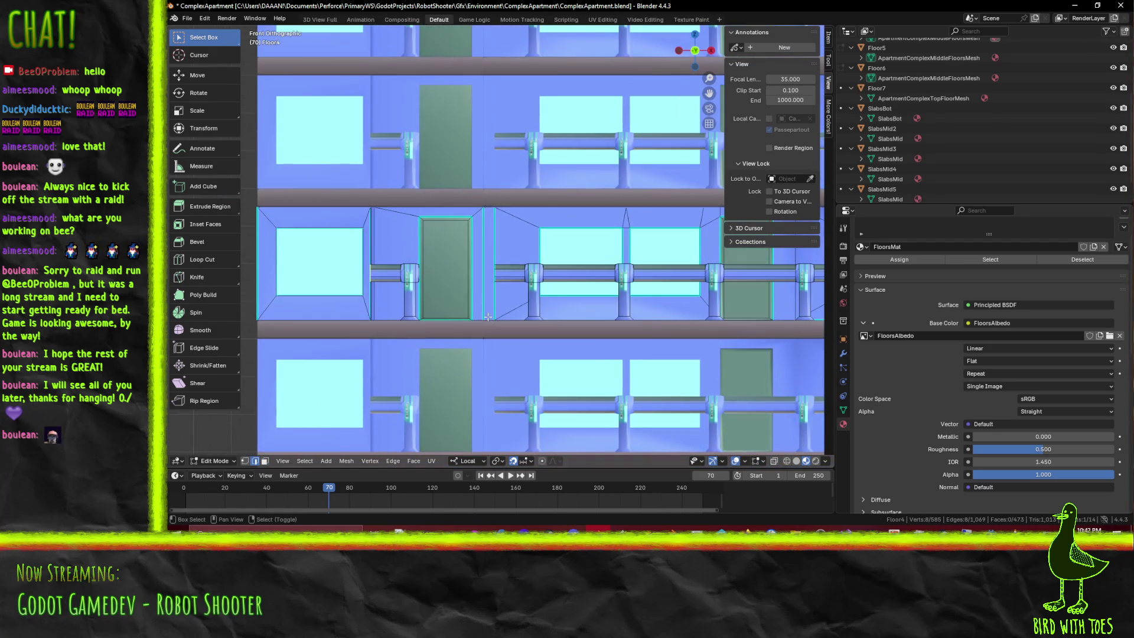
pyautogui.press('g')
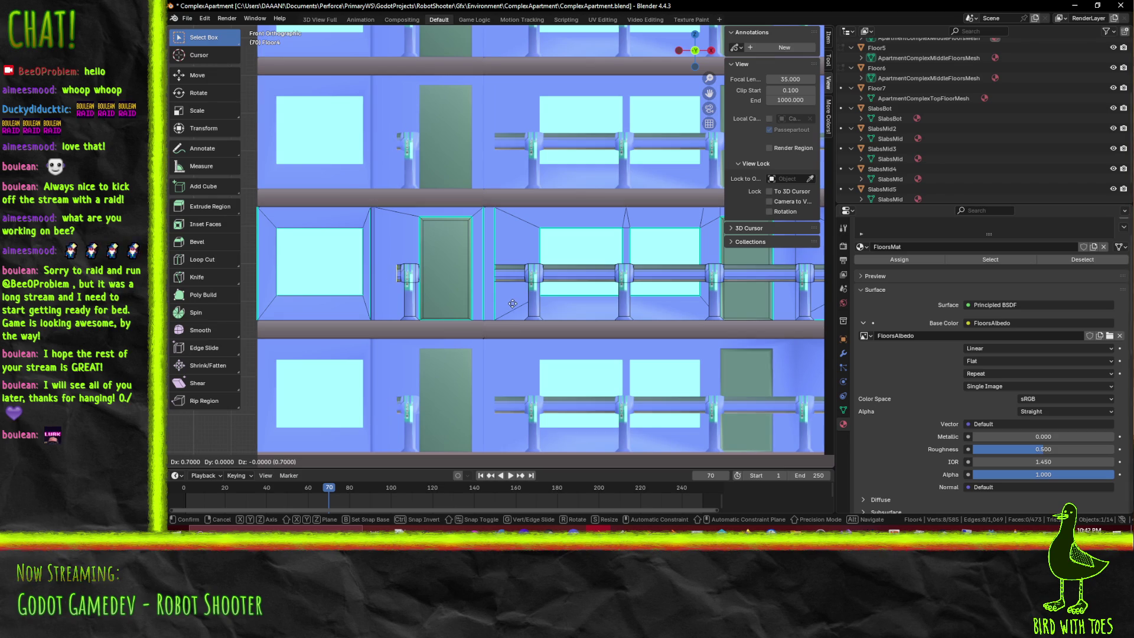
pyautogui.click(537, 305)
pyautogui.scroll(-2, 559, 304)
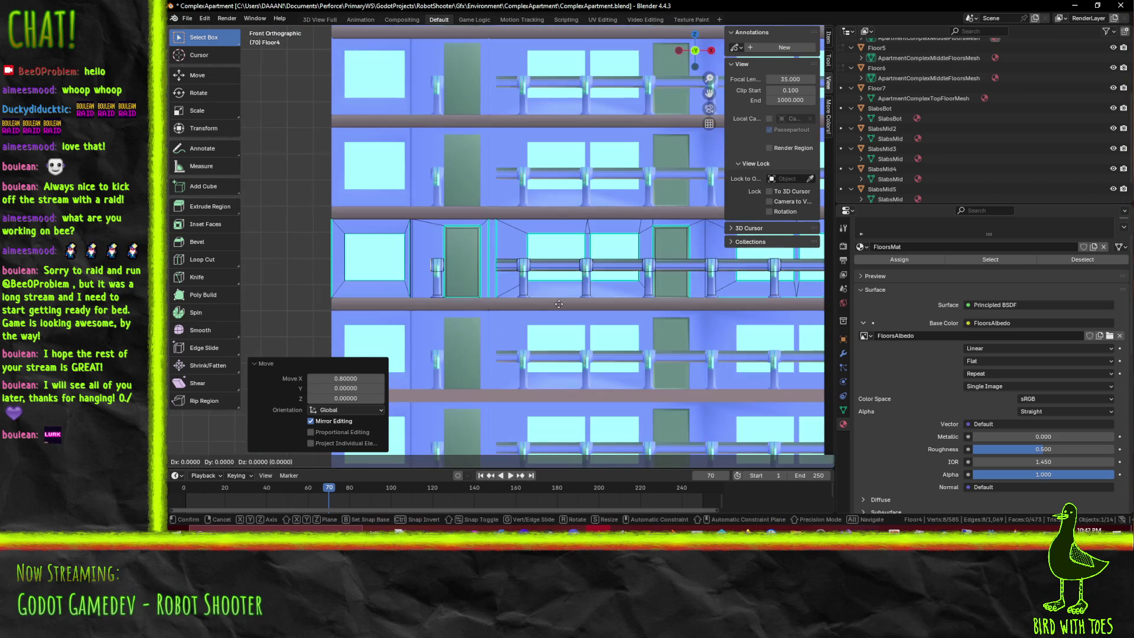
pyautogui.scroll(-1, 450, 327)
pyautogui.scroll(3, 589, 314)
pyautogui.click(589, 314)
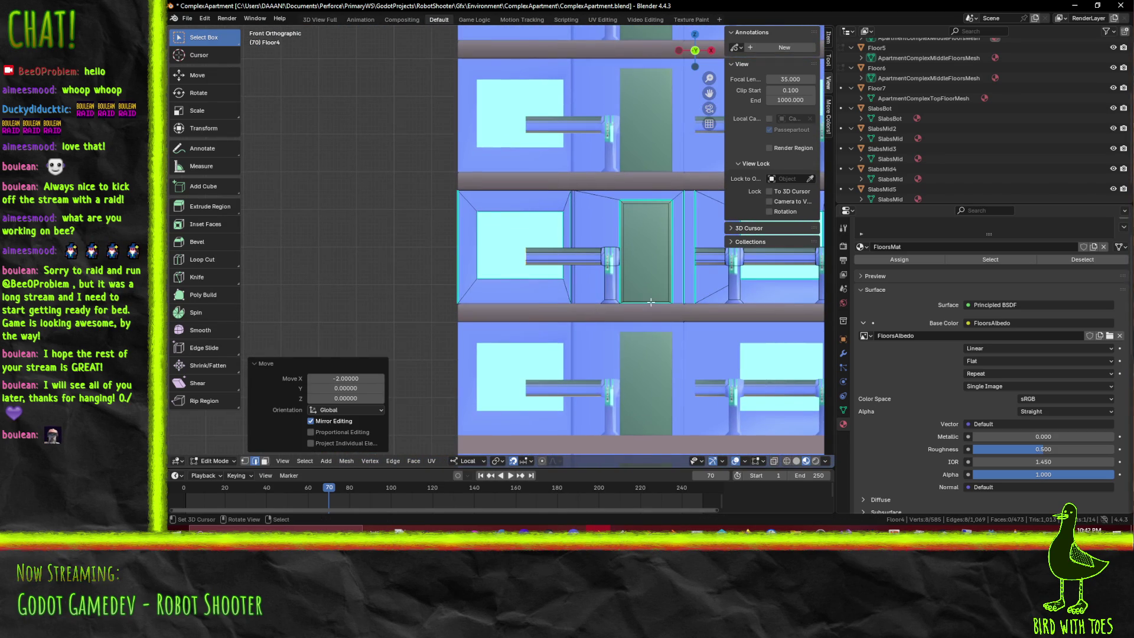
pyautogui.scroll(-1, 639, 297)
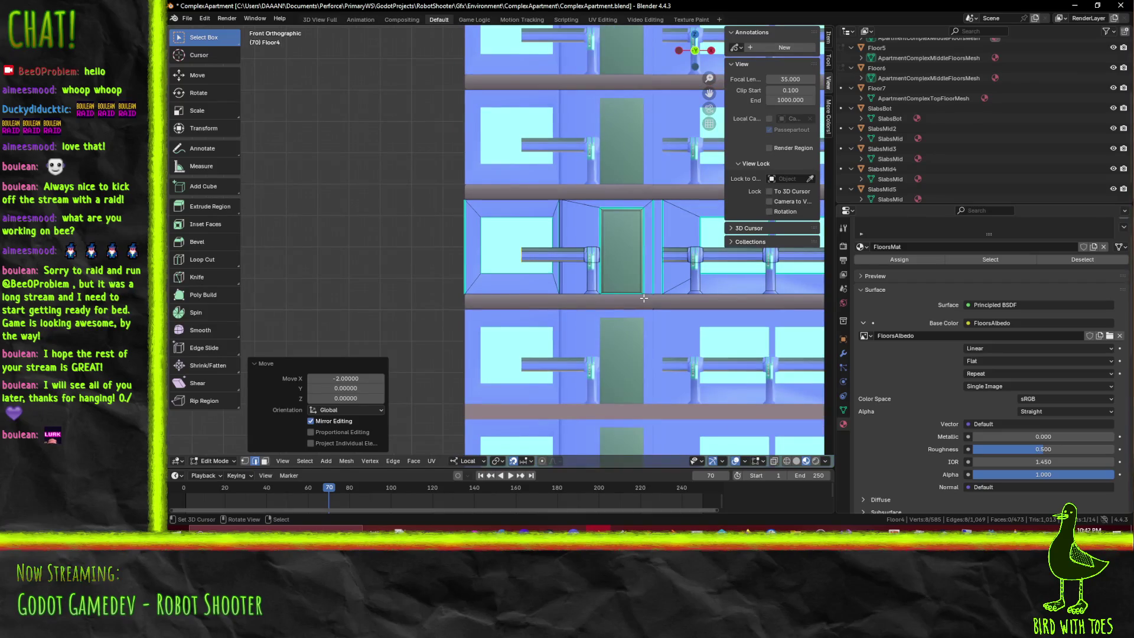
pyautogui.press('g')
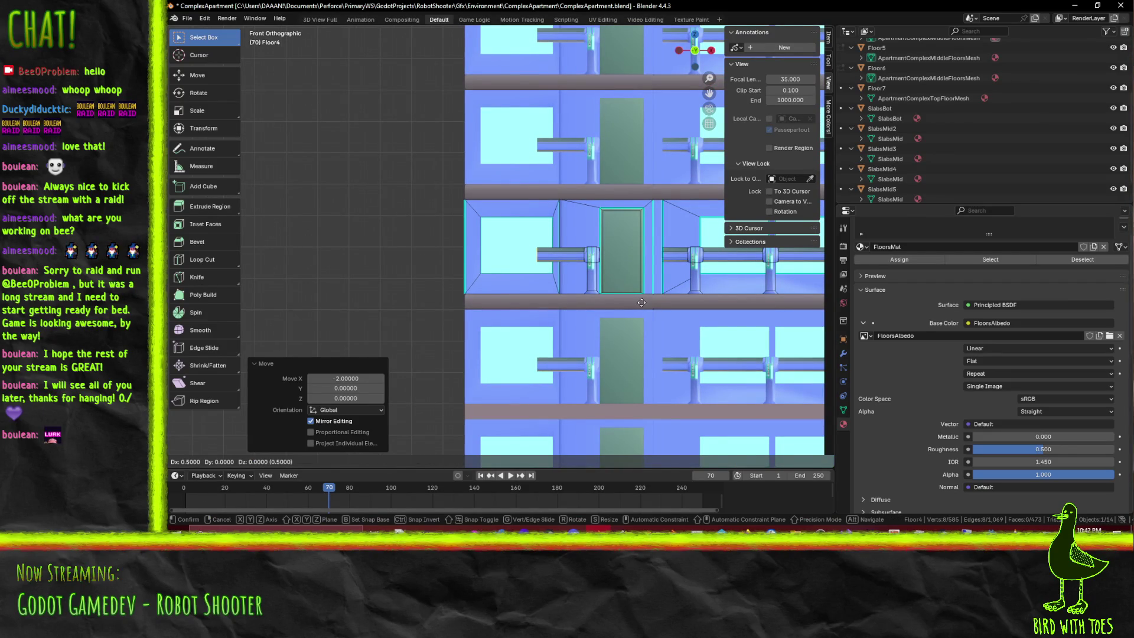
pyautogui.click(640, 303)
pyautogui.moveTo(641, 302)
pyautogui.keyDown('shift'); pyautogui.mouseDown(button='middle')
pyautogui.moveTo(549, 300)
pyautogui.moveTo(591, 290)
pyautogui.moveTo(377, 262)
pyautogui.mouseUp(button='middle'); pyautogui.keyUp('shift')
pyautogui.scroll(2, 549, 300)
pyautogui.scroll(2, 550, 300)
pyautogui.scroll(2, 549, 300)
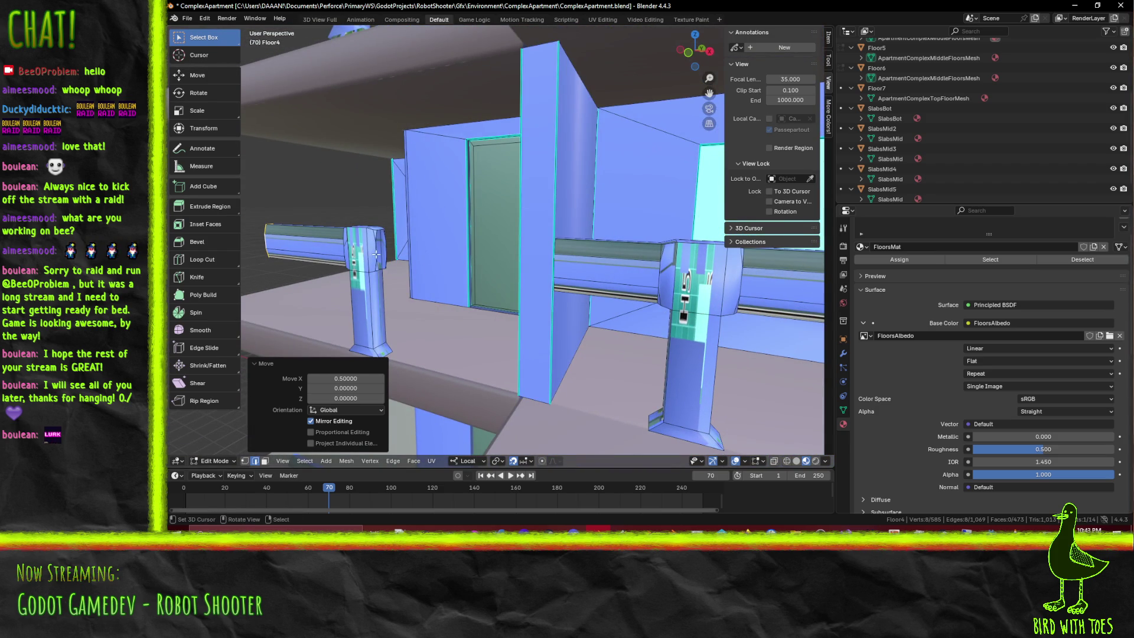
# Select the inner side face of the post left of the door and orbit around it to verify
pyautogui.click(377, 256)
pyautogui.moveTo(461, 323); pyautogui.dragTo(469, 304, button='middle')
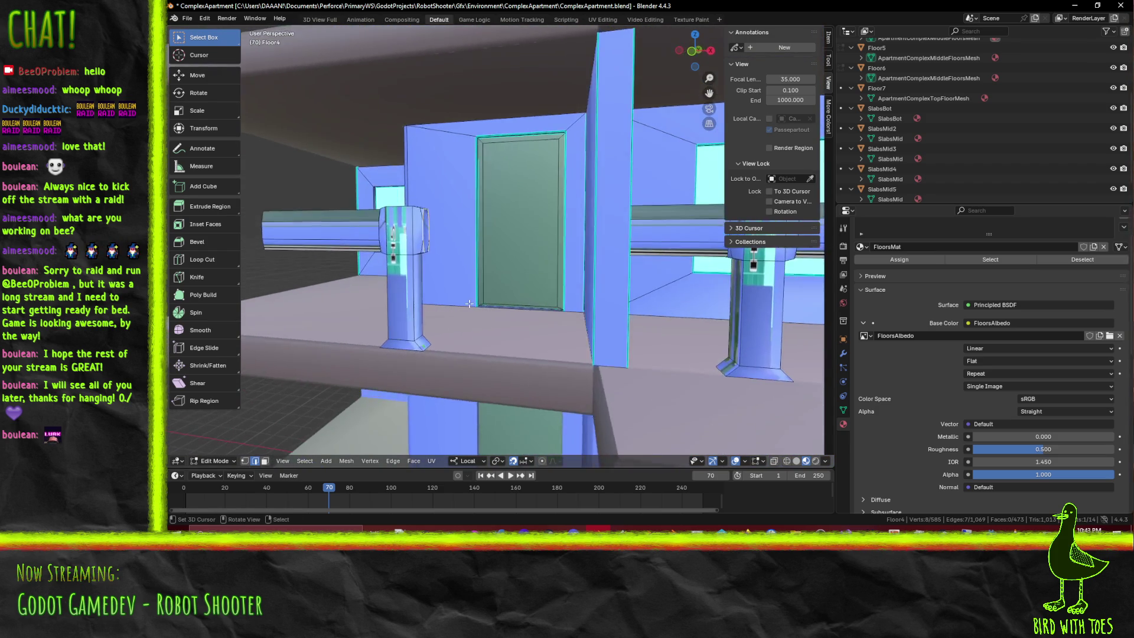
pyautogui.scroll(2, 470, 304)
pyautogui.scroll(2, 370, 265)
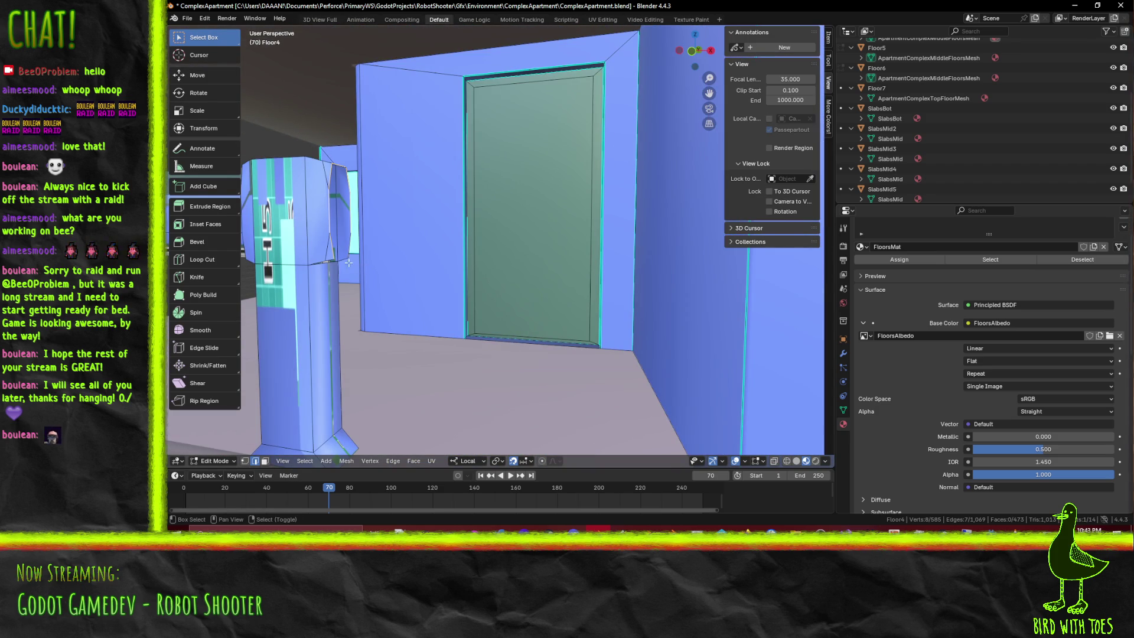
pyautogui.moveTo(352, 262)
pyautogui.mouseDown(button='middle')
pyautogui.moveTo(365, 251)
pyautogui.moveTo(537, 253)
pyautogui.moveTo(391, 244)
pyautogui.moveTo(482, 274)
pyautogui.mouseUp(button='middle')
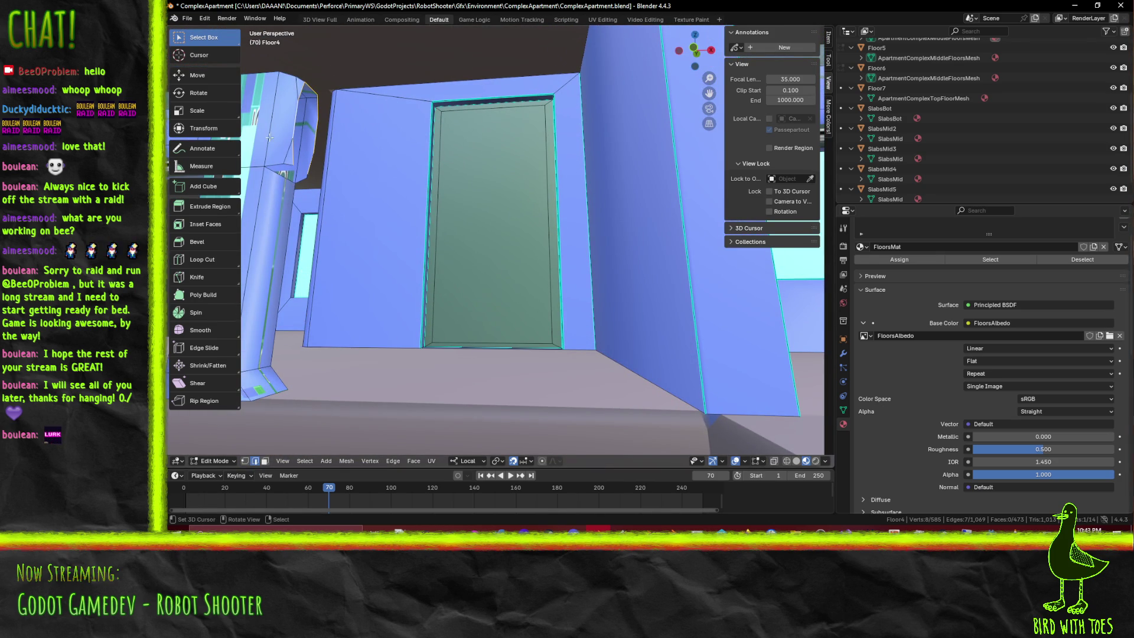
pyautogui.moveTo(290, 177)
pyautogui.mouseDown(button='middle')
pyautogui.moveTo(458, 217)
pyautogui.moveTo(479, 120)
pyautogui.moveTo(530, 122)
pyautogui.mouseUp(button='middle')
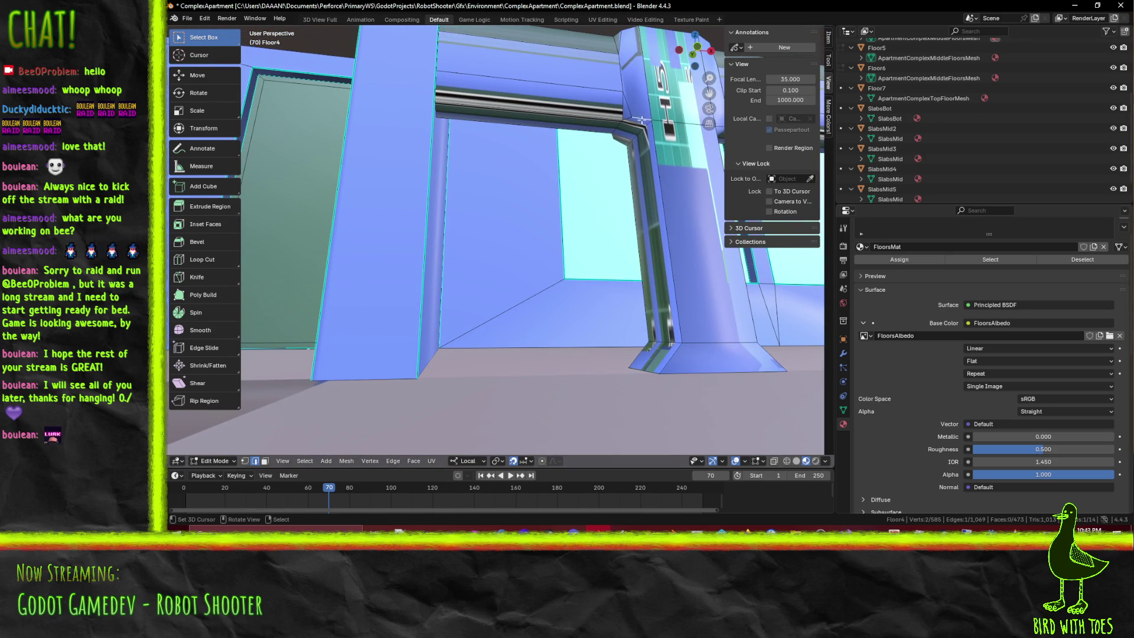
pyautogui.moveTo(530, 138)
pyautogui.mouseDown(button='middle')
pyautogui.moveTo(194, 127)
pyautogui.moveTo(350, 121)
pyautogui.mouseUp(button='middle')
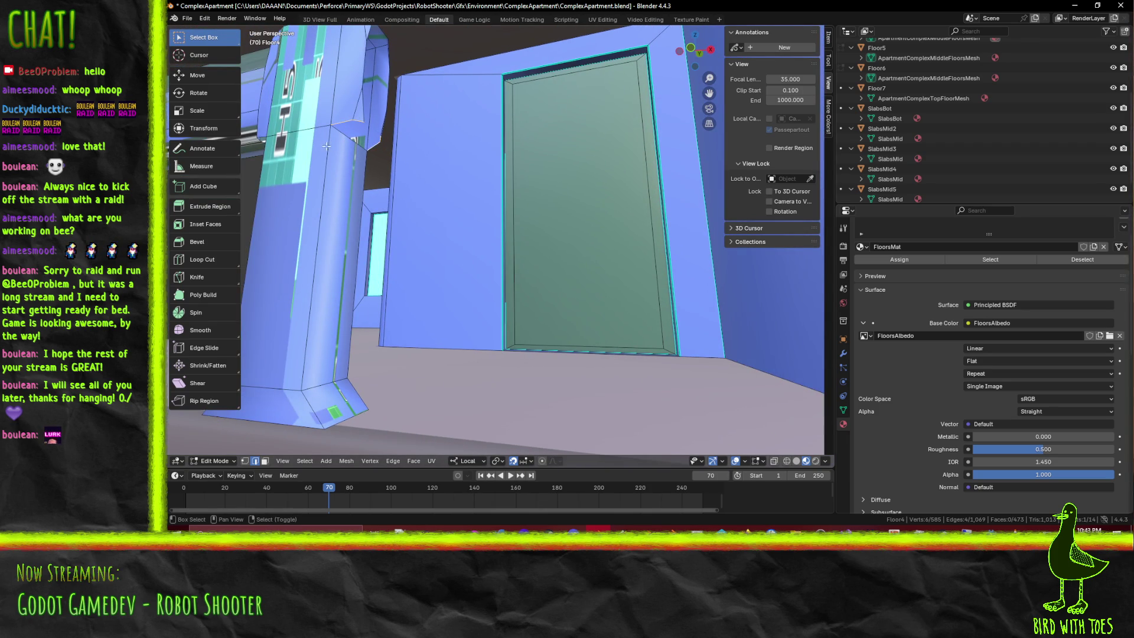
pyautogui.moveTo(352, 142)
pyautogui.mouseDown(button='middle')
pyautogui.moveTo(399, 160)
pyautogui.moveTo(323, 159)
pyautogui.moveTo(463, 267)
pyautogui.mouseUp(button='middle')
pyautogui.scroll(-5, 335, 180)
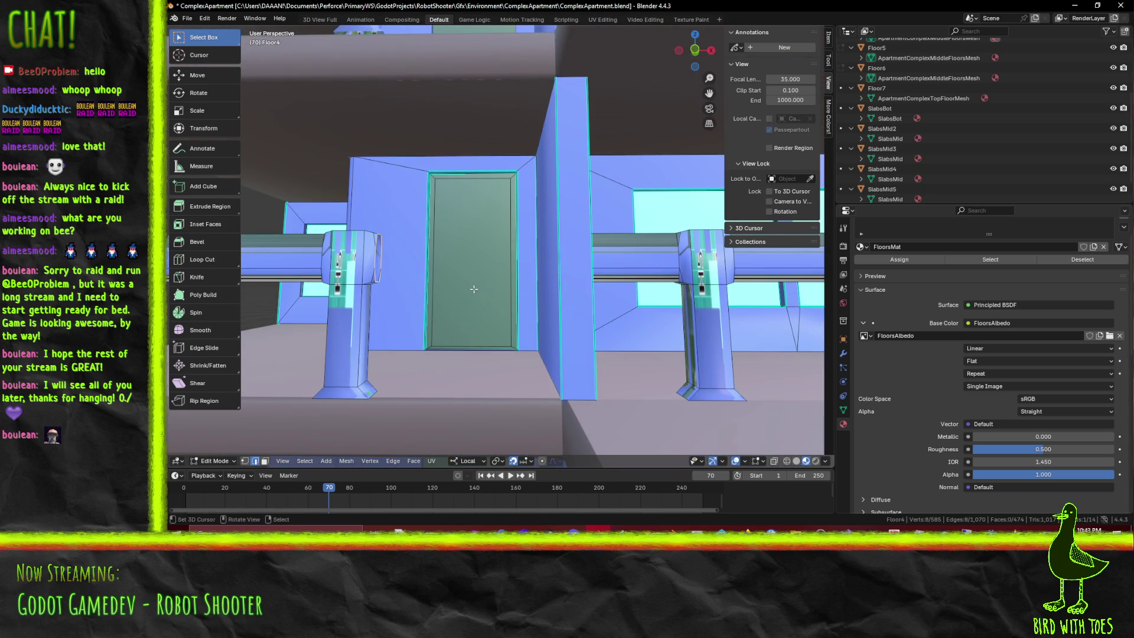
# Extrude the post faces 1 unit along X and lengthen the stub until it bridges to the other post
pyautogui.press('e')
pyautogui.press('x')
pyautogui.press('1')
pyautogui.press('Return')
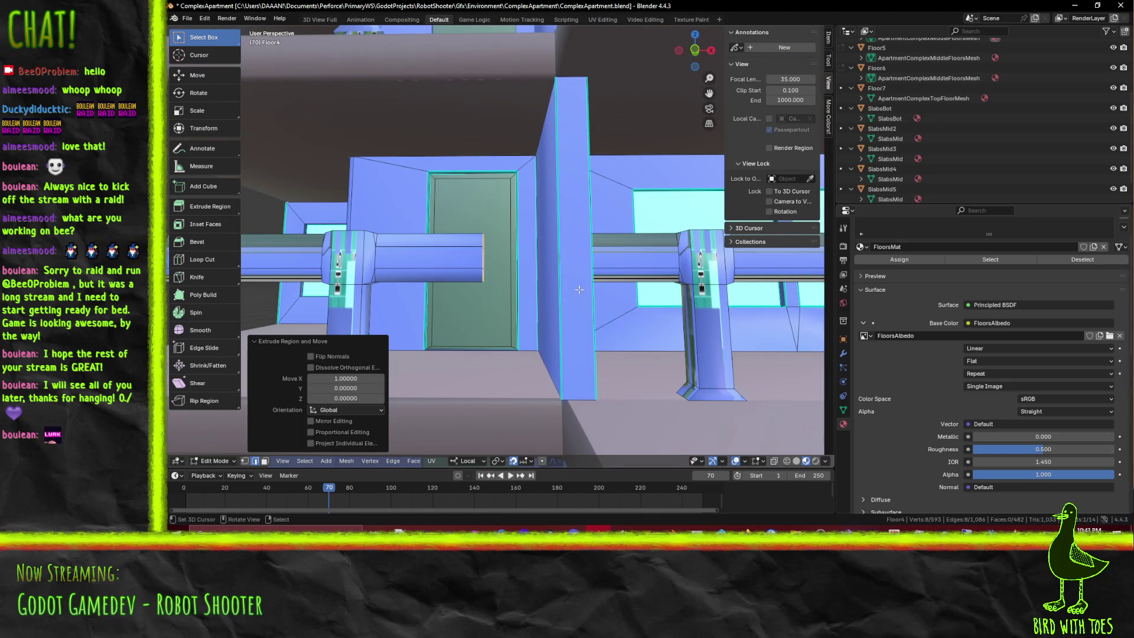
pyautogui.press('KP_1')
pyautogui.scroll(1, 585, 318)
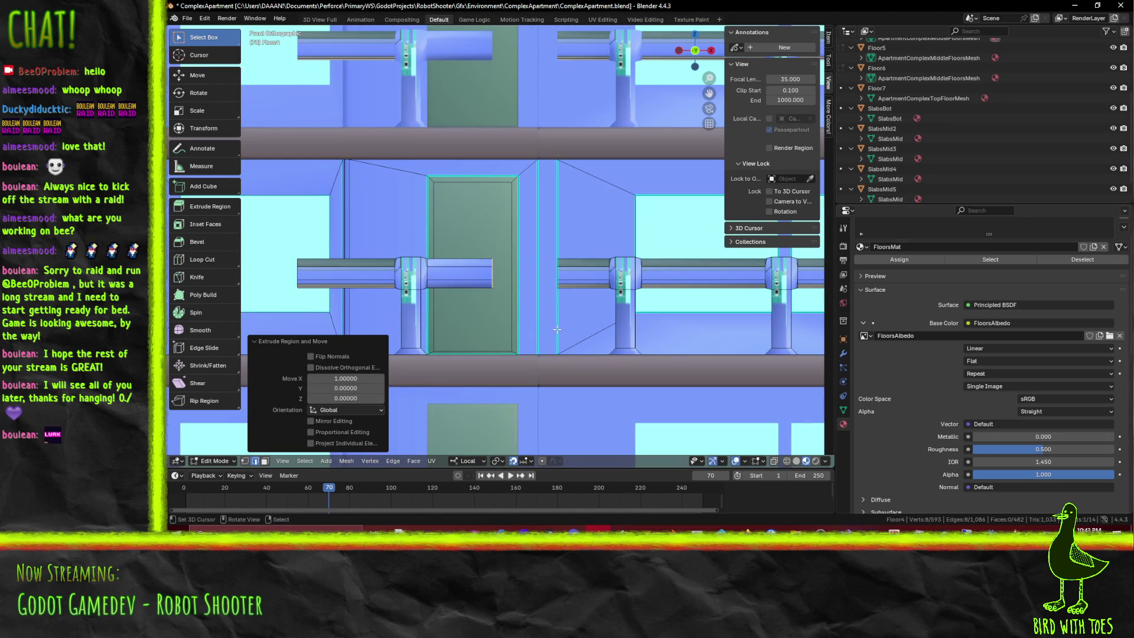
pyautogui.press('g')
pyautogui.click(597, 329)
pyautogui.moveTo(597, 329)
pyautogui.mouseDown(button='middle')
pyautogui.moveTo(590, 301)
pyautogui.moveTo(543, 289)
pyautogui.mouseUp(button='middle')
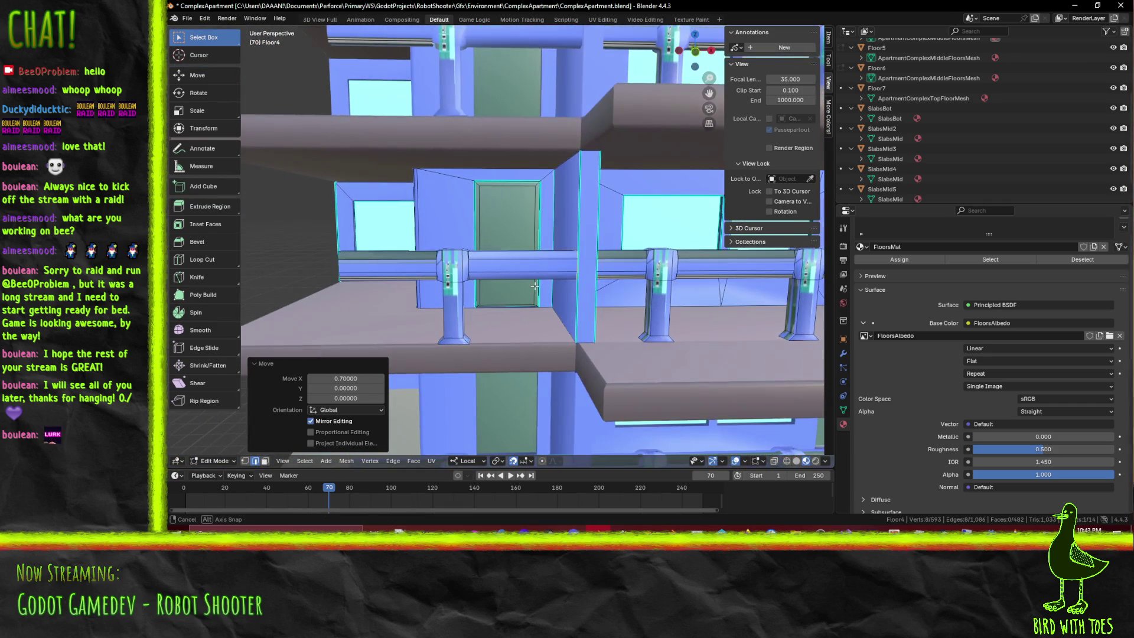
pyautogui.scroll(5, 543, 290)
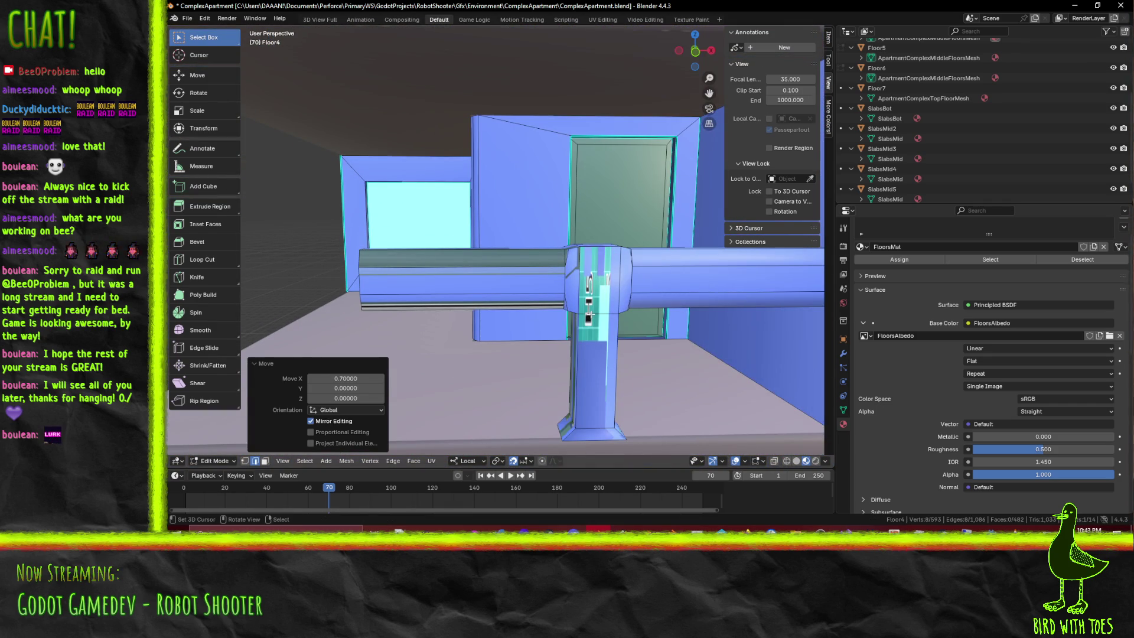
# Inspect the bridged rail from below and outside, then select geometry around the corner gap
pyautogui.keyDown('alt'); pyautogui.click(589, 281); pyautogui.keyUp('alt')
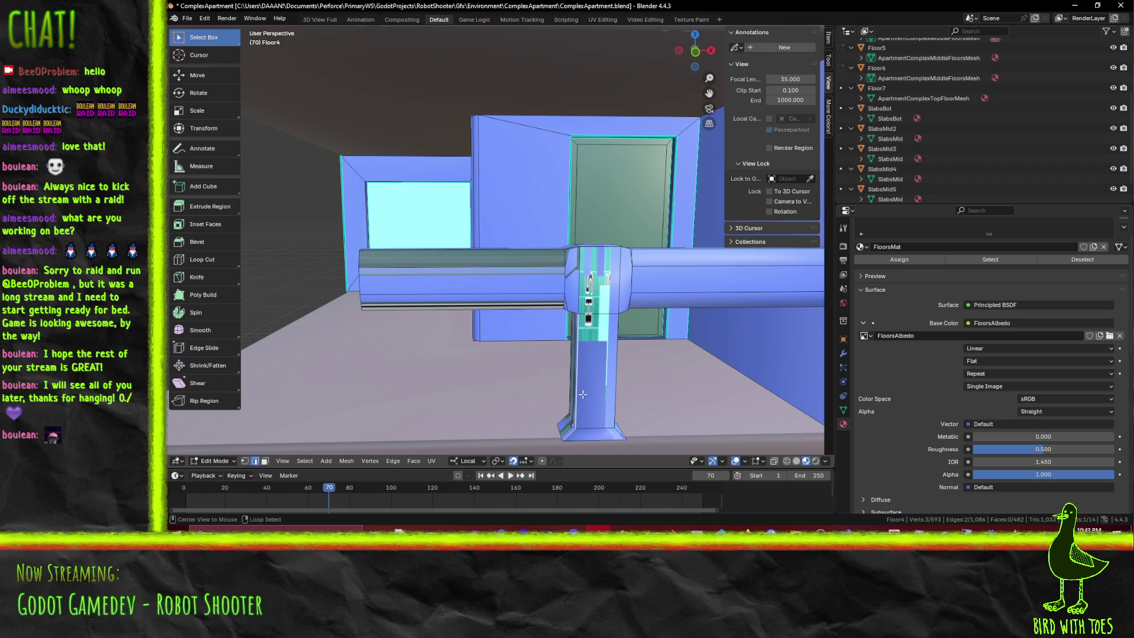
pyautogui.moveTo(607, 351); pyautogui.dragTo(634, 348, button='middle')
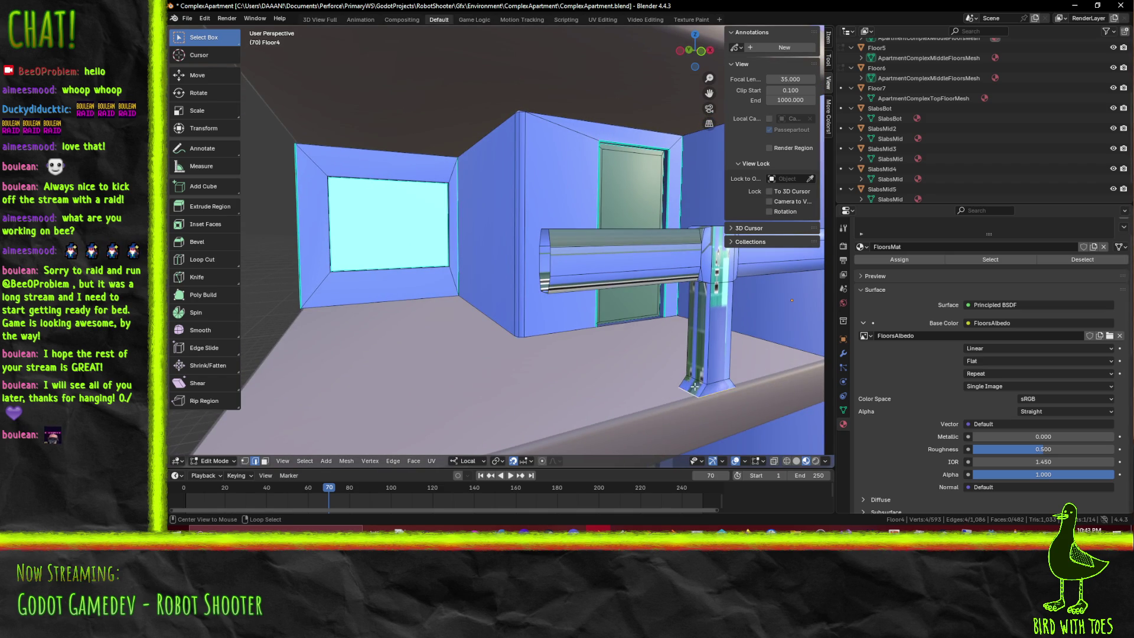
pyautogui.moveTo(722, 335); pyautogui.dragTo(711, 305, button='middle')
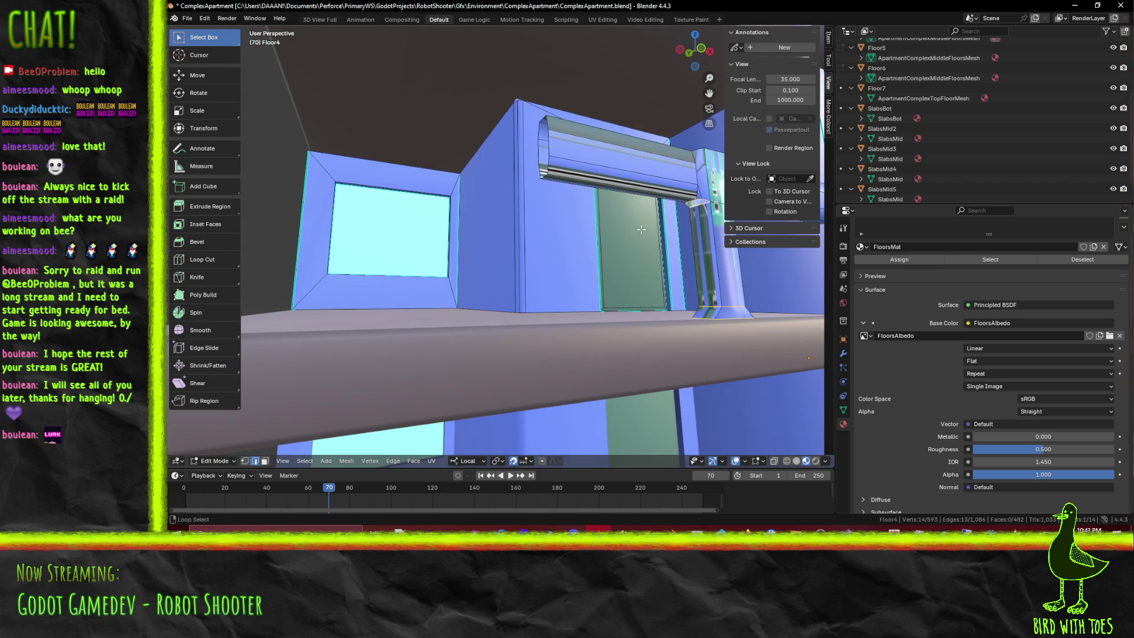
pyautogui.moveTo(682, 234)
pyautogui.mouseDown(button='middle')
pyautogui.moveTo(582, 239)
pyautogui.moveTo(631, 377)
pyautogui.mouseUp(button='middle')
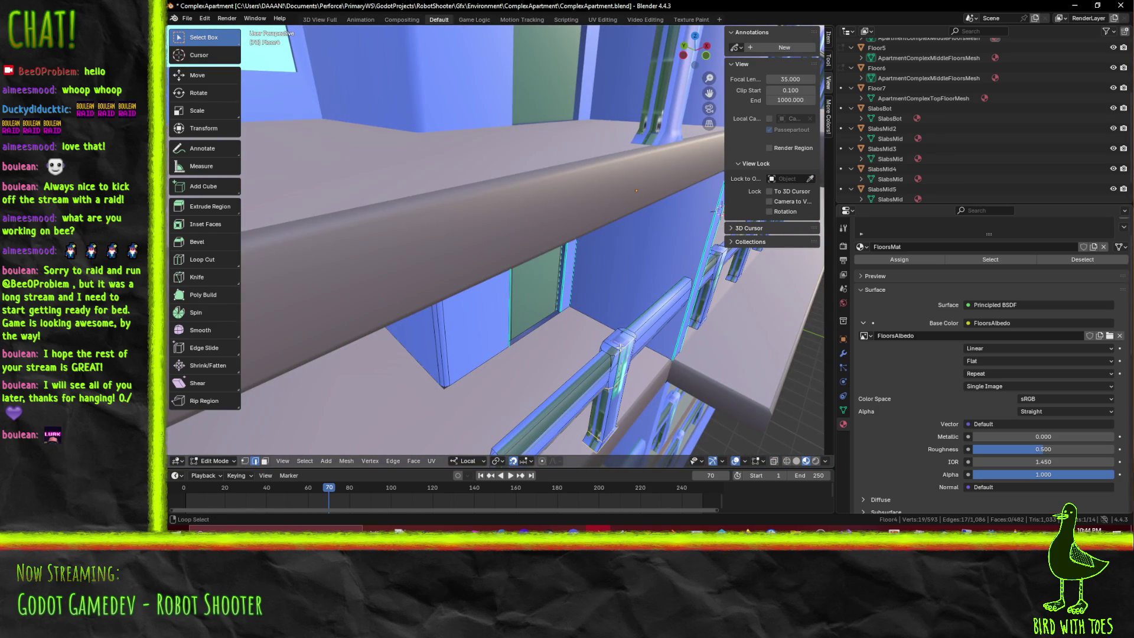
pyautogui.moveTo(613, 337); pyautogui.dragTo(276, 454, button='middle')
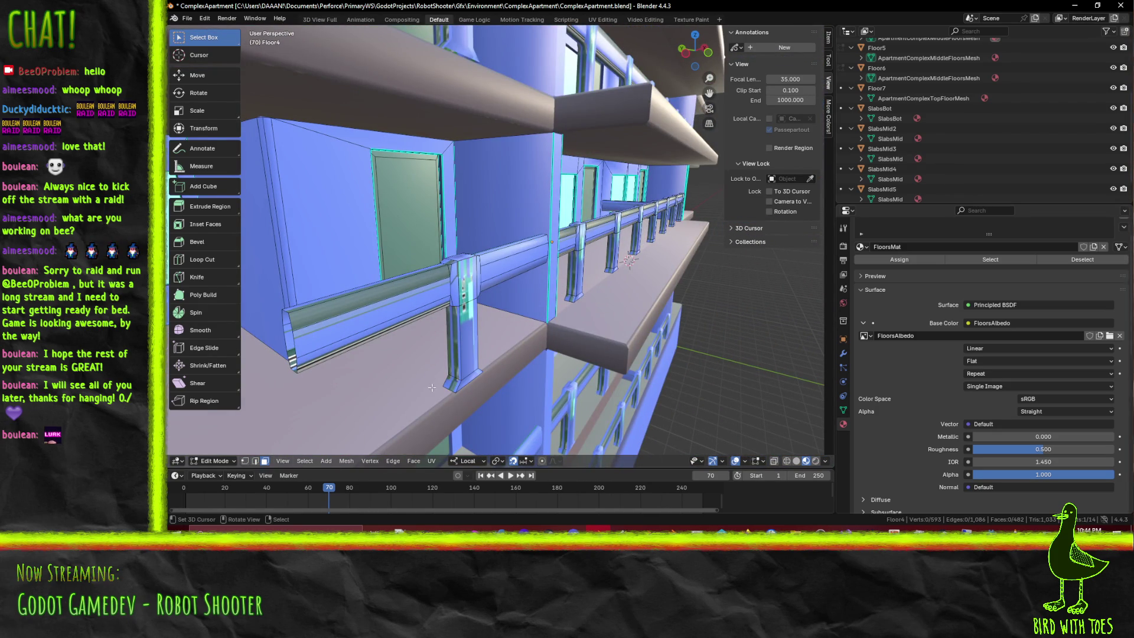
pyautogui.moveTo(275, 453)
pyautogui.mouseDown(button='middle')
pyautogui.moveTo(426, 261)
pyautogui.moveTo(367, 249)
pyautogui.mouseUp(button='middle')
pyautogui.moveTo(383, 238); pyautogui.dragTo(401, 258)
# Trim the selection down to the faces around the Floor4 railing gap and inspect the junction
pyautogui.moveTo(427, 366); pyautogui.dragTo(405, 351)
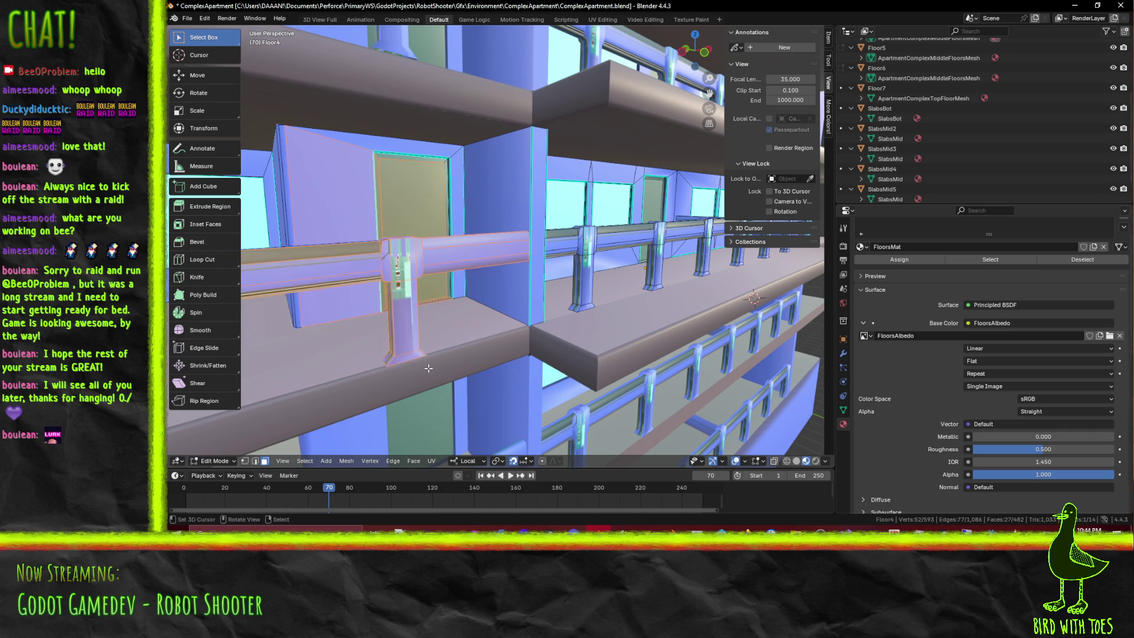
pyautogui.keyDown('shift'); pyautogui.click(326, 189); pyautogui.keyUp('shift')
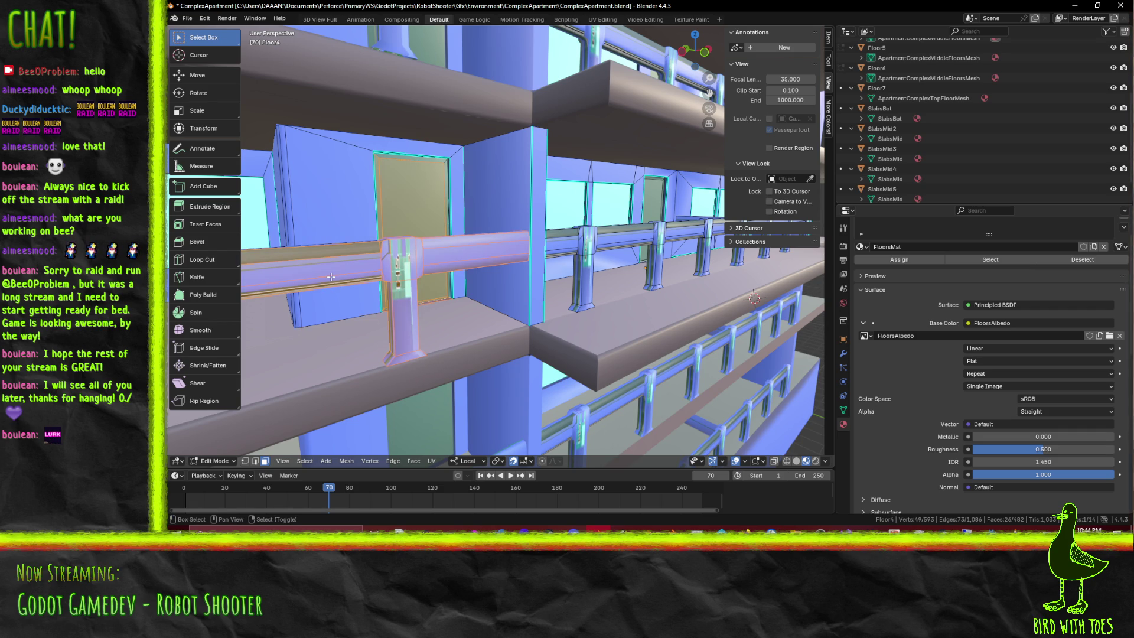
pyautogui.keyDown('shift'); pyautogui.click(330, 277); pyautogui.keyUp('shift')
pyautogui.keyDown('shift'); pyautogui.click(335, 266); pyautogui.keyUp('shift')
pyautogui.keyDown('shift'); pyautogui.click(340, 247); pyautogui.keyUp('shift')
pyautogui.keyDown('shift'); pyautogui.click(457, 266); pyautogui.keyUp('shift')
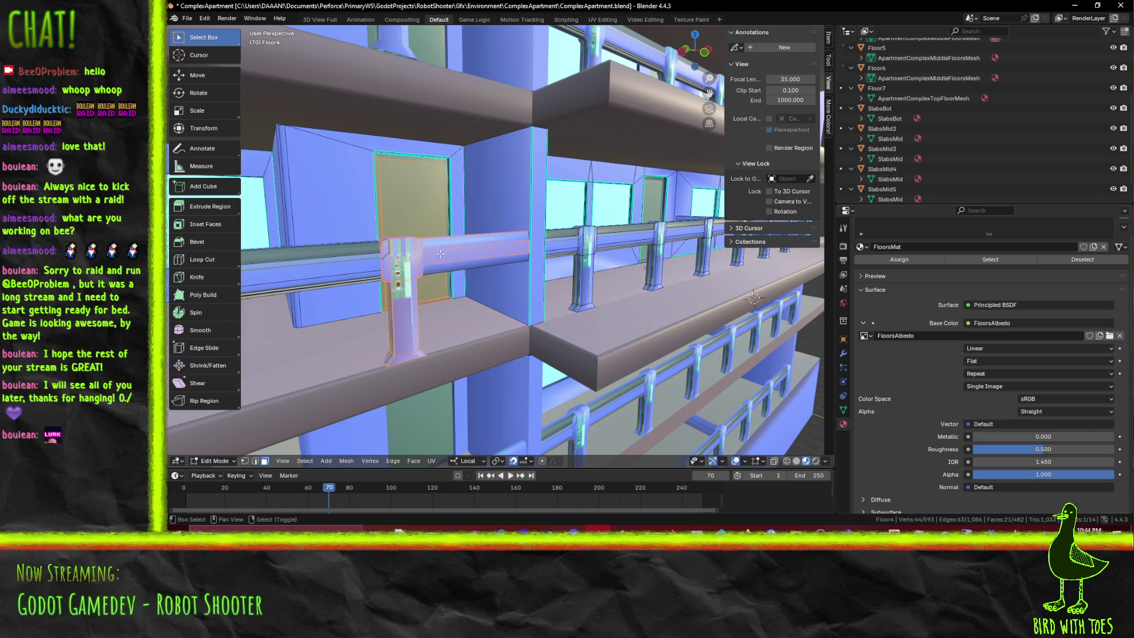
pyautogui.moveTo(441, 255)
pyautogui.mouseDown(button='middle')
pyautogui.moveTo(523, 275)
pyautogui.moveTo(489, 292)
pyautogui.mouseUp(button='middle')
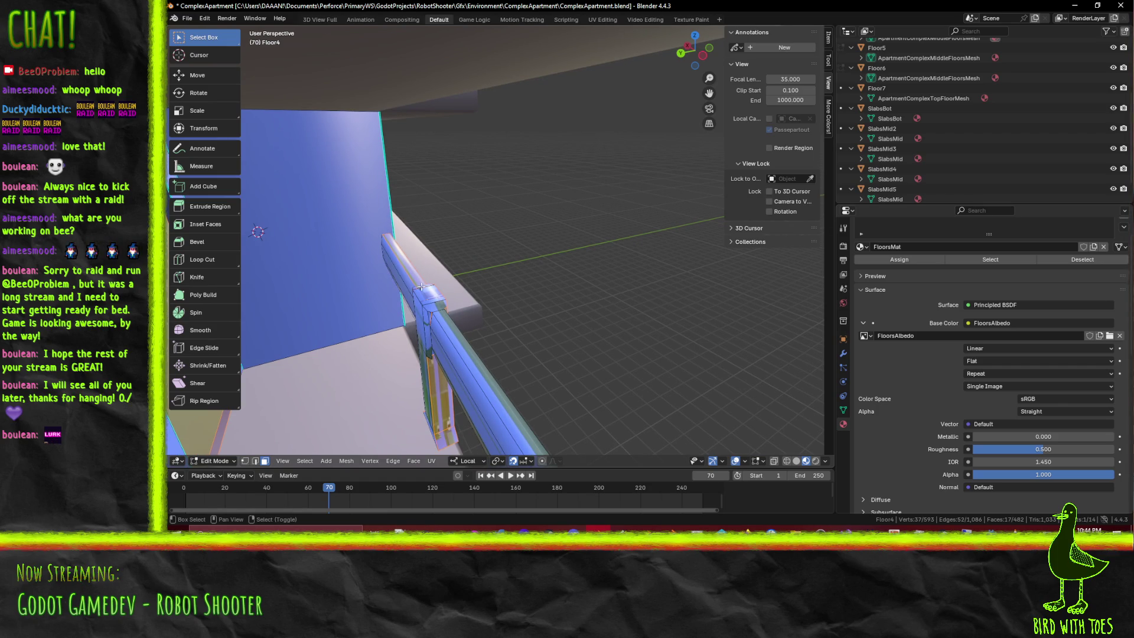
pyautogui.moveTo(419, 280); pyautogui.dragTo(464, 180, button='middle')
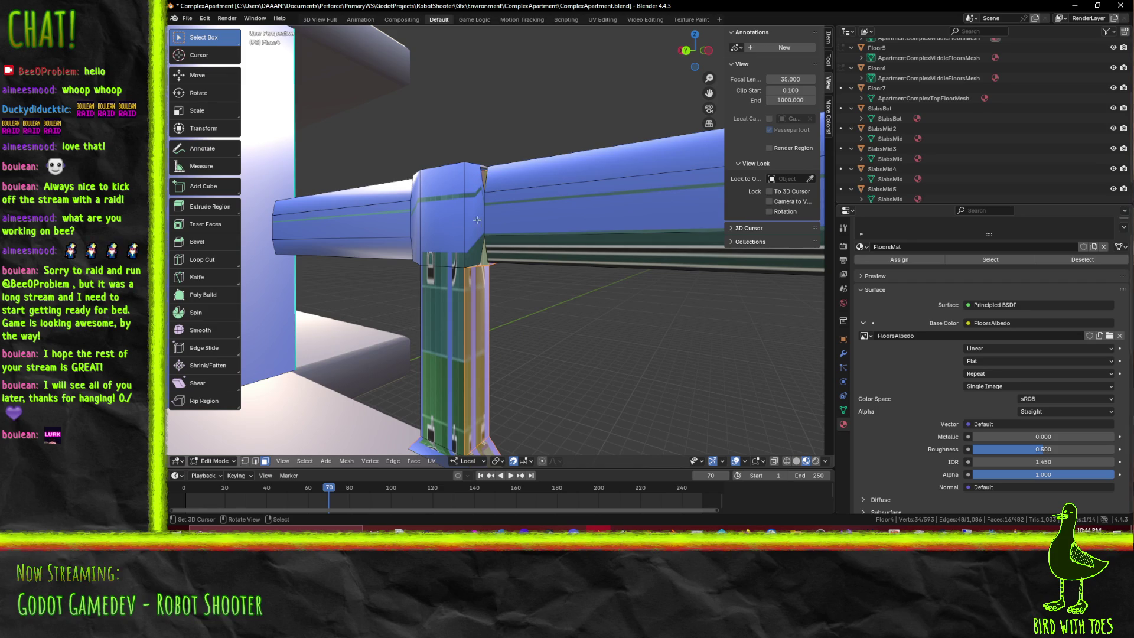
# Fill two new faces at the rail-post junction block with F
pyautogui.click(483, 179)
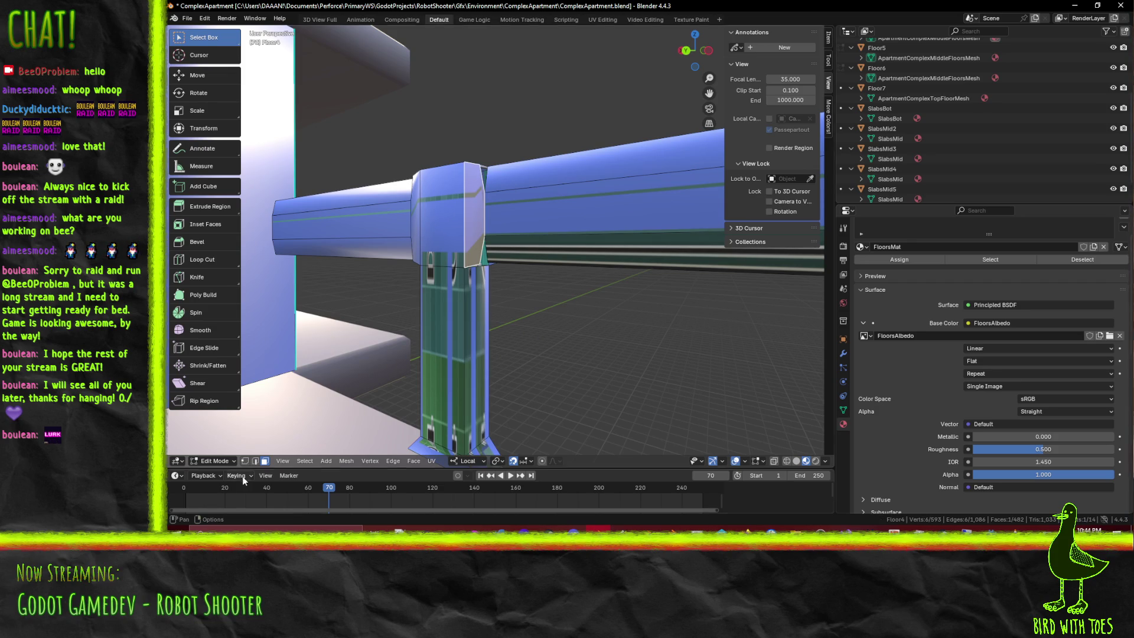
pyautogui.keyDown('shift'); pyautogui.click(255, 460); pyautogui.keyUp('shift')
pyautogui.press('f')
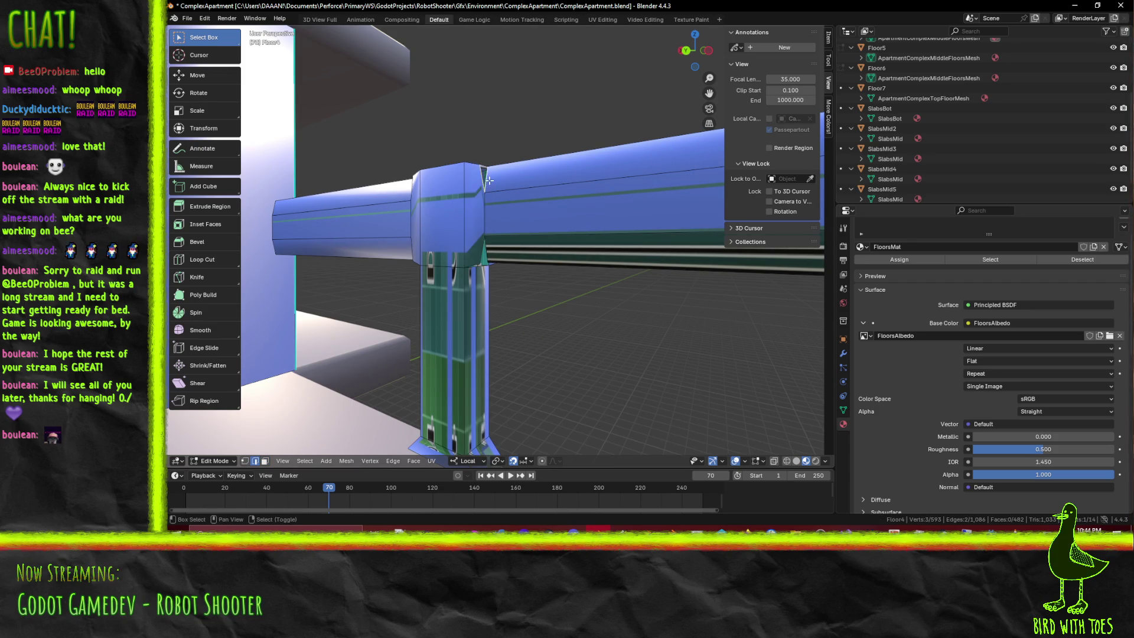
pyautogui.moveTo(484, 183); pyautogui.dragTo(399, 235, button='middle')
pyautogui.keyDown('shift'); pyautogui.click(409, 222); pyautogui.keyUp('shift')
pyautogui.press('f')
# Fill the slab's top opening and the remaining gap edges with new faces
pyautogui.moveTo(410, 222)
pyautogui.mouseDown(button='middle')
pyautogui.moveTo(425, 234)
pyautogui.moveTo(355, 216)
pyautogui.moveTo(290, 126)
pyautogui.mouseUp(button='middle')
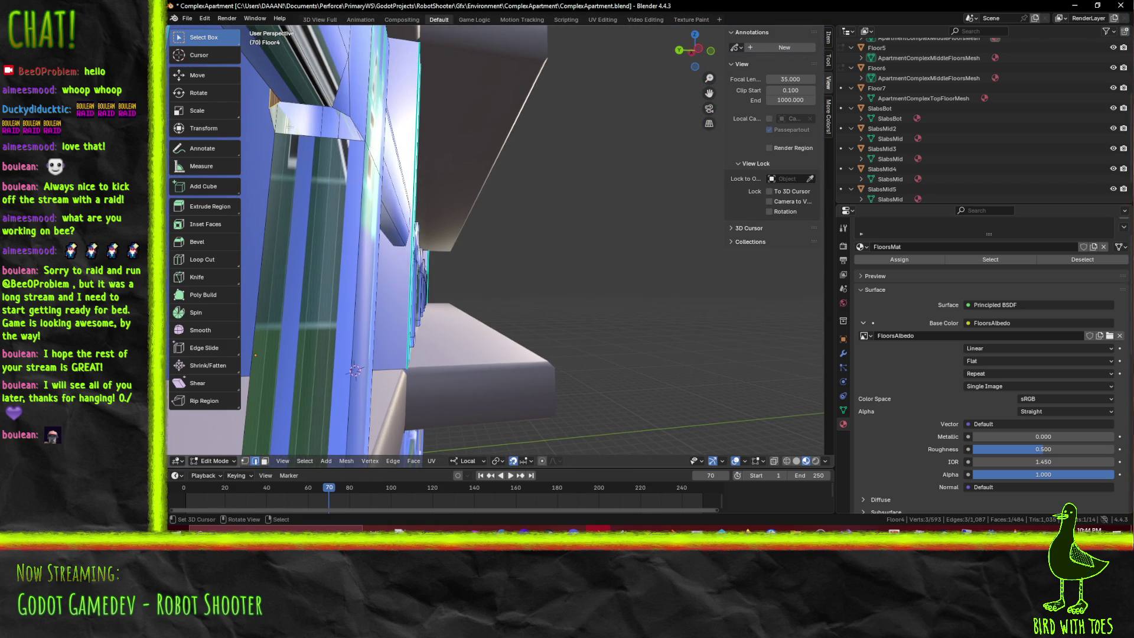
pyautogui.keyDown('shift'); pyautogui.click(274, 99); pyautogui.keyUp('shift')
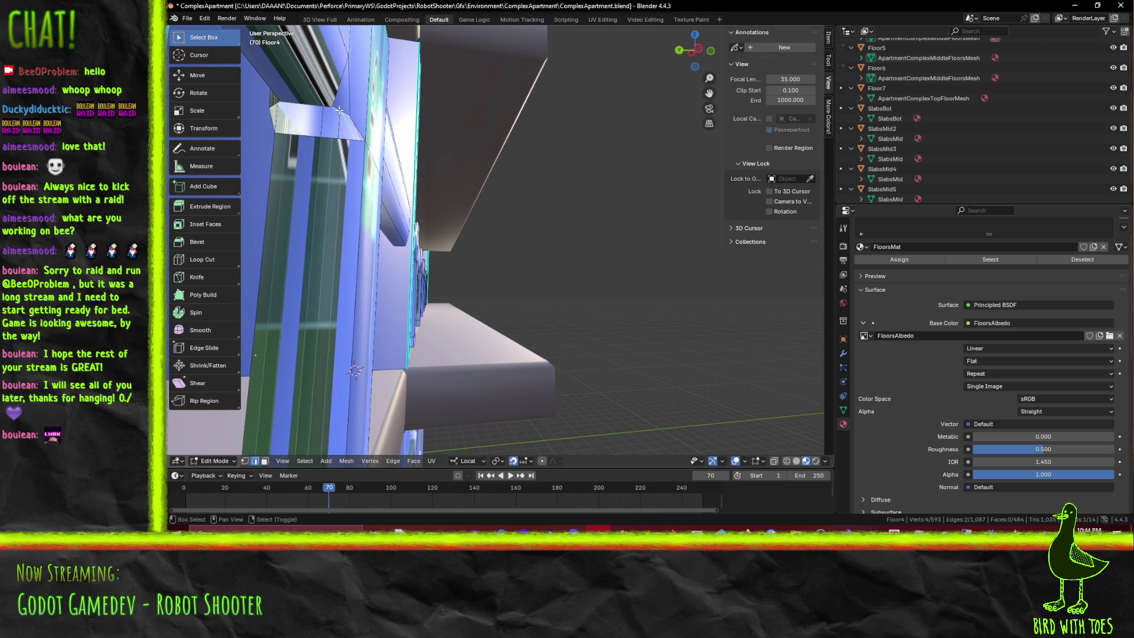
pyautogui.press('f')
pyautogui.keyDown('shift'); pyautogui.click(292, 105); pyautogui.keyUp('shift')
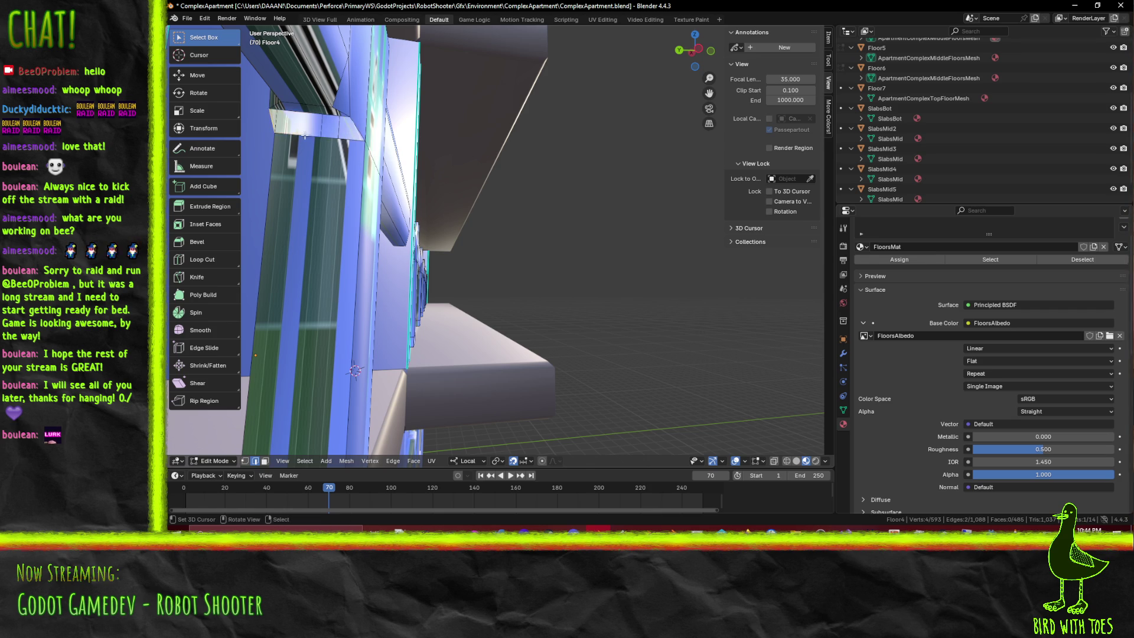
pyautogui.keyDown('shift'); pyautogui.click(354, 118); pyautogui.keyUp('shift')
pyautogui.press('f')
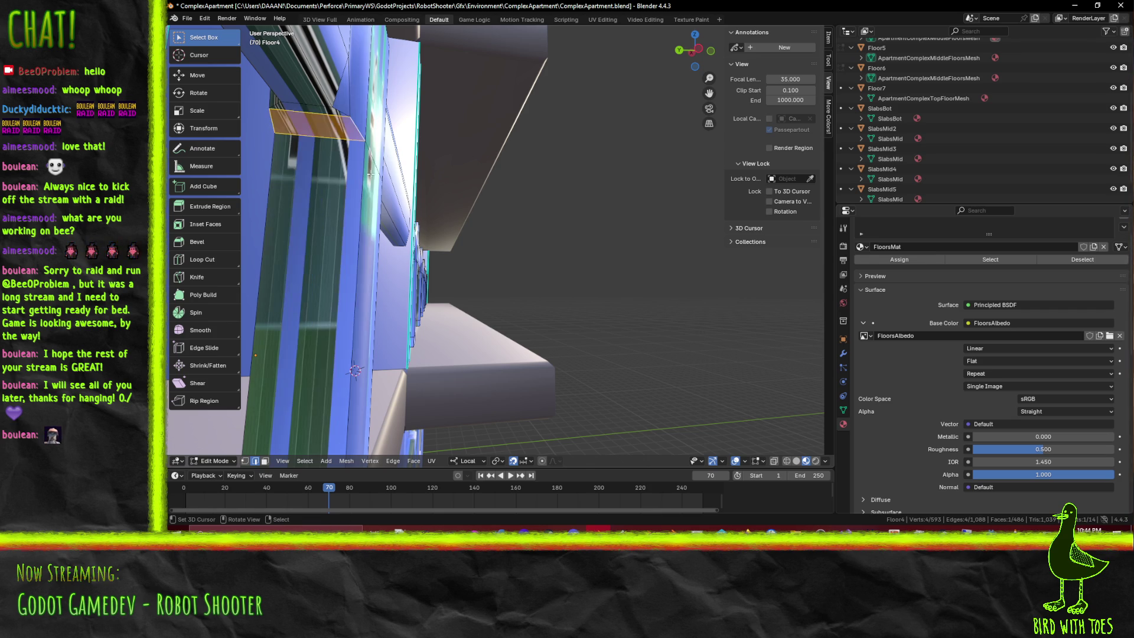
pyautogui.moveTo(355, 121)
pyautogui.mouseDown(button='middle')
pyautogui.moveTo(441, 174)
pyautogui.moveTo(443, 200)
pyautogui.moveTo(567, 247)
pyautogui.mouseUp(button='middle')
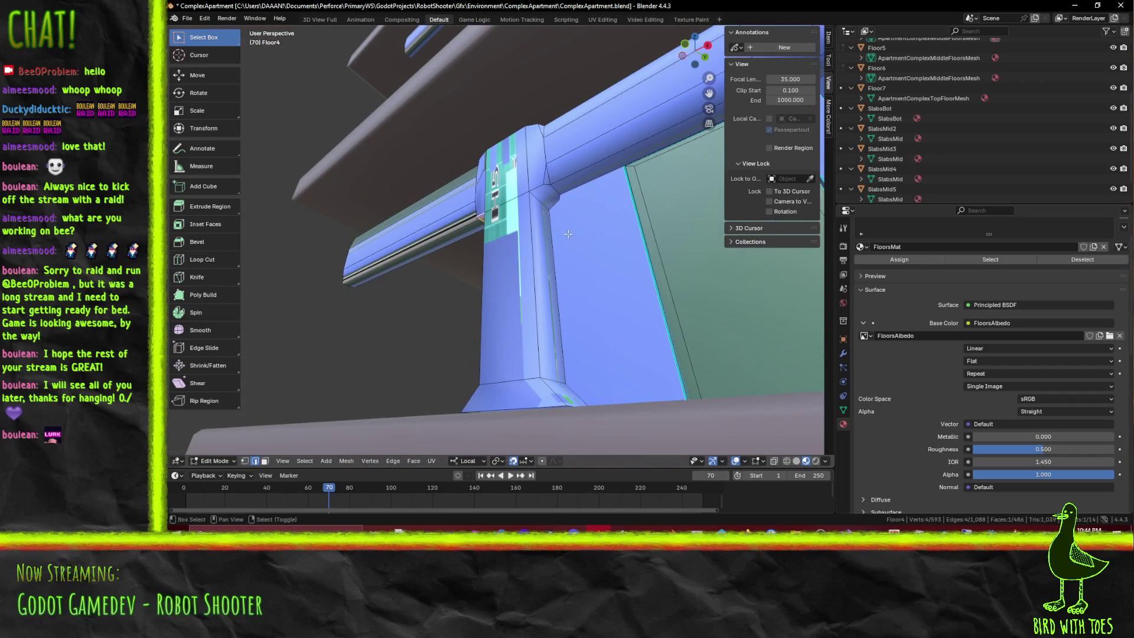
pyautogui.scroll(1, 539, 238)
pyautogui.scroll(1, 538, 238)
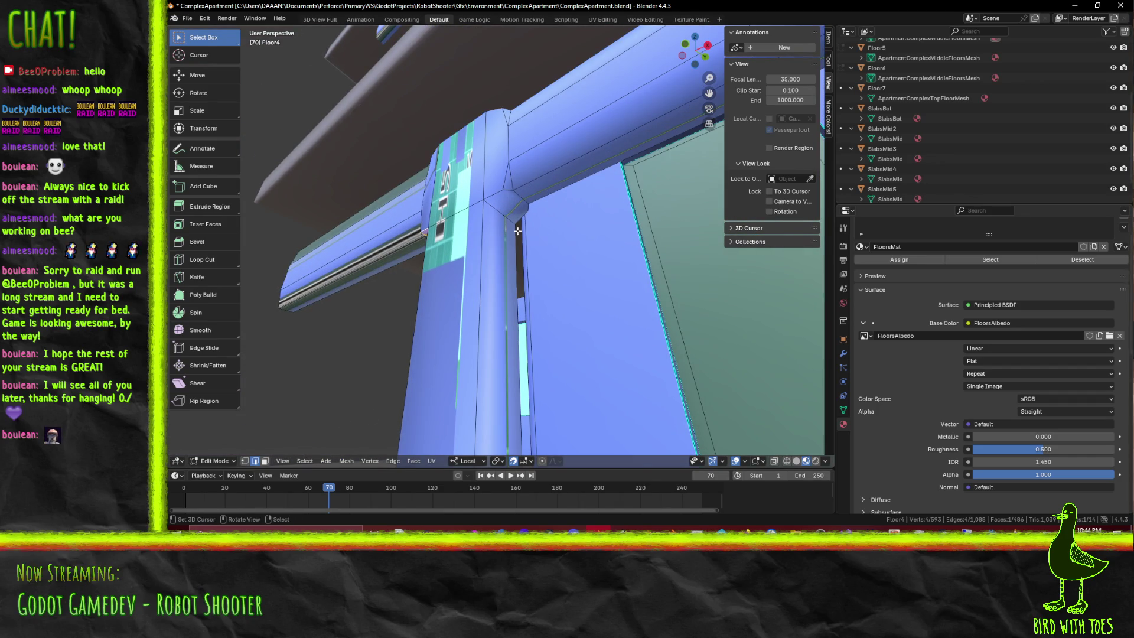
# Knife-cut new edges across the pillar at the Floor4 junction, confirming each cut
pyautogui.press('k')
pyautogui.click(503, 189)
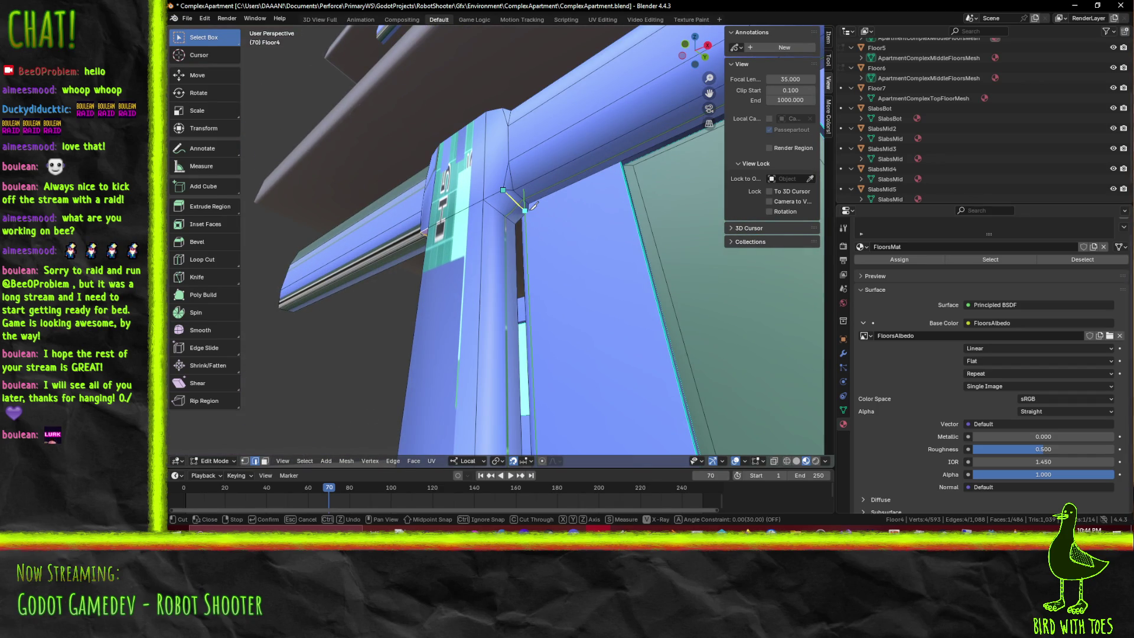
pyautogui.moveTo(532, 205); pyautogui.dragTo(458, 219, button='middle')
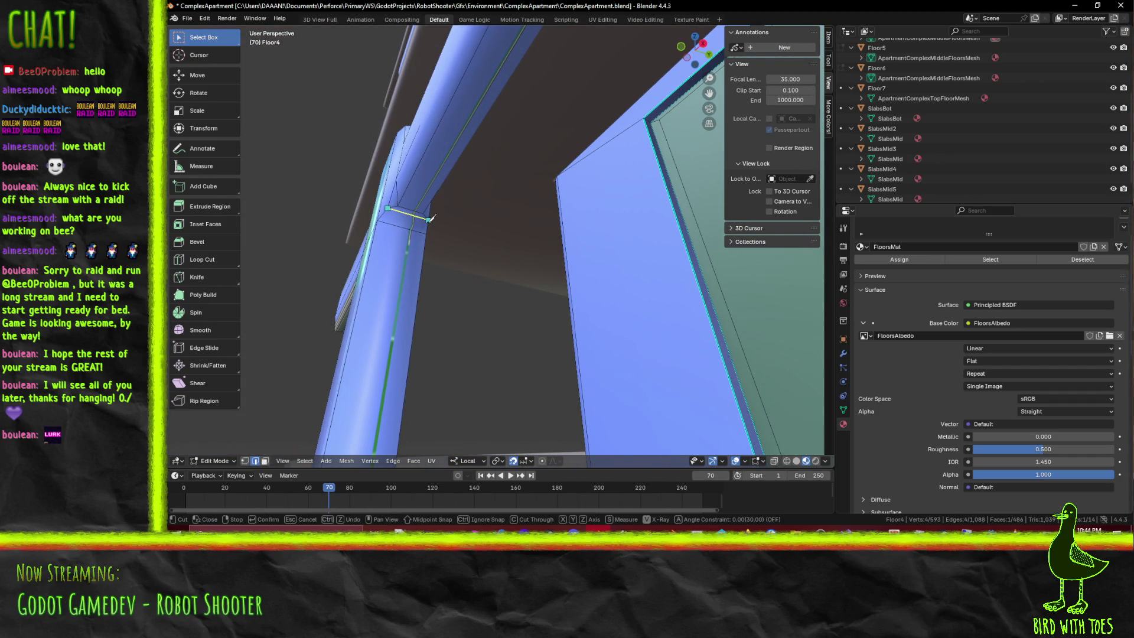
pyautogui.moveTo(429, 218); pyautogui.dragTo(446, 276, button='middle')
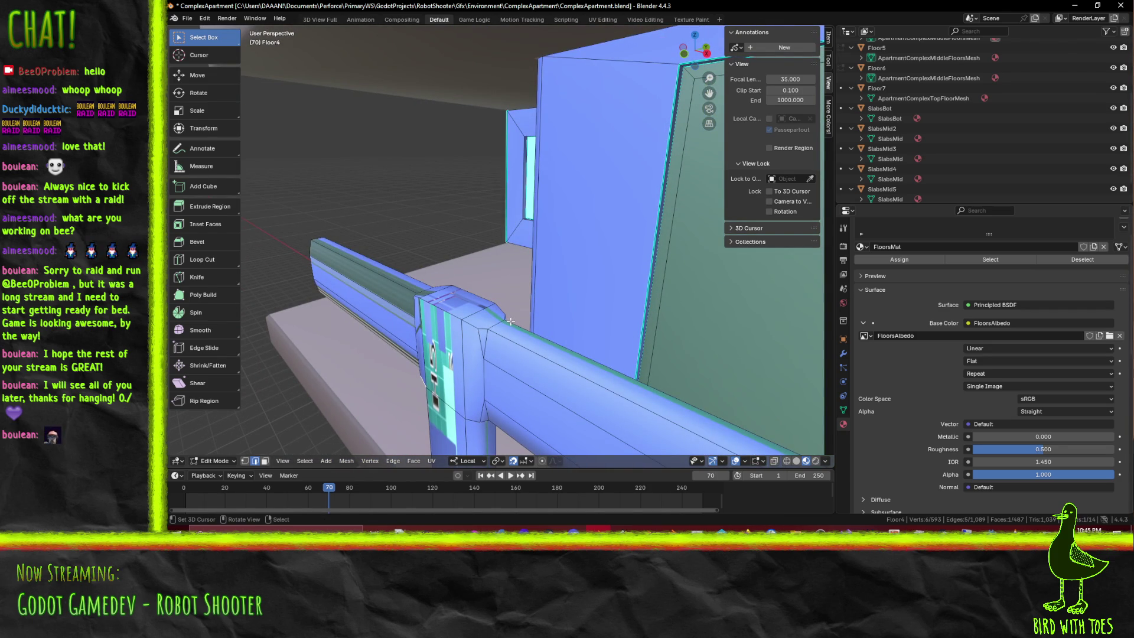
pyautogui.press('k')
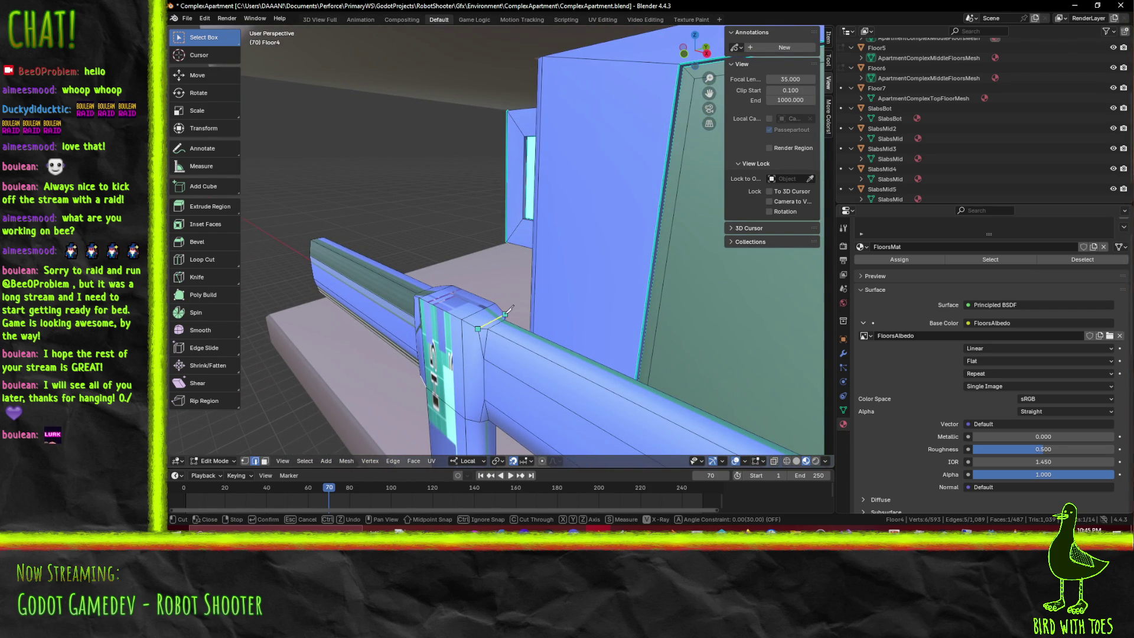
pyautogui.press('Return')
pyautogui.moveTo(505, 312)
pyautogui.mouseDown(button='middle')
pyautogui.moveTo(473, 352)
pyautogui.moveTo(540, 335)
pyautogui.mouseUp(button='middle')
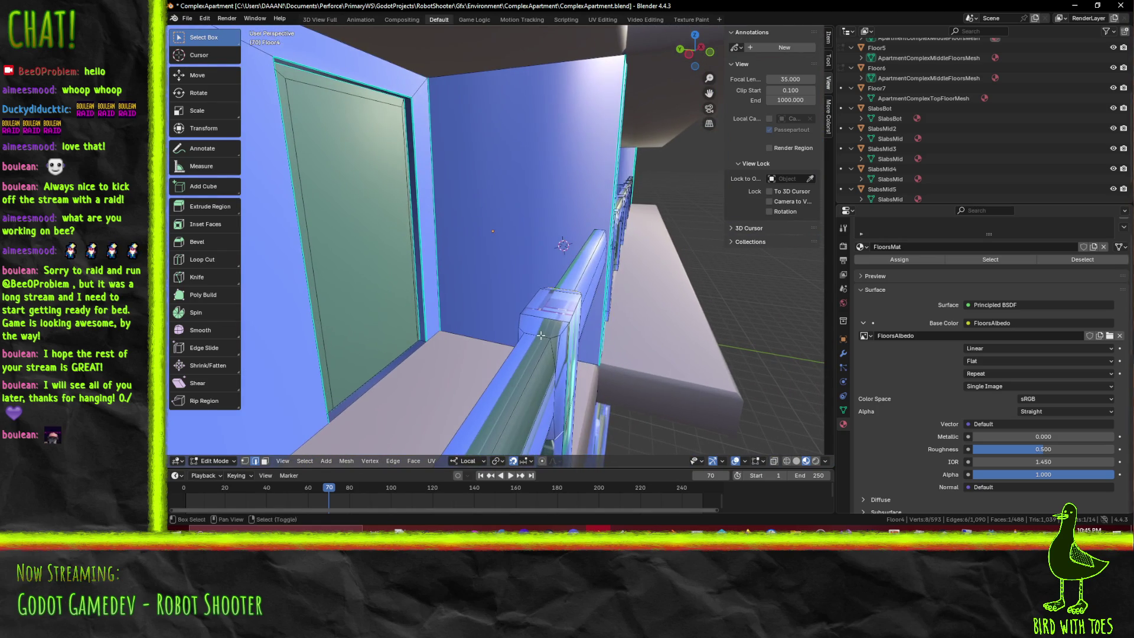
pyautogui.press('k')
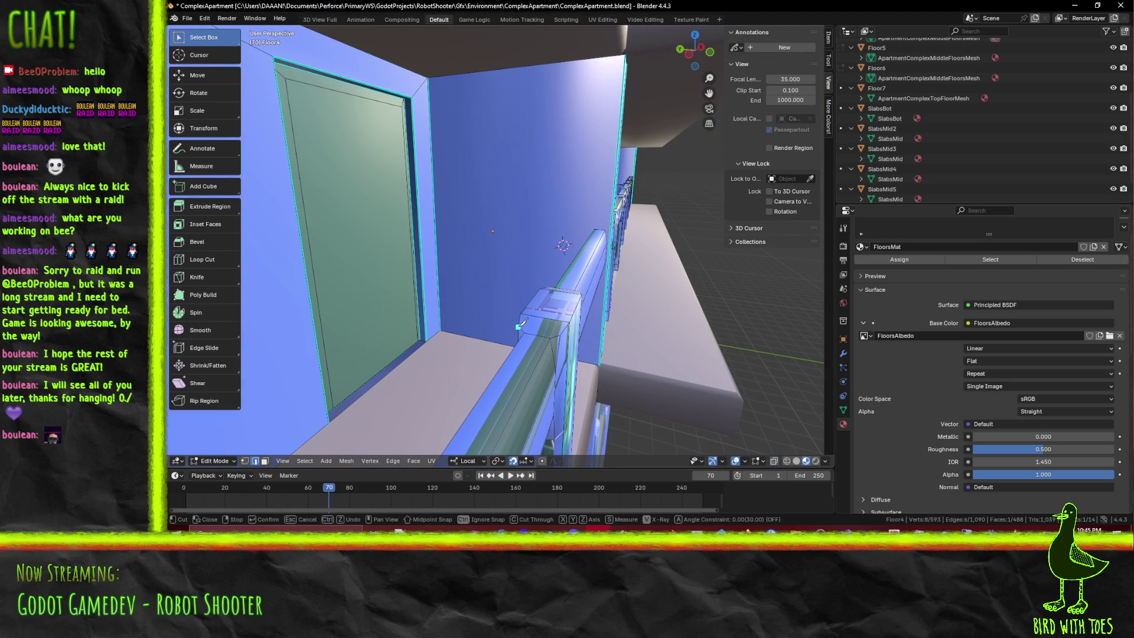
pyautogui.press('Return')
# Knife-cut edges across the railing and the post beside the door
pyautogui.moveTo(560, 334)
pyautogui.mouseDown(button='middle')
pyautogui.moveTo(630, 347)
pyautogui.moveTo(461, 361)
pyautogui.mouseUp(button='middle')
pyautogui.press('k')
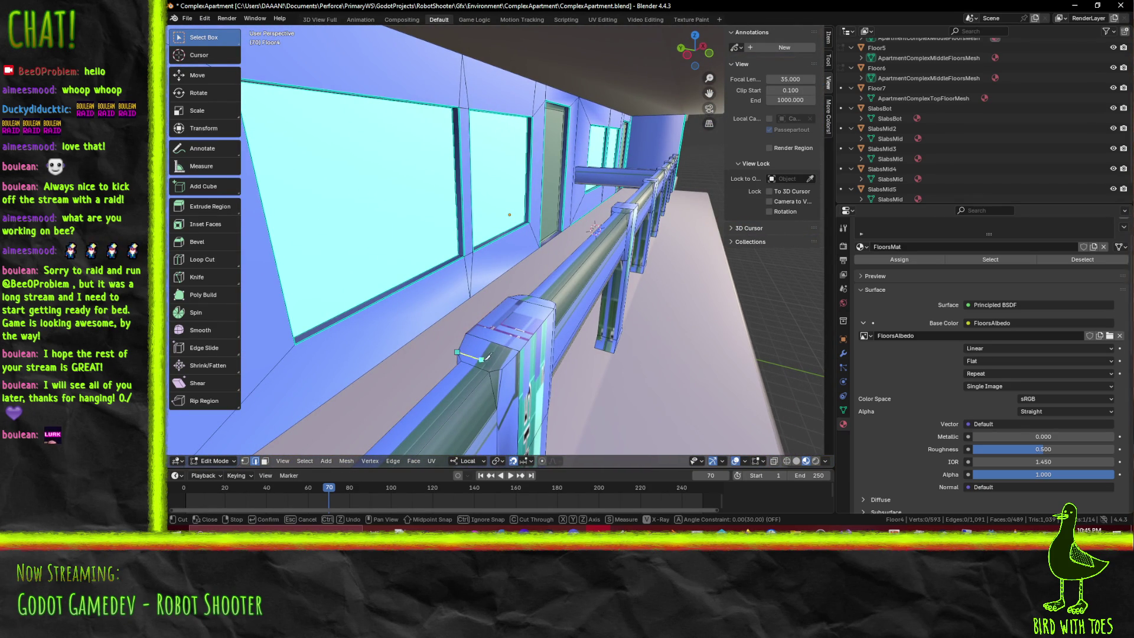
pyautogui.press('Return')
pyautogui.moveTo(501, 366); pyautogui.dragTo(438, 331, button='middle')
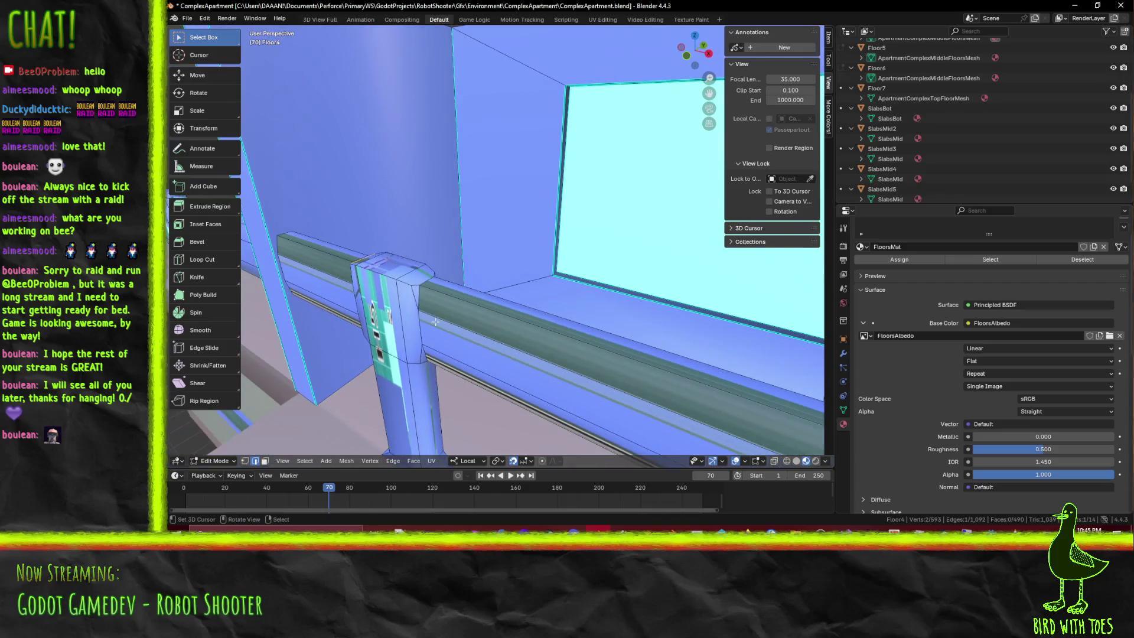
pyautogui.press('k')
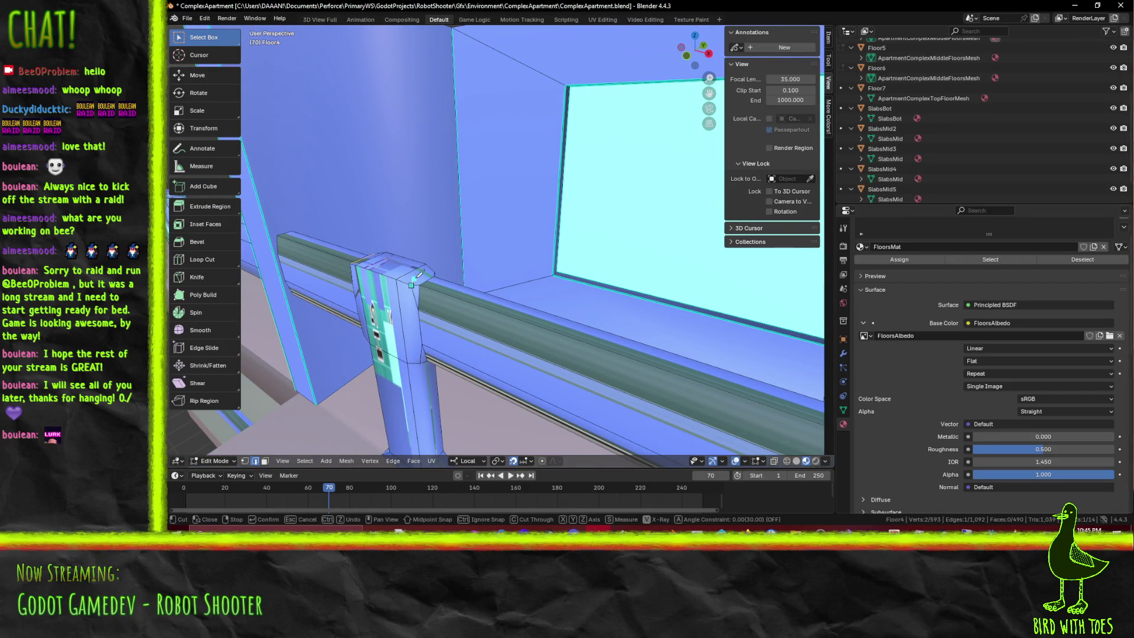
pyautogui.press('Return')
pyautogui.moveTo(435, 270)
pyautogui.mouseDown(button='middle')
pyautogui.moveTo(367, 312)
pyautogui.moveTo(443, 330)
pyautogui.moveTo(525, 297)
pyautogui.mouseUp(button='middle')
pyautogui.scroll(3, 443, 331)
# Select a single railing edge and switch to face select mode
pyautogui.keyDown('alt'); pyautogui.keyDown('shift'); pyautogui.click(540, 308); pyautogui.keyUp('shift'); pyautogui.keyUp('alt')
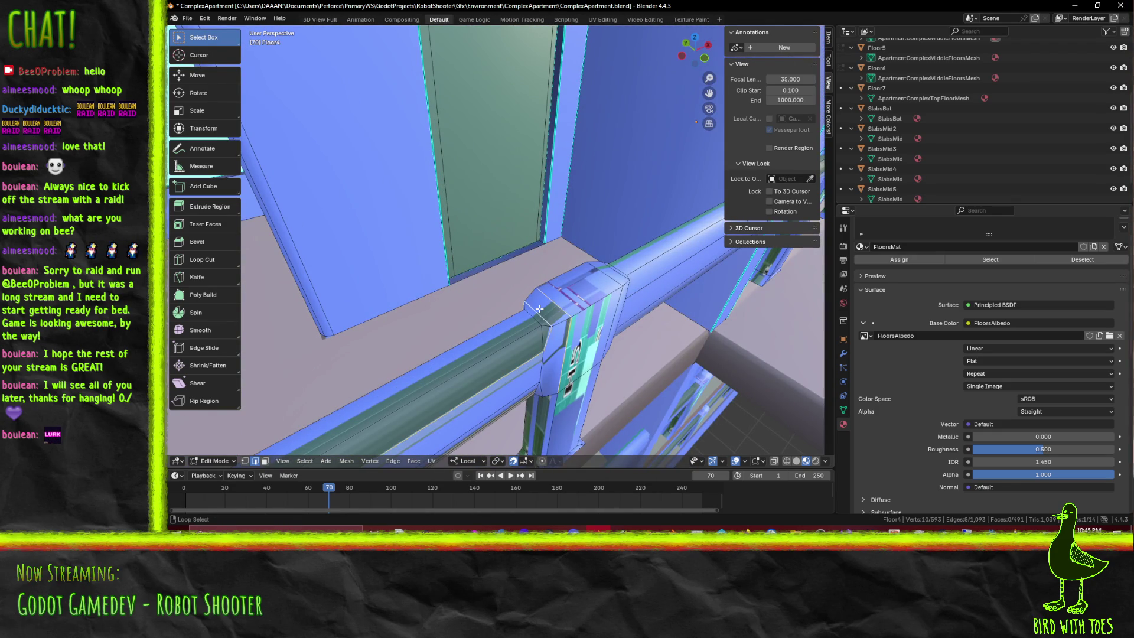
pyautogui.click(550, 301)
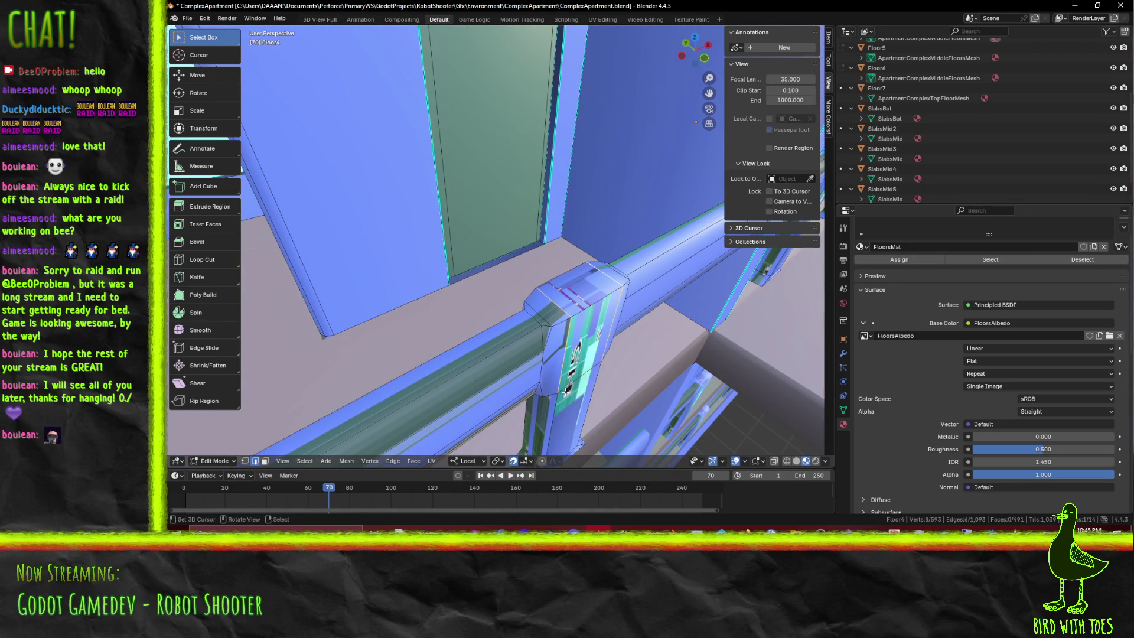
pyautogui.click(265, 461)
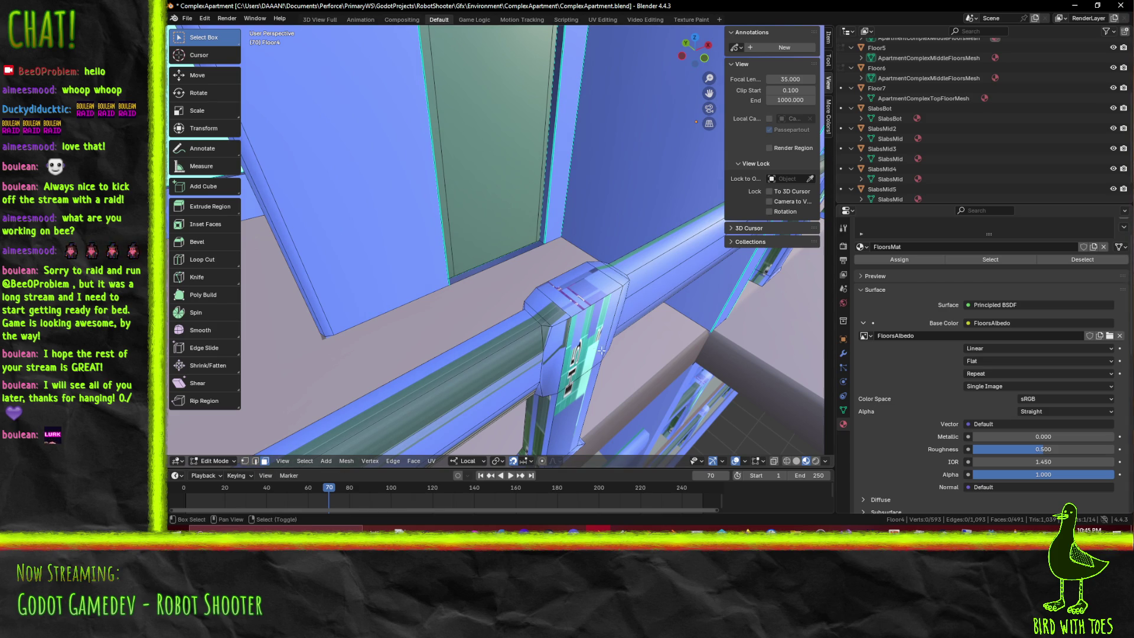
pyautogui.moveTo(574, 386); pyautogui.dragTo(598, 270, button='middle')
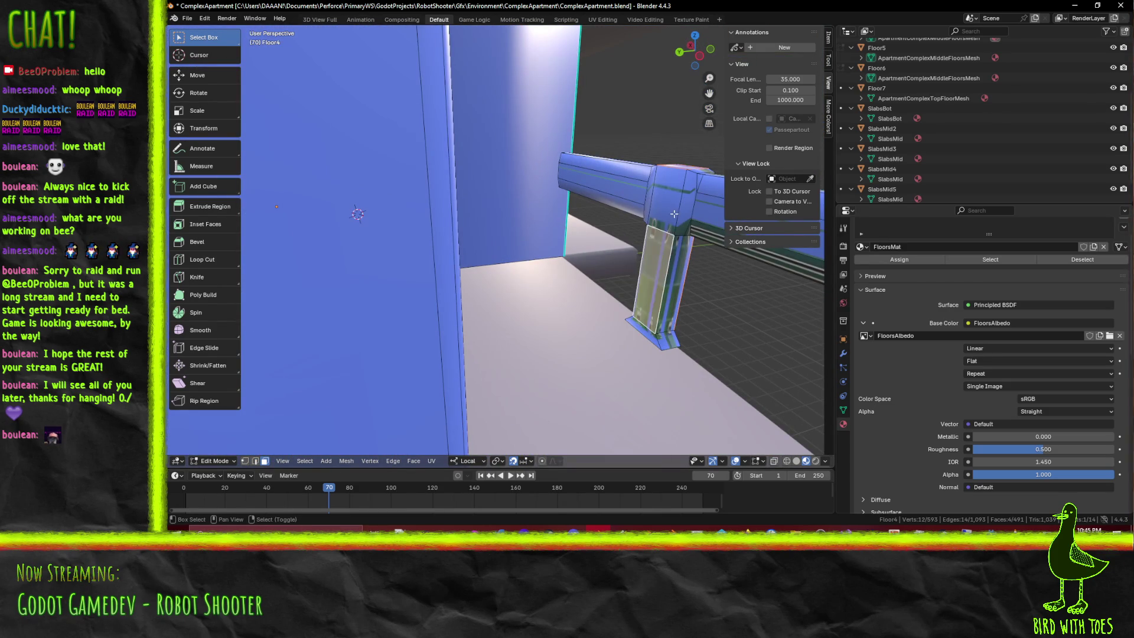
# Select the vertical face loops and side faces of the Floor4 railing post
pyautogui.keyDown('alt'); pyautogui.click(655, 262); pyautogui.keyUp('alt')
pyautogui.keyDown('alt'); pyautogui.click(669, 267); pyautogui.keyUp('alt')
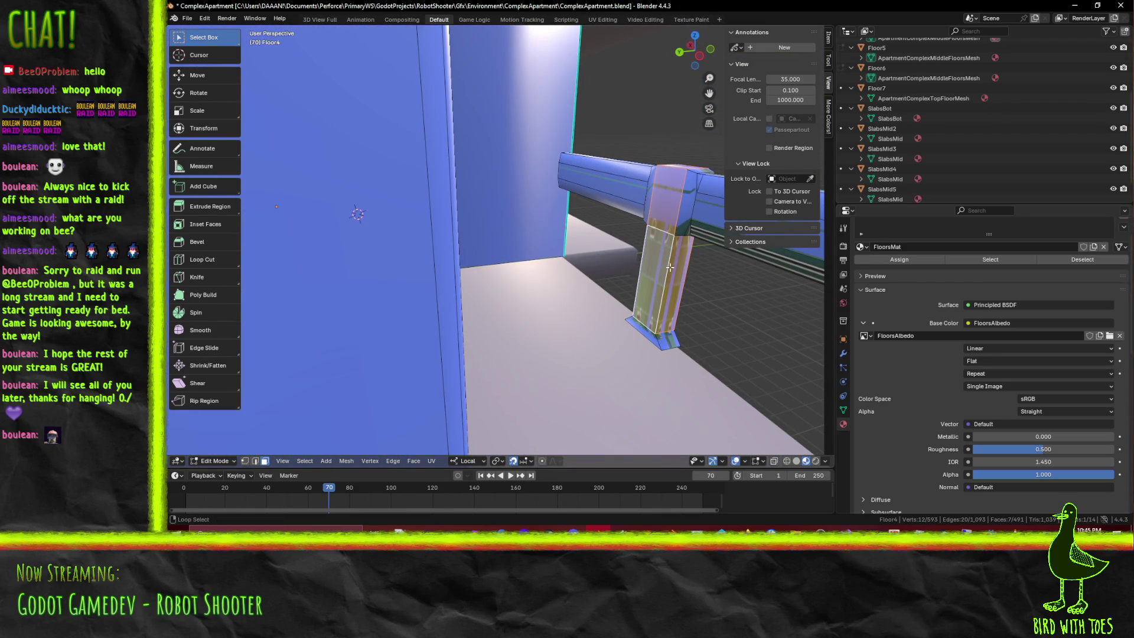
pyautogui.keyDown('alt'); pyautogui.click(683, 214); pyautogui.keyUp('alt')
pyautogui.moveTo(682, 213)
pyautogui.mouseDown(button='middle')
pyautogui.moveTo(633, 260)
pyautogui.moveTo(567, 292)
pyautogui.moveTo(588, 308)
pyautogui.moveTo(326, 297)
pyautogui.moveTo(436, 276)
pyautogui.moveTo(420, 268)
pyautogui.mouseUp(button='middle')
pyautogui.keyDown('alt'); pyautogui.click(631, 213); pyautogui.keyUp('alt')
pyautogui.scroll(4, 555, 301)
pyautogui.keyDown('alt'); pyautogui.click(327, 298); pyautogui.keyUp('alt')
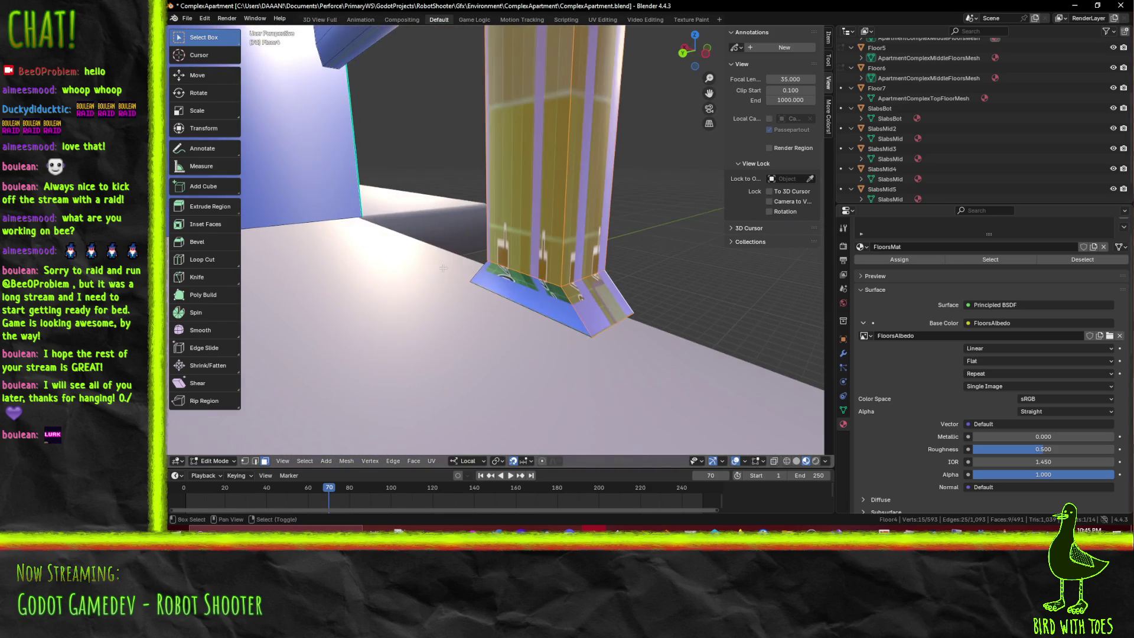
pyautogui.keyDown('shift'); pyautogui.click(532, 297); pyautogui.keyUp('shift')
pyautogui.scroll(-4, 532, 297)
pyautogui.scroll(4, 717, 347)
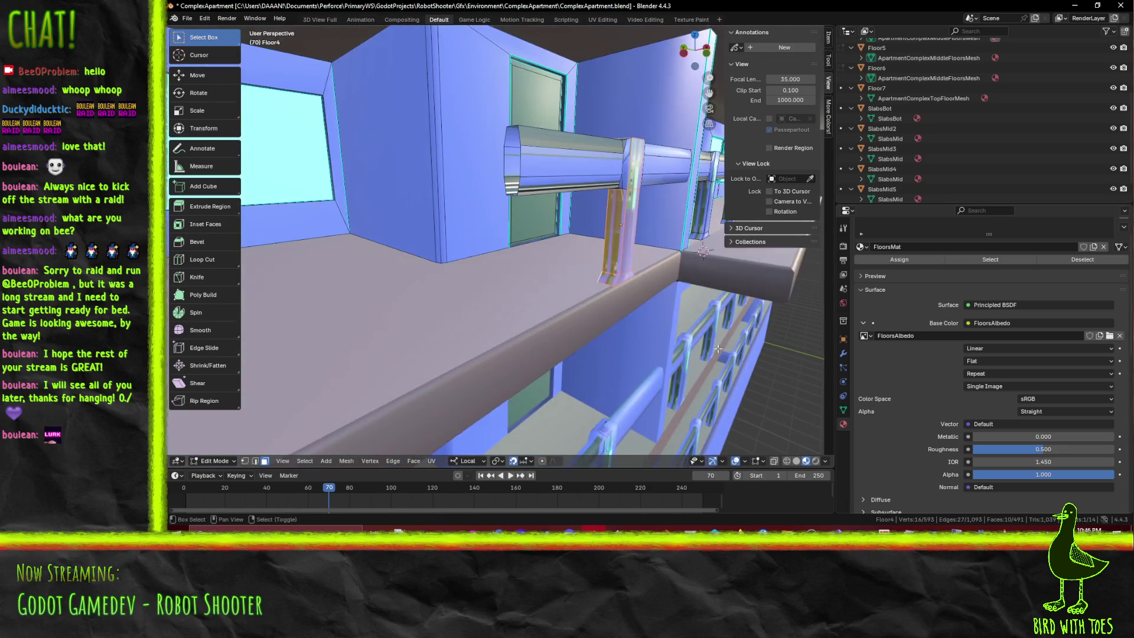
pyautogui.scroll(3, 716, 347)
# Add the post's far-side, top and underside faces to the selection
pyautogui.moveTo(716, 346); pyautogui.dragTo(466, 294, button='middle')
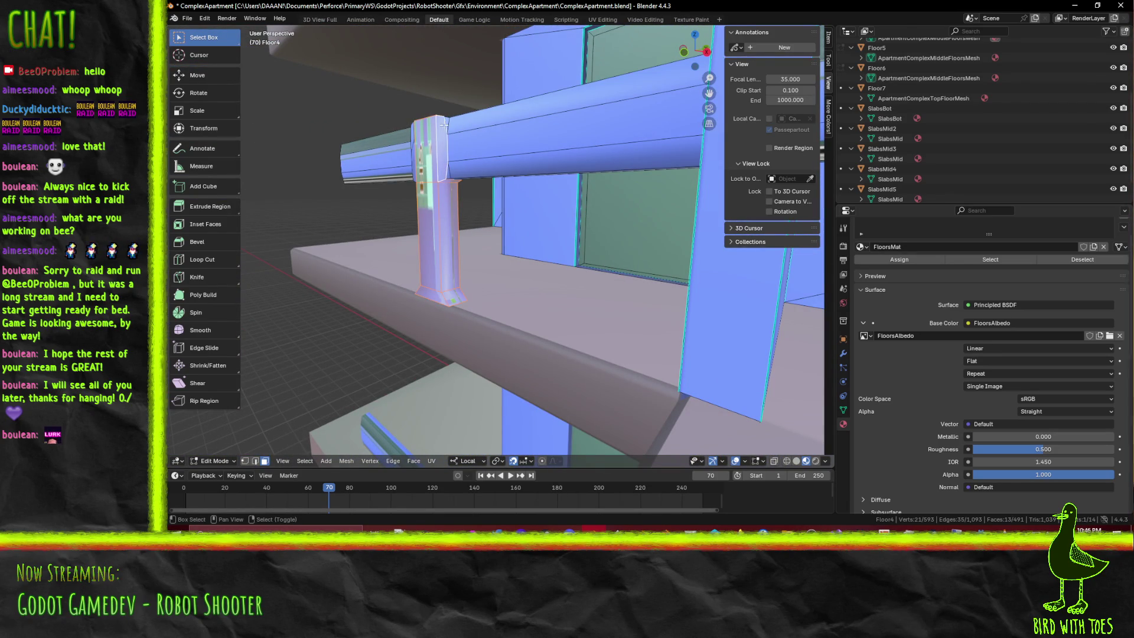
pyautogui.keyDown('shift'); pyautogui.click(449, 165); pyautogui.keyUp('shift')
pyautogui.moveTo(449, 165)
pyautogui.mouseDown(button='middle')
pyautogui.moveTo(568, 177)
pyautogui.moveTo(453, 205)
pyautogui.mouseUp(button='middle')
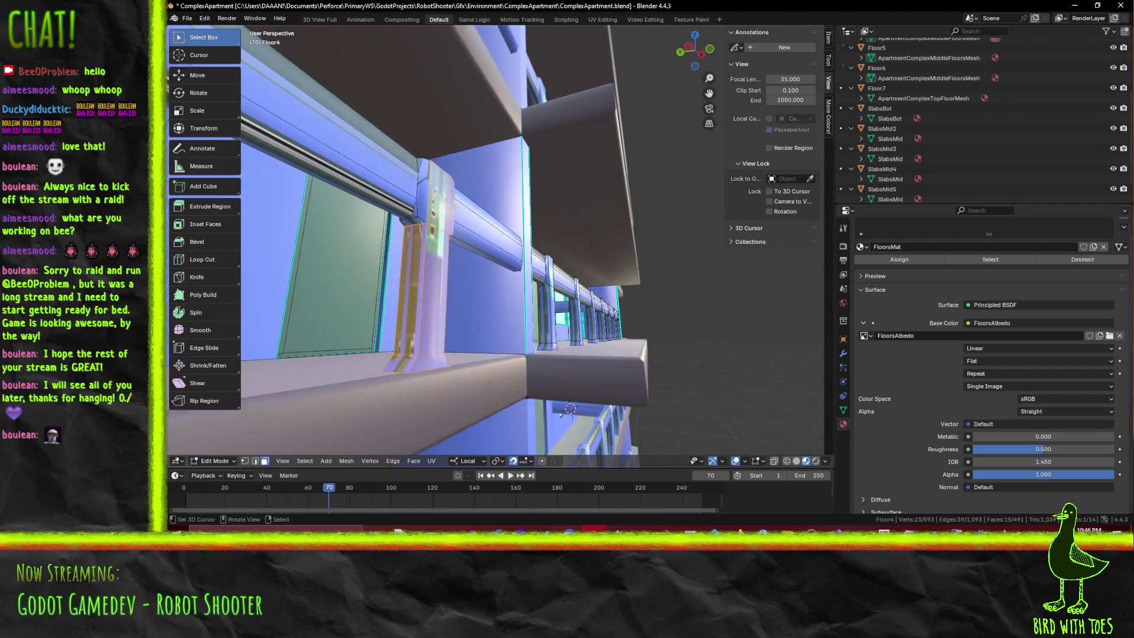
pyautogui.scroll(4, 452, 206)
pyautogui.keyDown('shift'); pyautogui.click(389, 194); pyautogui.keyUp('shift')
pyautogui.keyDown('shift'); pyautogui.click(405, 175); pyautogui.keyUp('shift')
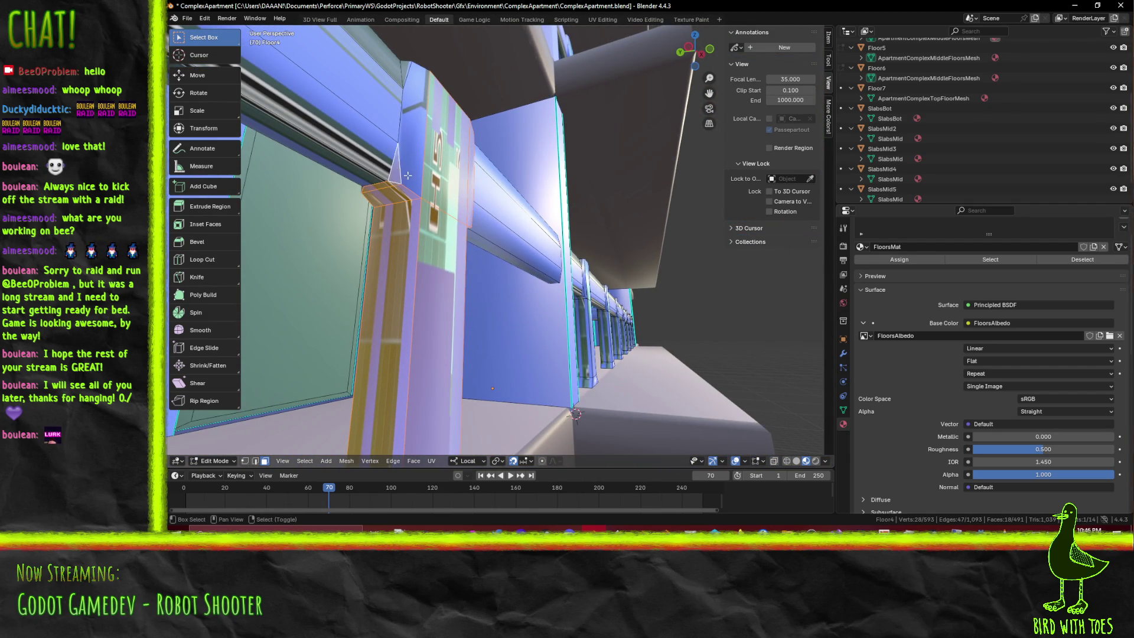
pyautogui.moveTo(405, 174)
pyautogui.mouseDown(button='middle')
pyautogui.moveTo(409, 195)
pyautogui.moveTo(545, 164)
pyautogui.moveTo(537, 211)
pyautogui.moveTo(596, 333)
pyautogui.moveTo(456, 265)
pyautogui.moveTo(669, 242)
pyautogui.moveTo(561, 257)
pyautogui.moveTo(559, 294)
pyautogui.moveTo(550, 260)
pyautogui.moveTo(669, 266)
pyautogui.mouseUp(button='middle')
pyautogui.keyDown('shift'); pyautogui.click(410, 195); pyautogui.keyUp('shift')
# Add the lower and remaining post faces so the whole post is selected
pyautogui.keyDown('shift'); pyautogui.click(568, 215); pyautogui.keyUp('shift')
pyautogui.keyDown('shift'); pyautogui.click(594, 311); pyautogui.keyUp('shift')
pyautogui.keyDown('shift'); pyautogui.click(538, 258); pyautogui.keyUp('shift')
pyautogui.keyDown('shift'); pyautogui.click(538, 259); pyautogui.keyUp('shift')
pyautogui.keyDown('shift'); pyautogui.click(539, 259); pyautogui.keyUp('shift')
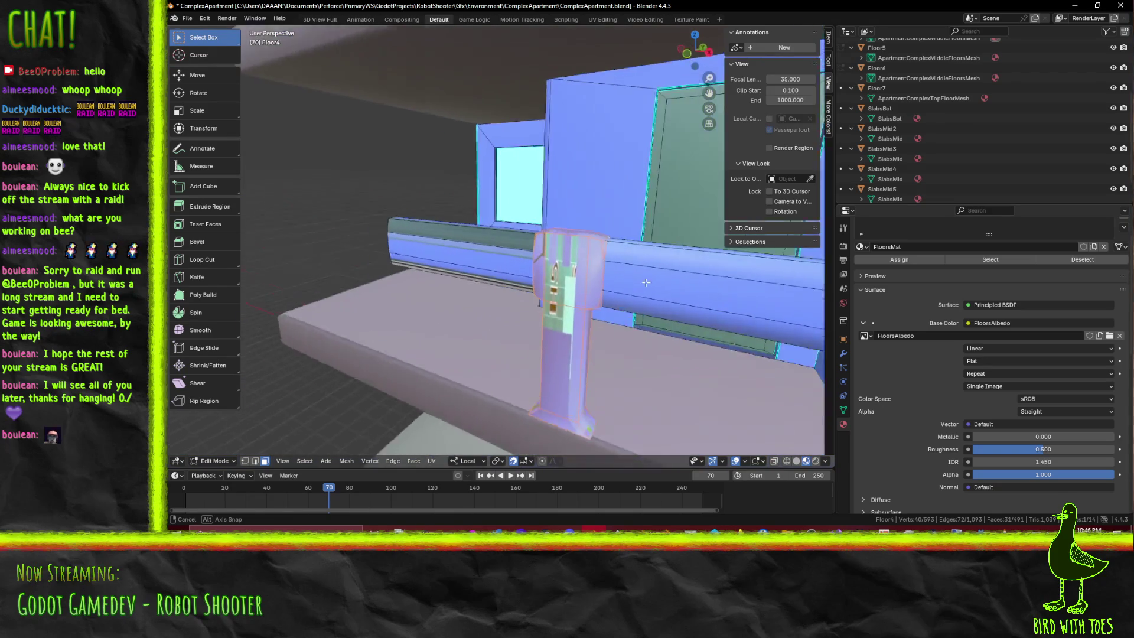
# Duplicate the post 3.8 units left along X and nudge the copy 0.1 right
pyautogui.press('KP_1')
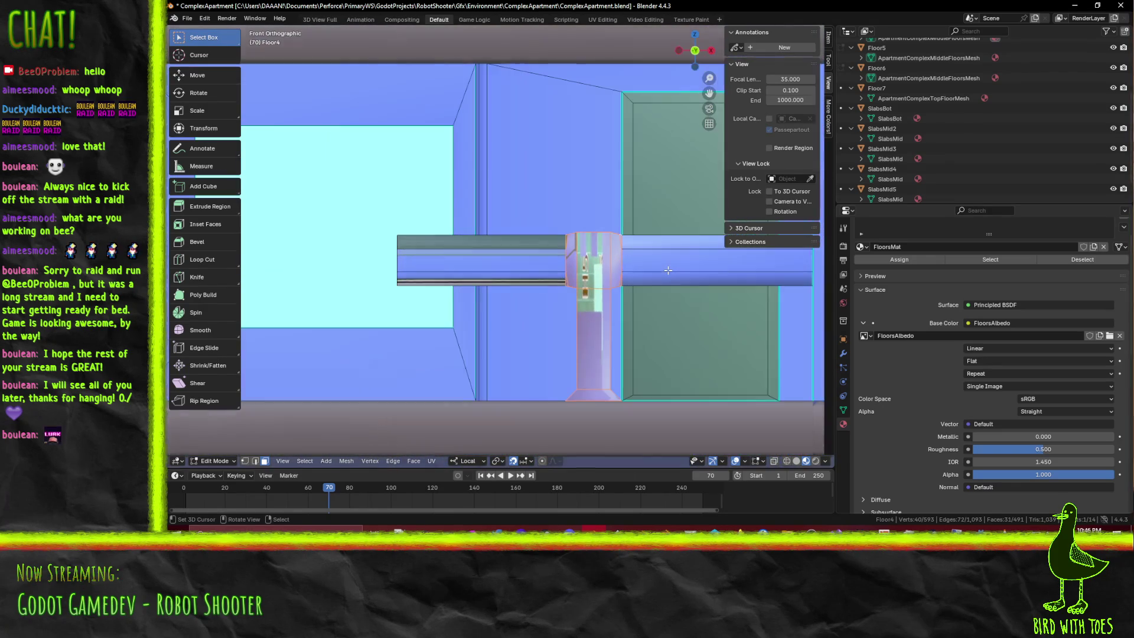
pyautogui.scroll(-2, 640, 273)
pyautogui.keyDown('shift'); pyautogui.moveTo(640, 273); pyautogui.dragTo(666, 291, button='middle'); pyautogui.keyUp('shift')
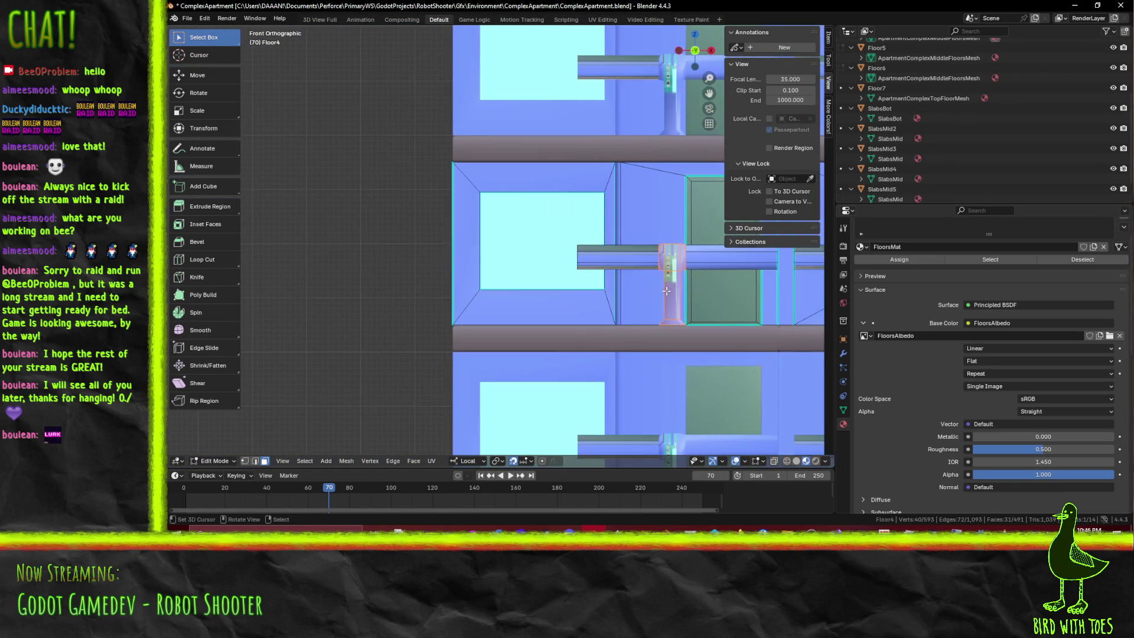
pyautogui.hotkey('shift', 'd')
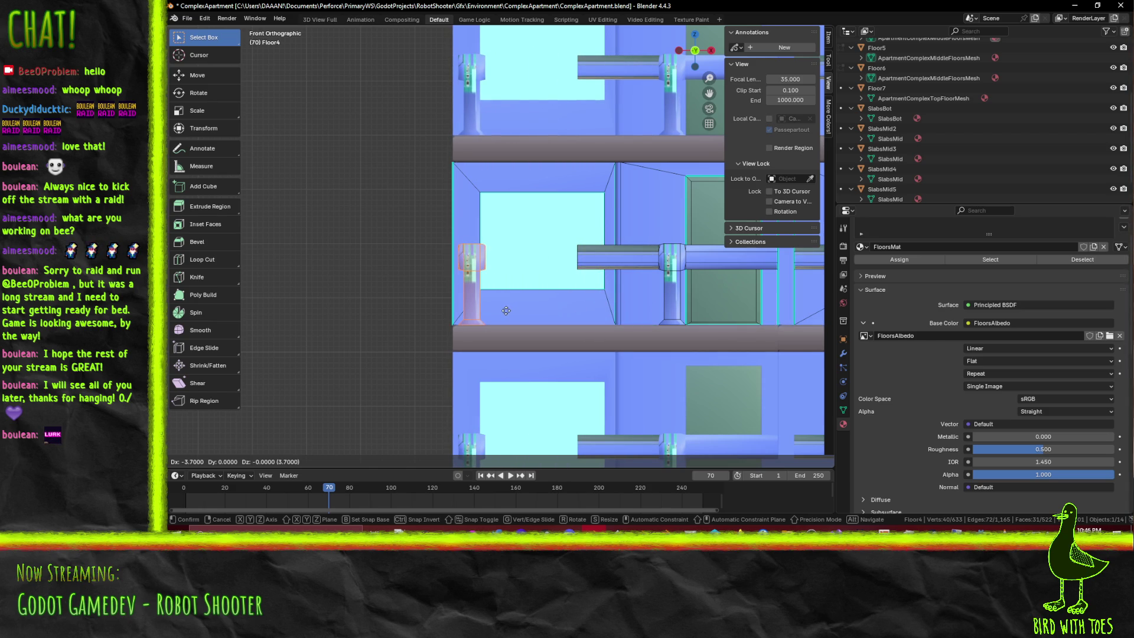
pyautogui.press('BackSpace')
pyautogui.write('8')
pyautogui.press('Return')
pyautogui.scroll(4, 513, 317)
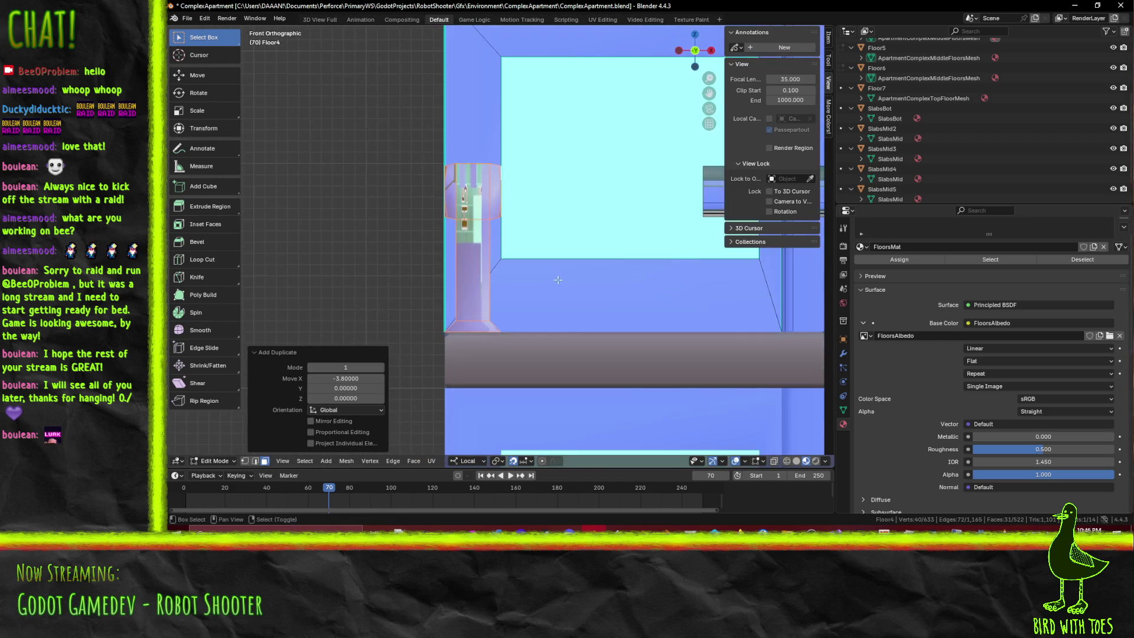
pyautogui.scroll(1, 534, 327)
pyautogui.write('gx0.1')
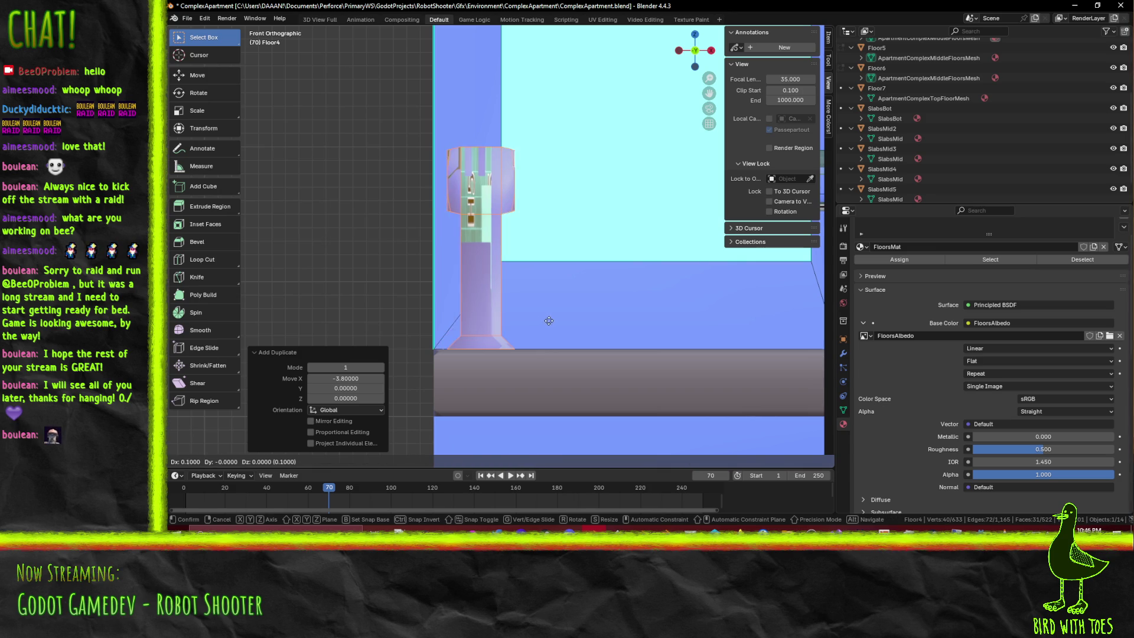
pyautogui.press('Return')
pyautogui.scroll(-4, 551, 321)
pyautogui.moveTo(551, 322)
pyautogui.mouseDown(button='middle')
pyautogui.moveTo(608, 265)
pyautogui.moveTo(556, 295)
pyautogui.moveTo(478, 279)
pyautogui.mouseUp(button='middle')
pyautogui.scroll(4, 478, 276)
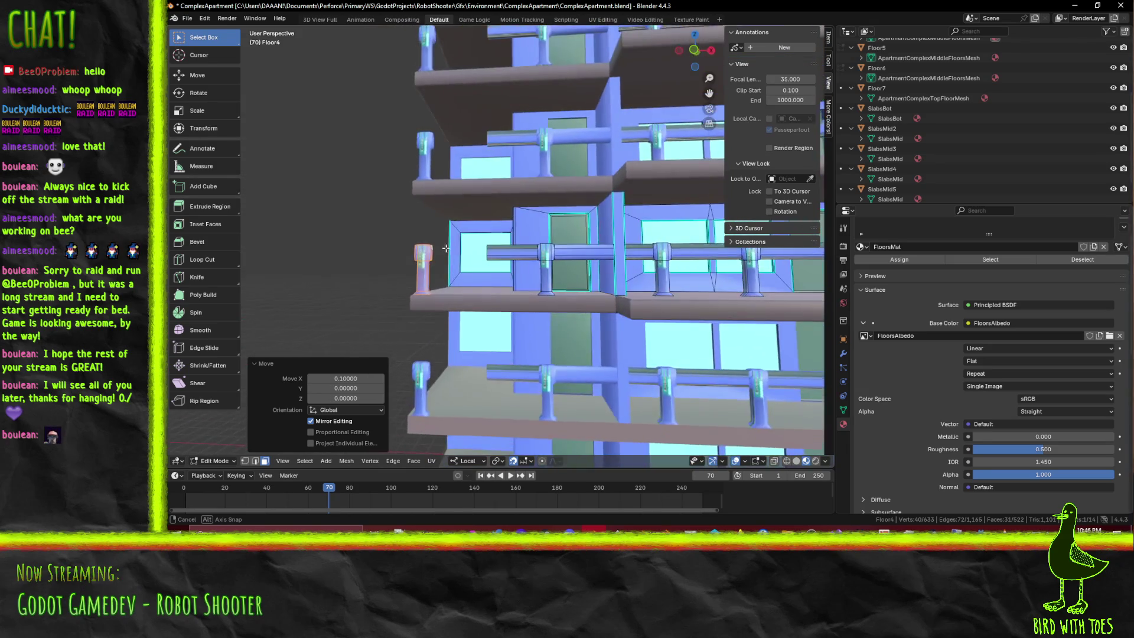
# Duplicate the end post again and place the copy 1.7 units along X toward the door
pyautogui.press('KP_1')
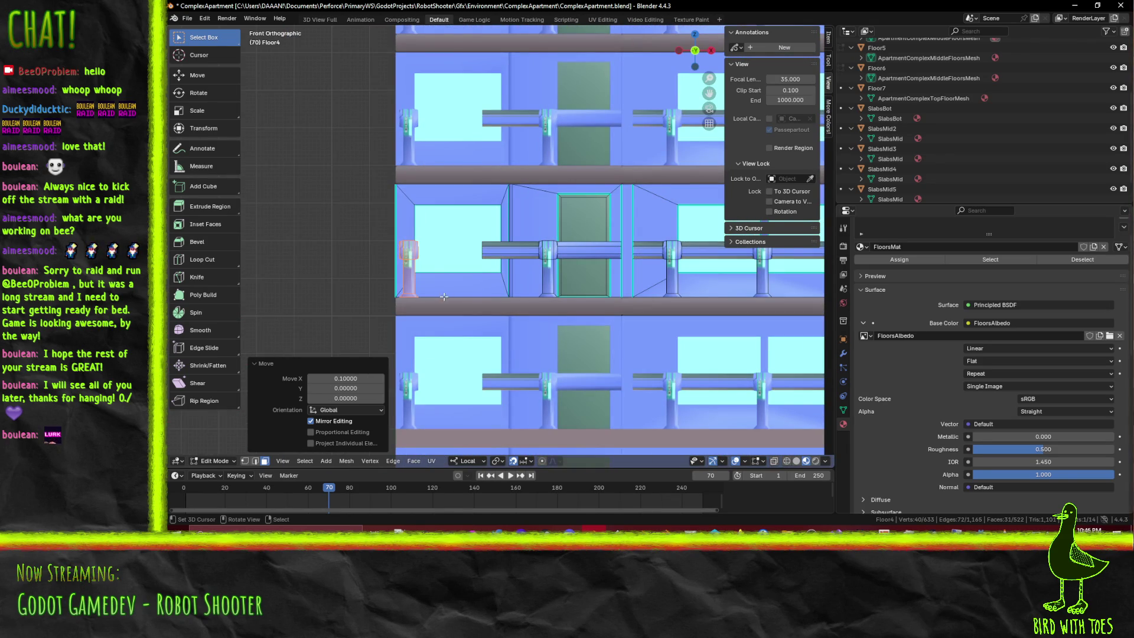
pyautogui.press('g')
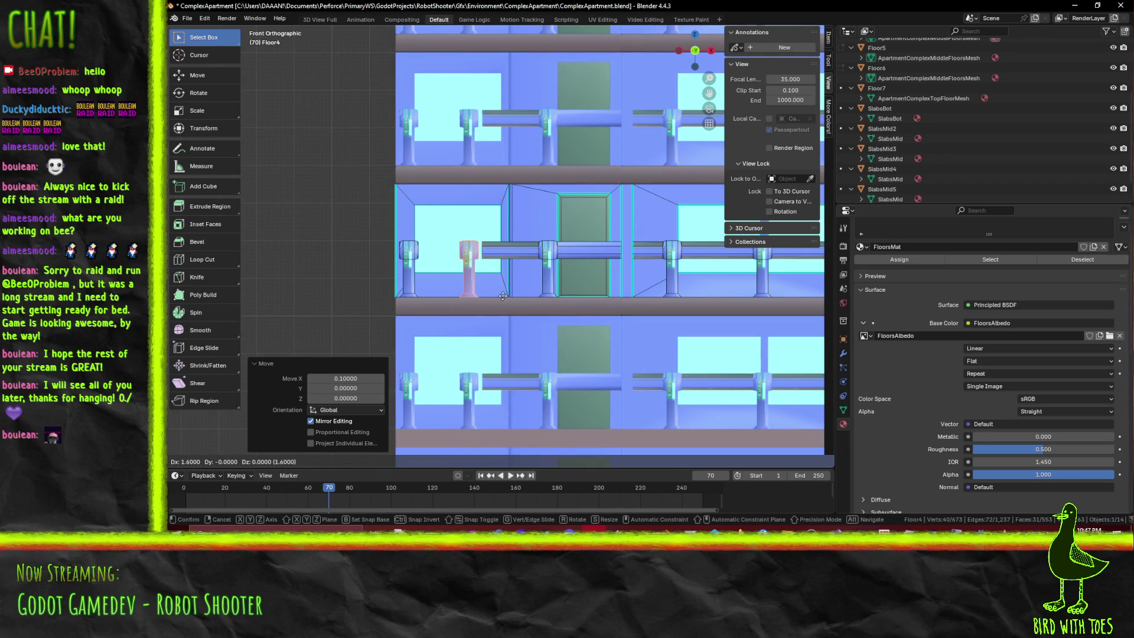
pyautogui.click(502, 295)
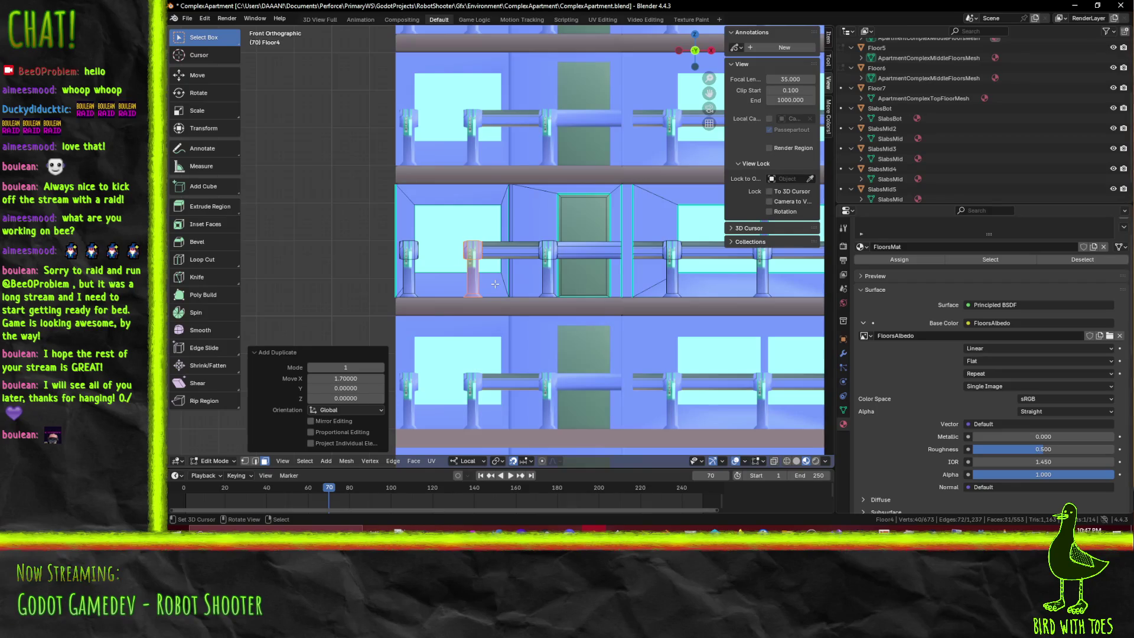
pyautogui.moveTo(495, 283); pyautogui.dragTo(528, 302, button='middle')
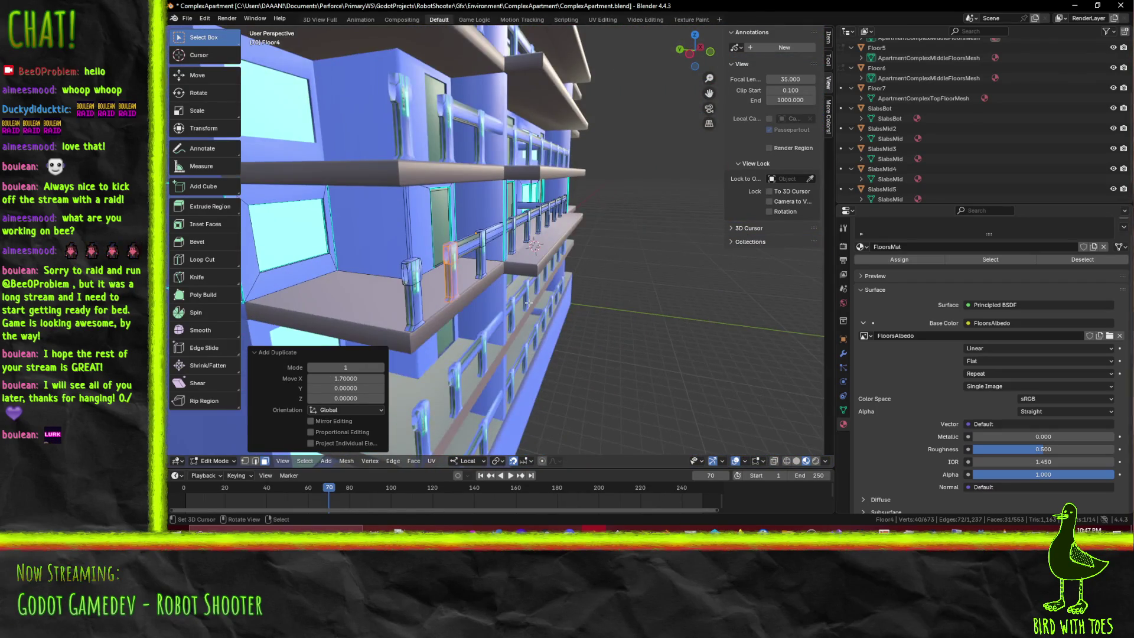
# Check the new posts in top-view wireframe, then return to Material Preview shading
pyautogui.press('KP_7')
pyautogui.scroll(3, 527, 303)
pyautogui.scroll(3, 528, 303)
pyautogui.press('z')
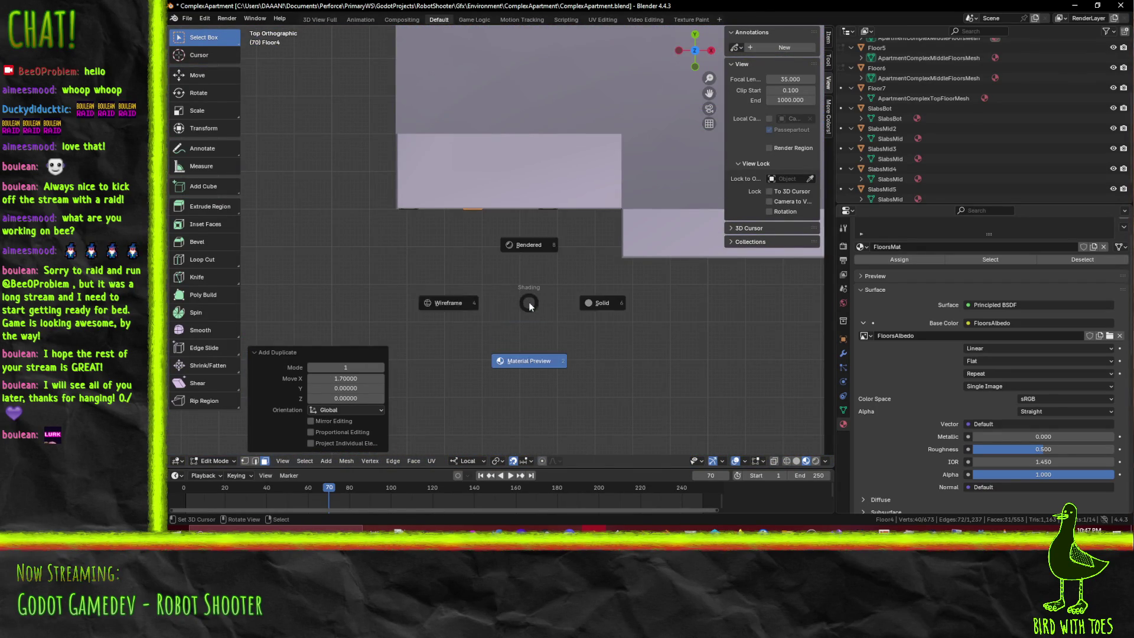
pyautogui.click(460, 311)
pyautogui.moveTo(459, 311)
pyautogui.keyDown('shift'); pyautogui.mouseDown(button='middle')
pyautogui.moveTo(471, 273)
pyautogui.moveTo(454, 267)
pyautogui.mouseUp(button='middle'); pyautogui.keyUp('shift')
pyautogui.moveTo(533, 319)
pyautogui.keyDown('shift'); pyautogui.mouseDown(button='middle')
pyautogui.moveTo(530, 288)
pyautogui.moveTo(585, 235)
pyautogui.mouseUp(button='middle'); pyautogui.keyUp('shift')
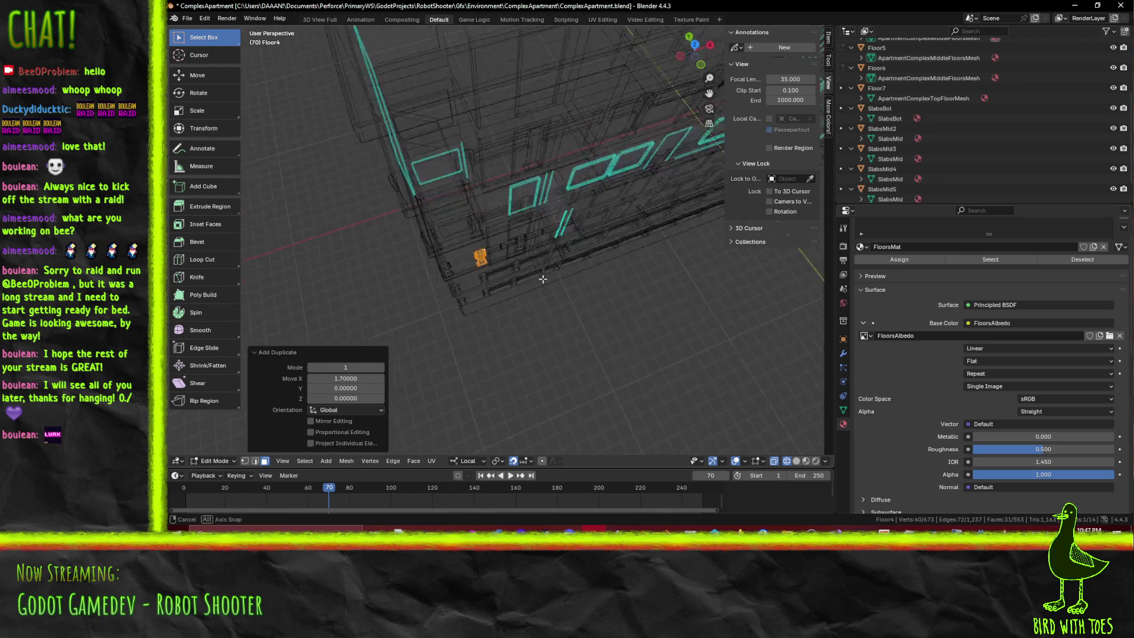
pyautogui.press('z')
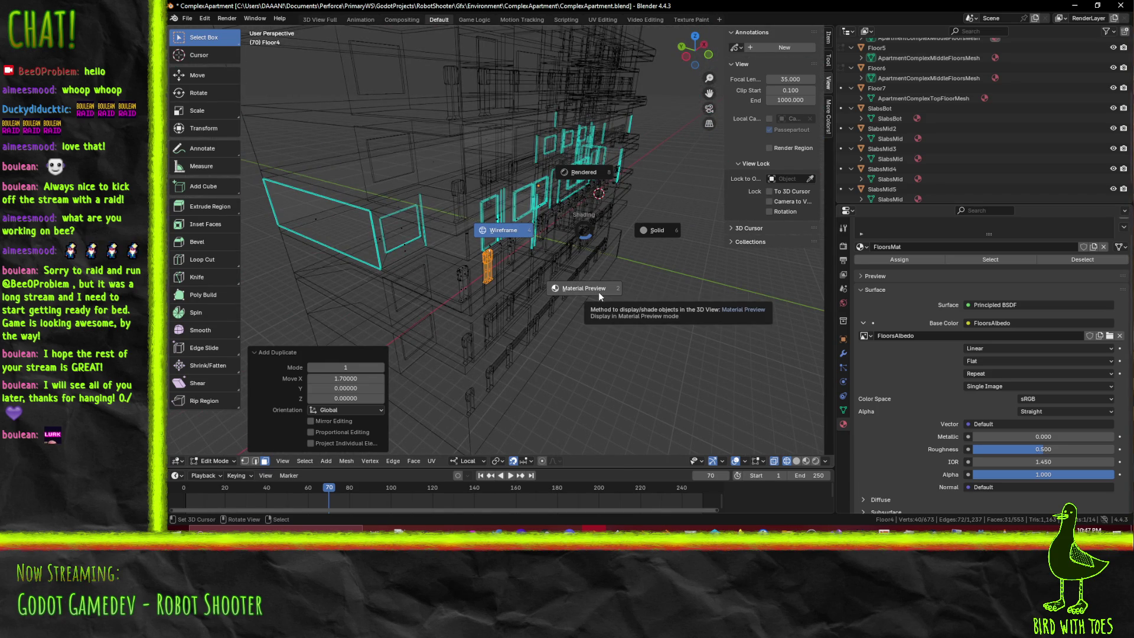
pyautogui.click(598, 292)
pyautogui.scroll(3, 598, 292)
# Deselect everything and switch to edge select mode facing the post gap
pyautogui.moveTo(598, 291)
pyautogui.mouseDown(button='middle')
pyautogui.moveTo(544, 300)
pyautogui.moveTo(577, 296)
pyautogui.mouseUp(button='middle')
pyautogui.scroll(5, 466, 299)
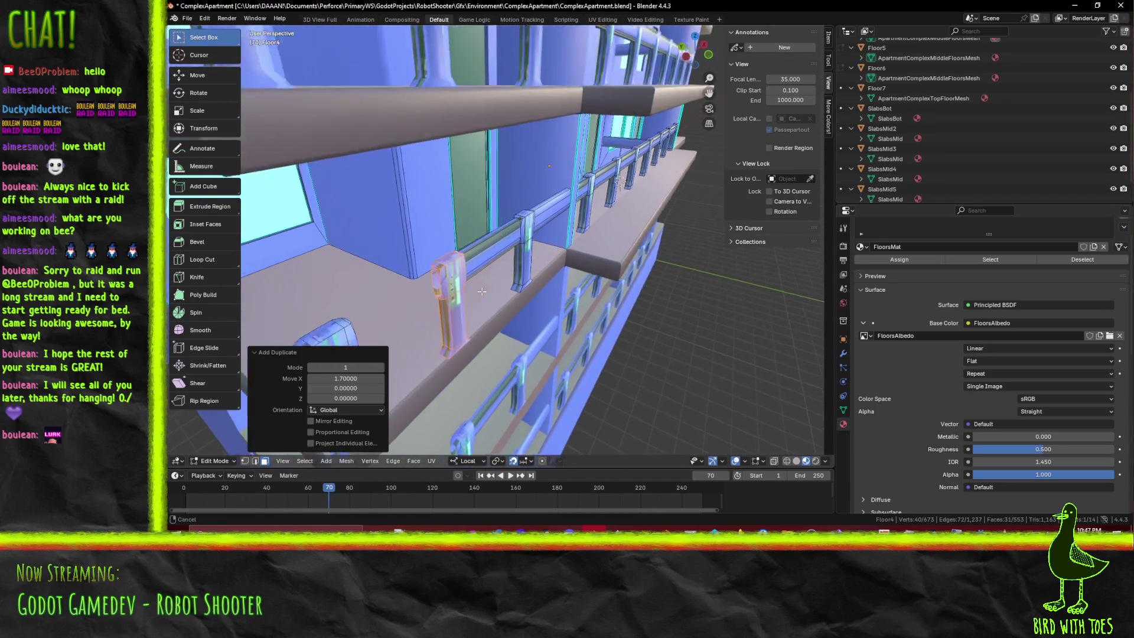
pyautogui.hotkey('alt', 'a')
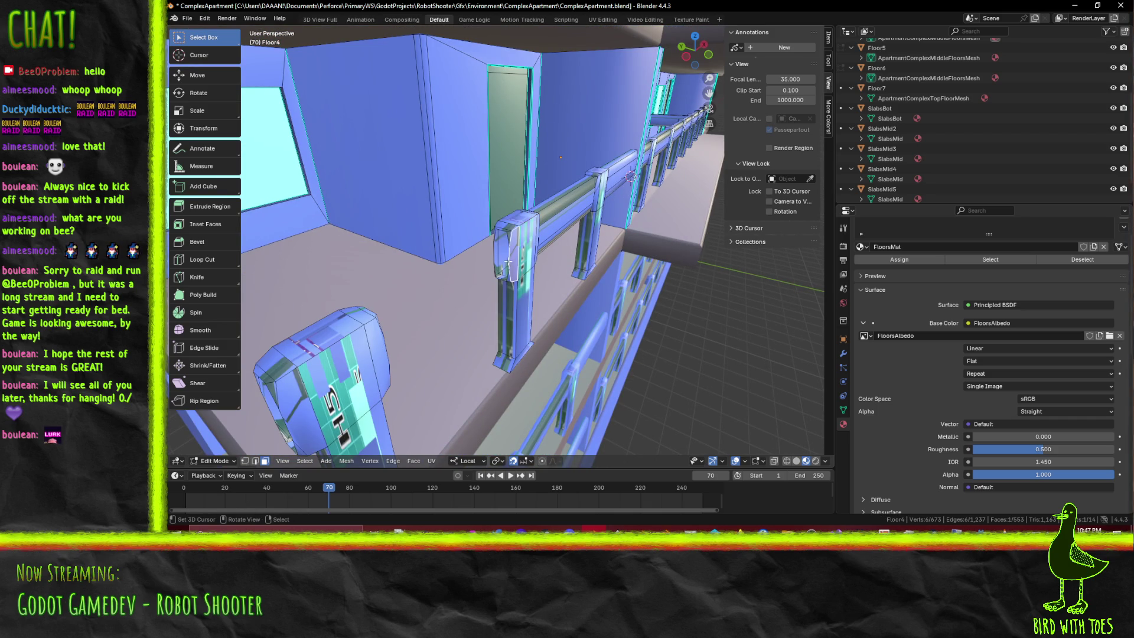
pyautogui.keyDown('shift'); pyautogui.click(255, 461); pyautogui.keyUp('shift')
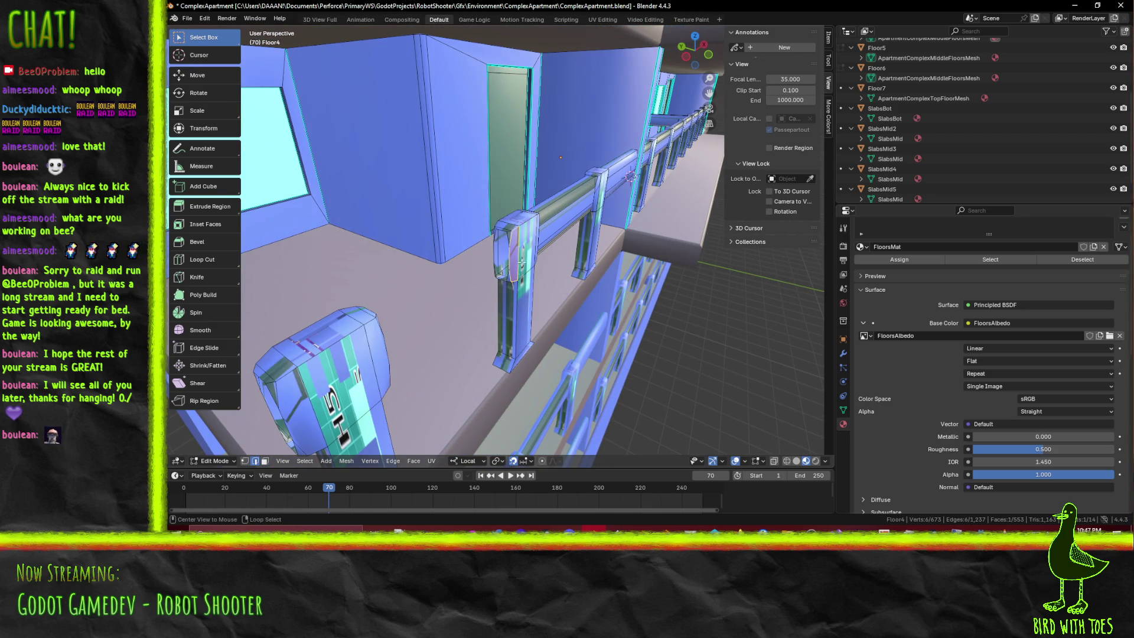
pyautogui.moveTo(490, 315); pyautogui.dragTo(378, 294, button='middle')
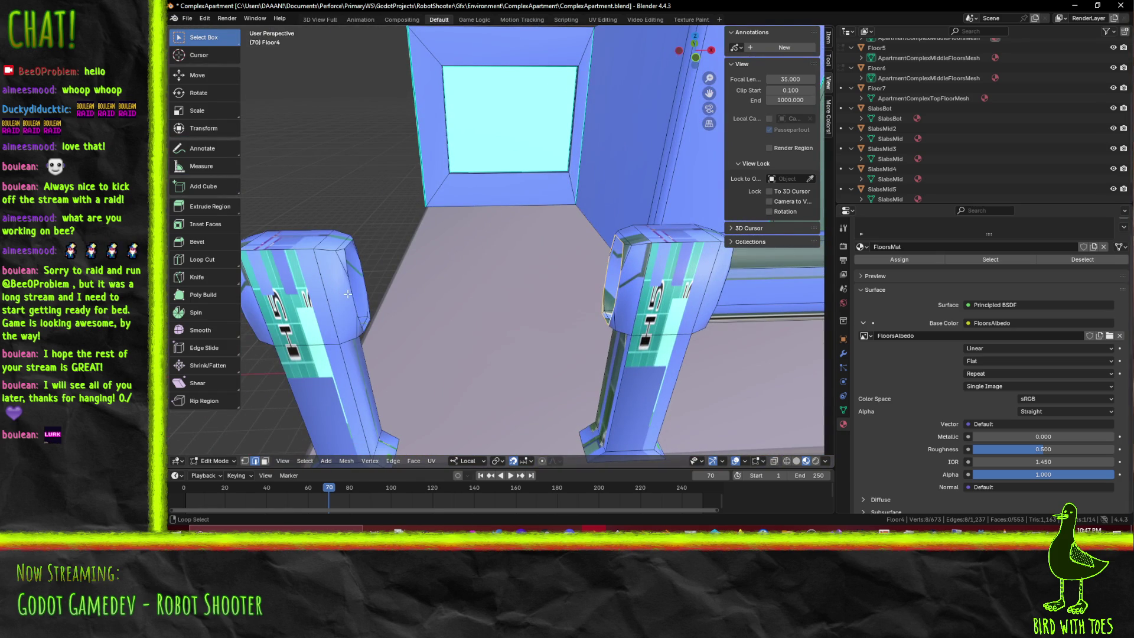
# Bridge the edge loops across the rail gap, try merge, twist and cuts, then undo
pyautogui.press('F3')
pyautogui.write('br')
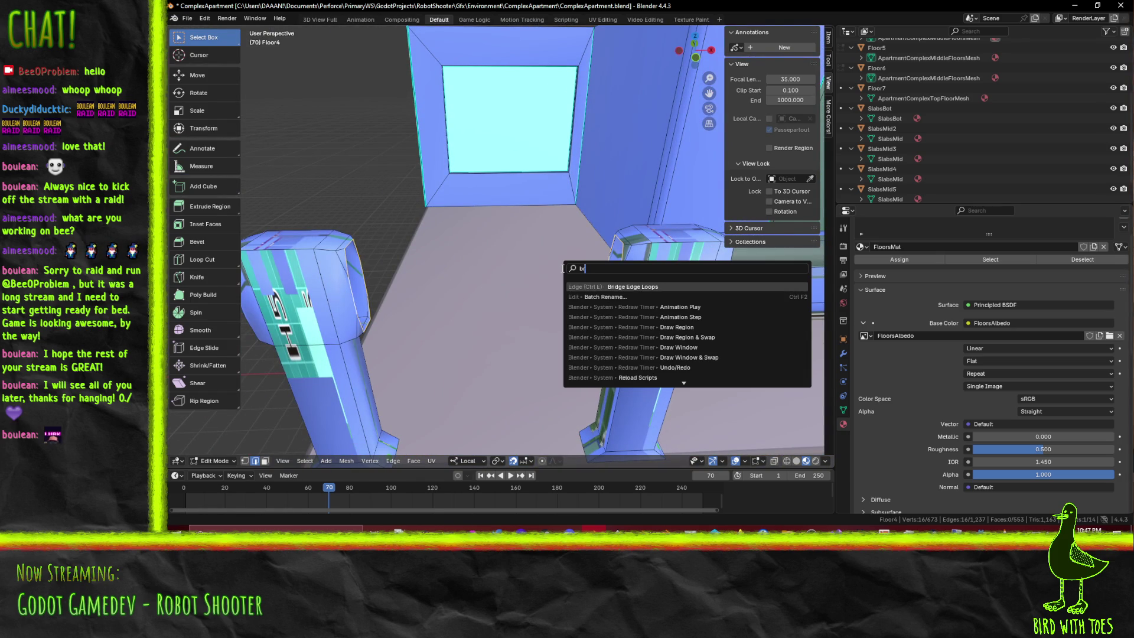
pyautogui.press('Return')
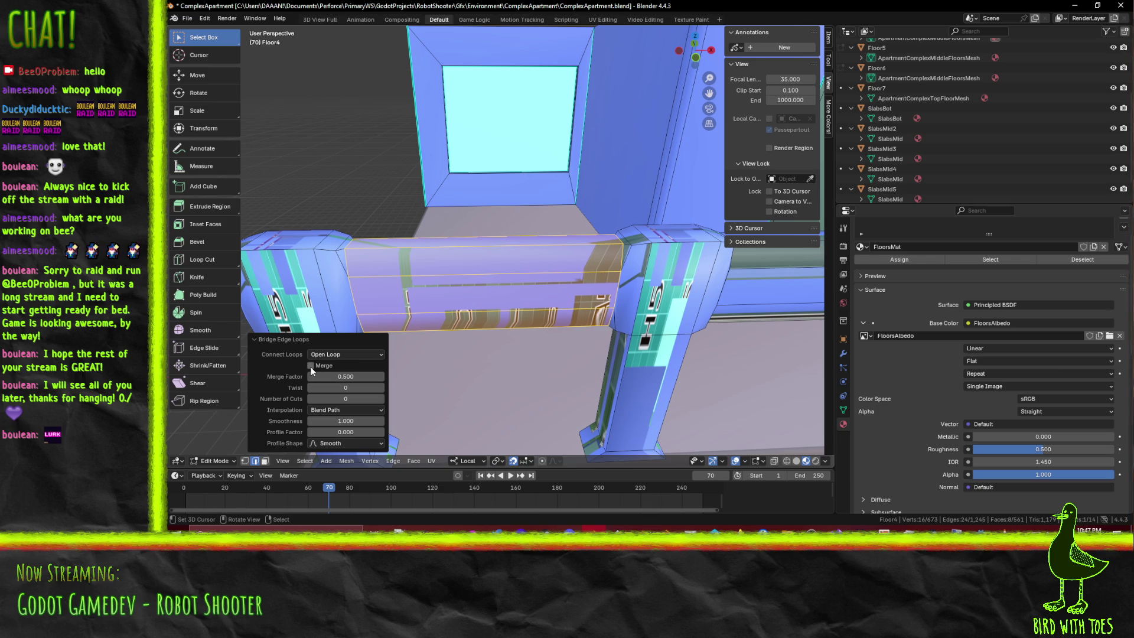
pyautogui.click(311, 366)
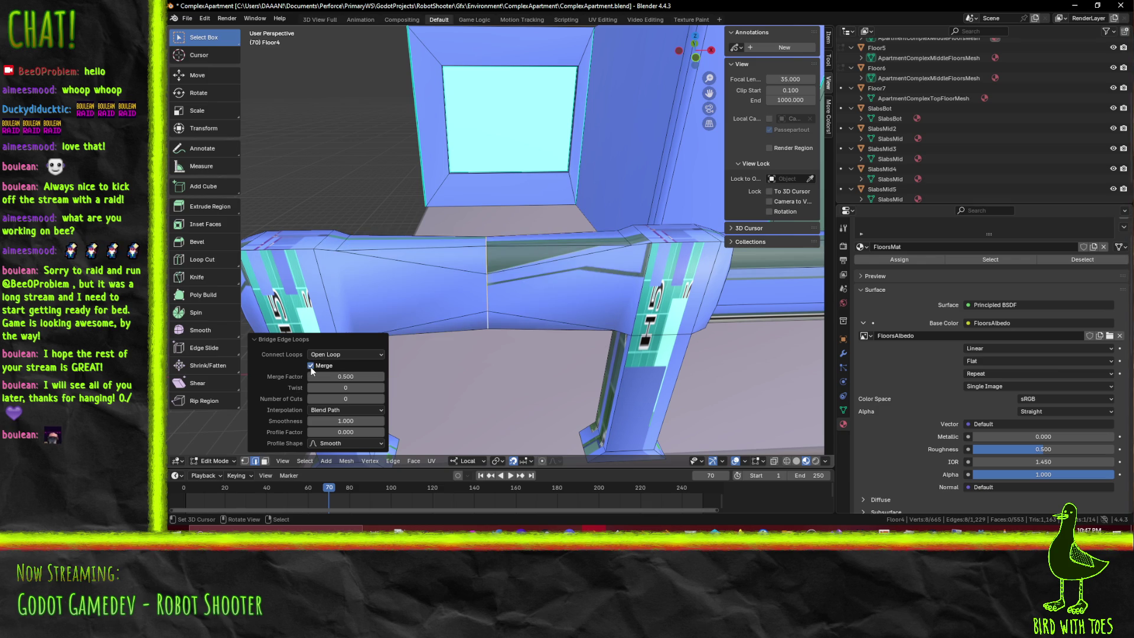
pyautogui.click(312, 367)
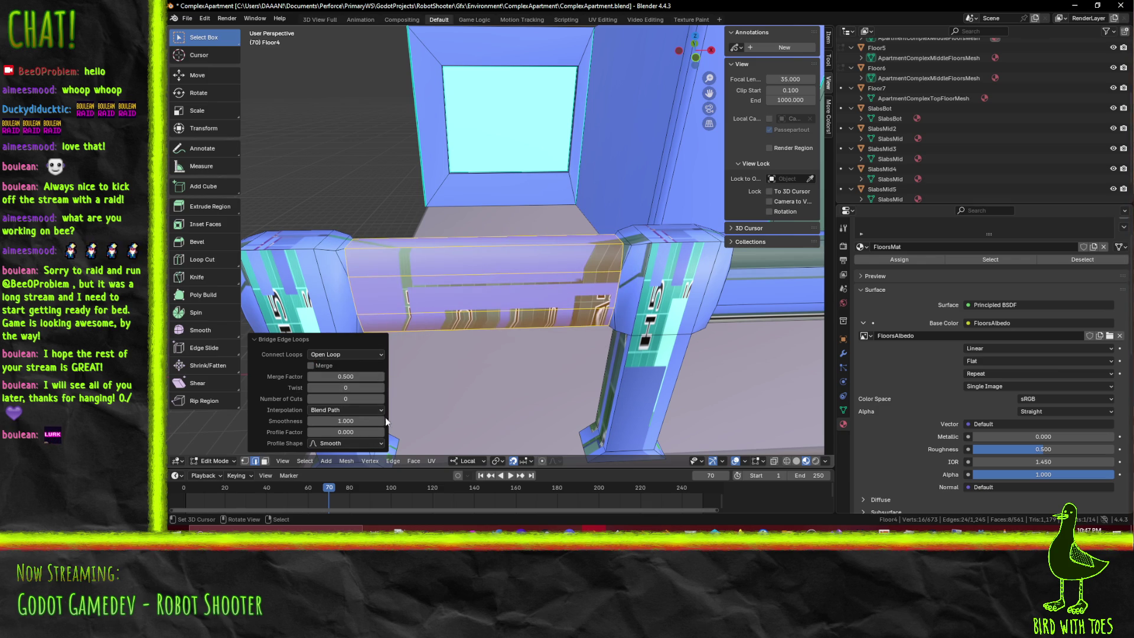
pyautogui.moveTo(354, 388)
pyautogui.mouseDown()
pyautogui.moveTo(408, 387)
pyautogui.moveTo(346, 387)
pyautogui.mouseUp()
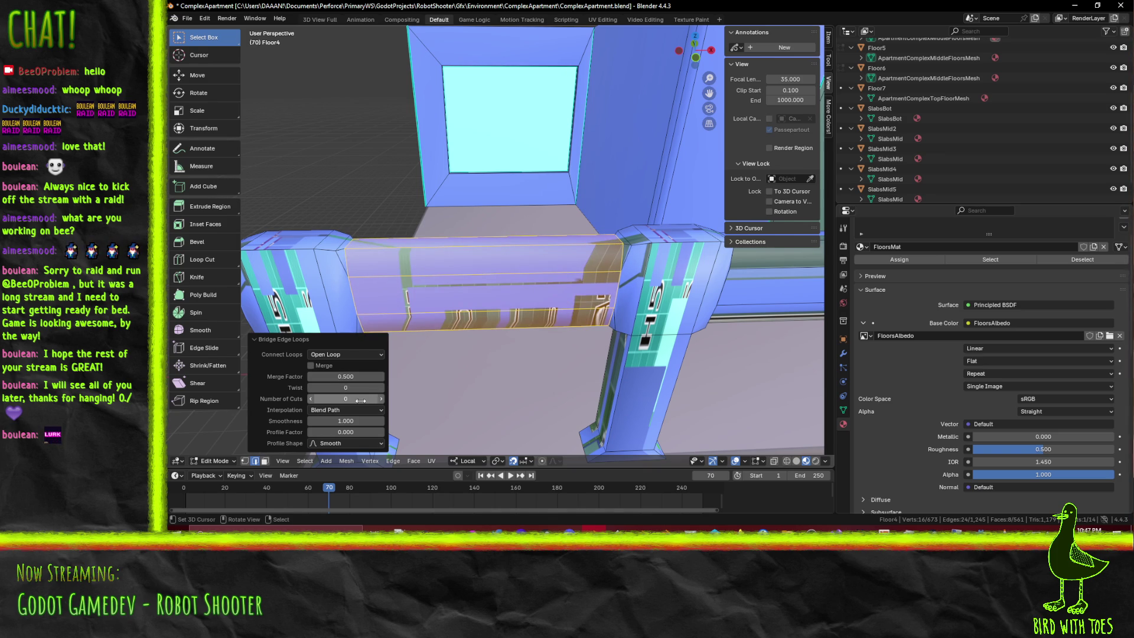
pyautogui.moveTo(380, 404); pyautogui.dragTo(416, 404)
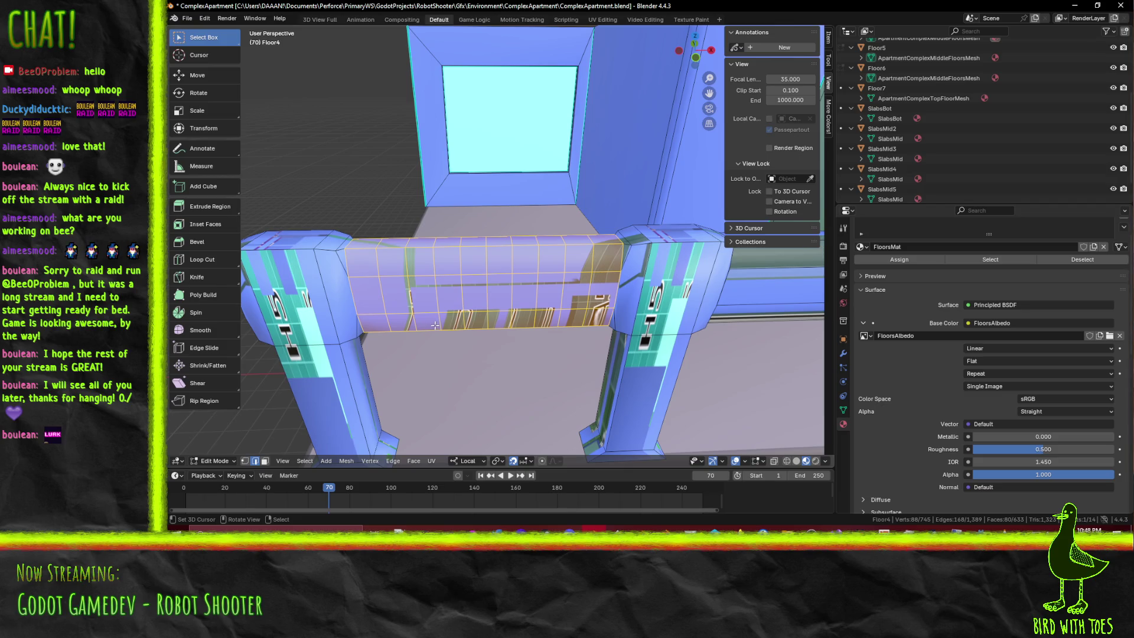
pyautogui.hotkey('ctrl', 'z')
# Bridge the loops again with merge factor 0.5, 10 cuts and twist set back to 0
pyautogui.press('F3')
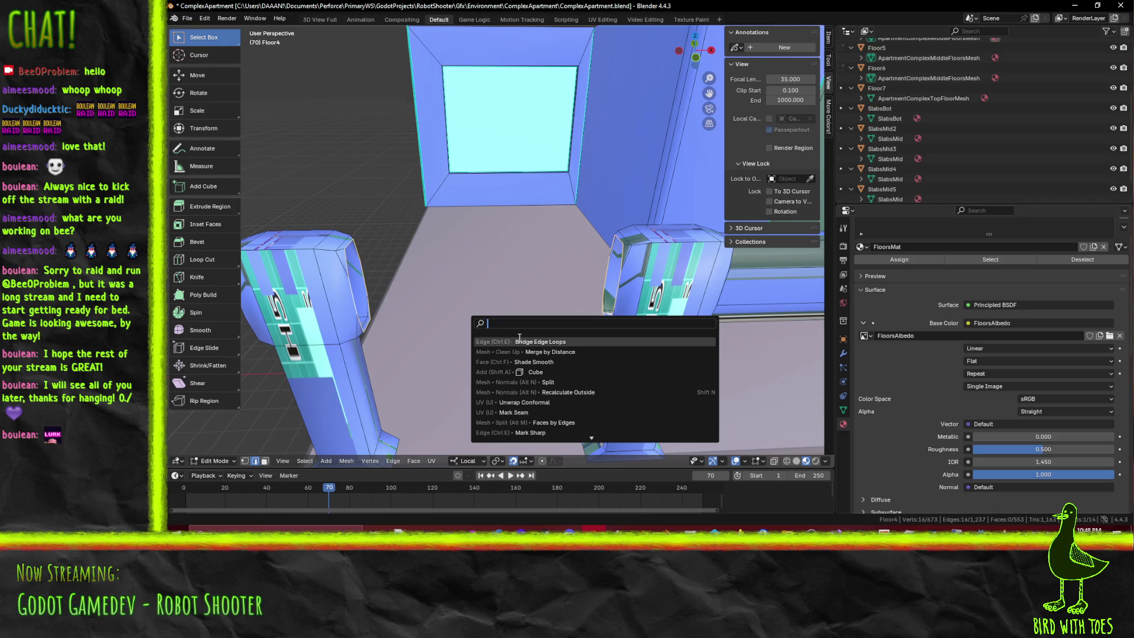
pyautogui.click(522, 338)
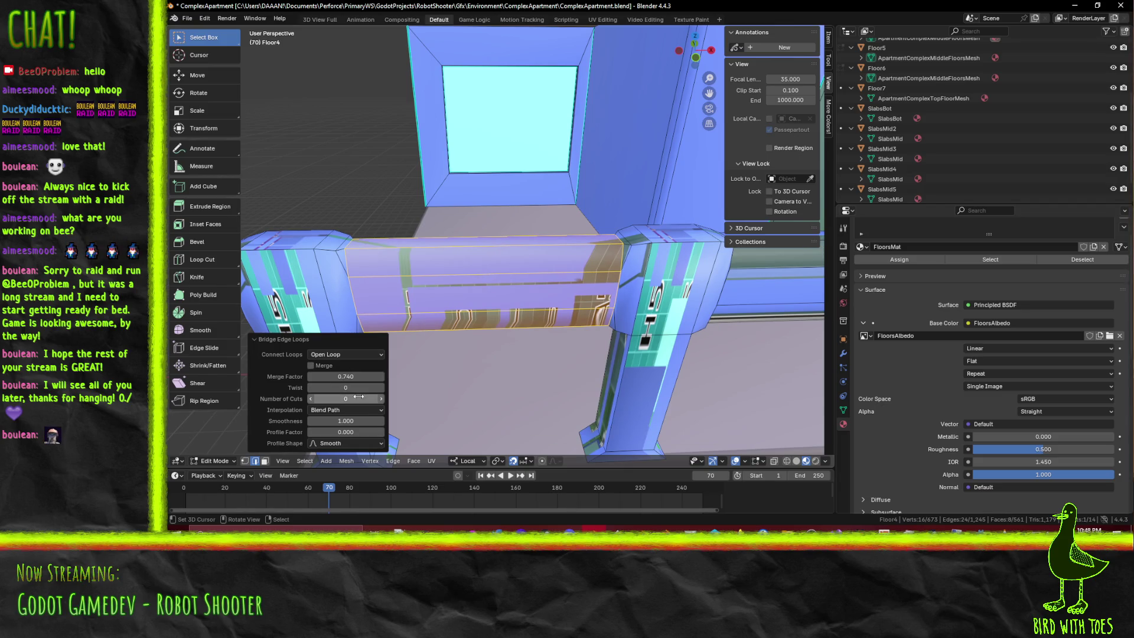
pyautogui.write('0.5')
pyautogui.press('Return')
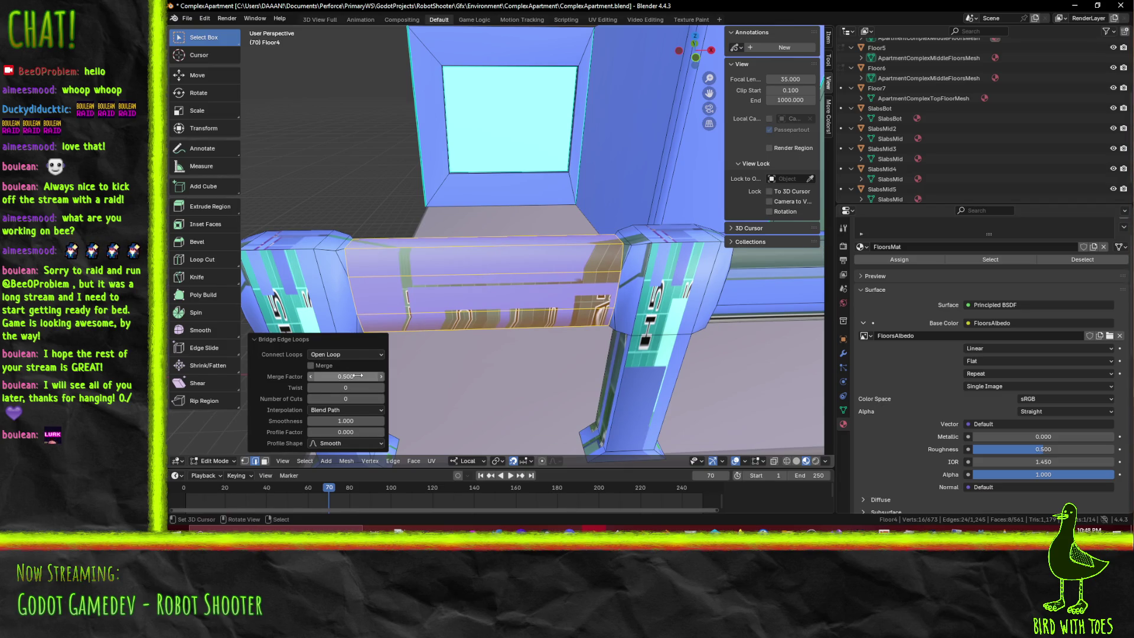
pyautogui.click(352, 399)
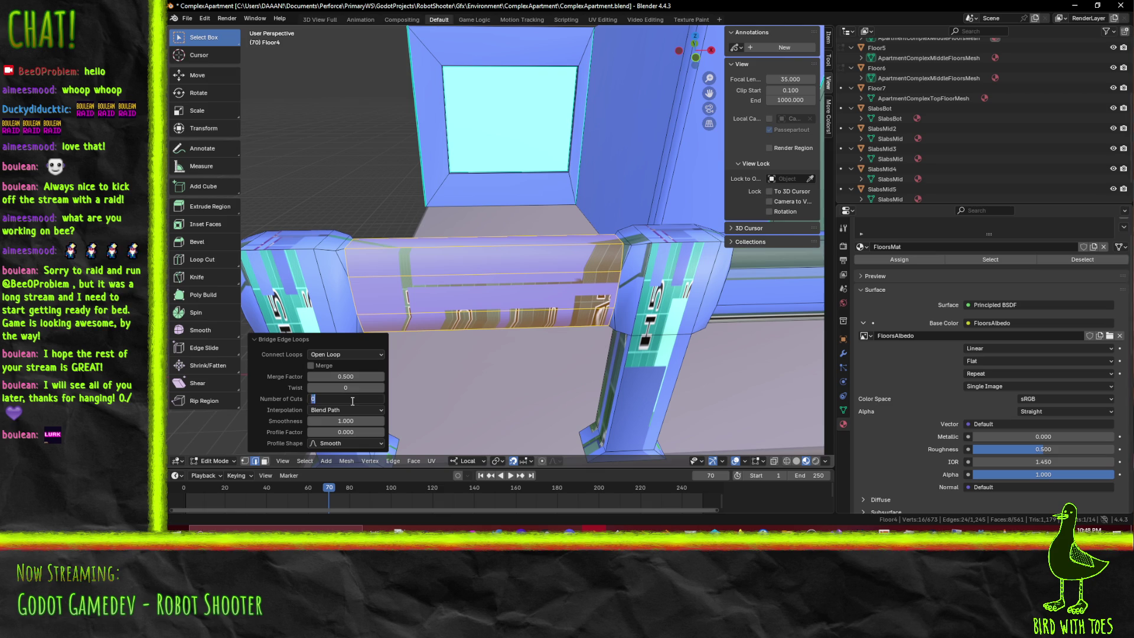
pyautogui.write('10')
pyautogui.press('Return')
pyautogui.moveTo(366, 388); pyautogui.dragTo(407, 388)
pyautogui.moveTo(531, 266)
pyautogui.mouseDown(button='middle')
pyautogui.moveTo(684, 300)
pyautogui.moveTo(615, 277)
pyautogui.mouseUp(button='middle')
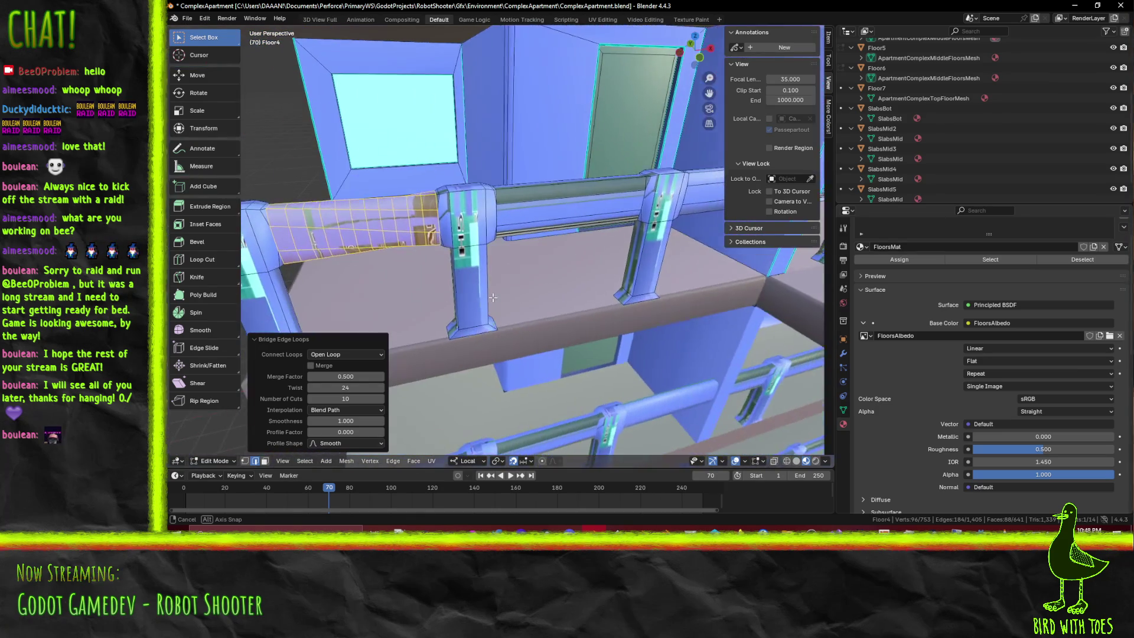
pyautogui.moveTo(615, 276); pyautogui.dragTo(339, 410, button='middle')
pyautogui.click(348, 387)
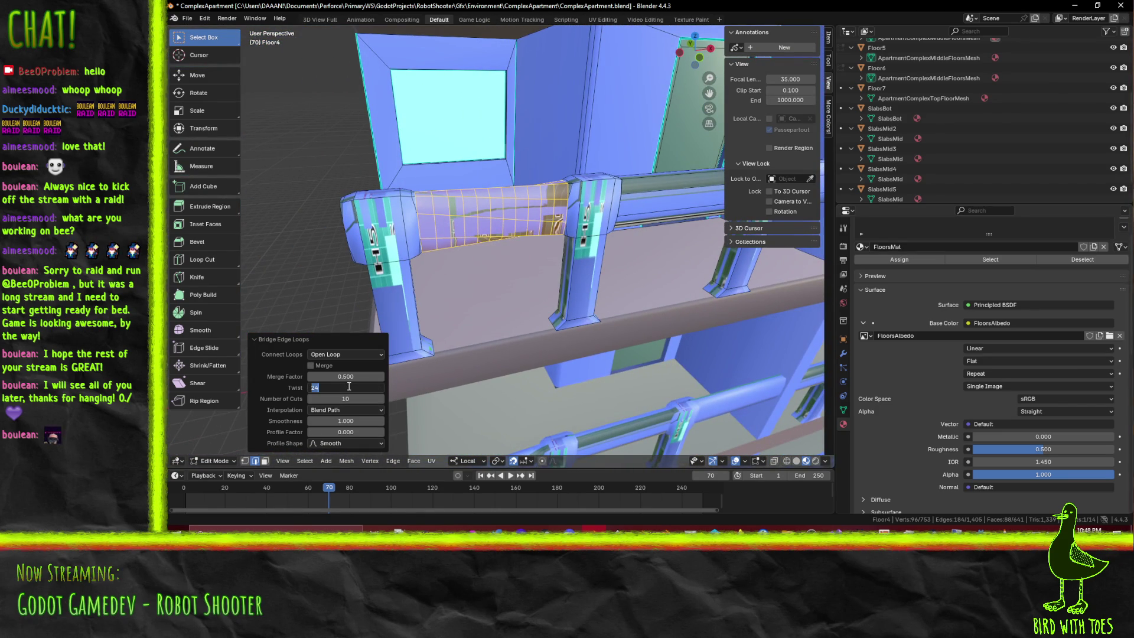
pyautogui.write('0')
pyautogui.press('Return')
pyautogui.press('Return')
# Orbit around the railing to inspect the bridged pipe section
pyautogui.moveTo(492, 319); pyautogui.dragTo(586, 371, button='middle')
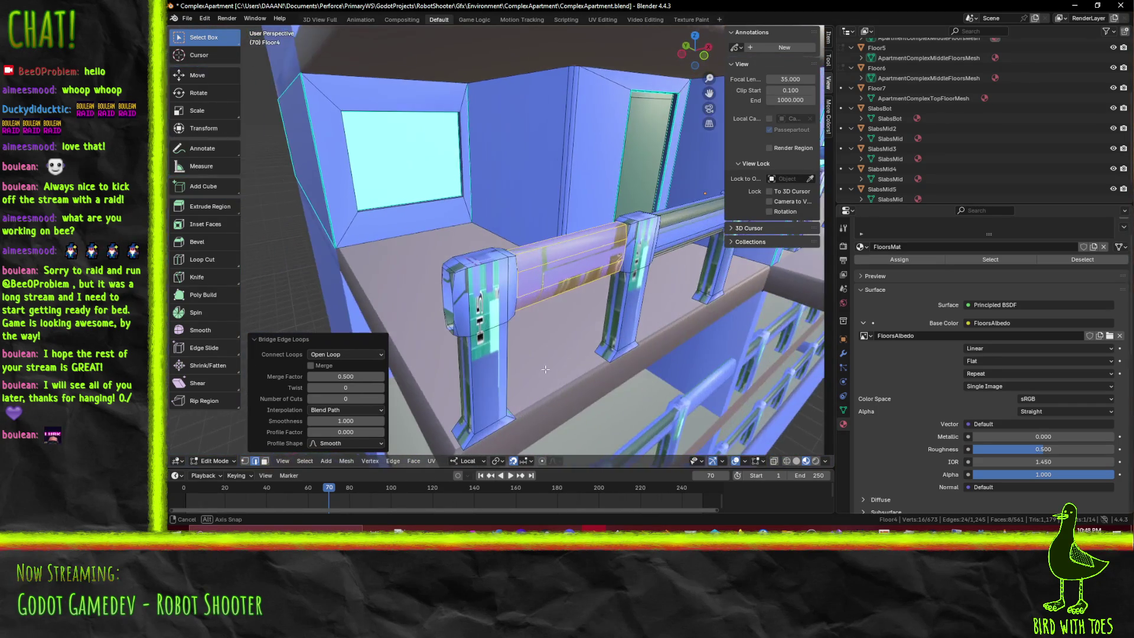
pyautogui.moveTo(586, 371); pyautogui.dragTo(396, 253, button='middle')
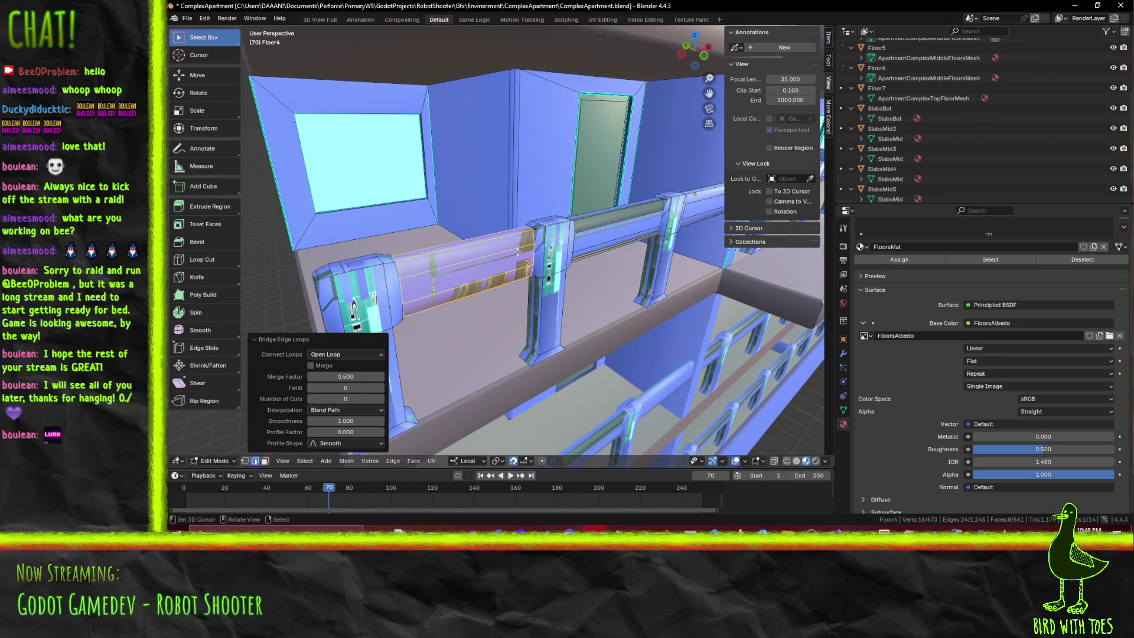
pyautogui.moveTo(564, 281)
pyautogui.mouseDown(button='middle')
pyautogui.moveTo(542, 320)
pyautogui.moveTo(419, 301)
pyautogui.mouseUp(button='middle')
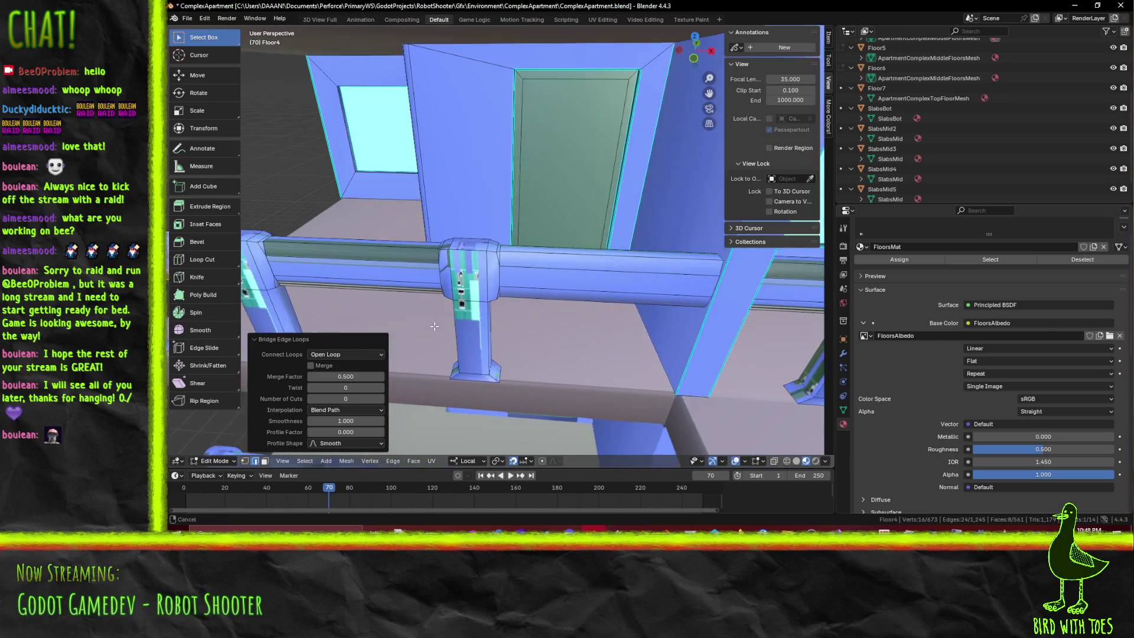
pyautogui.scroll(-2, 419, 301)
pyautogui.scroll(-2, 443, 298)
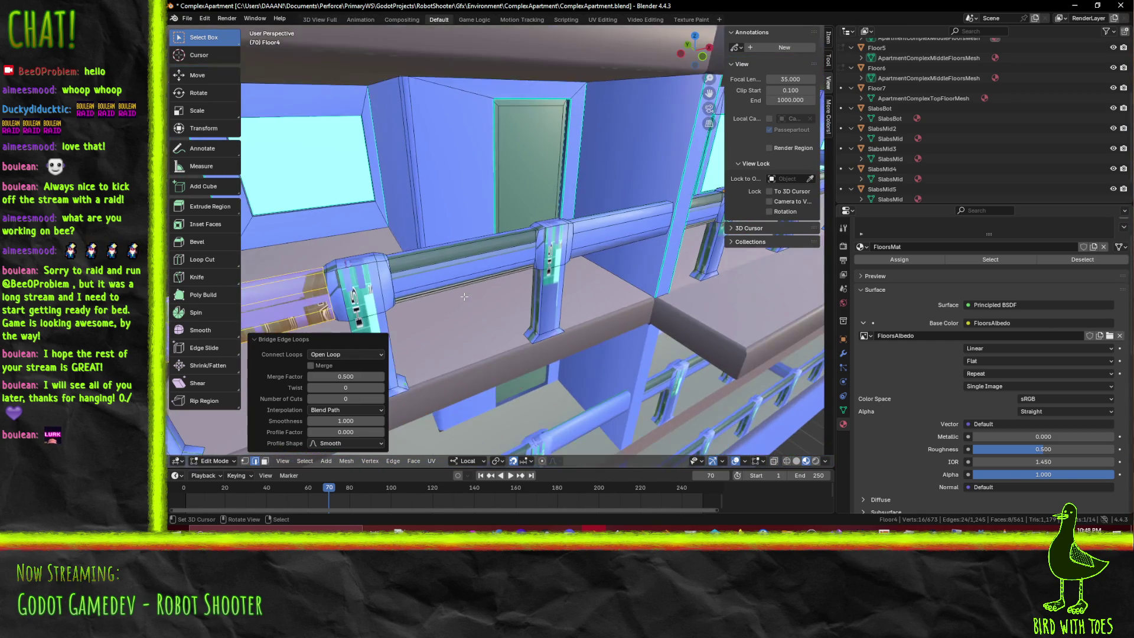
pyautogui.scroll(-2, 461, 295)
pyautogui.moveTo(458, 289); pyautogui.dragTo(538, 268, button='middle')
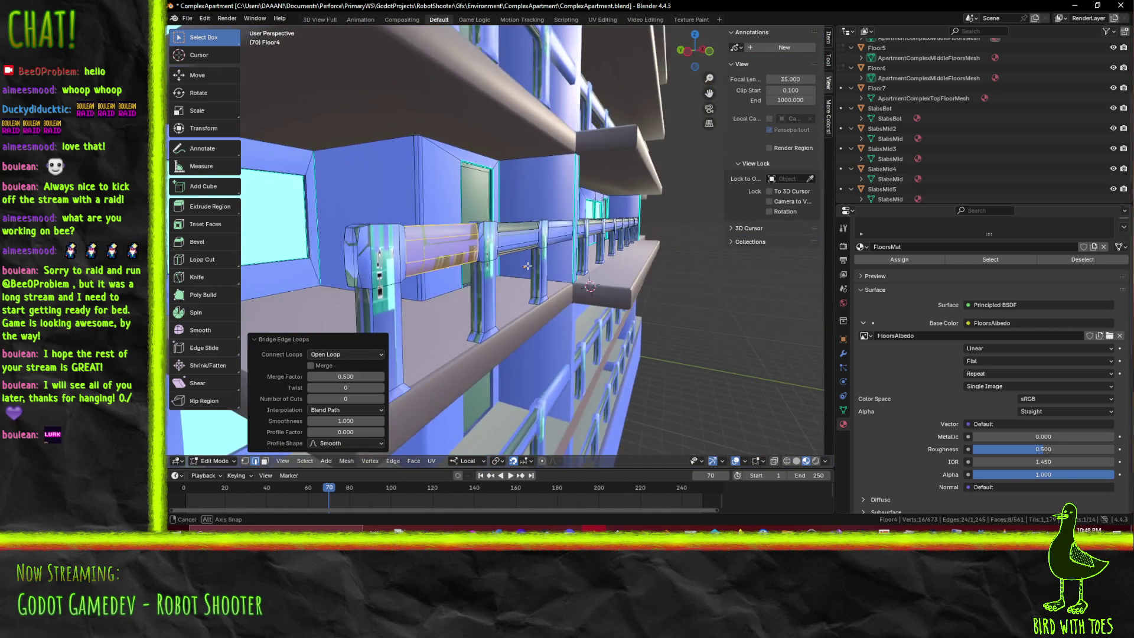
pyautogui.moveTo(518, 353); pyautogui.dragTo(612, 310, button='middle')
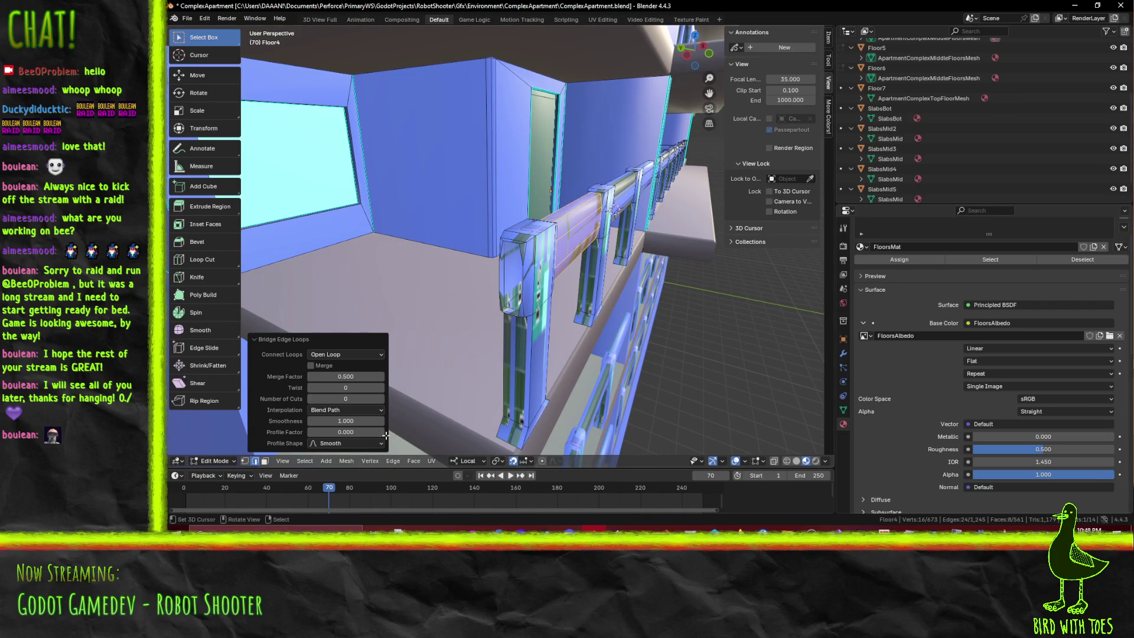
# Fill the three open gaps on the Floor4 end post with new faces
pyautogui.keyDown('alt'); pyautogui.click(500, 268); pyautogui.keyUp('alt')
pyautogui.moveTo(524, 291); pyautogui.dragTo(516, 255, button='middle')
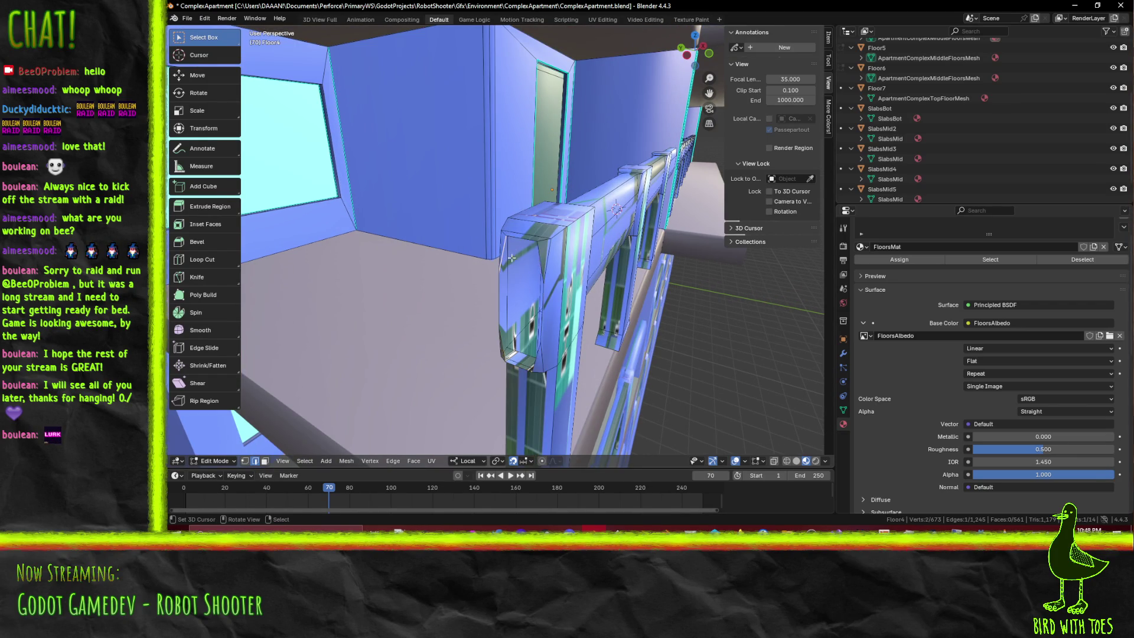
pyautogui.press('f')
pyautogui.click(548, 356)
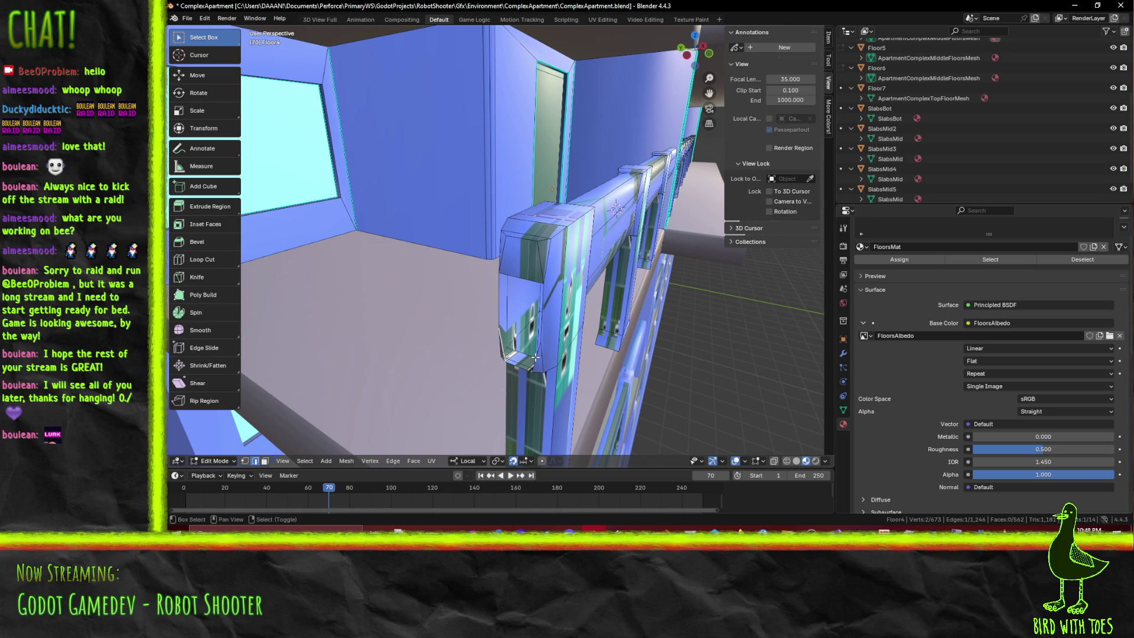
pyautogui.press('f')
pyautogui.click(520, 326)
pyautogui.press('f')
pyautogui.click(647, 310)
# Save the file and select the end face on top of the post
pyautogui.hotkey('ctrl', 's')
pyautogui.moveTo(615, 208); pyautogui.dragTo(630, 305, button='middle')
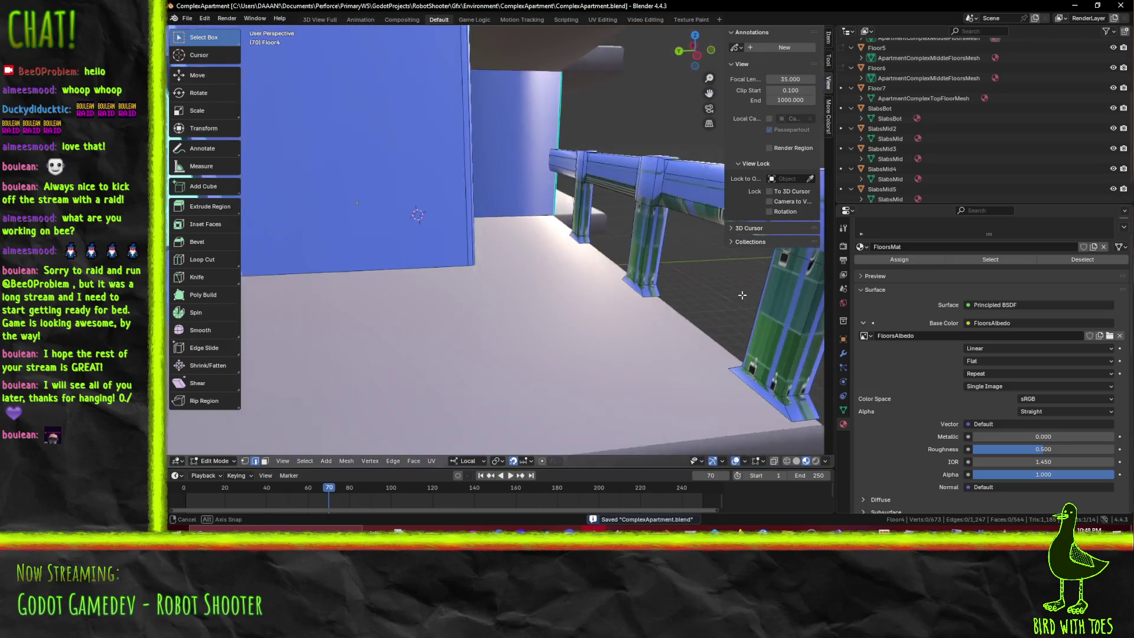
pyautogui.click(609, 250)
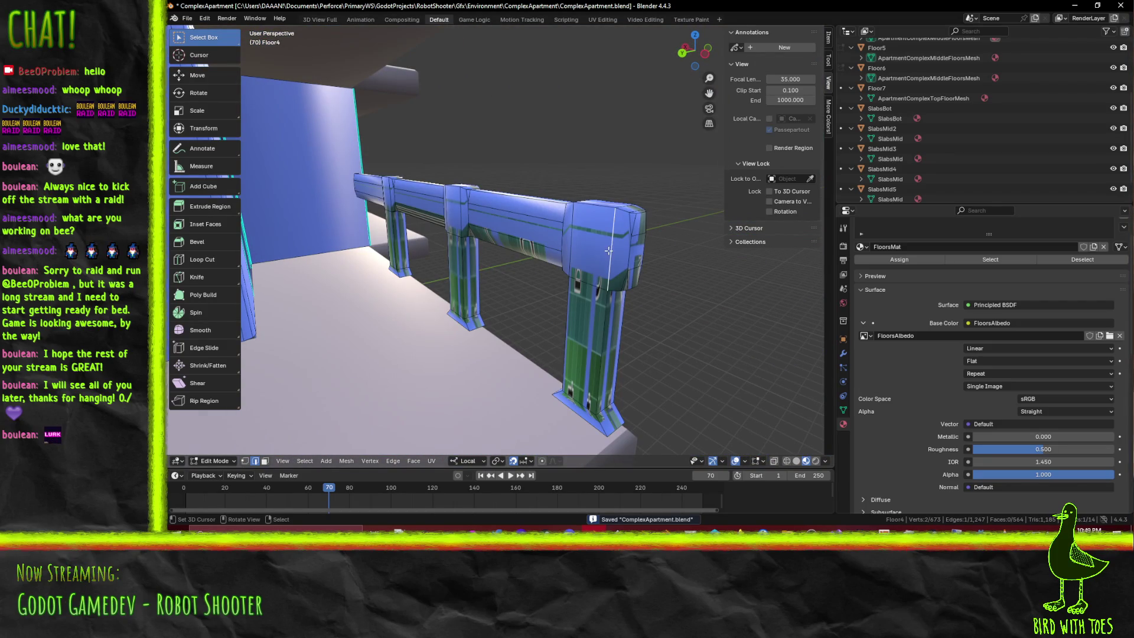
pyautogui.click(264, 461)
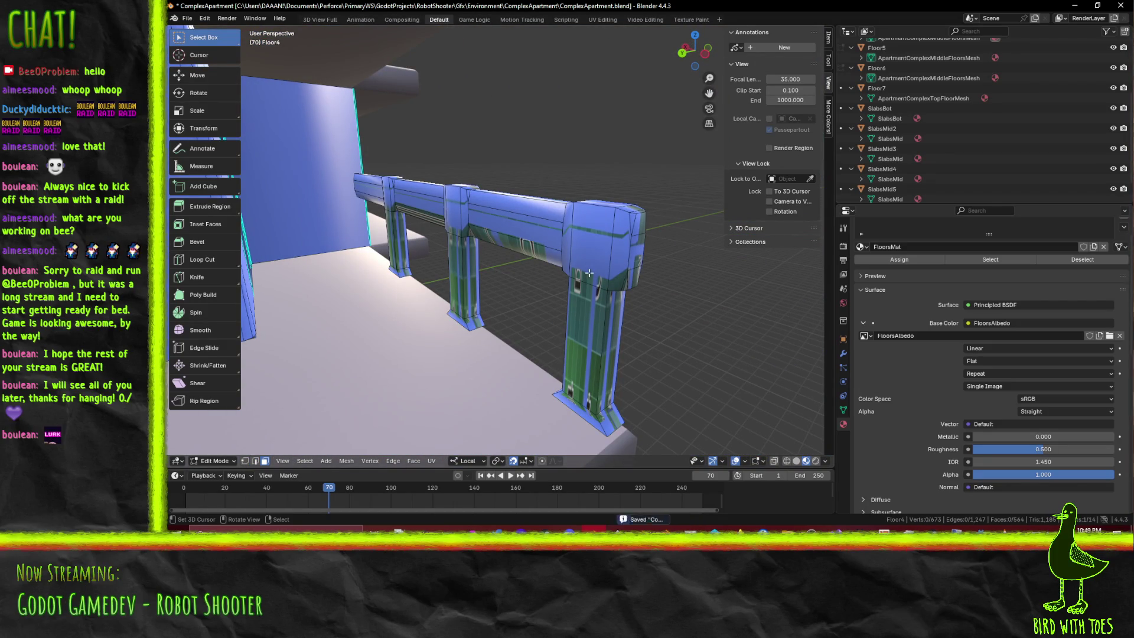
pyautogui.click(593, 253)
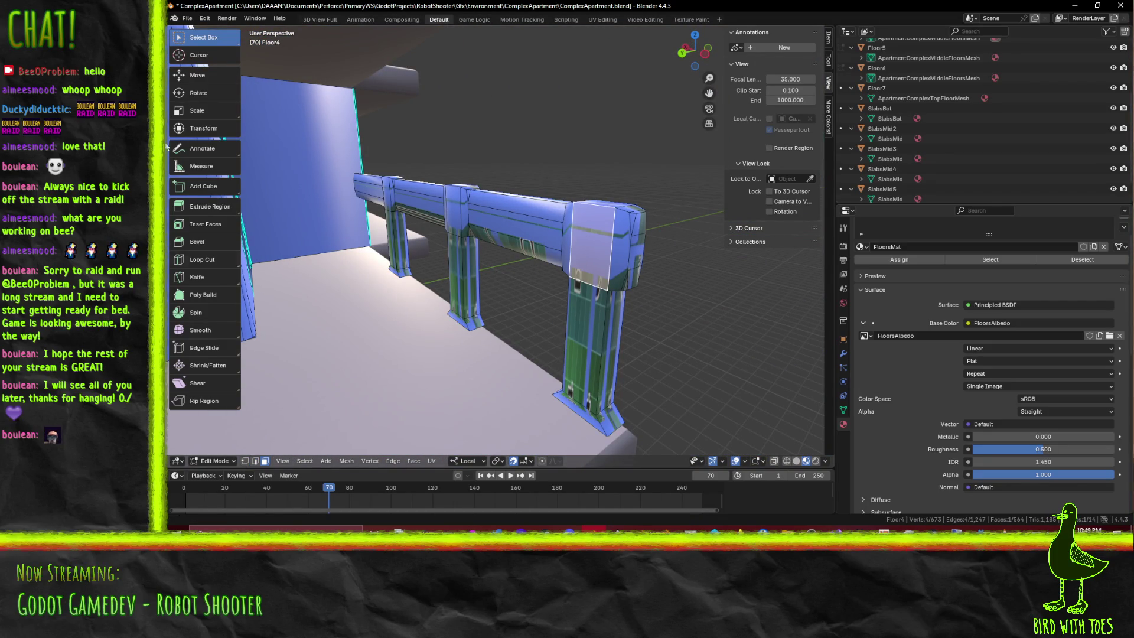
# Inset the post's end face with thickness 0.05 and begin moving it outward
pyautogui.click(204, 226)
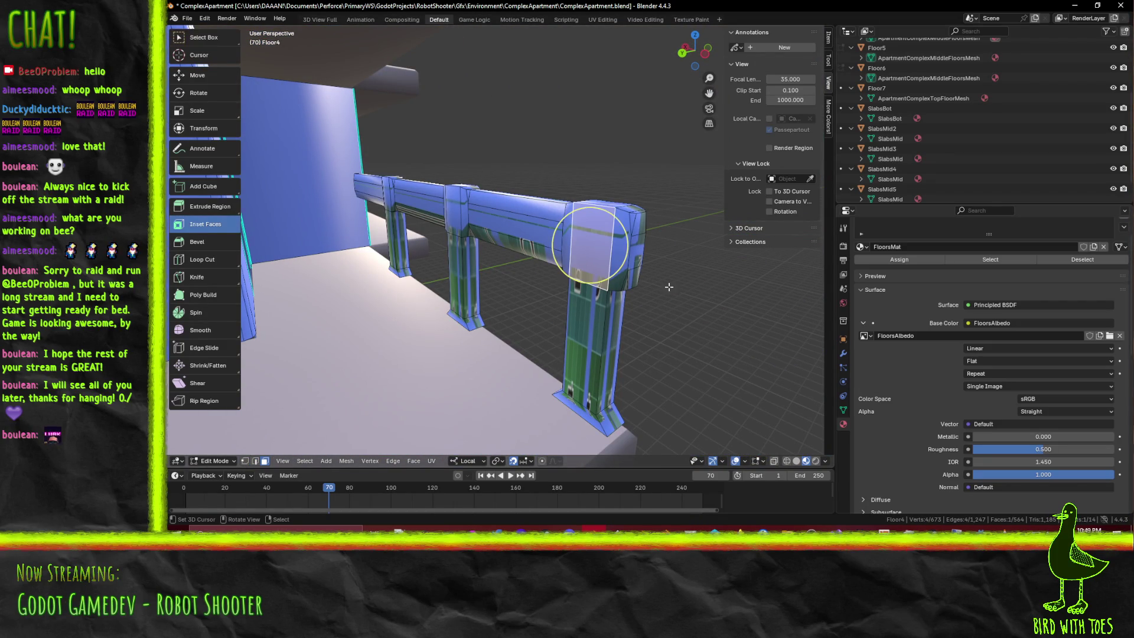
pyautogui.moveTo(625, 269); pyautogui.dragTo(616, 266)
pyautogui.click(352, 387)
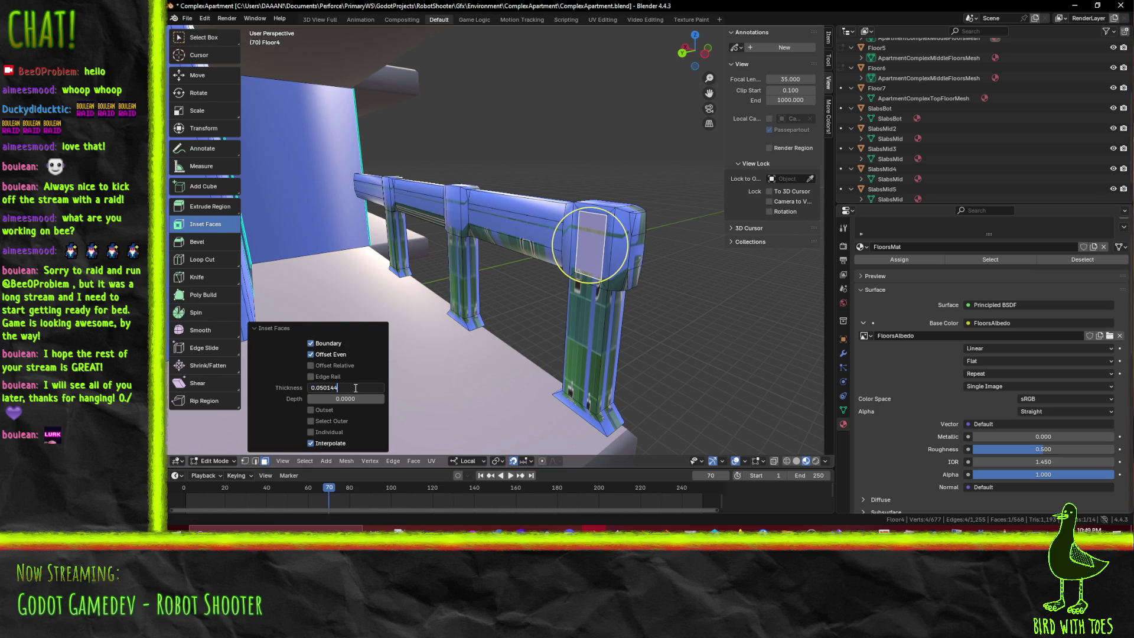
pyautogui.press('Return')
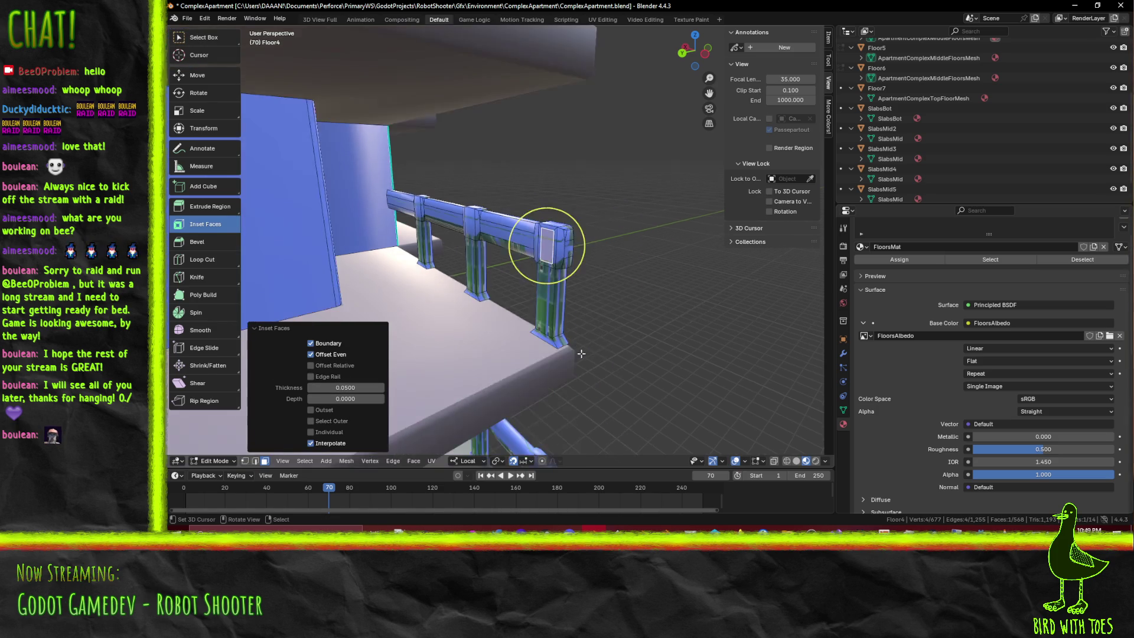
pyautogui.moveTo(611, 305); pyautogui.dragTo(702, 348, button='middle')
pyautogui.press('g')
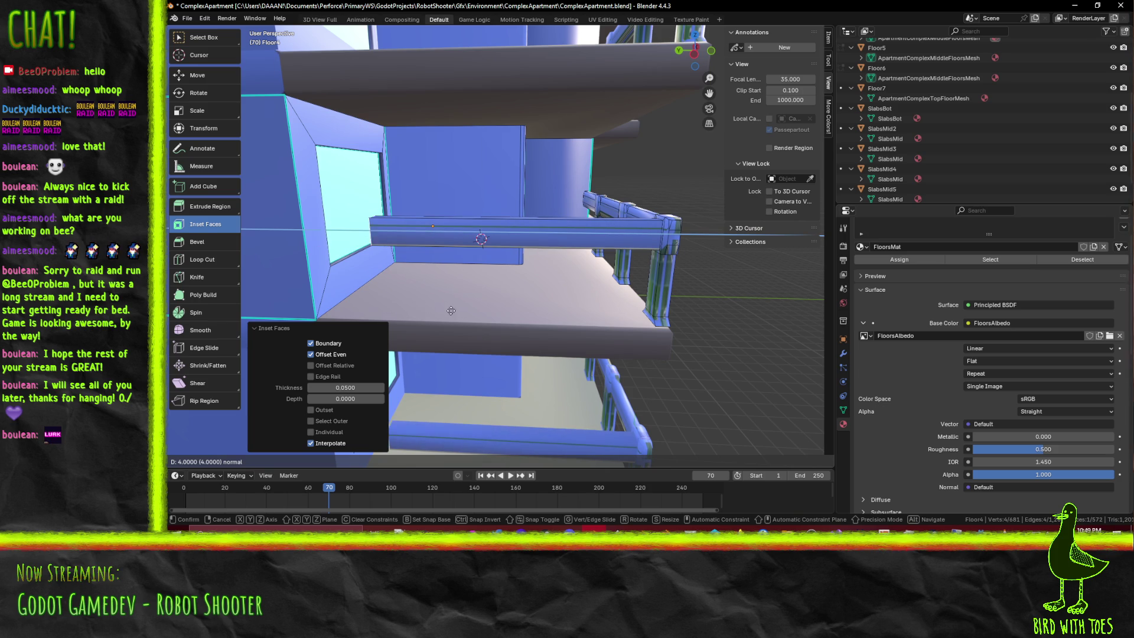
# Extrude the inset face 5 units and view it from the side in wireframe
pyautogui.click(384, 306)
pyautogui.moveTo(385, 305)
pyautogui.mouseDown(button='middle')
pyautogui.moveTo(549, 313)
pyautogui.moveTo(606, 257)
pyautogui.moveTo(573, 338)
pyautogui.moveTo(488, 289)
pyautogui.moveTo(606, 310)
pyautogui.mouseUp(button='middle')
pyautogui.press('KP_1')
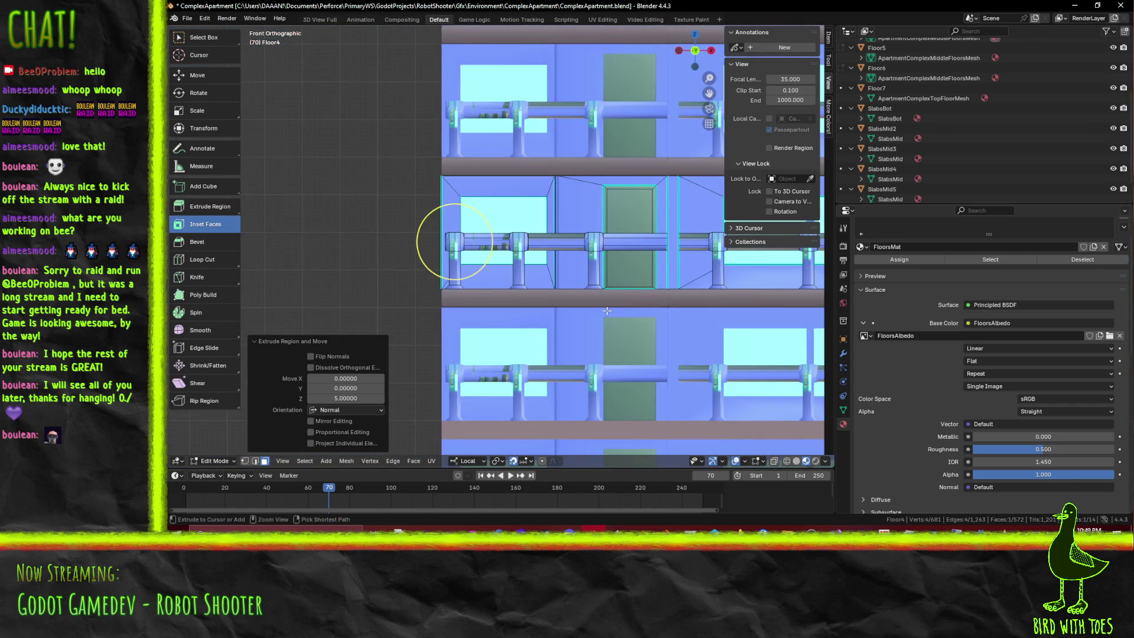
pyautogui.press('ctrl+KP_3')
pyautogui.press('z')
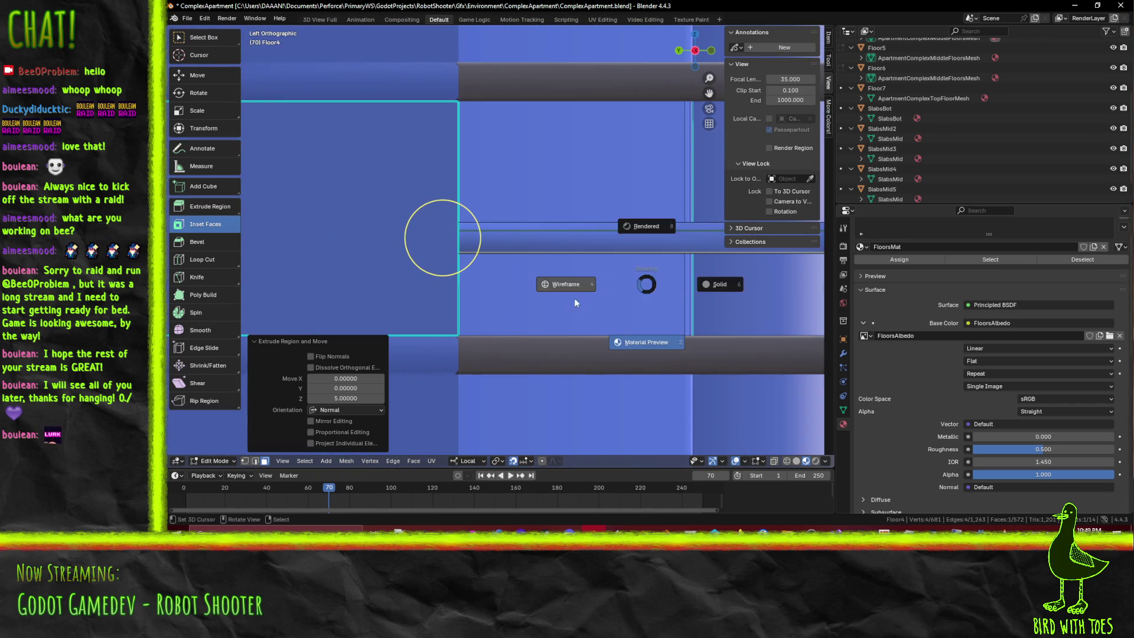
pyautogui.click(496, 284)
# Shift the extruded bar -0.2 along Y and return to Material Preview shading
pyautogui.keyDown('shift'); pyautogui.moveTo(486, 281); pyautogui.dragTo(535, 281, button='middle'); pyautogui.keyUp('shift')
pyautogui.press('g')
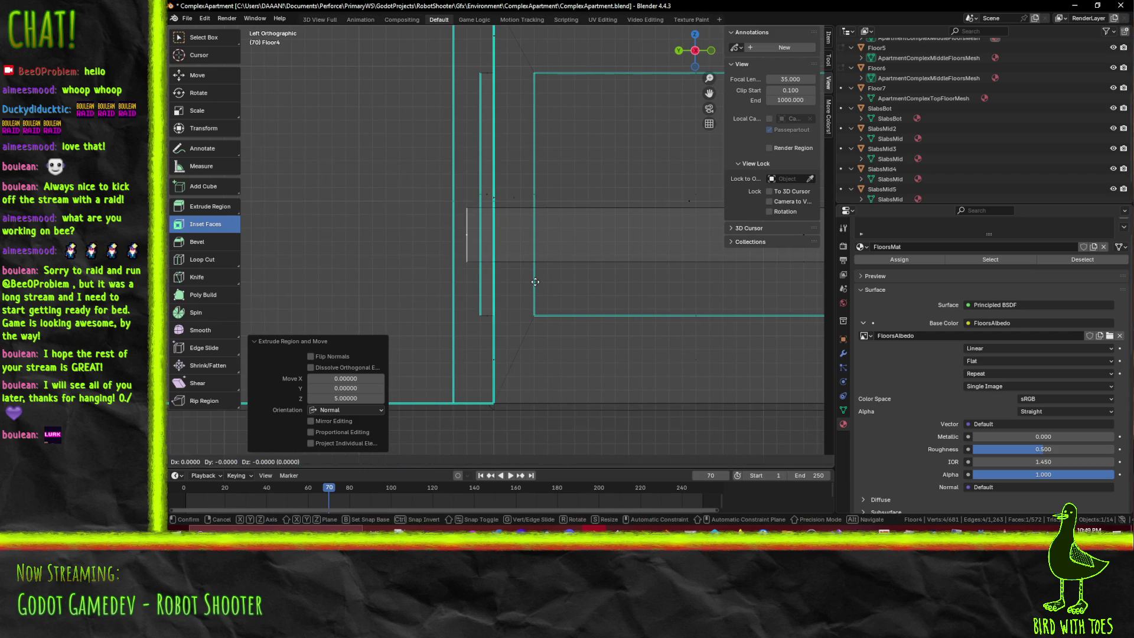
pyautogui.press('Return')
pyautogui.scroll(-4, 558, 280)
pyautogui.moveTo(646, 287); pyautogui.dragTo(565, 309, button='middle')
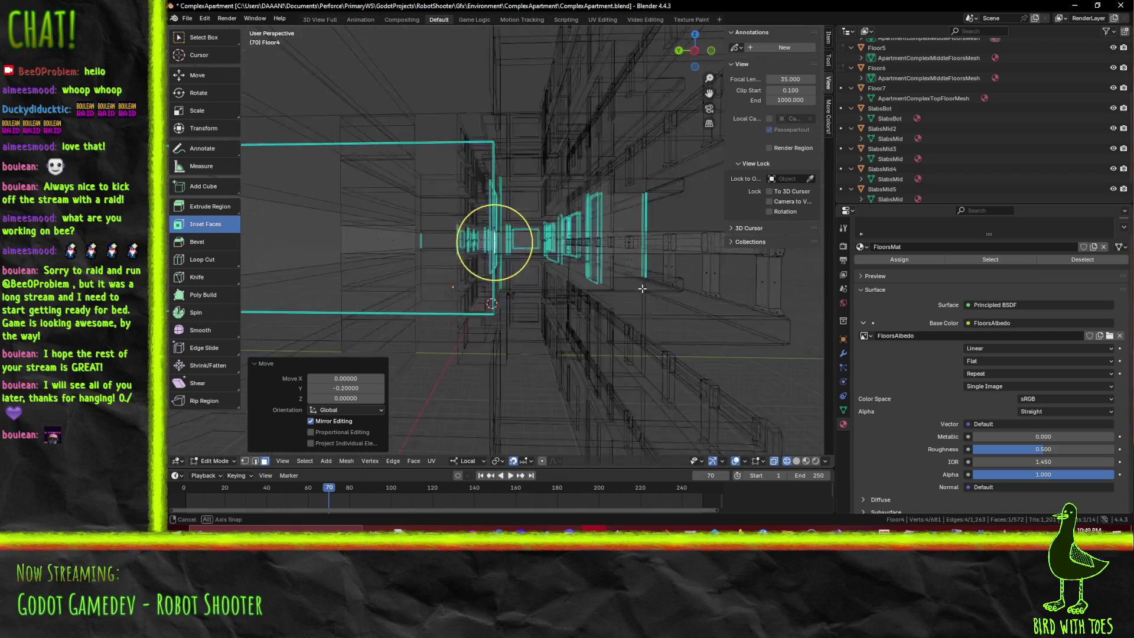
pyautogui.press('z')
pyautogui.click(579, 371)
pyautogui.moveTo(579, 371)
pyautogui.mouseDown(button='middle')
pyautogui.moveTo(593, 336)
pyautogui.moveTo(572, 320)
pyautogui.mouseUp(button='middle')
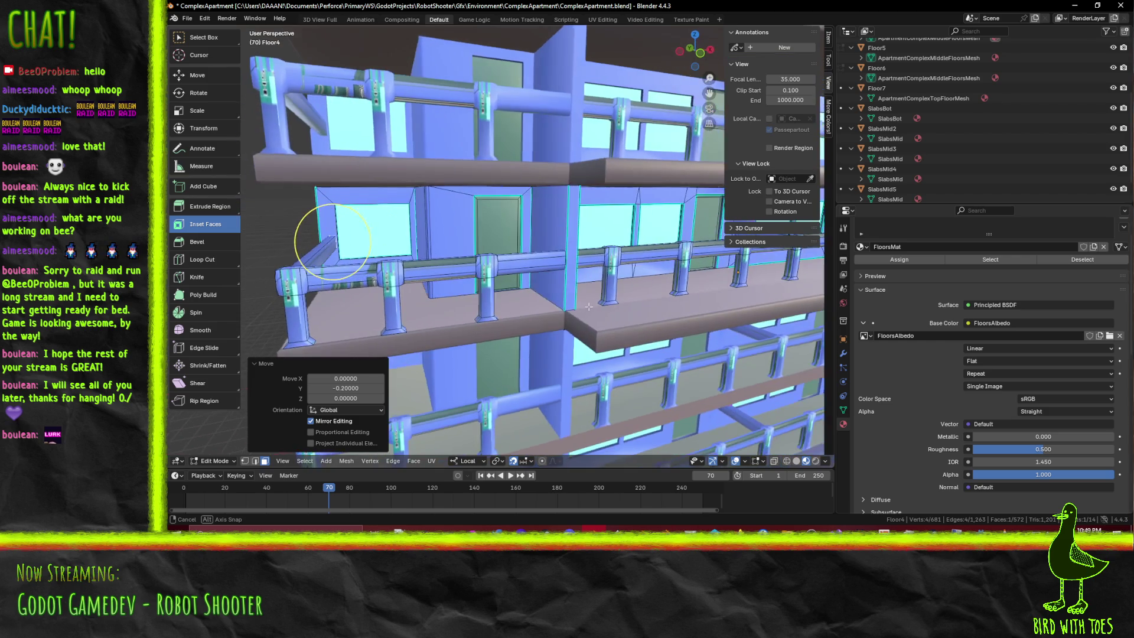
# Orbit around the apartment building to frame the Floor4 side balconies
pyautogui.moveTo(572, 320)
pyautogui.mouseDown(button='middle')
pyautogui.moveTo(638, 277)
pyautogui.moveTo(656, 235)
pyautogui.mouseUp(button='middle')
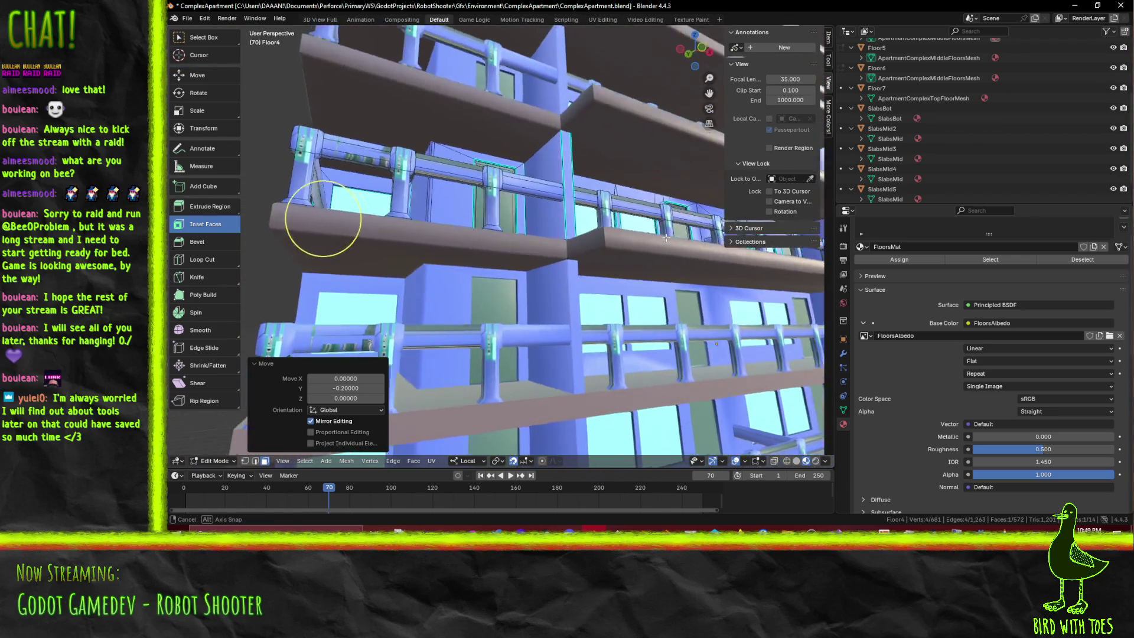
pyautogui.moveTo(656, 235)
pyautogui.mouseDown(button='middle')
pyautogui.moveTo(620, 272)
pyautogui.moveTo(392, 253)
pyautogui.moveTo(484, 260)
pyautogui.mouseUp(button='middle')
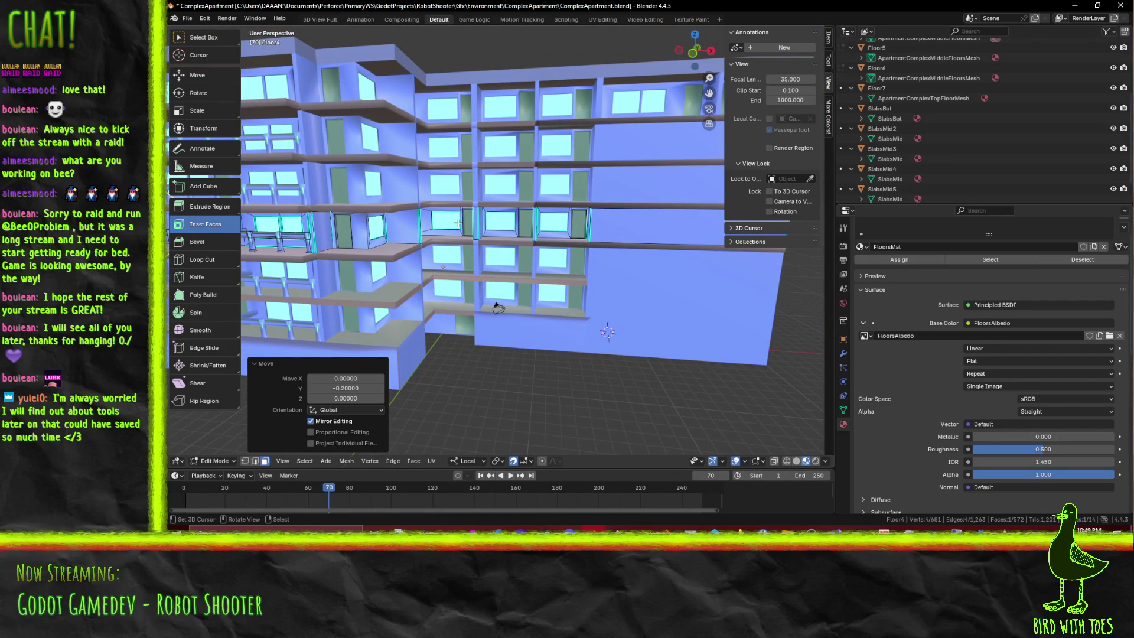
pyautogui.moveTo(497, 308)
pyautogui.mouseDown(button='middle')
pyautogui.moveTo(568, 285)
pyautogui.moveTo(631, 321)
pyautogui.mouseUp(button='middle')
pyautogui.moveTo(420, 251); pyautogui.dragTo(507, 286, button='middle')
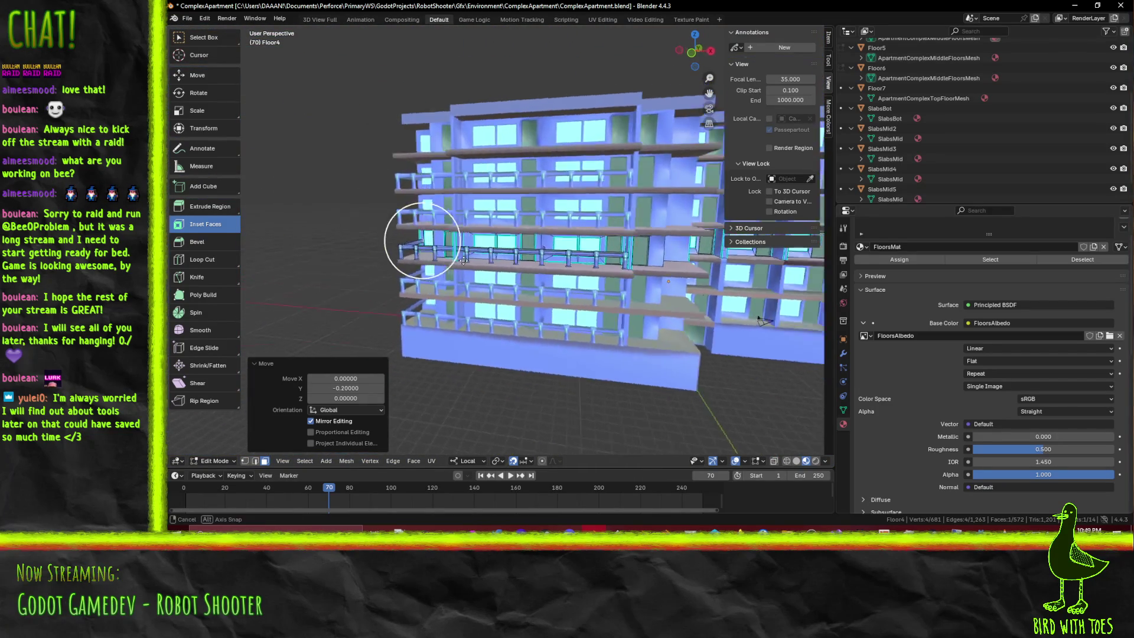
pyautogui.scroll(4, 507, 286)
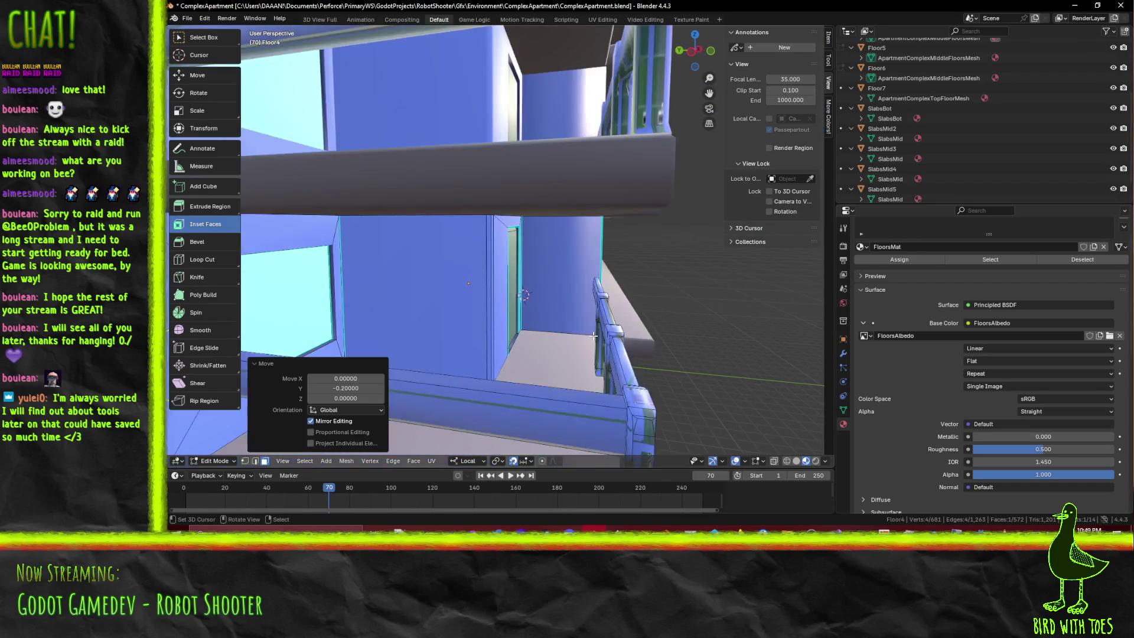
pyautogui.scroll(-5, 593, 335)
pyautogui.scroll(4, 594, 335)
pyautogui.moveTo(594, 336)
pyautogui.mouseDown(button='middle')
pyautogui.moveTo(608, 322)
pyautogui.moveTo(558, 292)
pyautogui.mouseUp(button='middle')
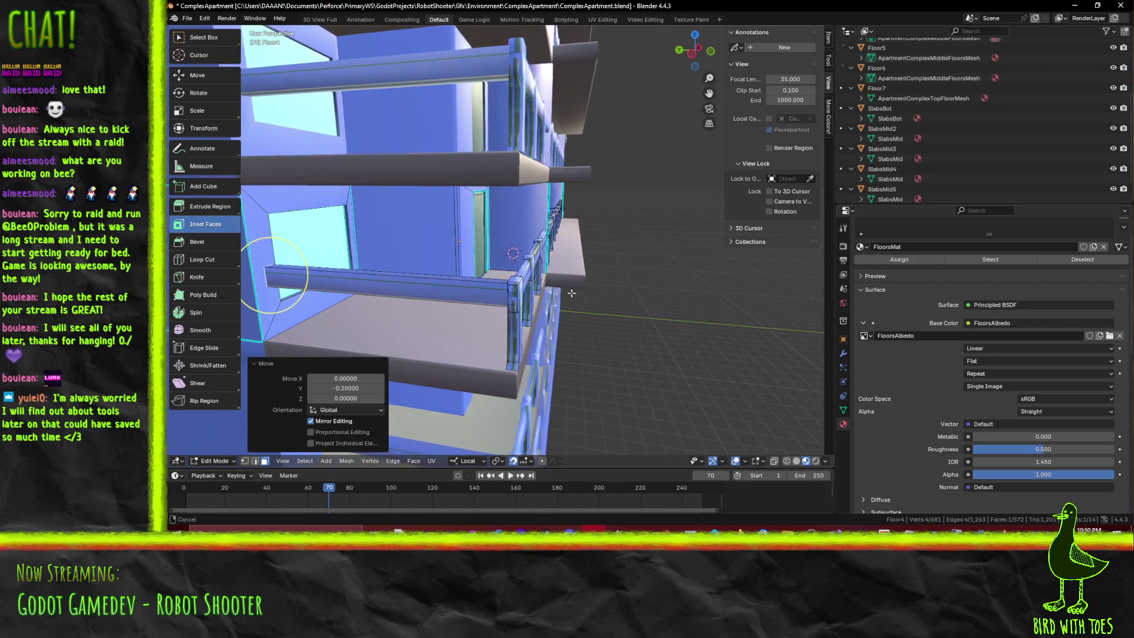
# Box-select the railing posts on the Floor4 balcony in Edit Mode
pyautogui.press('b')
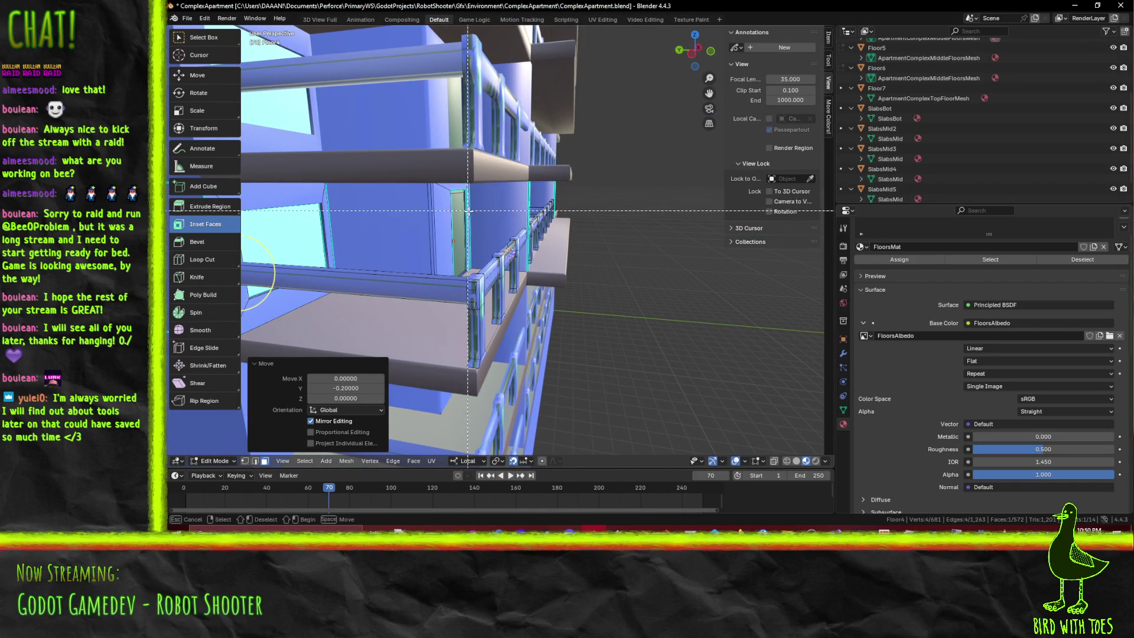
pyautogui.moveTo(500, 356); pyautogui.dragTo(501, 364)
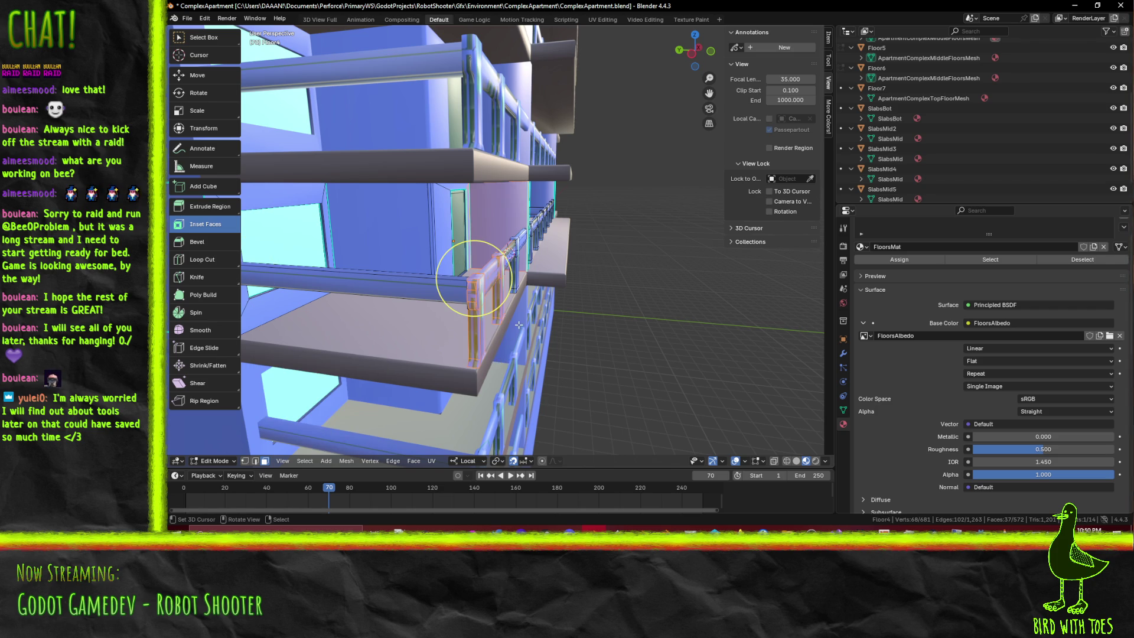
pyautogui.moveTo(517, 325); pyautogui.dragTo(509, 301, button='middle')
pyautogui.scroll(3, 497, 276)
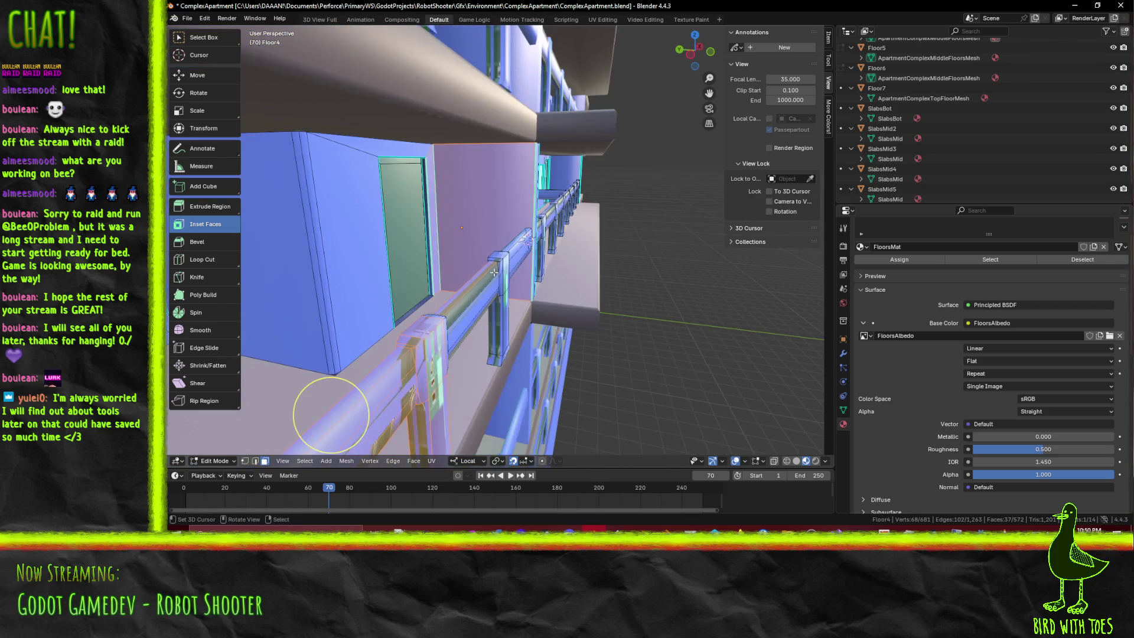
pyautogui.scroll(-5, 494, 272)
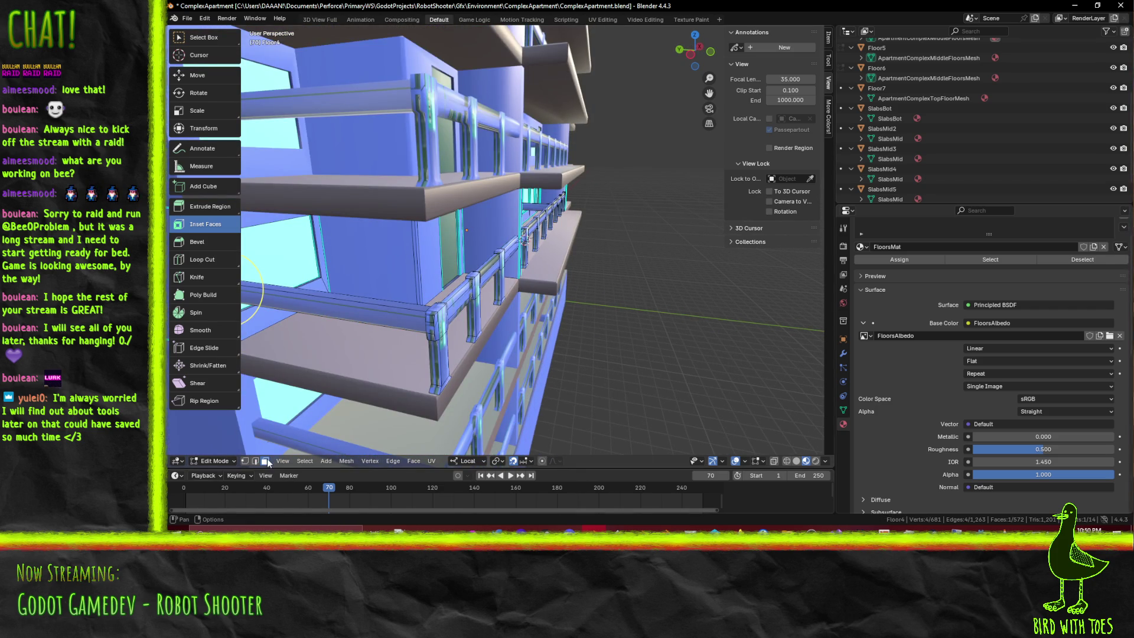
# Switch to wireframe shading and select the long horizontal railing beam
pyautogui.press('z')
pyautogui.click(371, 356)
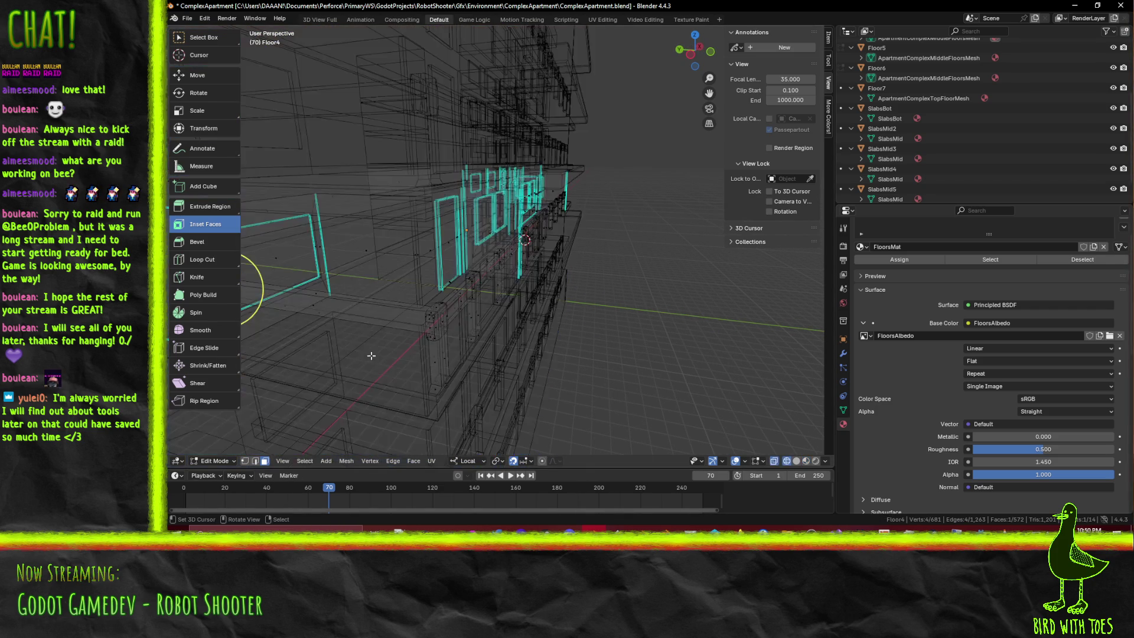
pyautogui.moveTo(370, 356)
pyautogui.mouseDown(button='middle')
pyautogui.moveTo(392, 322)
pyautogui.moveTo(322, 305)
pyautogui.mouseUp(button='middle')
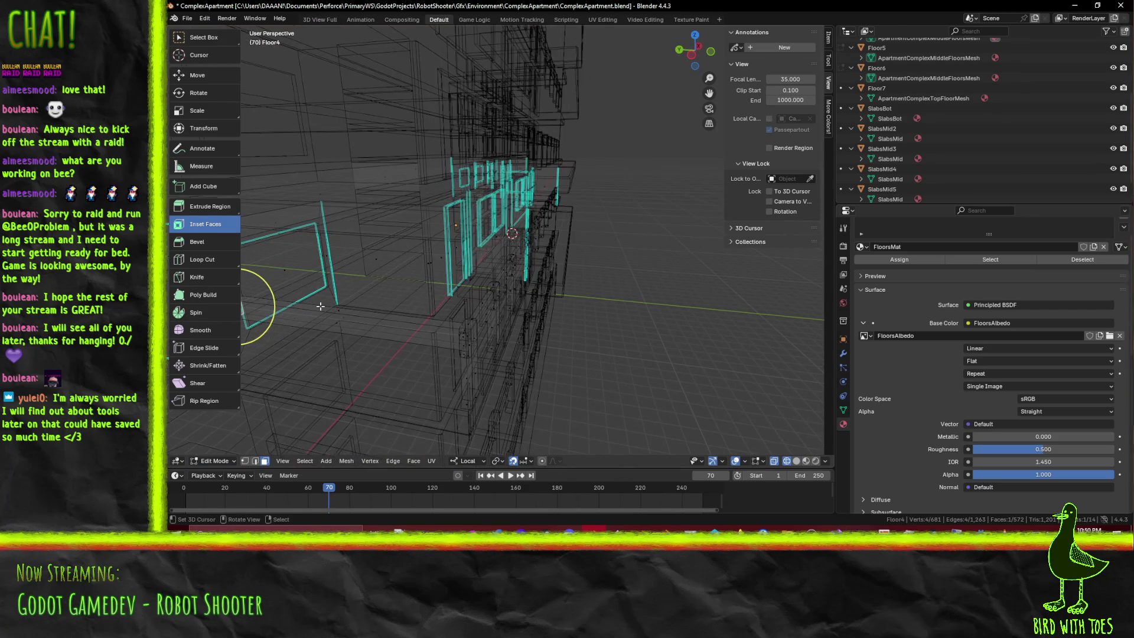
pyautogui.click(340, 319)
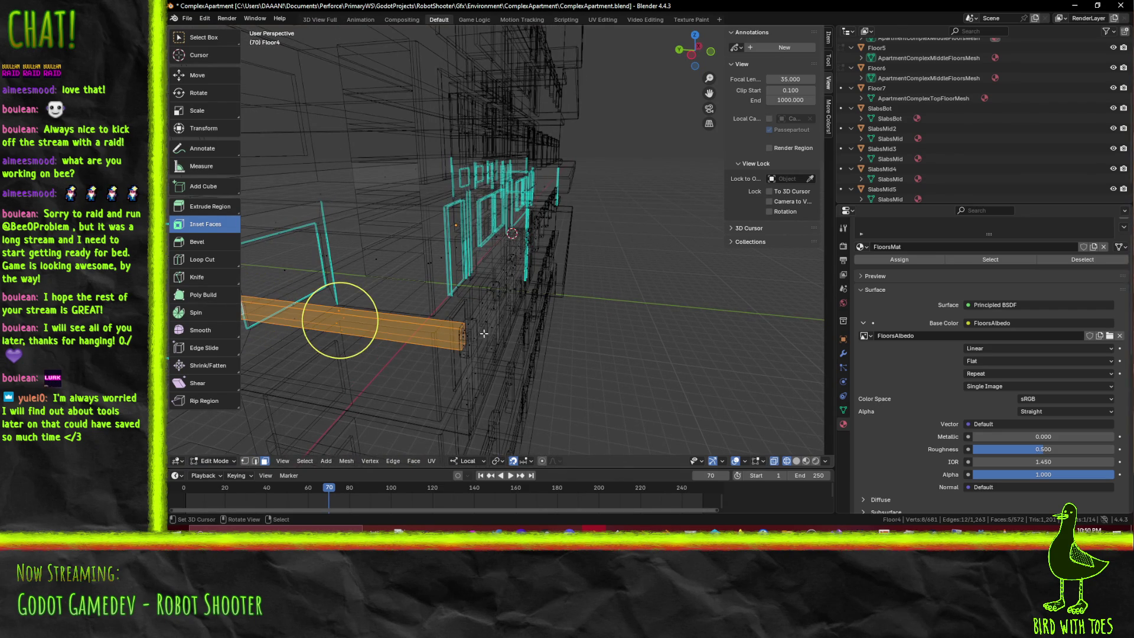
pyautogui.moveTo(486, 333); pyautogui.dragTo(372, 328, button='middle')
# Box-select each vertical railing post, adding them to the beam selection
pyautogui.press('b')
pyautogui.moveTo(335, 262); pyautogui.dragTo(370, 355)
pyautogui.moveTo(369, 354)
pyautogui.mouseDown(button='middle')
pyautogui.moveTo(519, 319)
pyautogui.moveTo(417, 249)
pyautogui.mouseUp(button='middle')
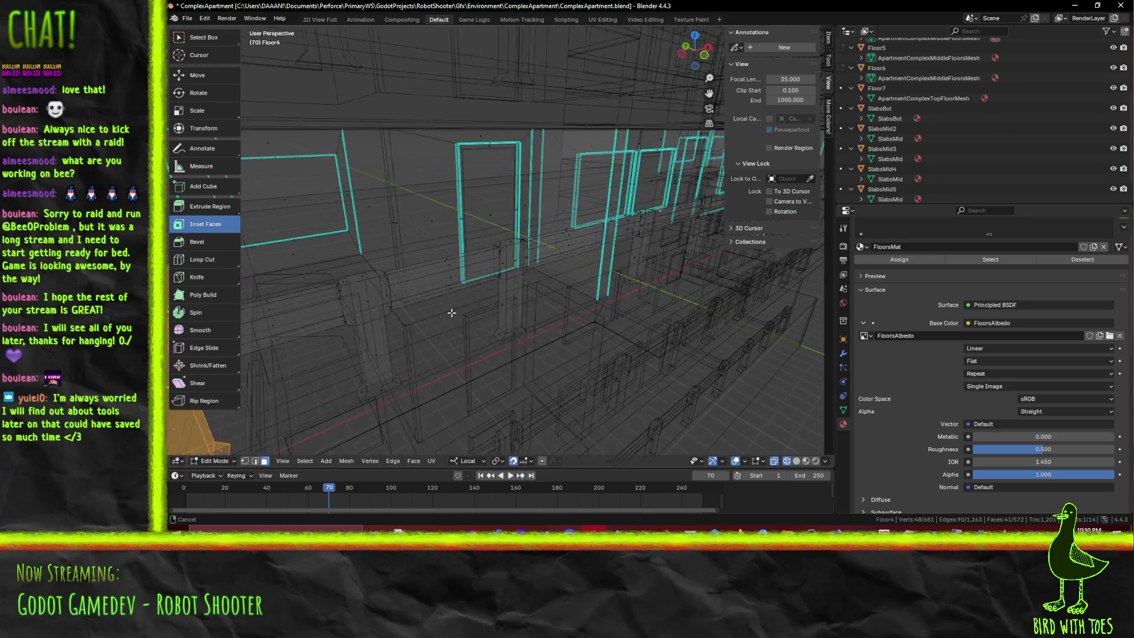
pyautogui.press('b')
pyautogui.moveTo(410, 240)
pyautogui.mouseDown()
pyautogui.moveTo(454, 315)
pyautogui.moveTo(464, 376)
pyautogui.mouseUp()
pyautogui.moveTo(470, 368)
pyautogui.mouseDown(button='middle')
pyautogui.moveTo(545, 345)
pyautogui.moveTo(485, 300)
pyautogui.moveTo(488, 283)
pyautogui.mouseUp(button='middle')
pyautogui.press('b')
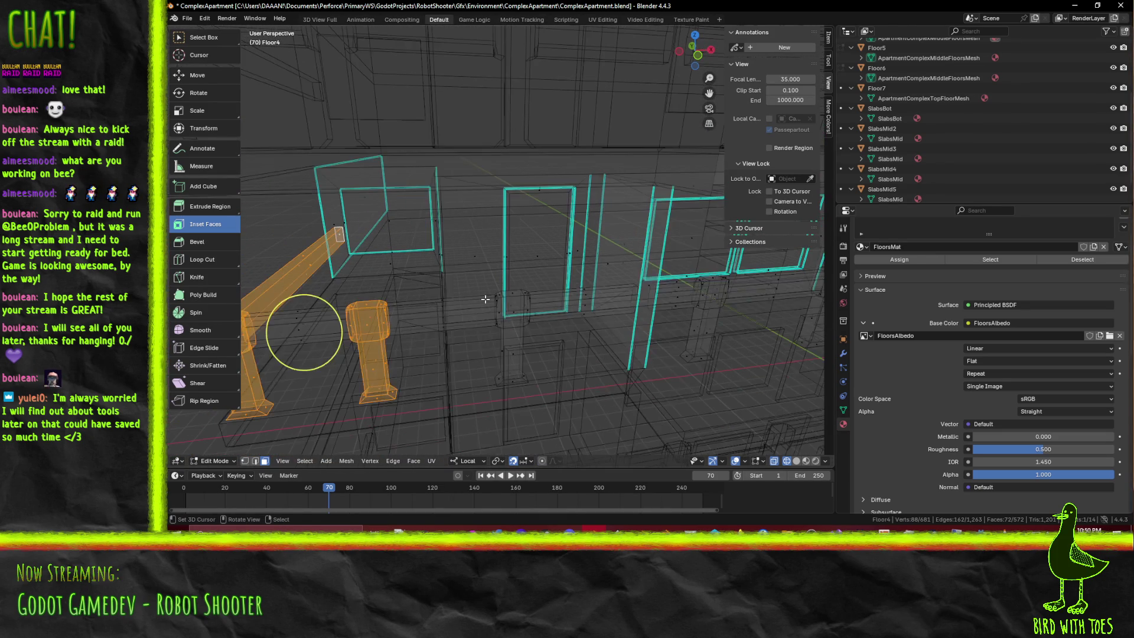
pyautogui.moveTo(490, 274); pyautogui.dragTo(524, 374)
pyautogui.moveTo(525, 374)
pyautogui.mouseDown(button='middle')
pyautogui.moveTo(465, 343)
pyautogui.moveTo(480, 316)
pyautogui.moveTo(571, 302)
pyautogui.mouseUp(button='middle')
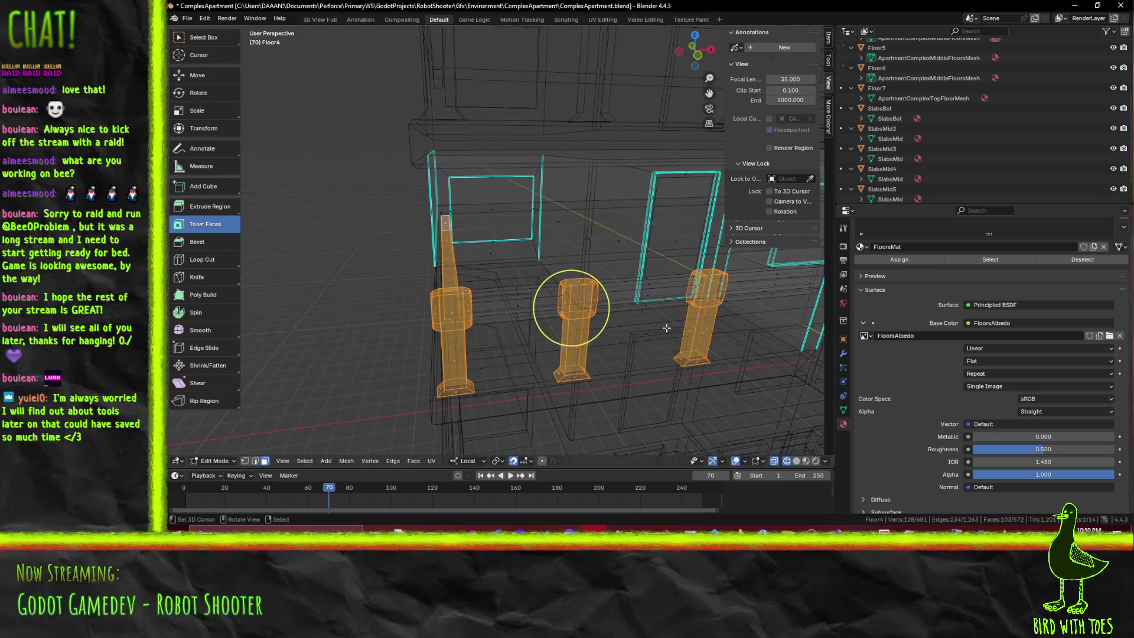
# Return to Material Preview shading and view the selection straight from the front
pyautogui.press('z')
pyautogui.click(703, 380)
pyautogui.moveTo(704, 380)
pyautogui.mouseDown(button='middle')
pyautogui.moveTo(457, 363)
pyautogui.moveTo(454, 338)
pyautogui.moveTo(480, 314)
pyautogui.moveTo(608, 353)
pyautogui.mouseUp(button='middle')
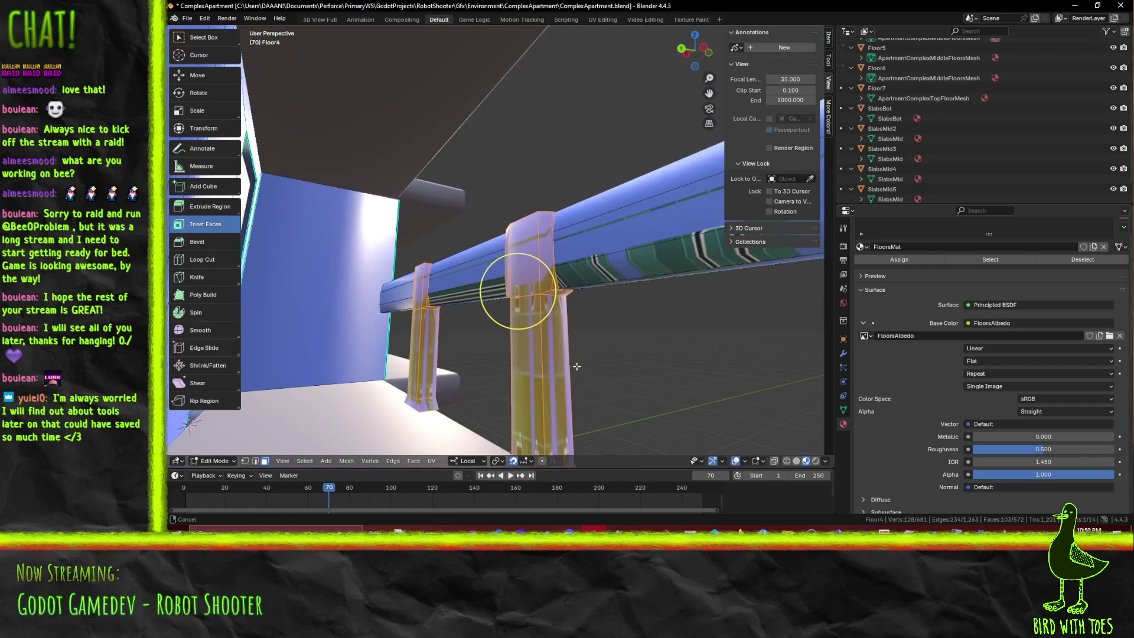
pyautogui.moveTo(608, 352)
pyautogui.mouseDown(button='middle')
pyautogui.moveTo(623, 345)
pyautogui.moveTo(634, 378)
pyautogui.mouseUp(button='middle')
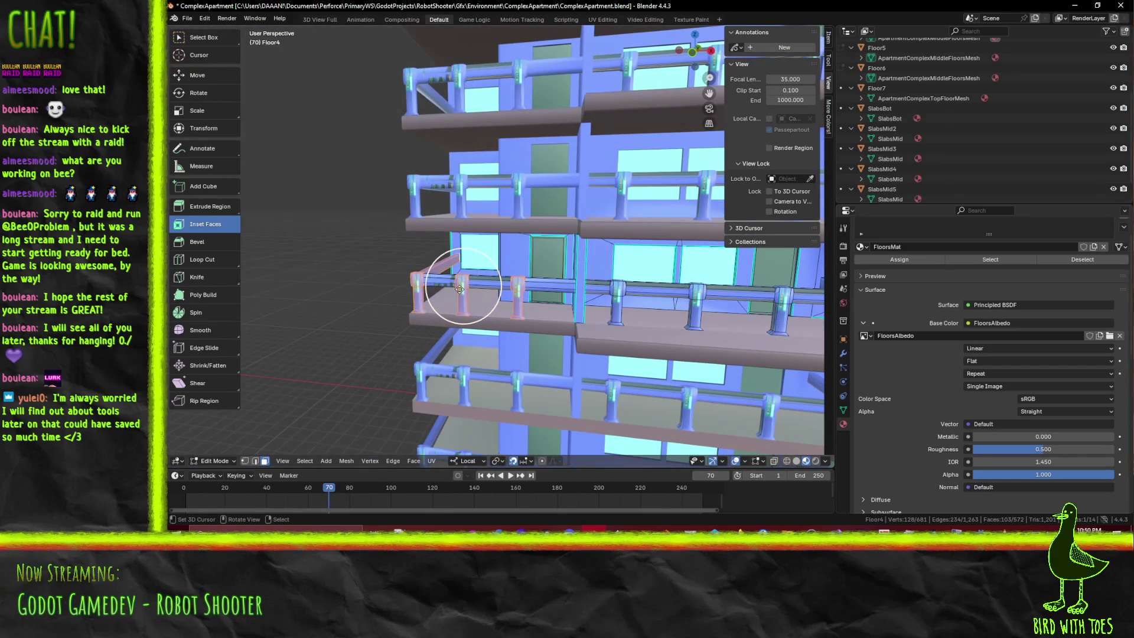
pyautogui.scroll(-2, 562, 320)
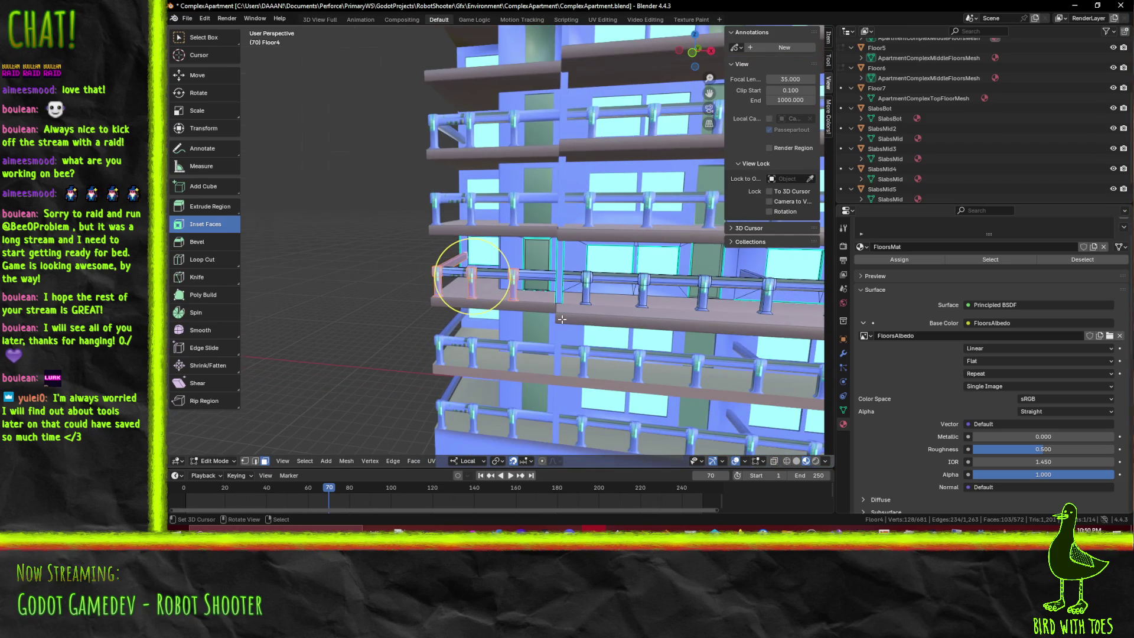
pyautogui.keyDown('alt'); pyautogui.moveTo(561, 319); pyautogui.dragTo(387, 324, button='middle'); pyautogui.keyUp('alt')
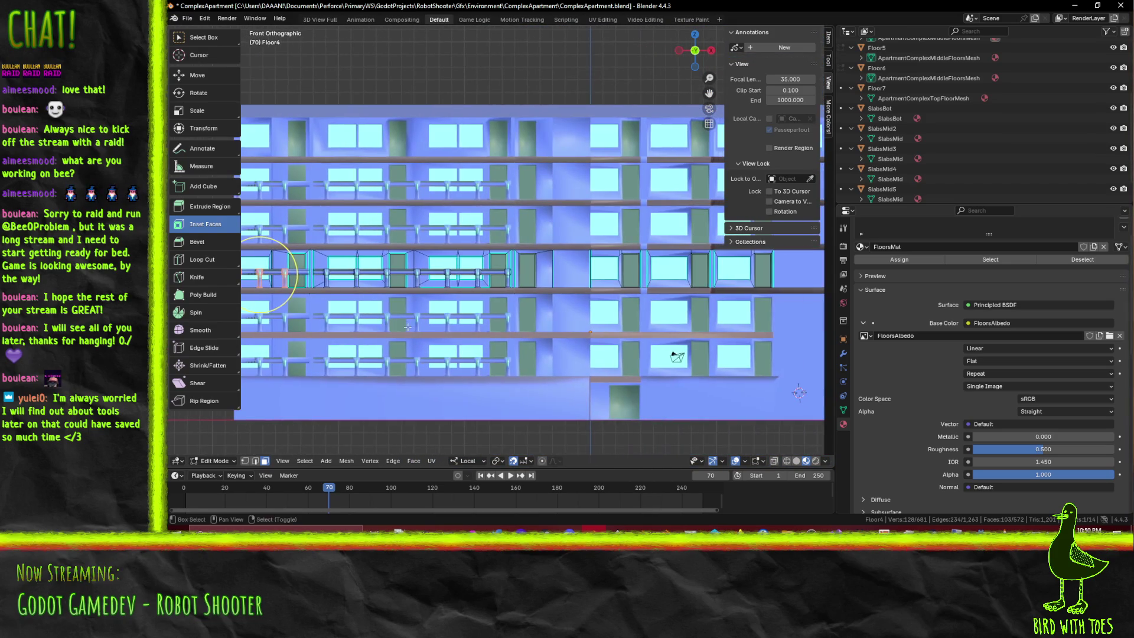
# Duplicate the selected posts and beam 23 units along X across the balcony gap
pyautogui.keyDown('shift'); pyautogui.moveTo(266, 277); pyautogui.dragTo(315, 282, button='middle'); pyautogui.keyUp('shift')
pyautogui.press('g')
pyautogui.press('x')
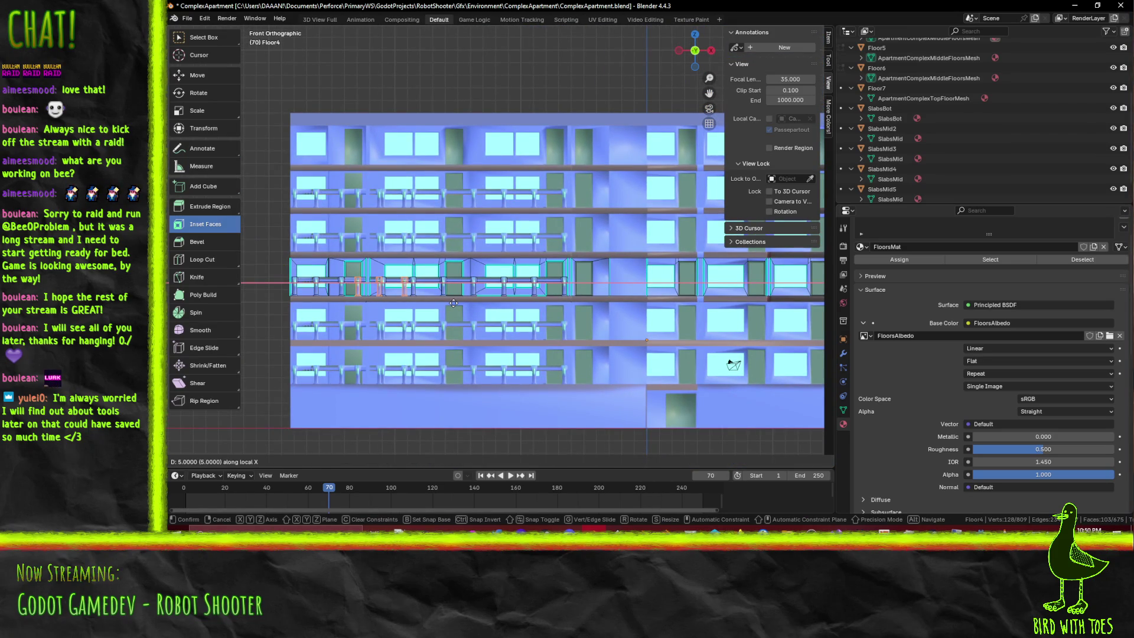
pyautogui.click(679, 304)
pyautogui.scroll(1, 602, 284)
pyautogui.scroll(1, 651, 292)
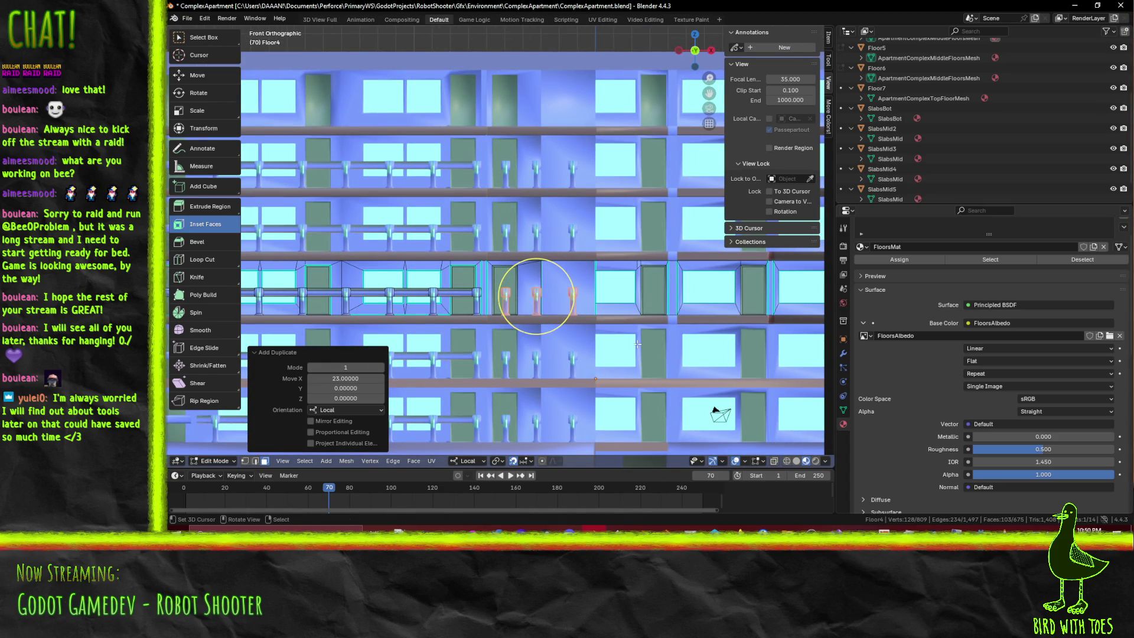
# Mirror the duplicated posts along local X and check them in perspective
pyautogui.hotkey('ctrl', 'm')
pyautogui.press('x')
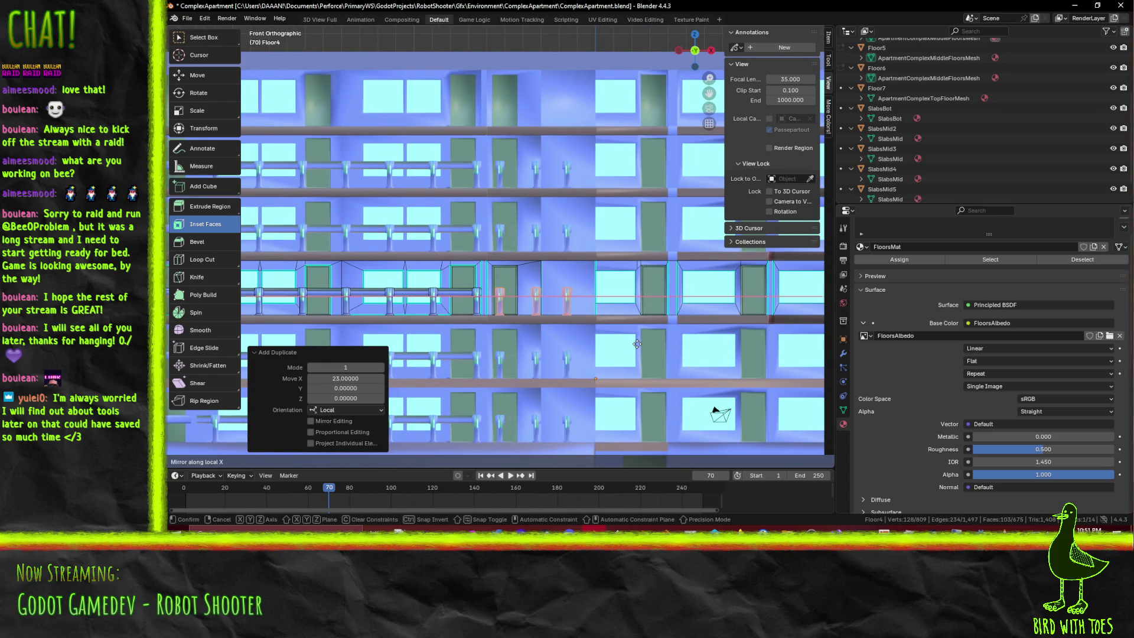
pyautogui.click(636, 343)
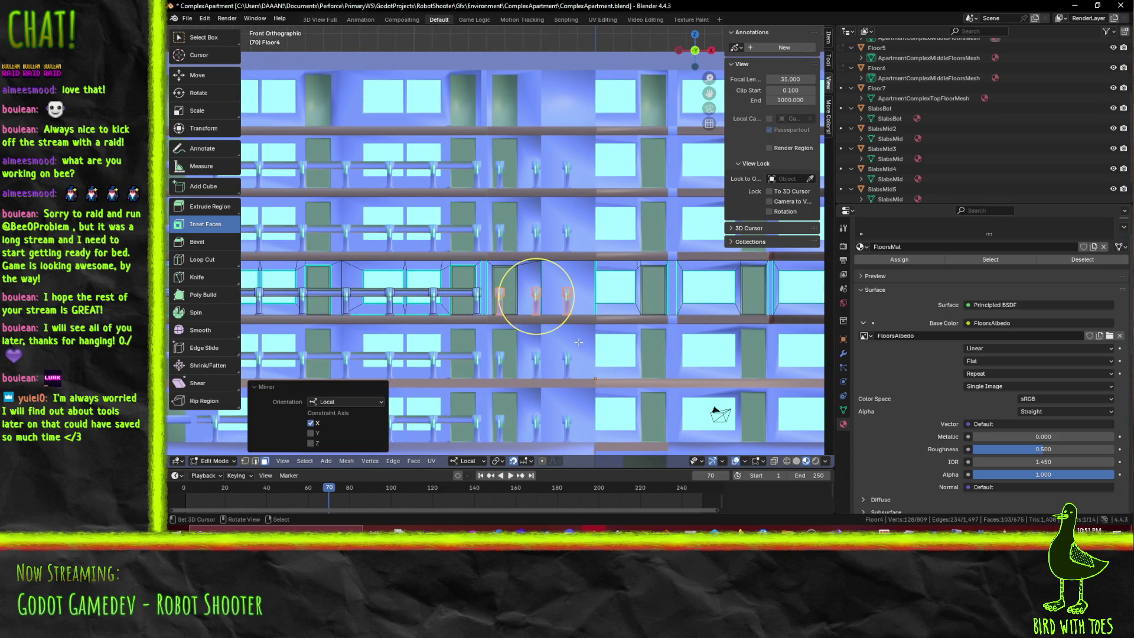
pyautogui.moveTo(578, 342); pyautogui.dragTo(584, 343, button='middle')
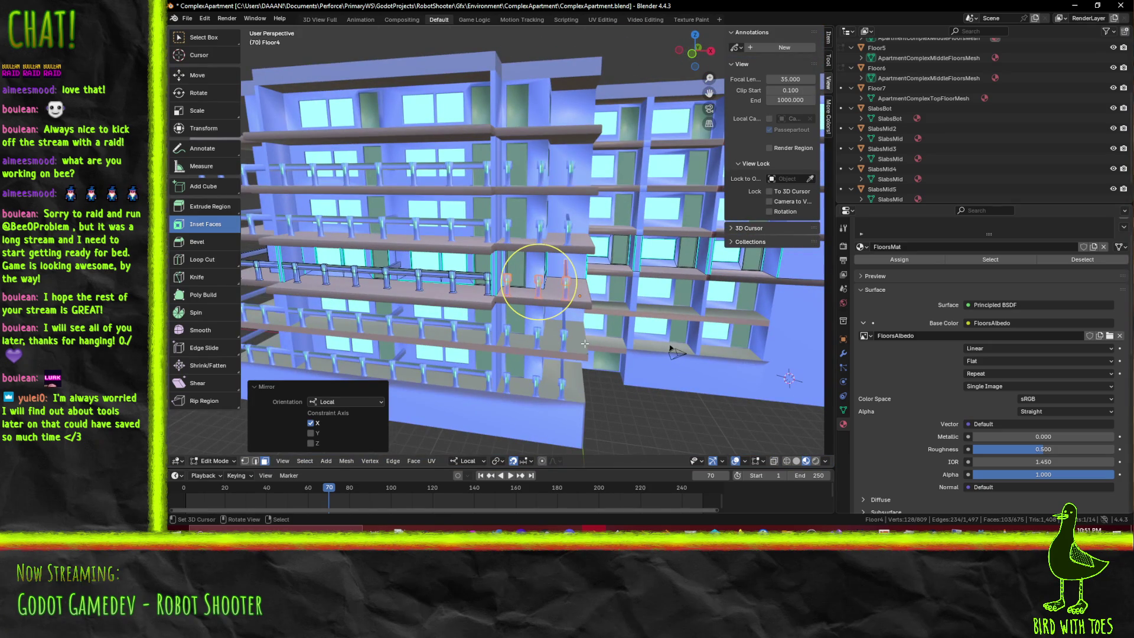
# Move the copied Floor4 posts 1.3 units along X toward the balcony wall
pyautogui.press('KP_1')
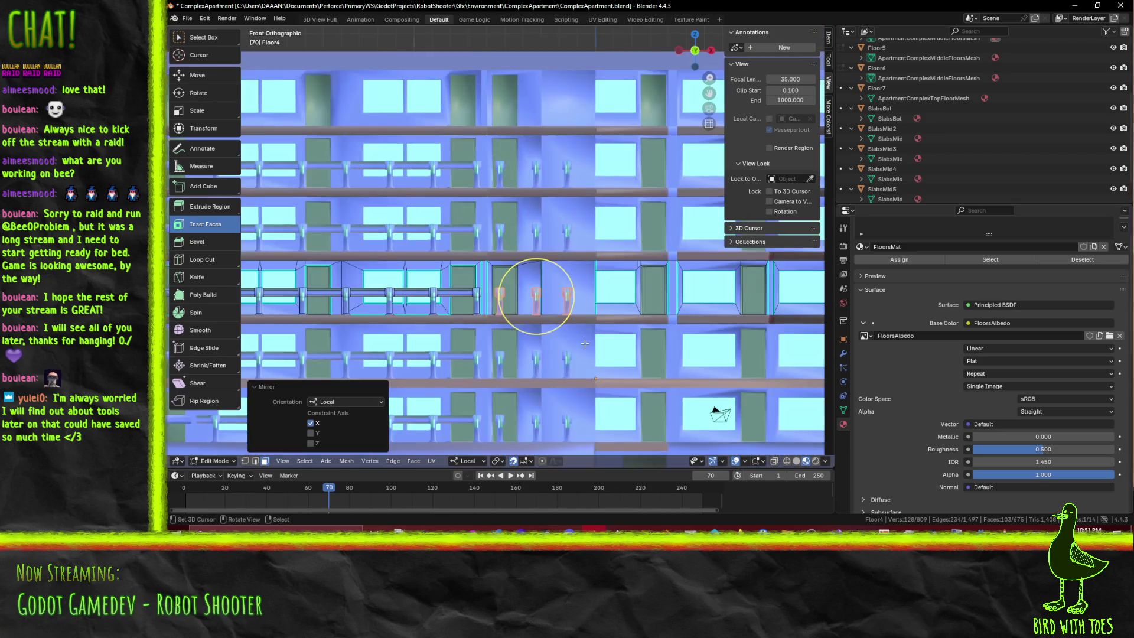
pyautogui.scroll(3, 602, 326)
pyautogui.scroll(3, 681, 388)
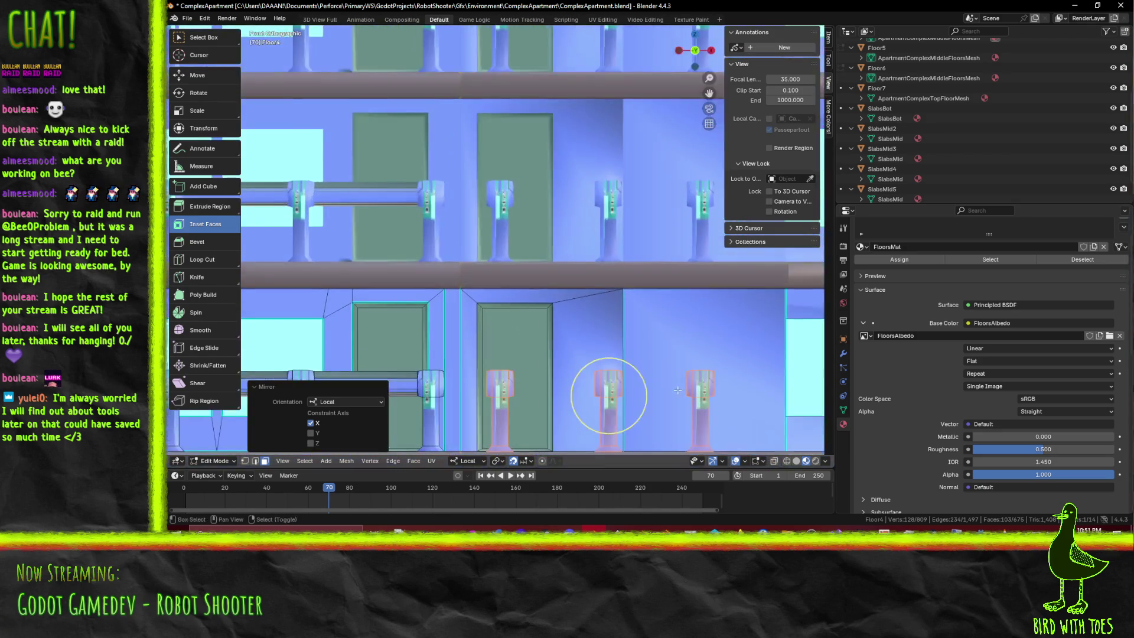
pyautogui.keyDown('shift'); pyautogui.moveTo(681, 389); pyautogui.dragTo(529, 260, button='middle'); pyautogui.keyUp('shift')
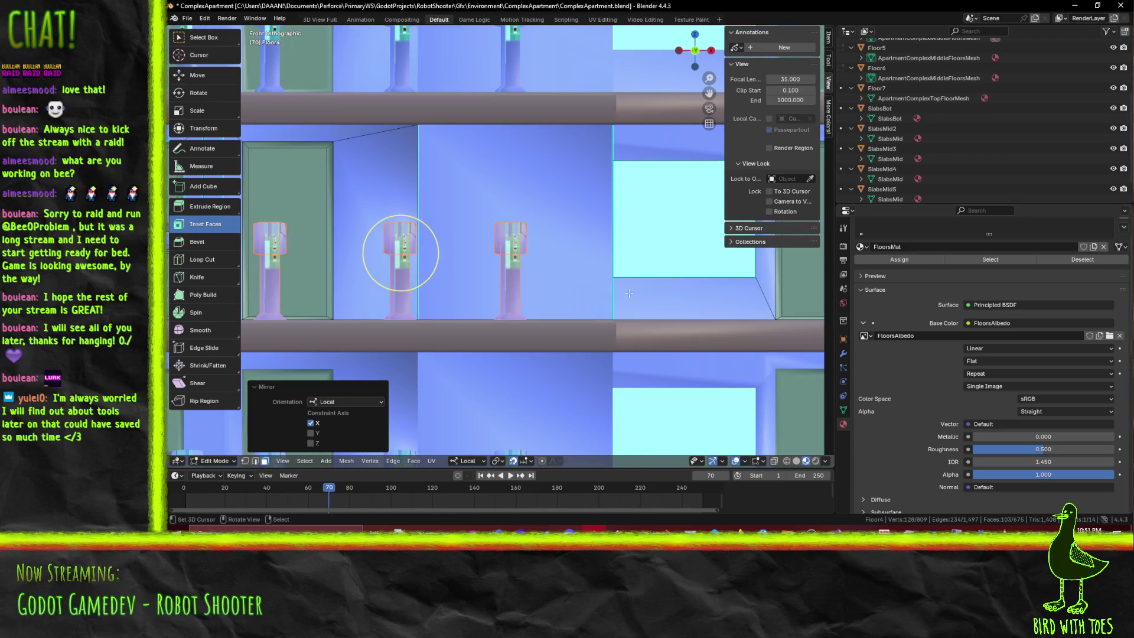
pyautogui.keyDown('shift'); pyautogui.moveTo(633, 290); pyautogui.dragTo(460, 319, button='middle'); pyautogui.keyUp('shift')
pyautogui.press('g')
pyautogui.press('x')
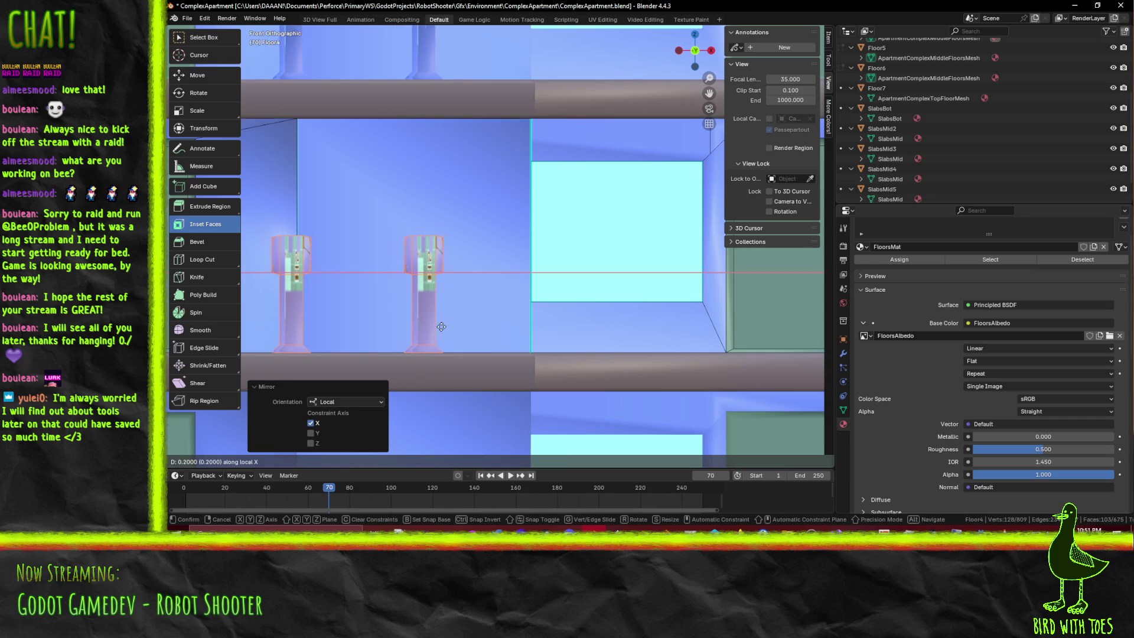
pyautogui.click(519, 328)
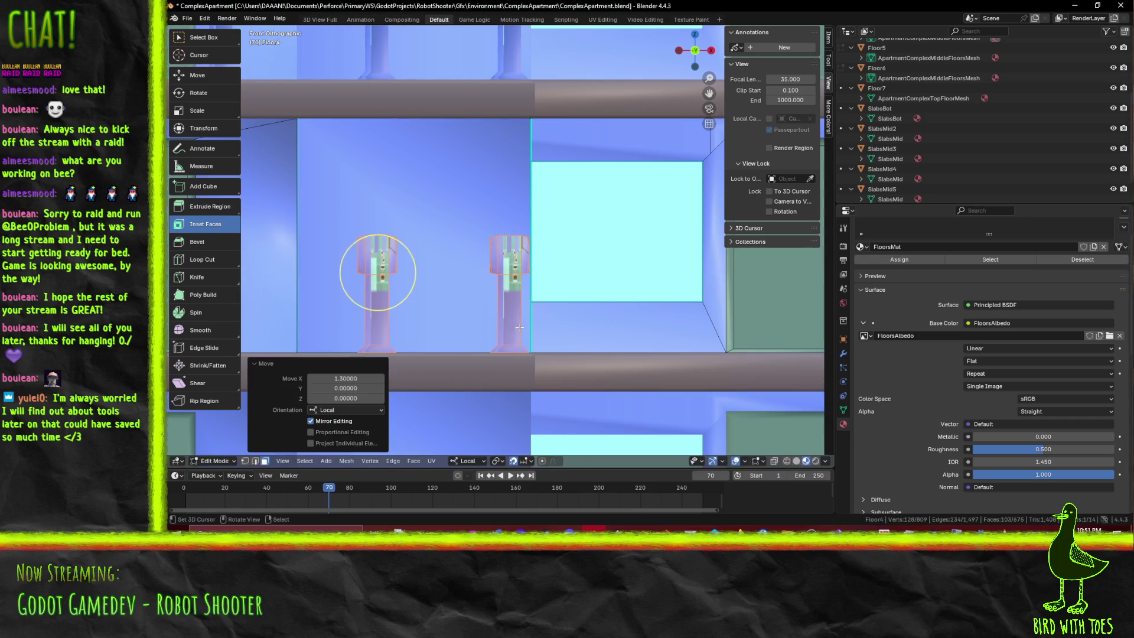
pyautogui.moveTo(518, 327); pyautogui.dragTo(328, 379, button='middle')
pyautogui.moveTo(447, 323); pyautogui.dragTo(605, 332, button='middle')
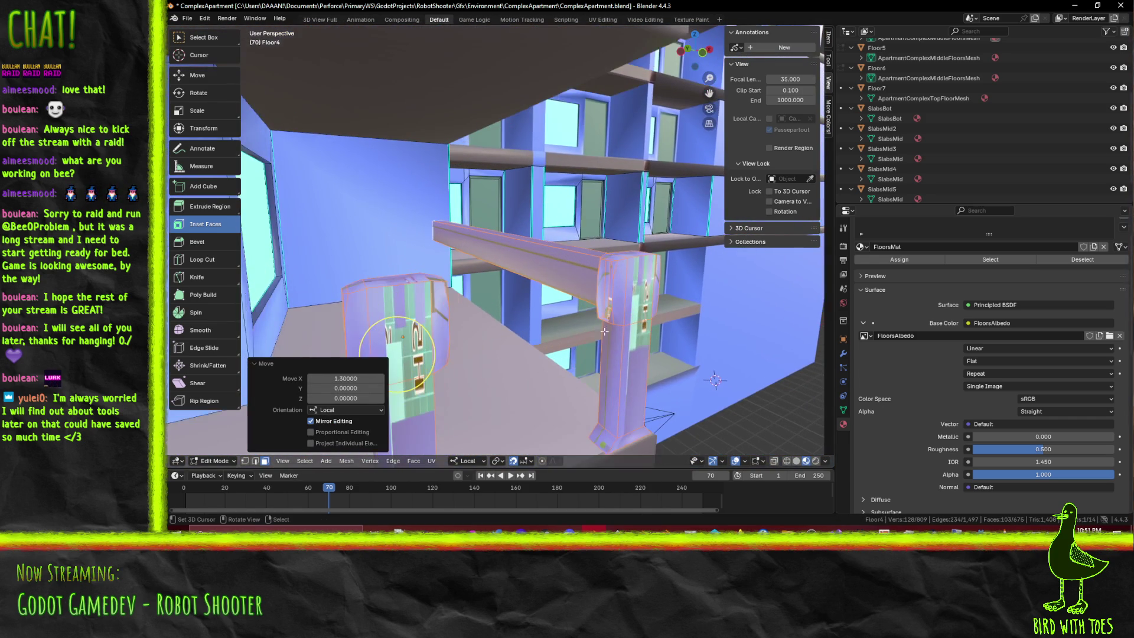
# Clear the selection, pick the corner post edge loop and attempt Bridge Edge Loops
pyautogui.click(559, 306)
pyautogui.hotkey('alt', 'a')
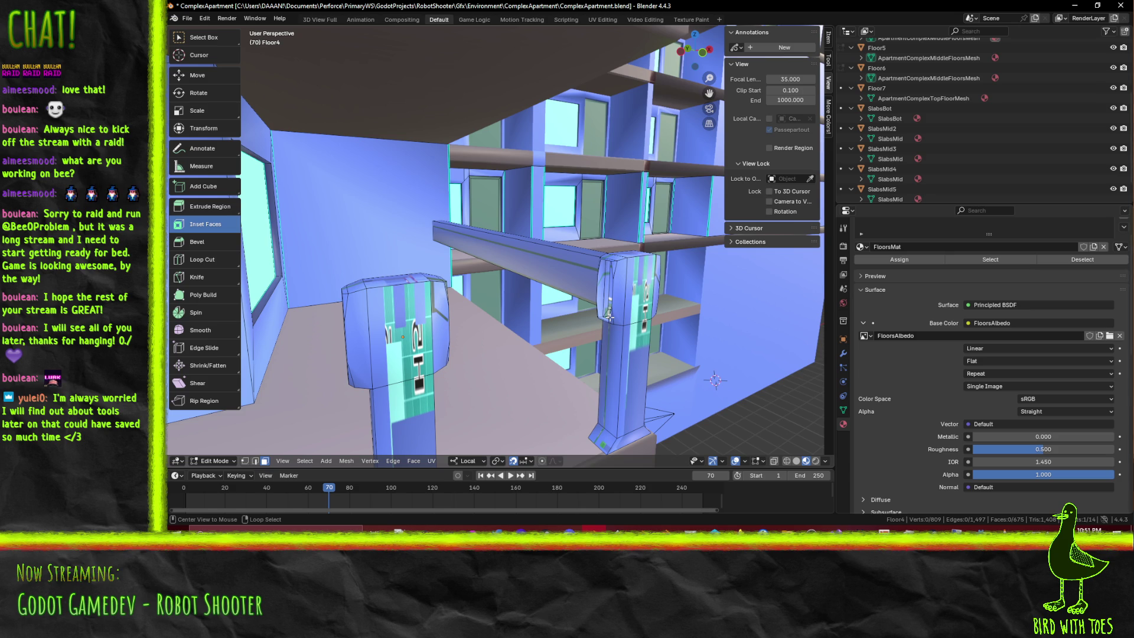
pyautogui.keyDown('alt'); pyautogui.middleClick(597, 295); pyautogui.keyUp('alt')
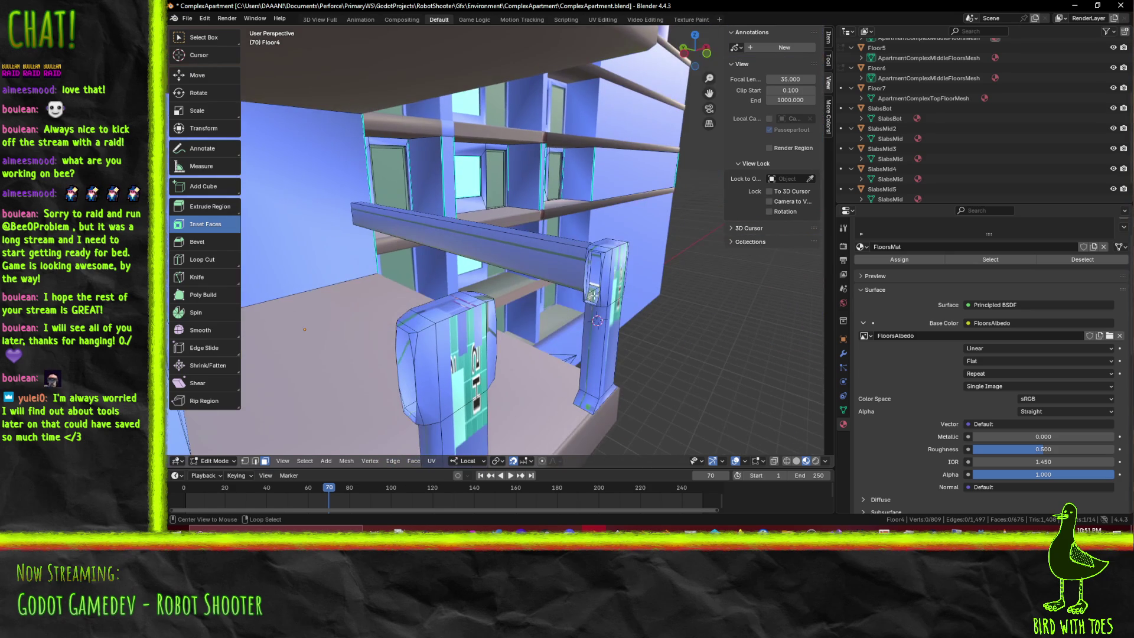
pyautogui.scroll(2, 597, 302)
pyautogui.scroll(2, 620, 315)
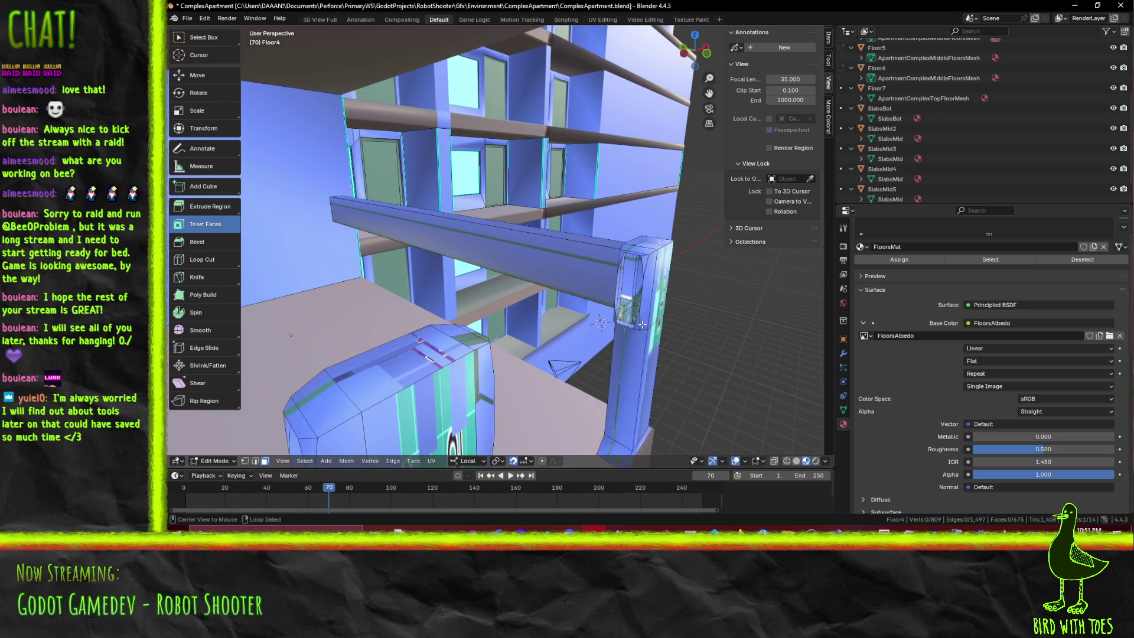
pyautogui.click(629, 326)
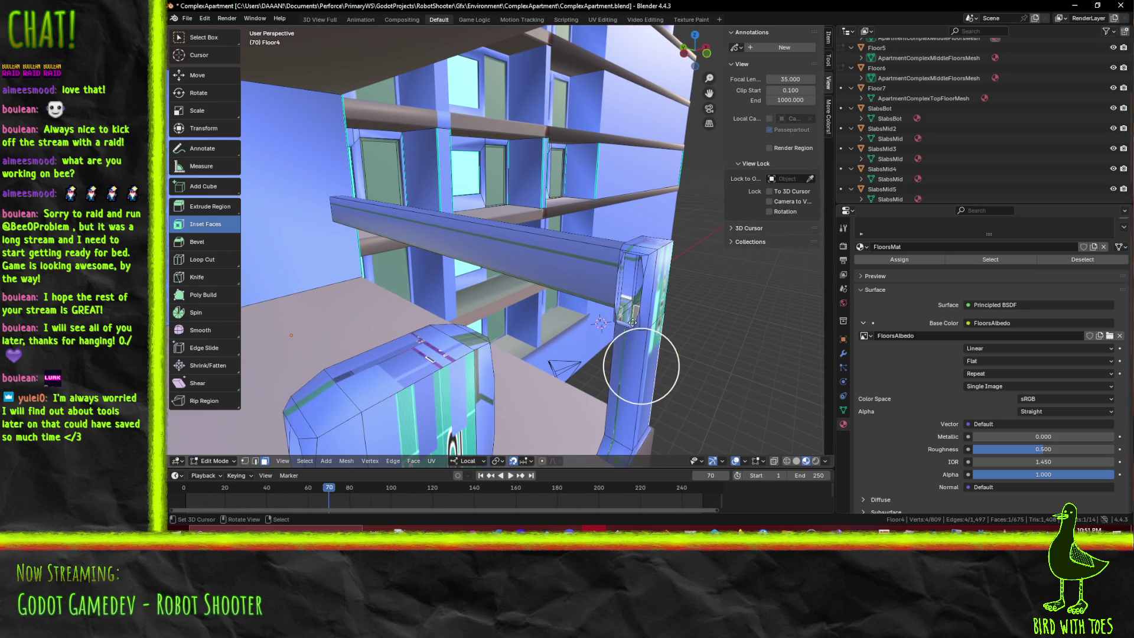
pyautogui.click(255, 462)
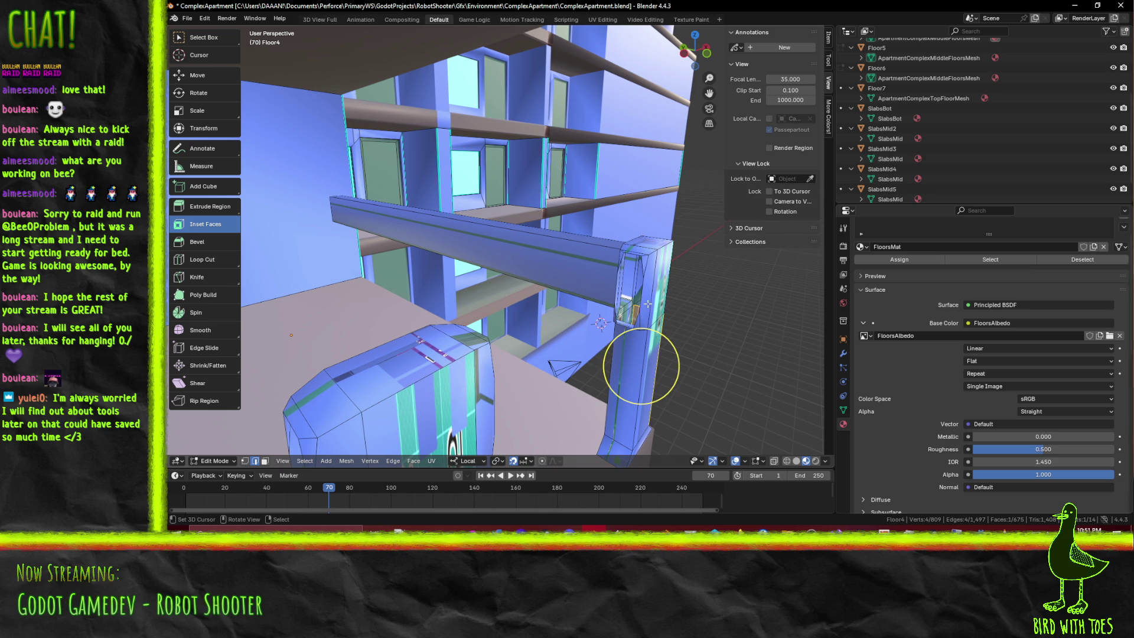
pyautogui.moveTo(628, 289)
pyautogui.mouseDown(button='middle')
pyautogui.moveTo(582, 399)
pyautogui.moveTo(560, 414)
pyautogui.mouseUp(button='middle')
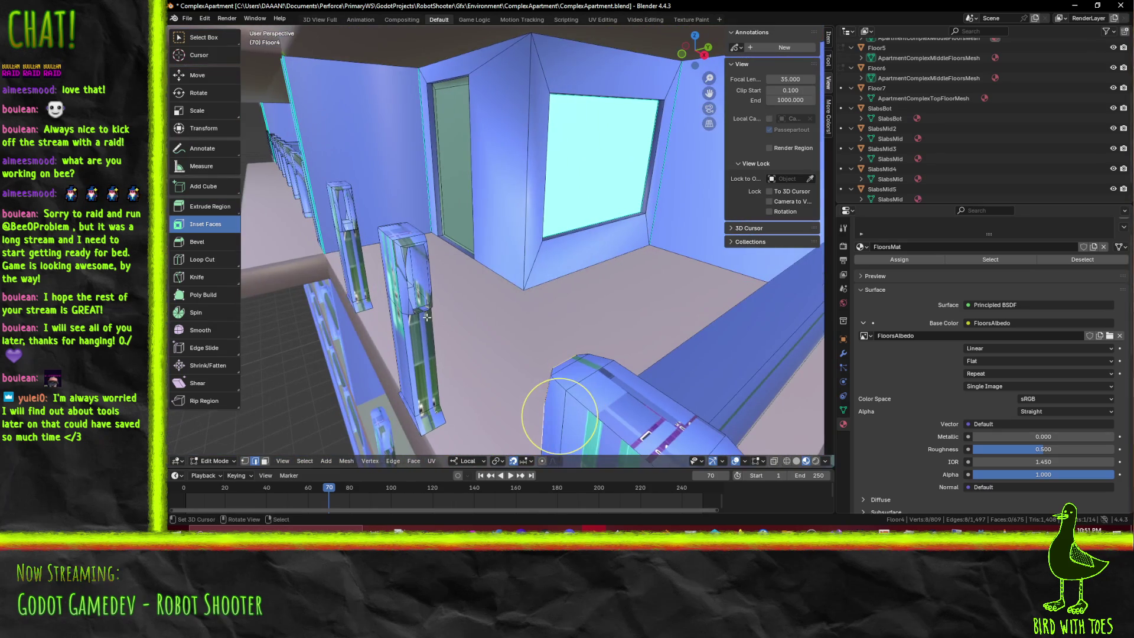
pyautogui.hotkey('ctrl', 'e')
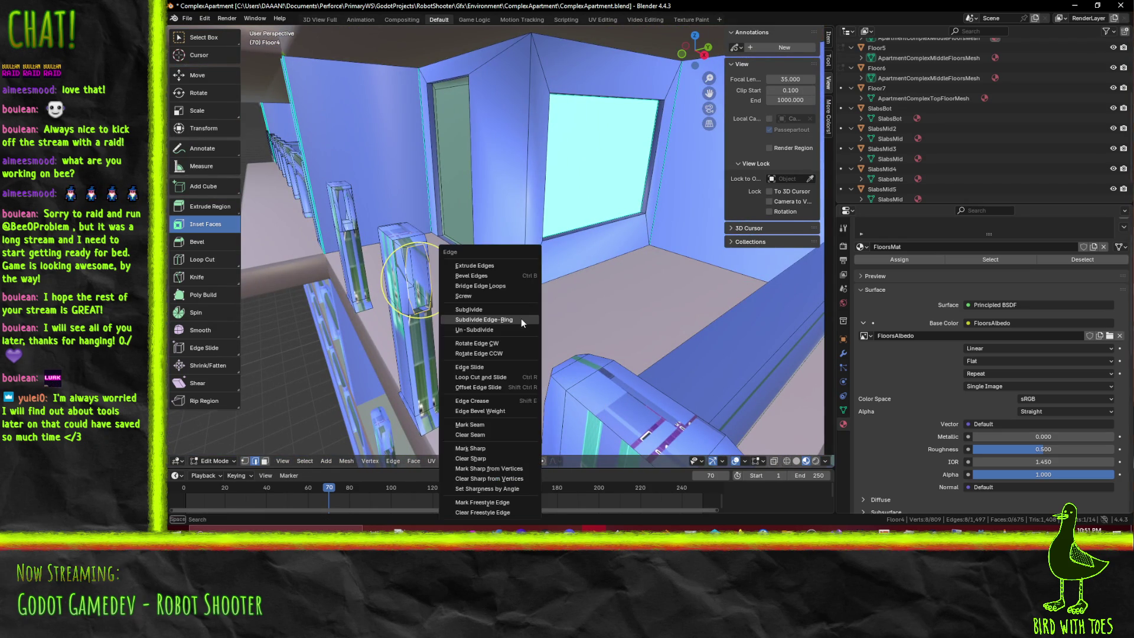
pyautogui.click(496, 286)
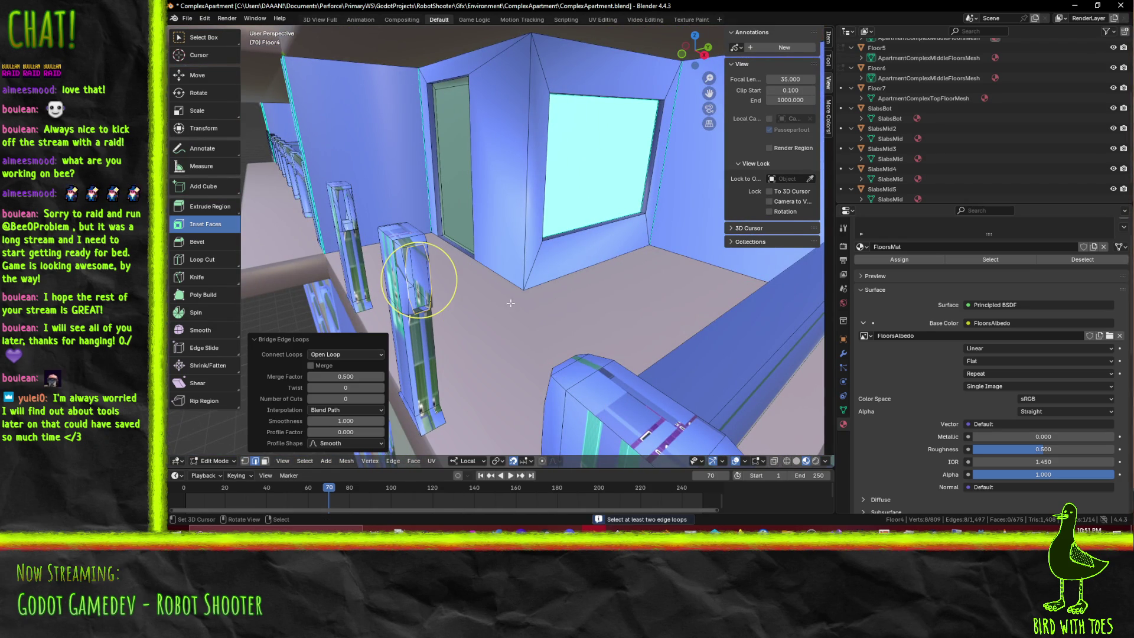
# Add the pipe-end loop and bridge it to the corner post
pyautogui.moveTo(503, 297); pyautogui.dragTo(580, 311, button='middle')
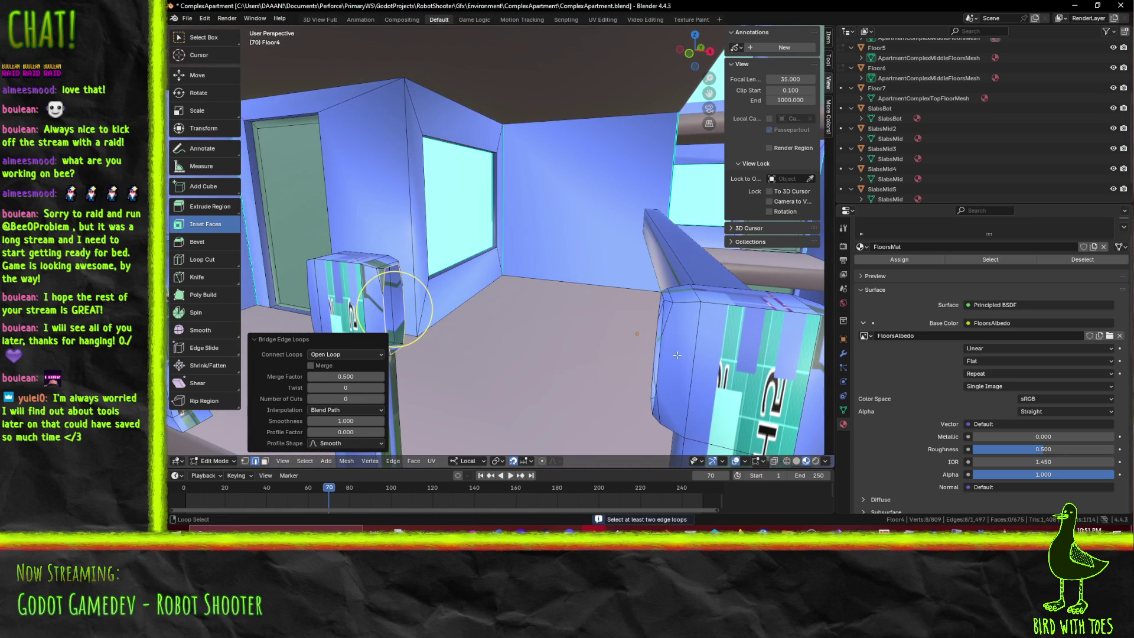
pyautogui.keyDown('alt'); pyautogui.keyDown('shift'); pyautogui.click(506, 329); pyautogui.keyUp('shift'); pyautogui.keyUp('alt')
pyautogui.hotkey('ctrl', 'e')
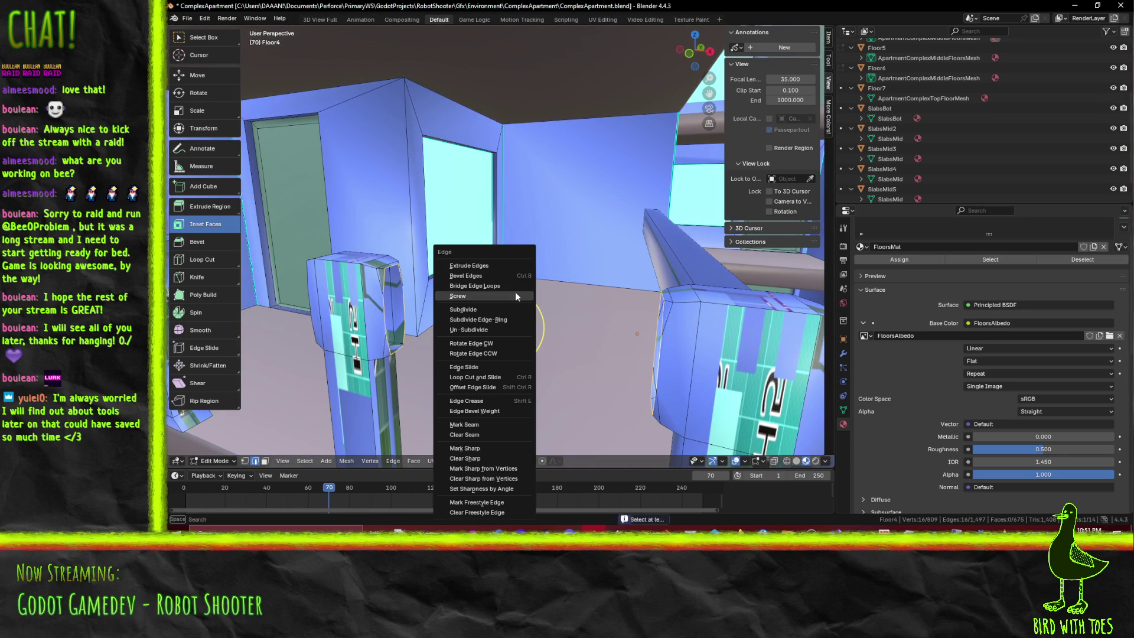
pyautogui.click(511, 287)
pyautogui.moveTo(510, 288)
pyautogui.mouseDown(button='middle')
pyautogui.moveTo(675, 337)
pyautogui.moveTo(662, 317)
pyautogui.mouseUp(button='middle')
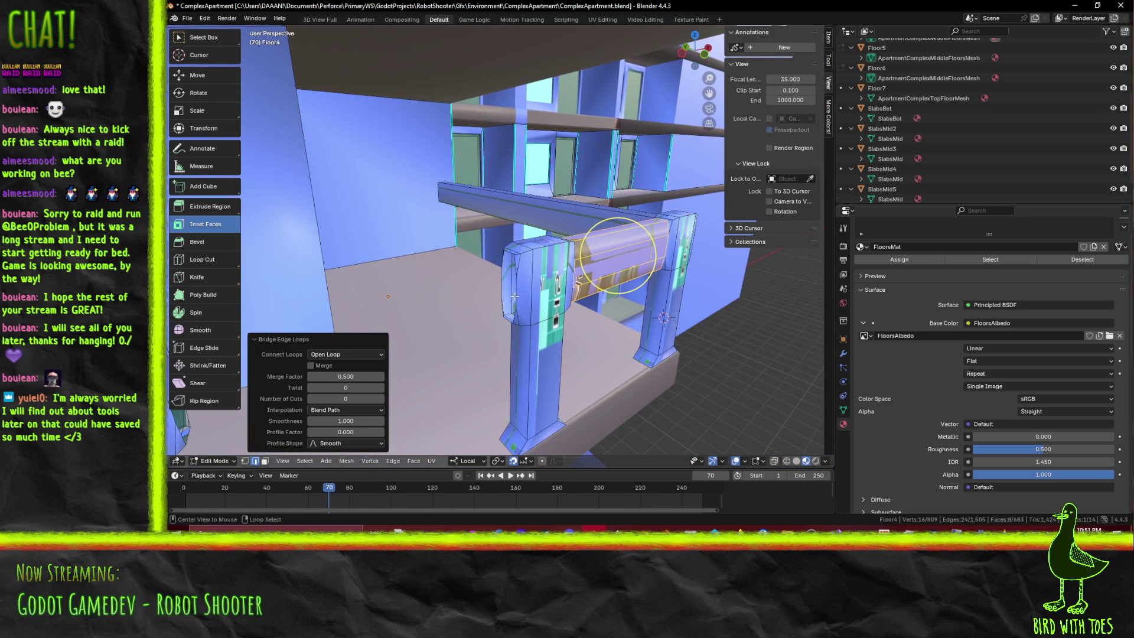
pyautogui.scroll(3, 620, 257)
# Bridge the wall-side loop to the post, forming a new pipe segment near the doorway
pyautogui.moveTo(620, 257); pyautogui.dragTo(660, 293, button='middle')
pyautogui.keyDown('alt'); pyautogui.keyDown('shift'); pyautogui.click(529, 300); pyautogui.keyUp('shift'); pyautogui.keyUp('alt')
pyautogui.hotkey('ctrl', 'e')
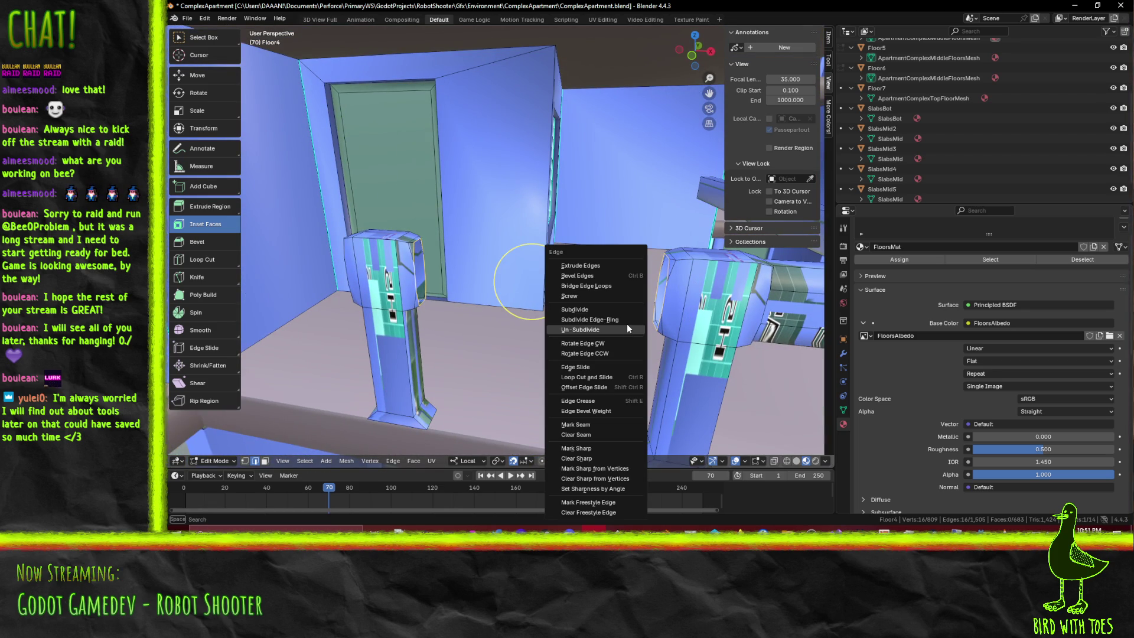
pyautogui.click(607, 287)
pyautogui.moveTo(602, 284)
pyautogui.mouseDown(button='middle')
pyautogui.moveTo(544, 329)
pyautogui.moveTo(649, 316)
pyautogui.mouseUp(button='middle')
pyautogui.scroll(2, 519, 330)
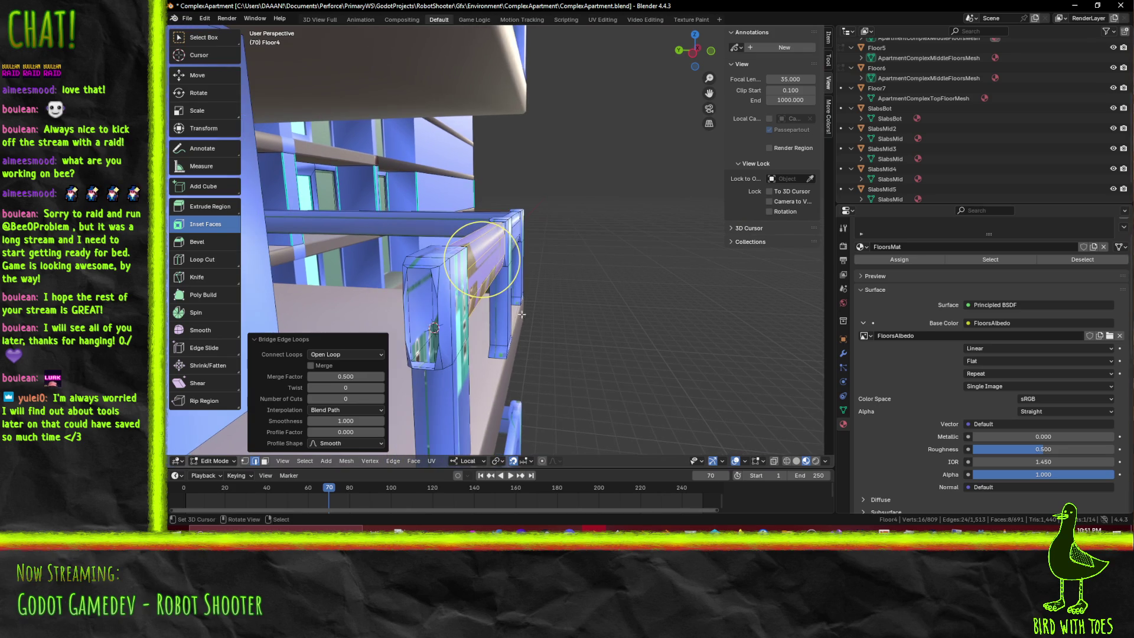
# Select the next pipe-end loop by the doorway and face the wall front-on
pyautogui.keyDown('alt'); pyautogui.click(434, 328); pyautogui.keyUp('alt')
pyautogui.moveTo(435, 328); pyautogui.dragTo(572, 352, button='middle')
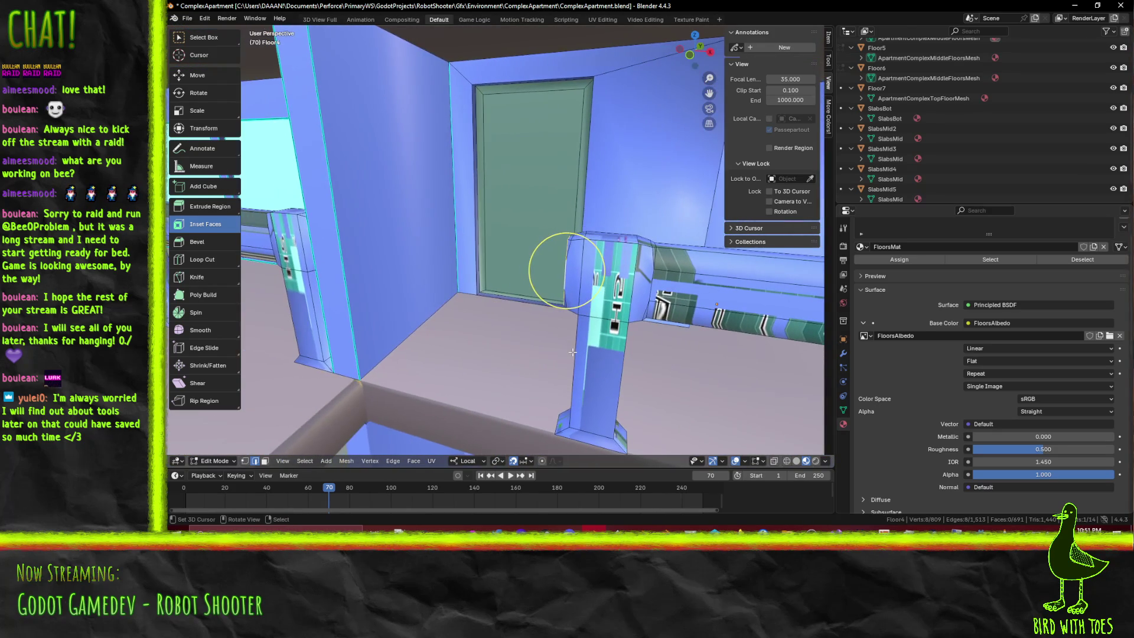
pyautogui.press('KP_1')
pyautogui.scroll(-4, 527, 337)
pyautogui.scroll(4, 484, 355)
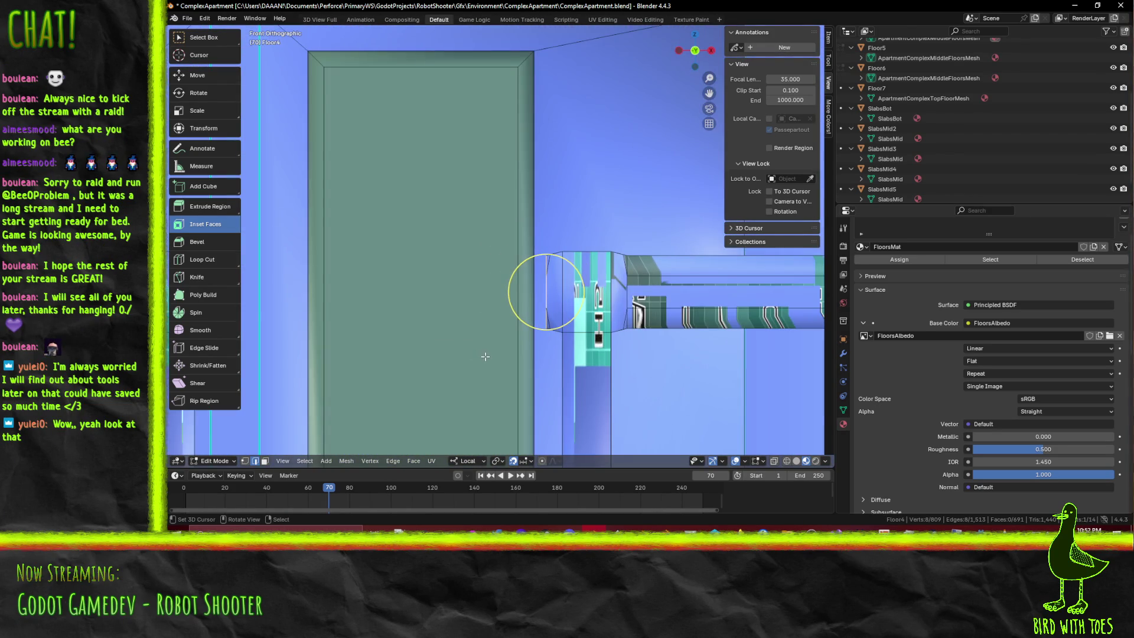
pyautogui.scroll(-3, 484, 355)
# Extrude the Floor4 pipe end 1.8 units along negative X across the wall column
pyautogui.press('g')
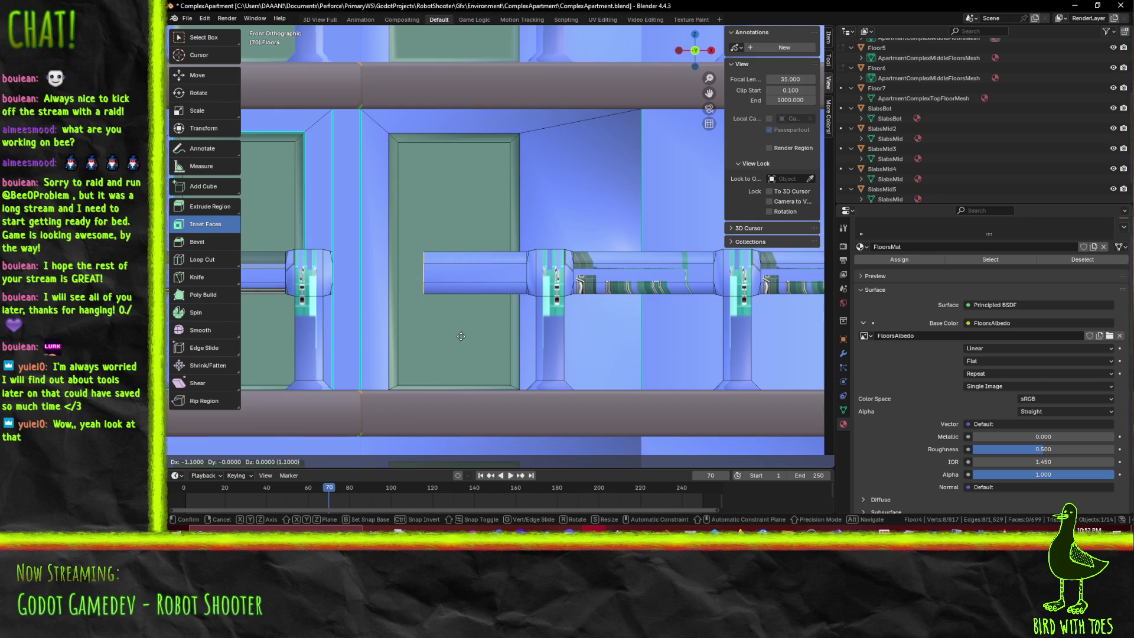
pyautogui.click(405, 337)
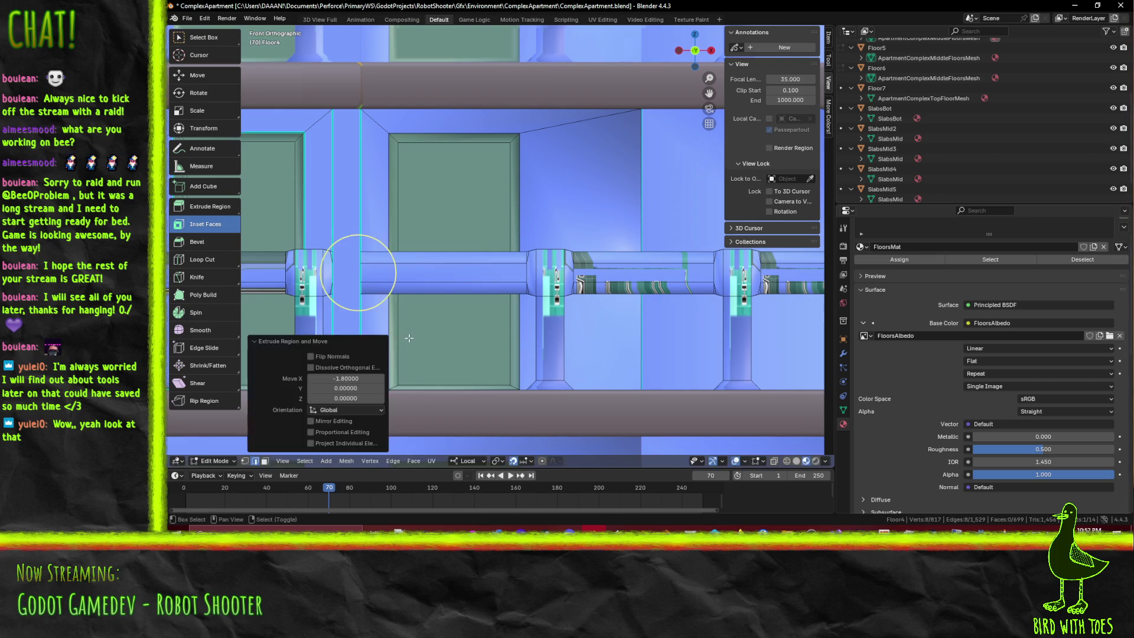
pyautogui.keyDown('shift'); pyautogui.moveTo(404, 338); pyautogui.dragTo(469, 344, button='middle'); pyautogui.keyUp('shift')
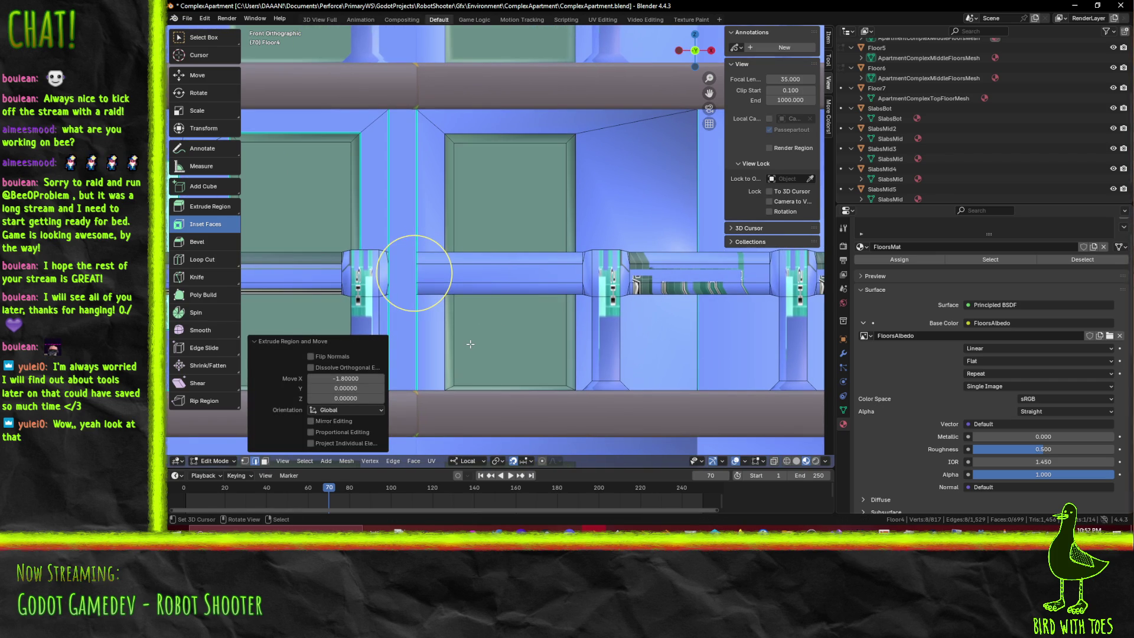
pyautogui.scroll(2, 469, 343)
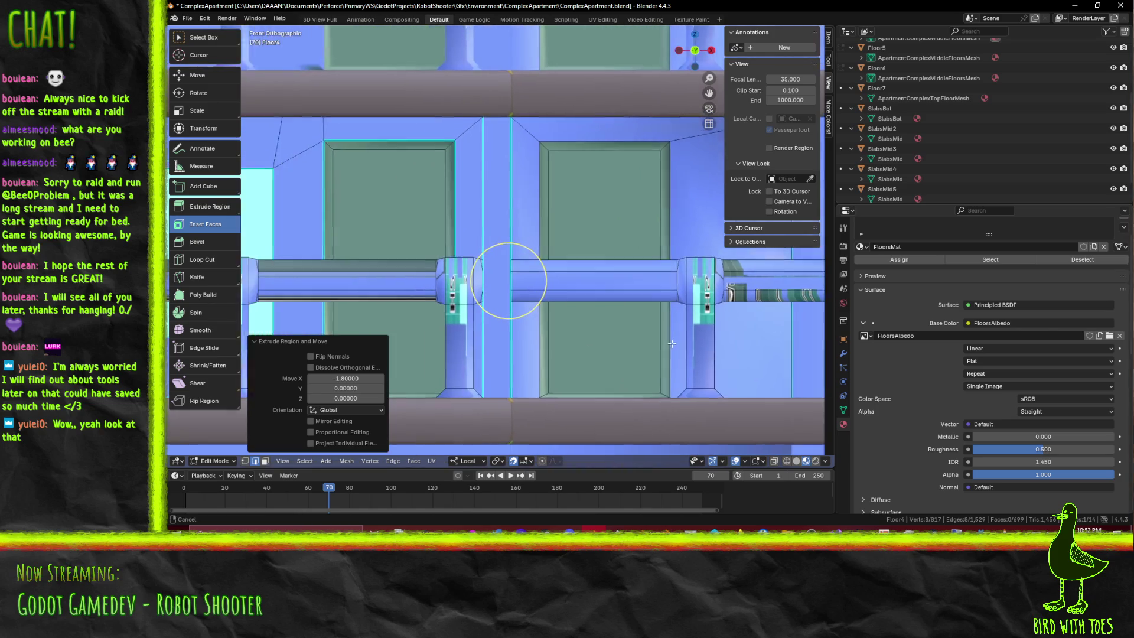
pyautogui.scroll(3, 602, 340)
pyautogui.press('z')
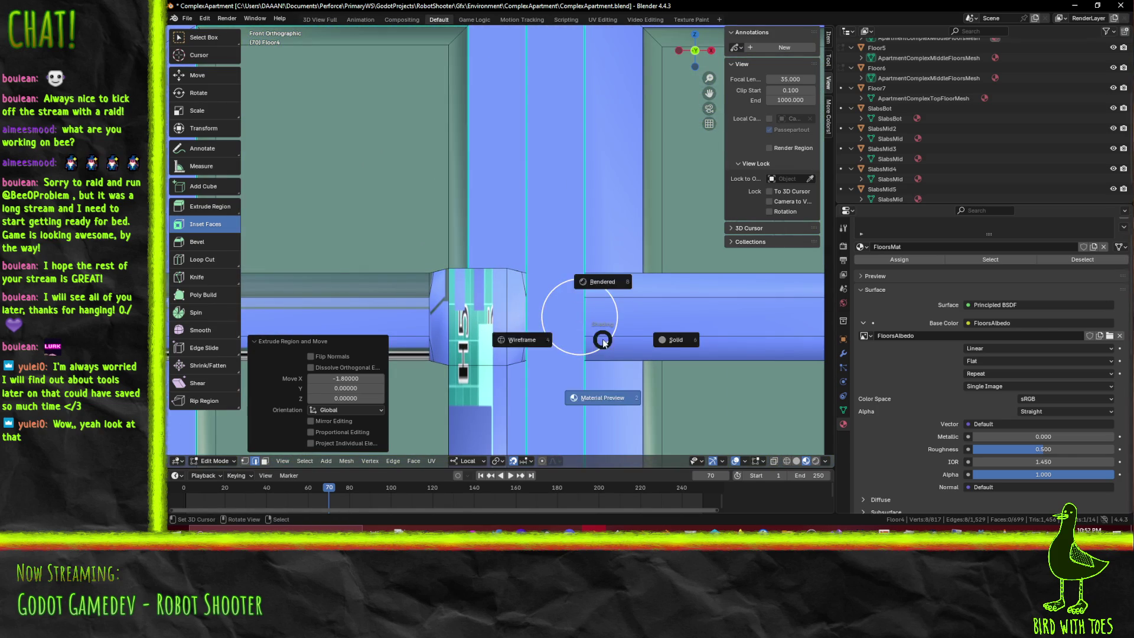
# In wireframe, adjust the clipping distance and set the pipe end's Median X to -5
pyautogui.keyDown('shift'); pyautogui.moveTo(584, 315); pyautogui.dragTo(562, 292, button='middle'); pyautogui.keyUp('shift')
pyautogui.scroll(4, 562, 292)
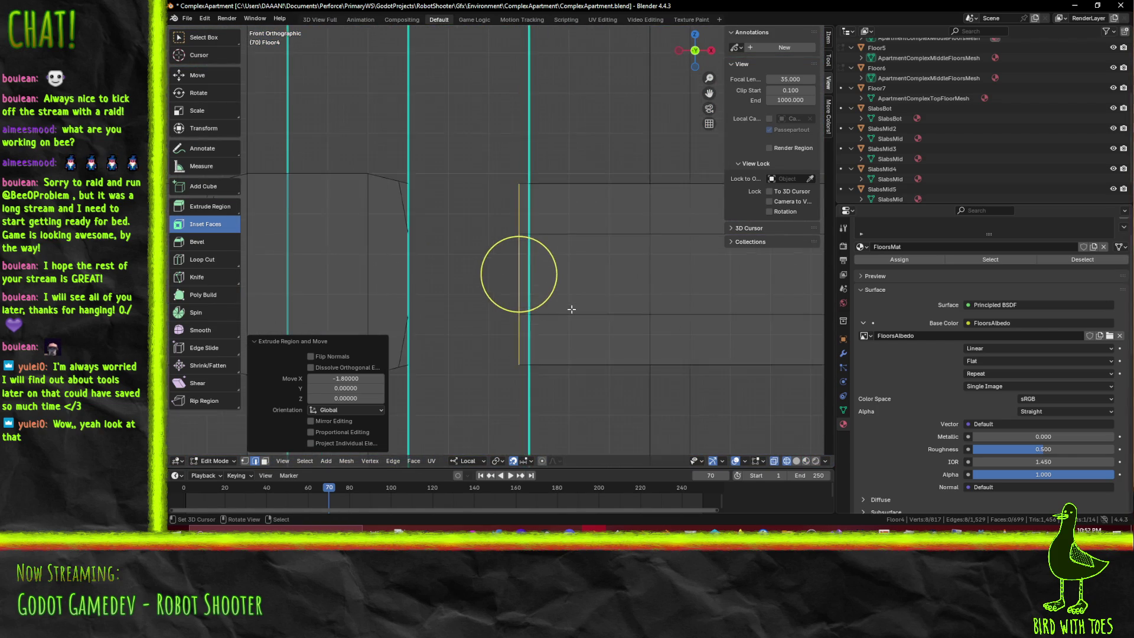
pyautogui.press('g')
pyautogui.click(584, 302)
pyautogui.press('c')
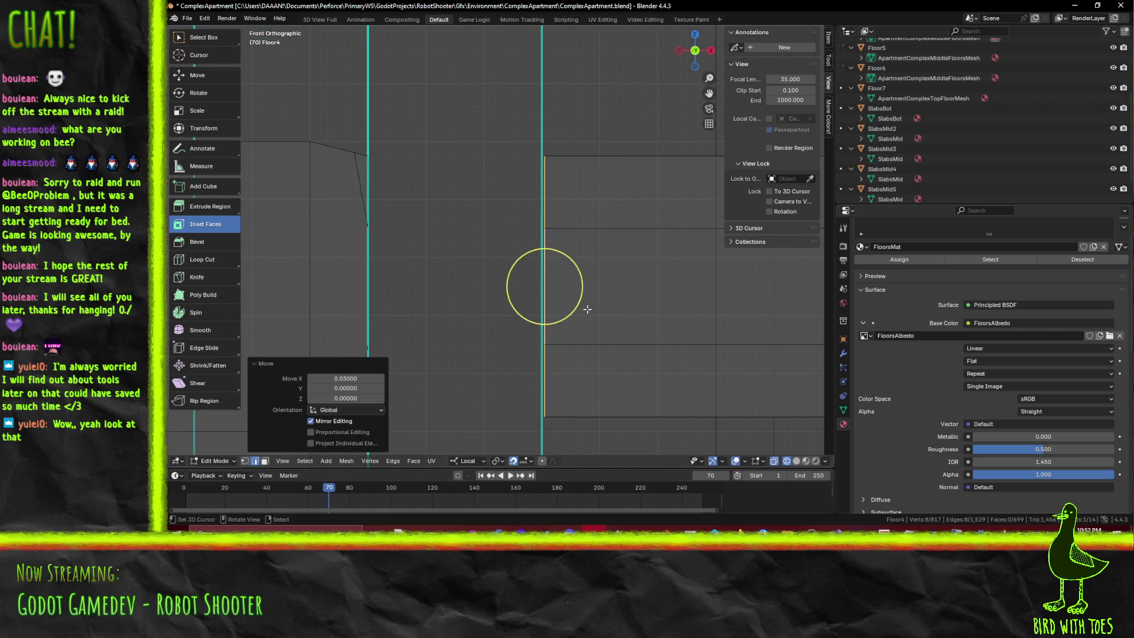
pyautogui.press('Return')
pyautogui.click(828, 37)
pyautogui.click(795, 57)
pyautogui.write('-5')
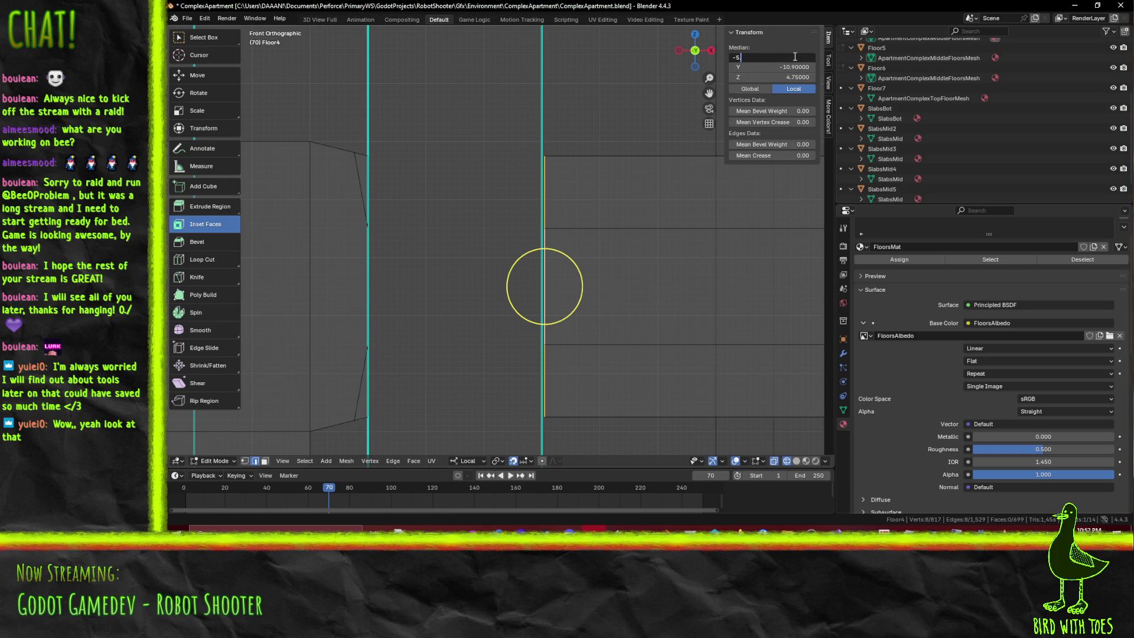
pyautogui.press('Return')
pyautogui.scroll(-3, 639, 281)
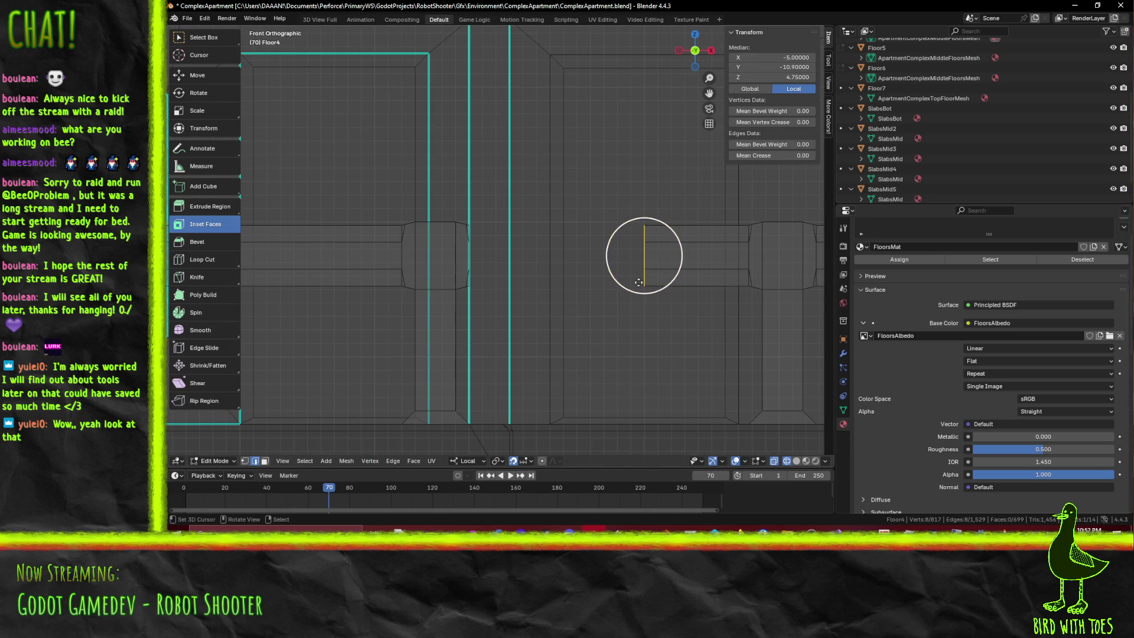
# Move the pipe-end edge one more unit left to X -6
pyautogui.press('g')
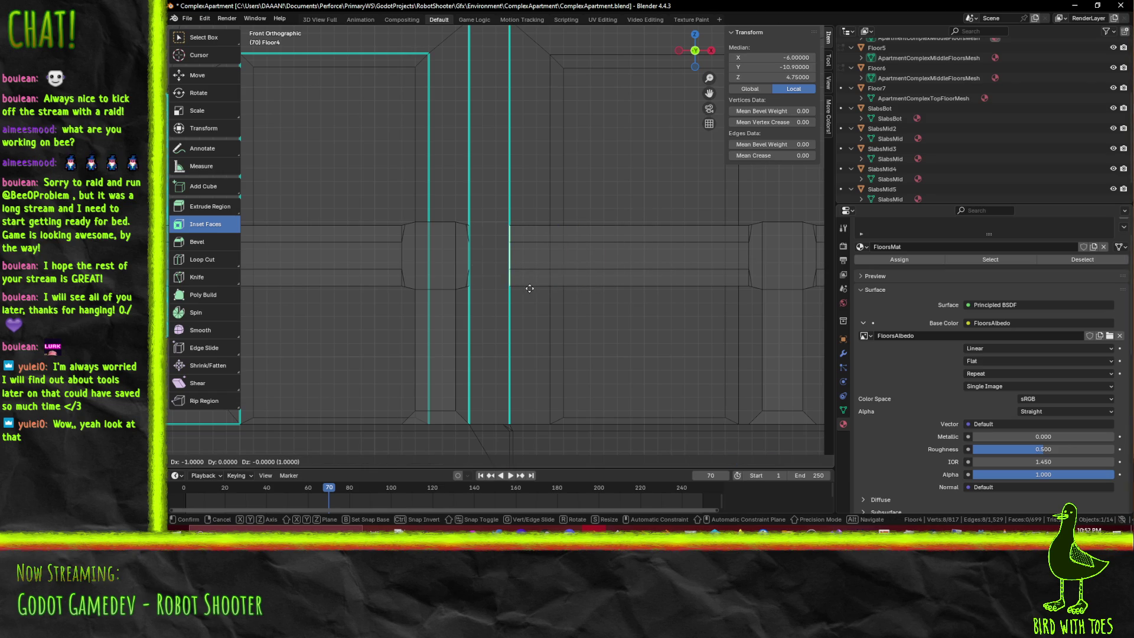
pyautogui.click(528, 289)
pyautogui.moveTo(529, 288); pyautogui.dragTo(557, 299, button='middle')
pyautogui.press('z')
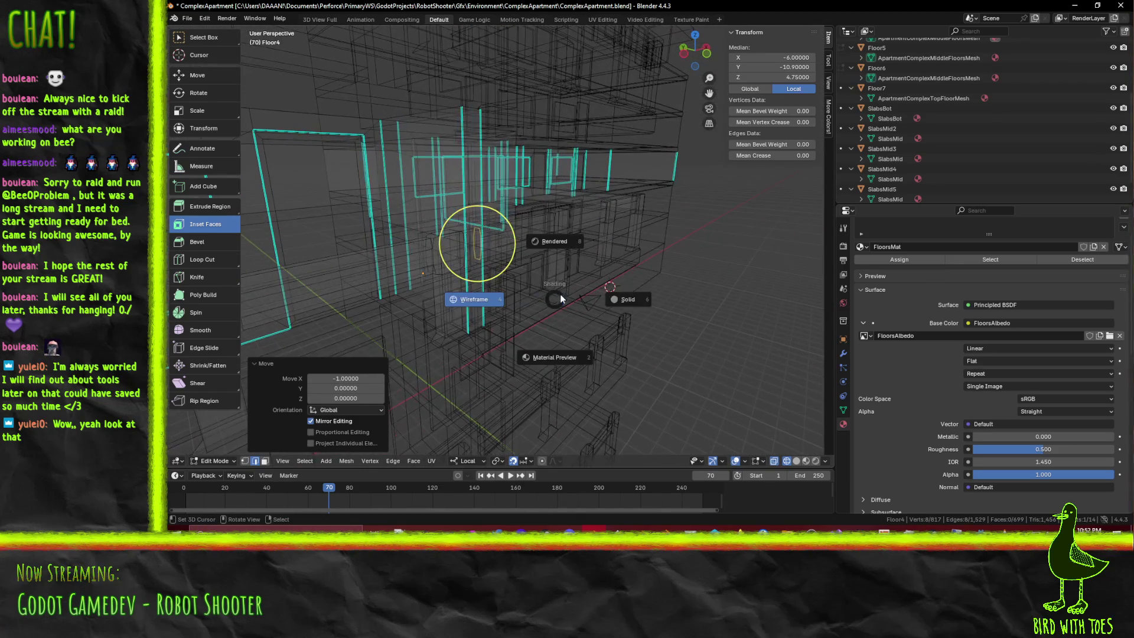
# Switch back to Solid shading, save ComplexApartment.blend and review the railings
pyautogui.click(618, 297)
pyautogui.scroll(5, 618, 297)
pyautogui.scroll(2, 638, 301)
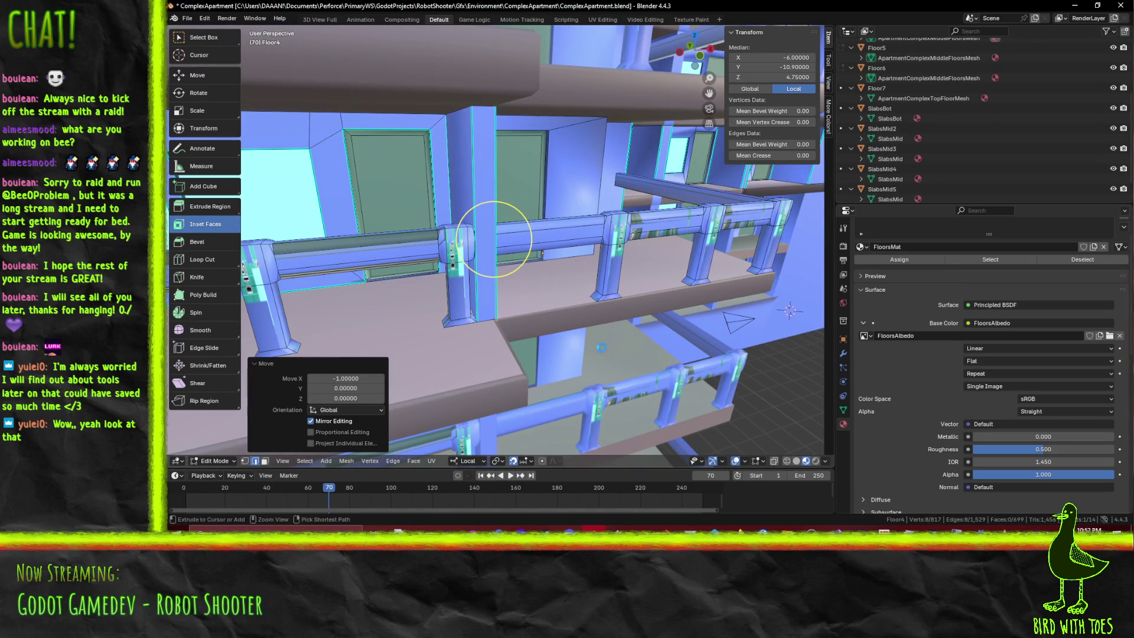
pyautogui.hotkey('ctrl', 's')
pyautogui.scroll(-2, 673, 305)
pyautogui.scroll(-2, 620, 292)
pyautogui.scroll(-2, 549, 279)
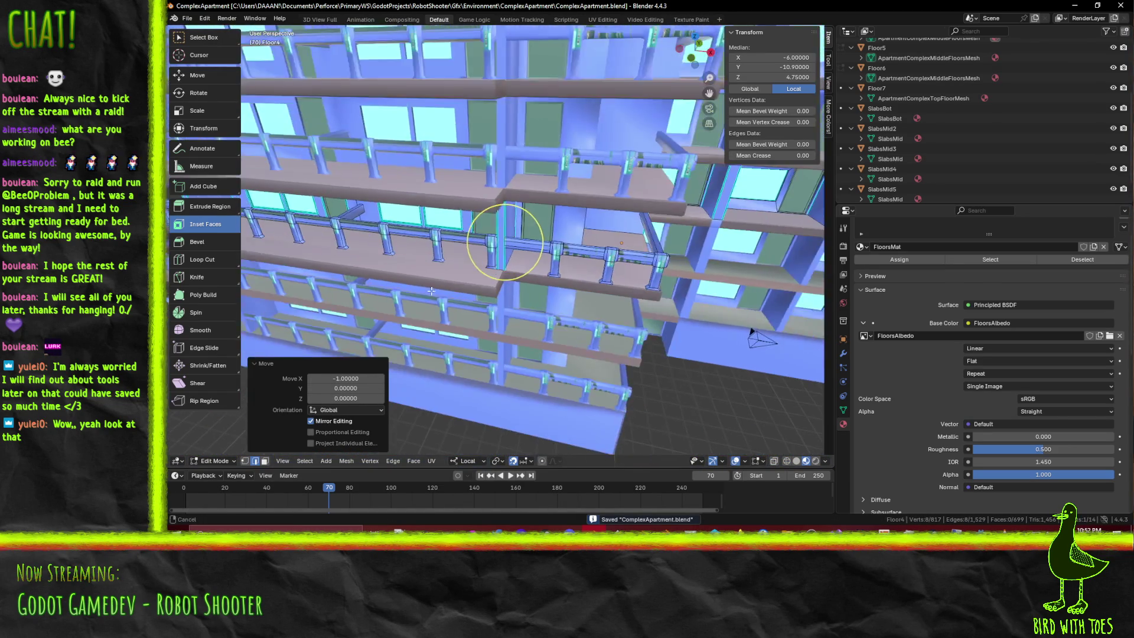
pyautogui.scroll(-2, 430, 265)
pyautogui.moveTo(429, 266); pyautogui.dragTo(589, 252, button='middle')
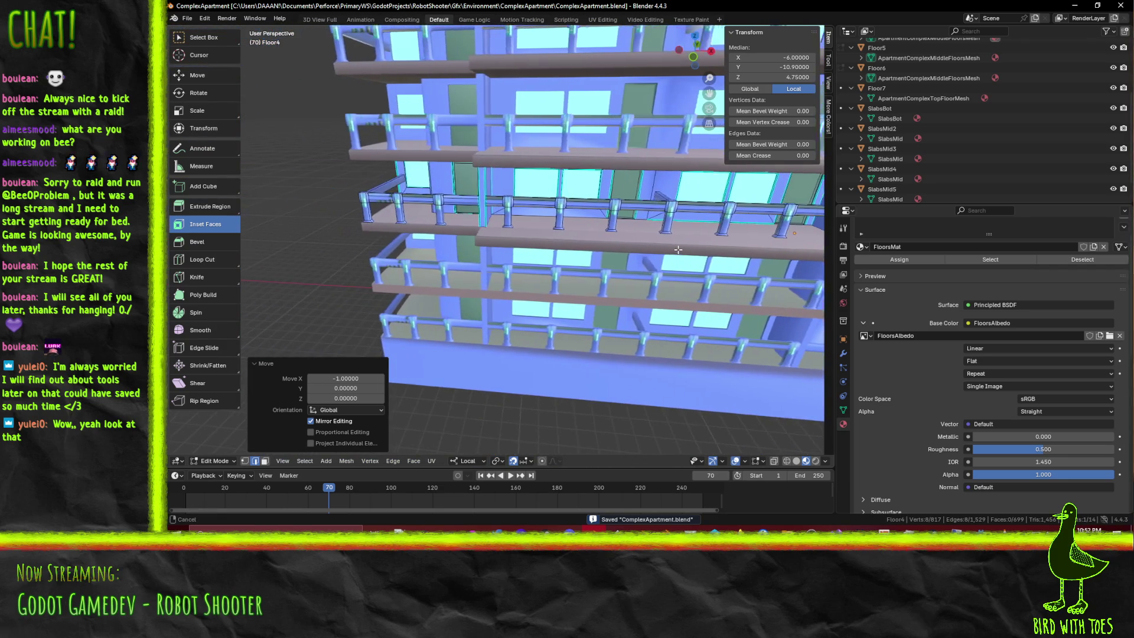
pyautogui.moveTo(588, 252)
pyautogui.mouseDown(button='middle')
pyautogui.moveTo(399, 254)
pyautogui.moveTo(643, 270)
pyautogui.moveTo(542, 274)
pyautogui.moveTo(647, 266)
pyautogui.moveTo(645, 254)
pyautogui.mouseUp(button='middle')
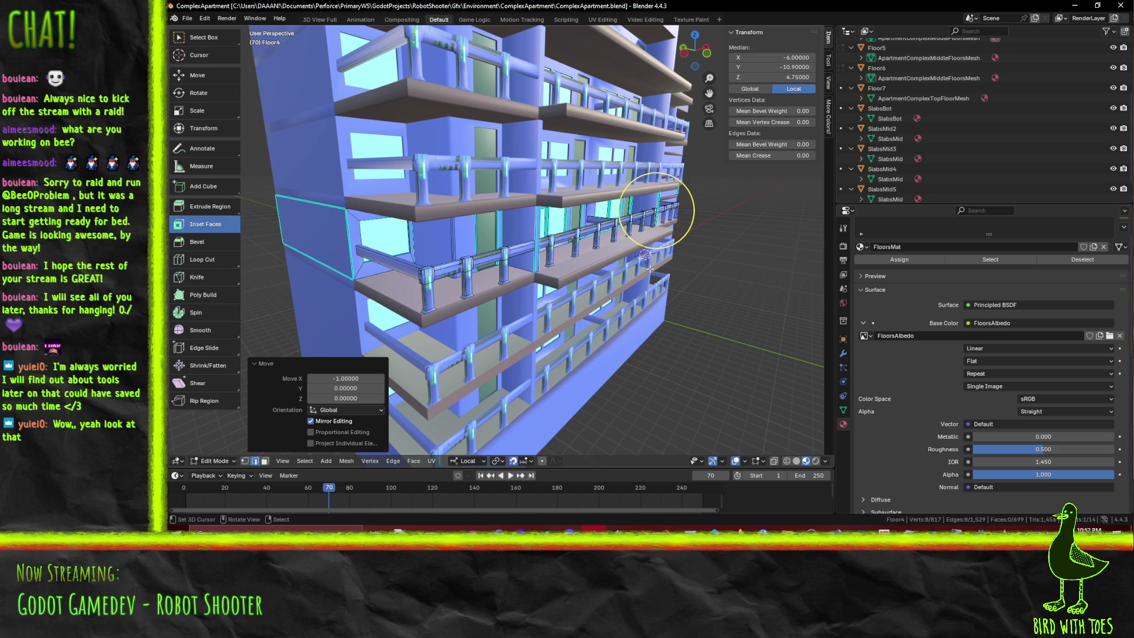
pyautogui.scroll(-3, 656, 209)
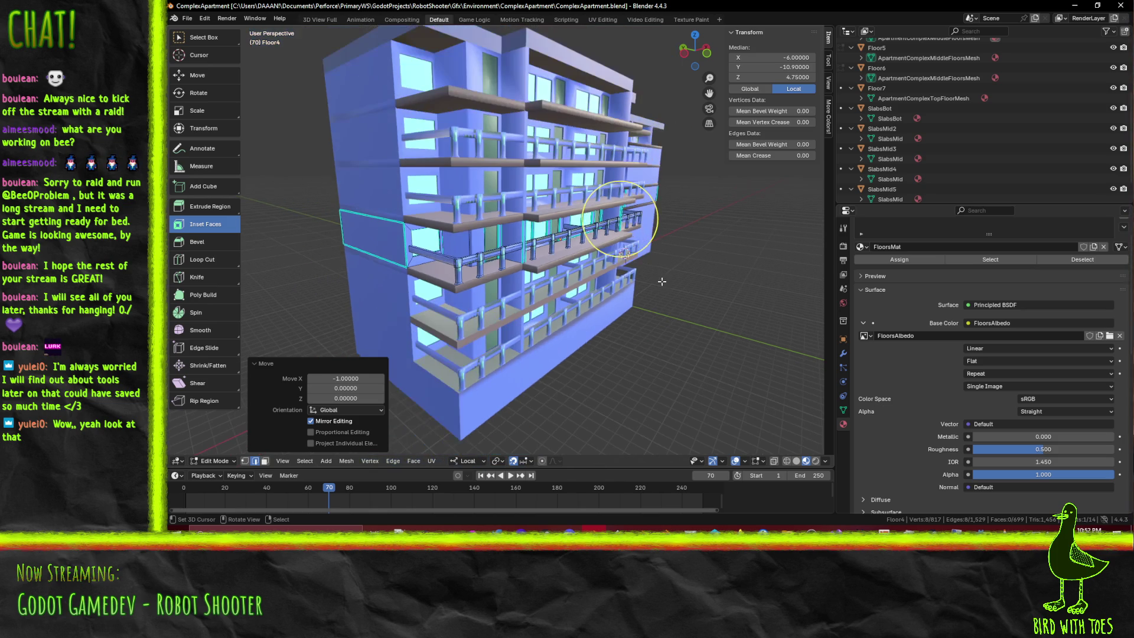
# Return to Object Mode and add a new cube via the F3 operator search
pyautogui.press('Tab')
pyautogui.moveTo(733, 353); pyautogui.dragTo(678, 332, button='middle')
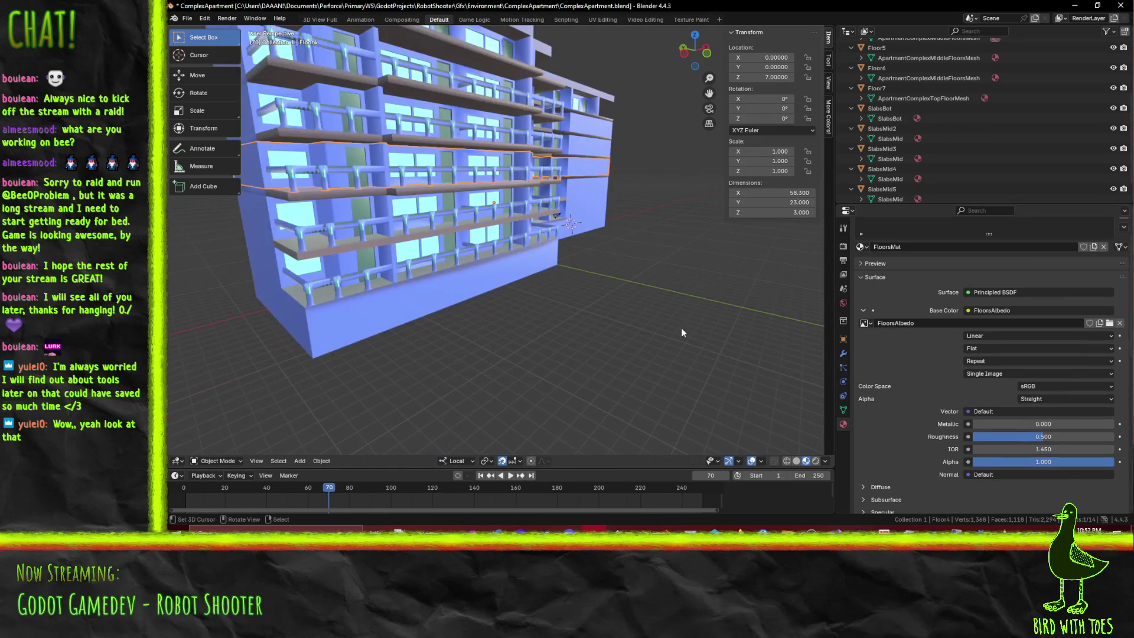
pyautogui.press('F3')
pyautogui.write('cube')
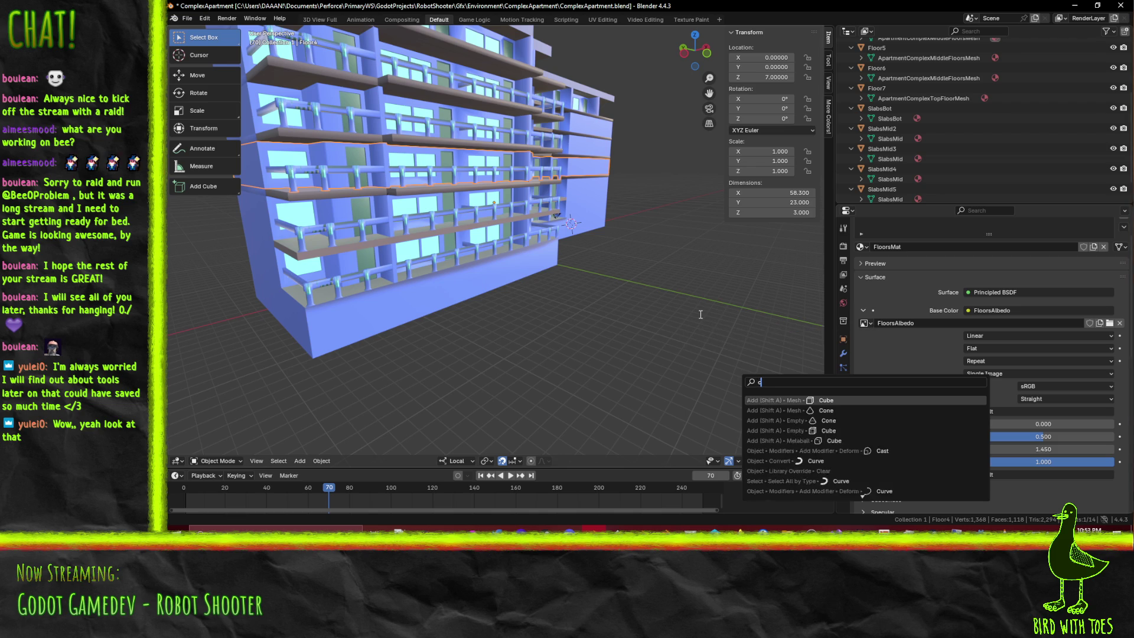
pyautogui.press('Return')
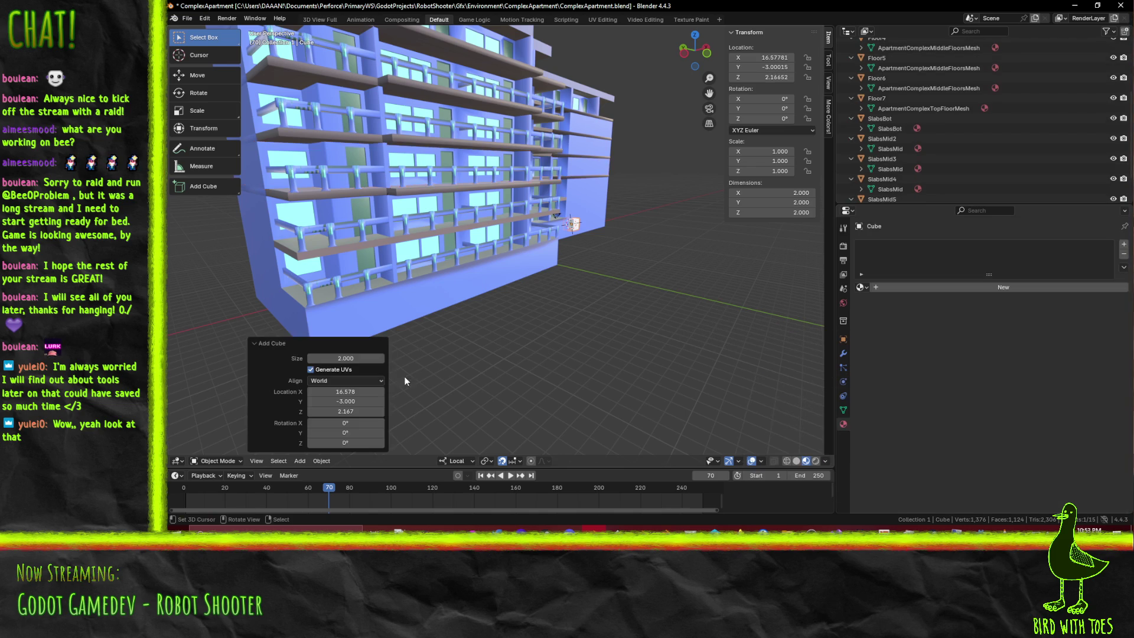
# Move the cube 23 units along X beside the building and enter Edit Mode on it
pyautogui.moveTo(643, 280); pyautogui.dragTo(656, 300, button='middle')
pyautogui.press('KP_1')
pyautogui.scroll(2, 657, 300)
pyautogui.scroll(2, 657, 300)
pyautogui.scroll(-2, 657, 305)
pyautogui.scroll(-2, 550, 293)
pyautogui.scroll(-2, 491, 304)
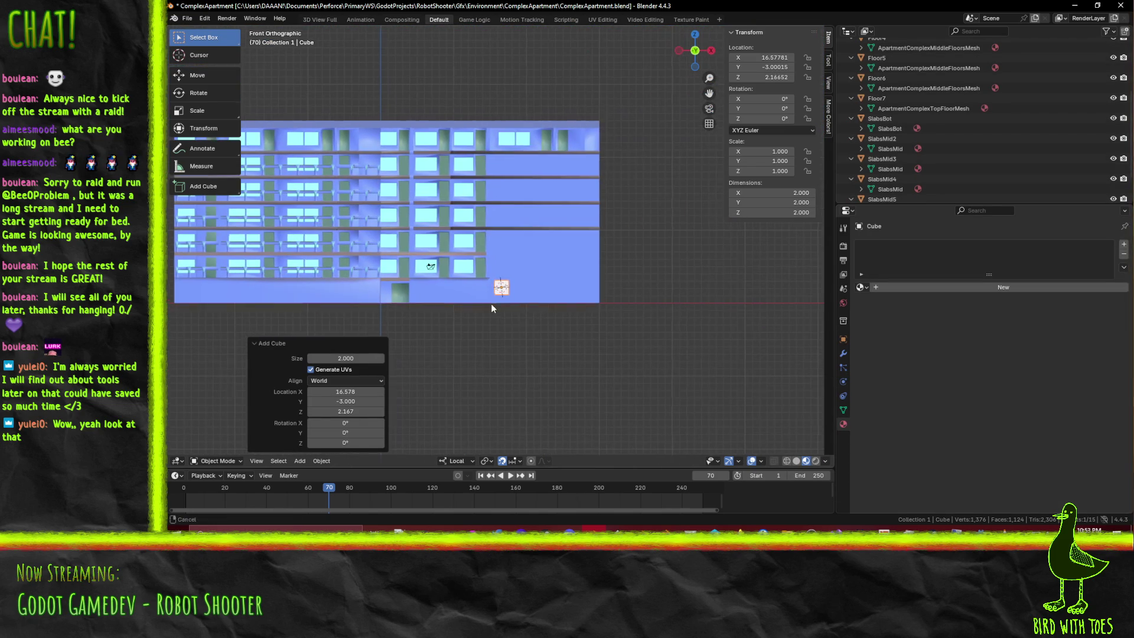
pyautogui.write('gx23')
pyautogui.press('Return')
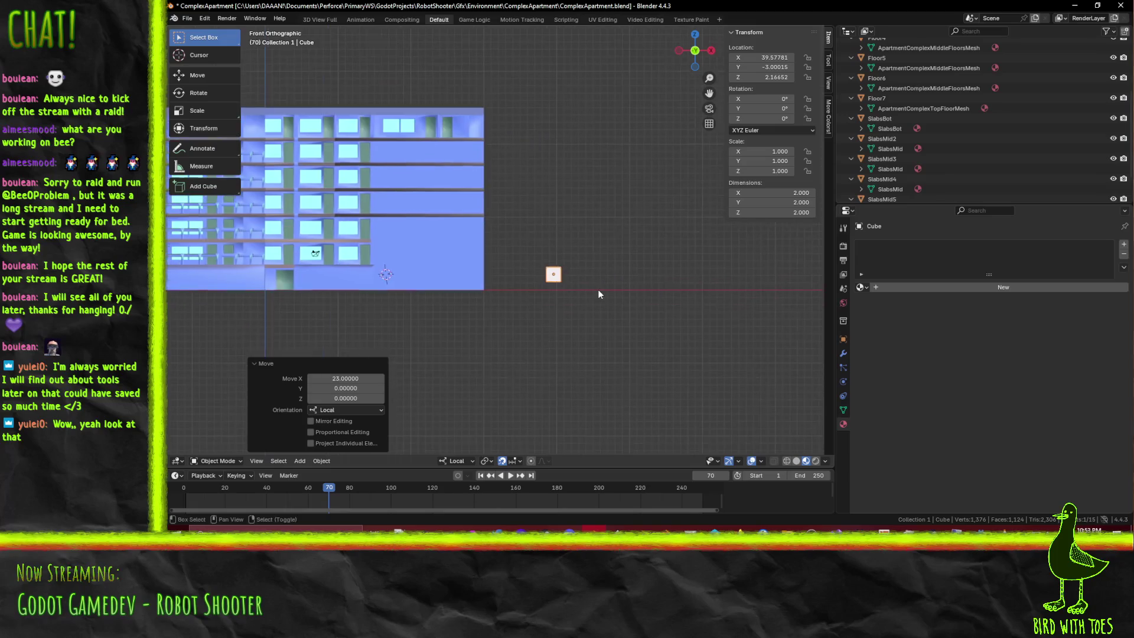
pyautogui.scroll(3, 629, 307)
pyautogui.keyDown('shift'); pyautogui.moveTo(629, 306); pyautogui.dragTo(481, 297, button='middle'); pyautogui.keyUp('shift')
pyautogui.press('Tab')
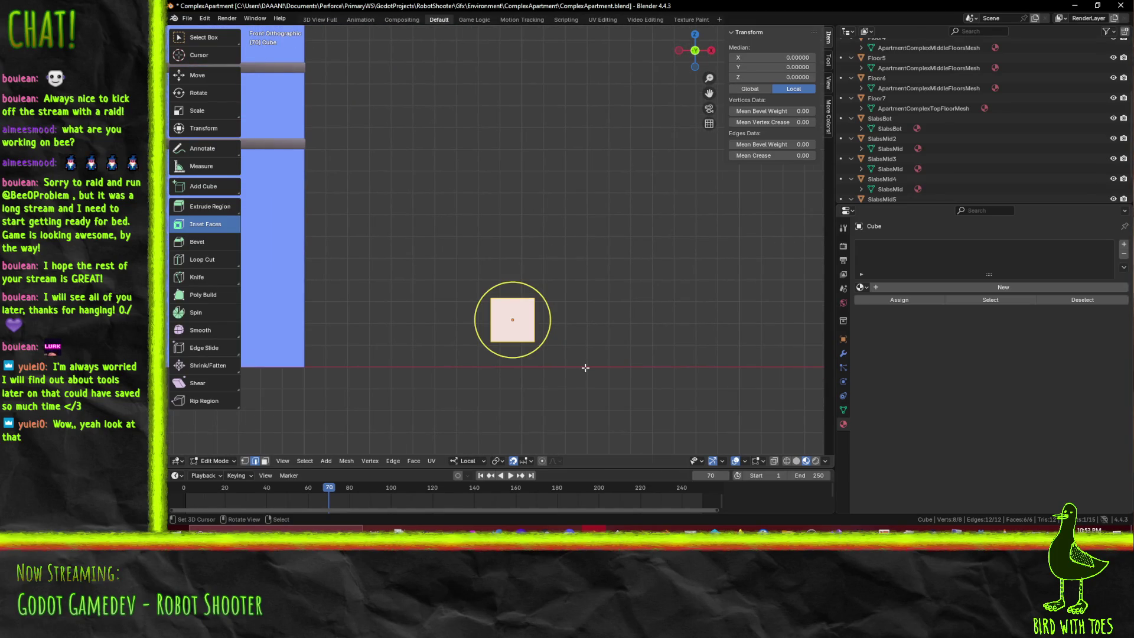
# Duplicate the cube mesh and place the copy above and beside the original
pyautogui.hotkey('shift', 'd')
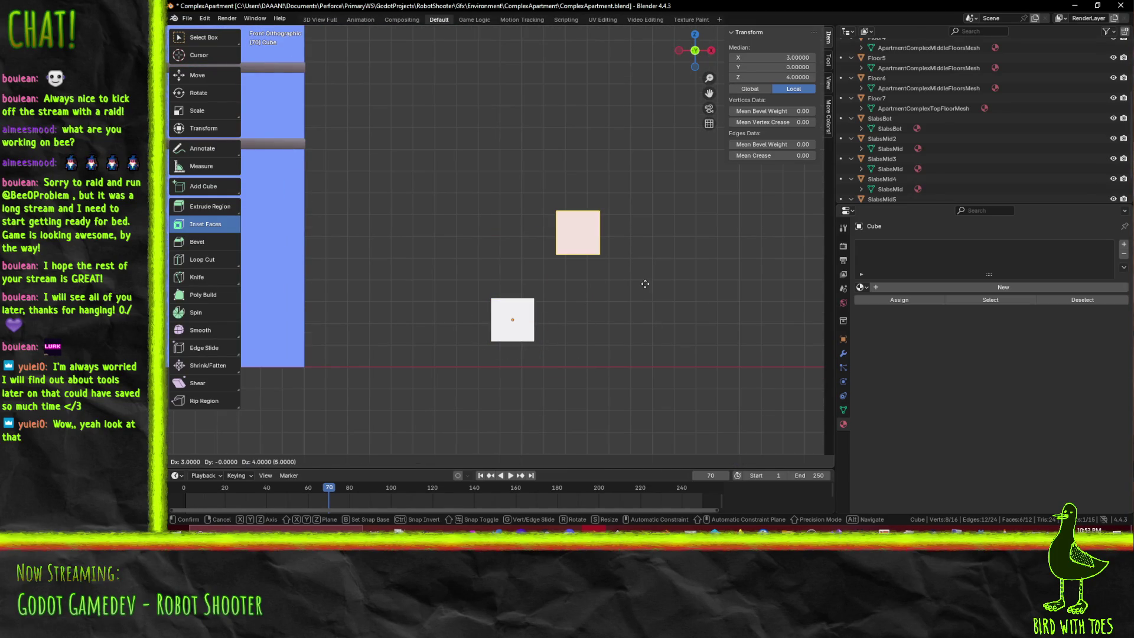
pyautogui.click(645, 283)
pyautogui.moveTo(567, 310); pyautogui.dragTo(324, 422, button='middle')
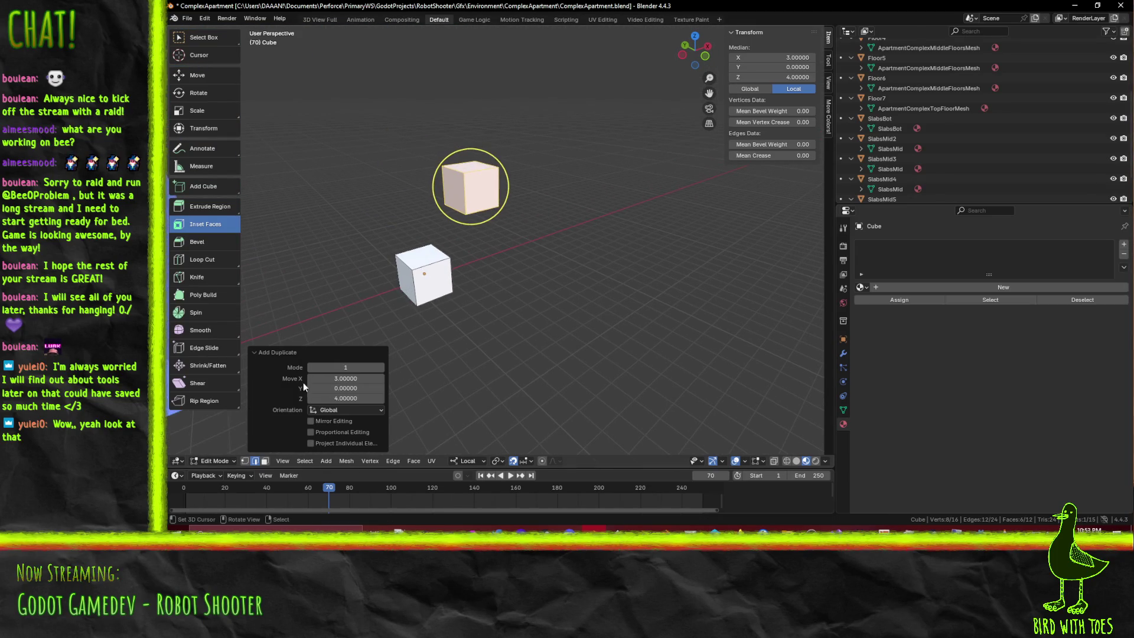
# Delete the two facing faces of the cubes in face select mode
pyautogui.click(264, 460)
pyautogui.click(424, 265)
pyautogui.keyDown('shift'); pyautogui.click(449, 187); pyautogui.keyUp('shift')
pyautogui.press('x')
pyautogui.click(478, 228)
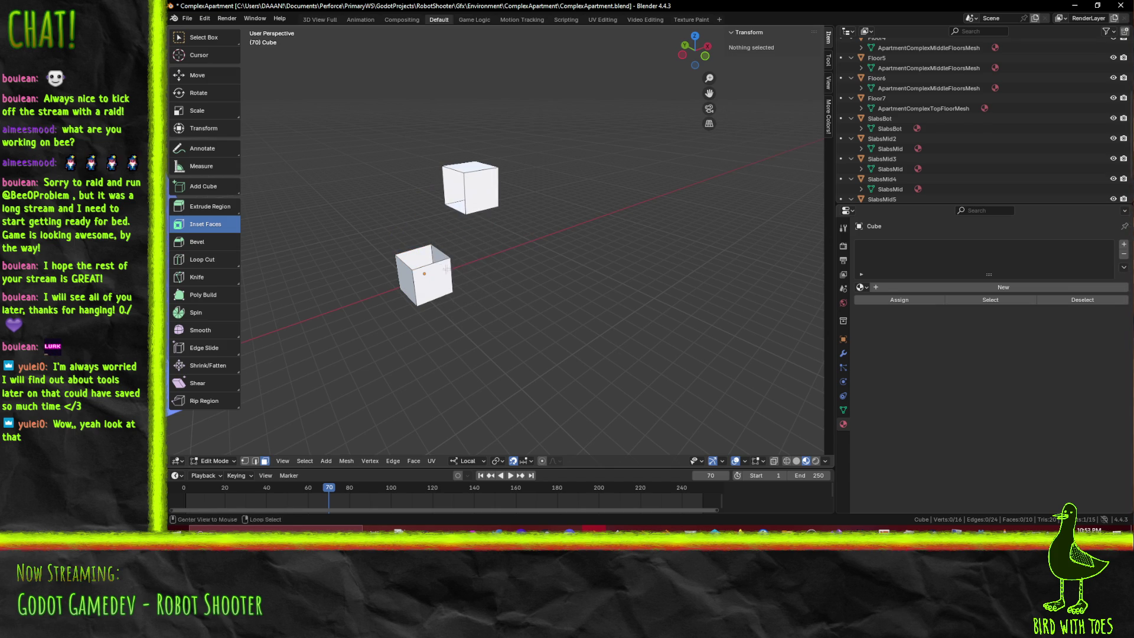
# Select both open edge loops and bridge them together
pyautogui.keyDown('alt'); pyautogui.click(430, 266); pyautogui.keyUp('alt')
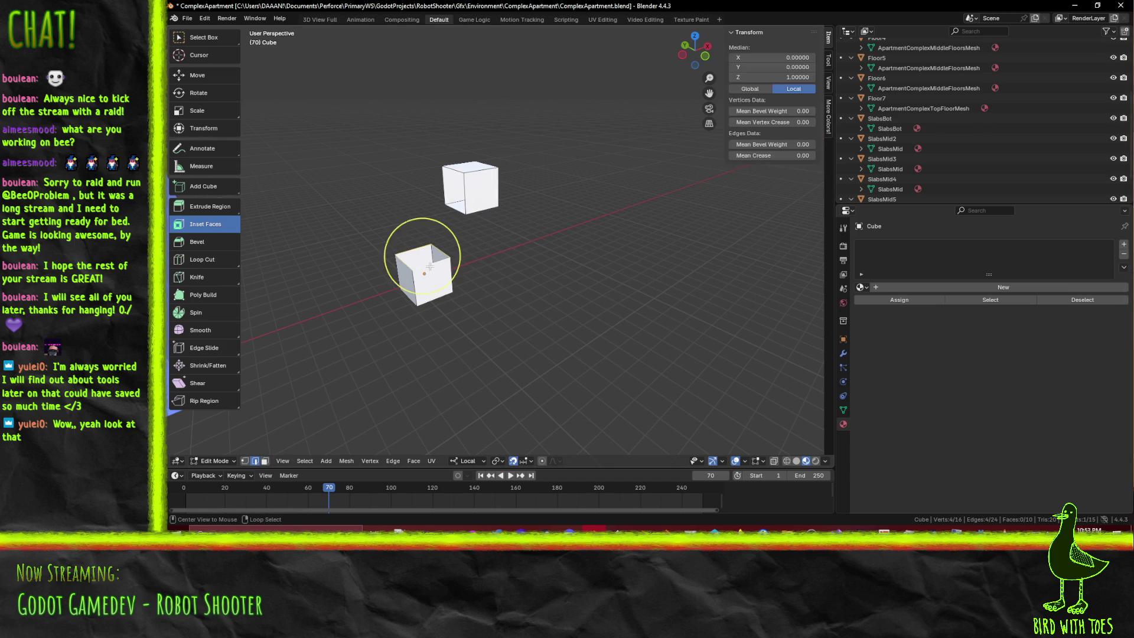
pyautogui.keyDown('alt'); pyautogui.keyDown('shift'); pyautogui.click(460, 193); pyautogui.keyUp('shift'); pyautogui.keyUp('alt')
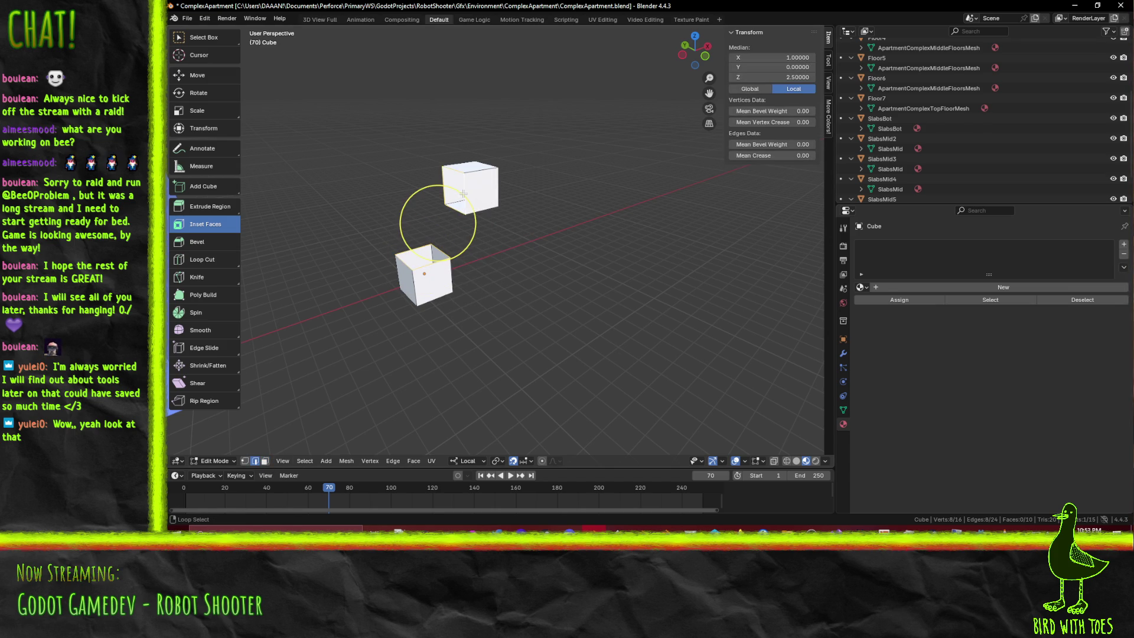
pyautogui.rightClick(535, 224)
pyautogui.click(503, 225)
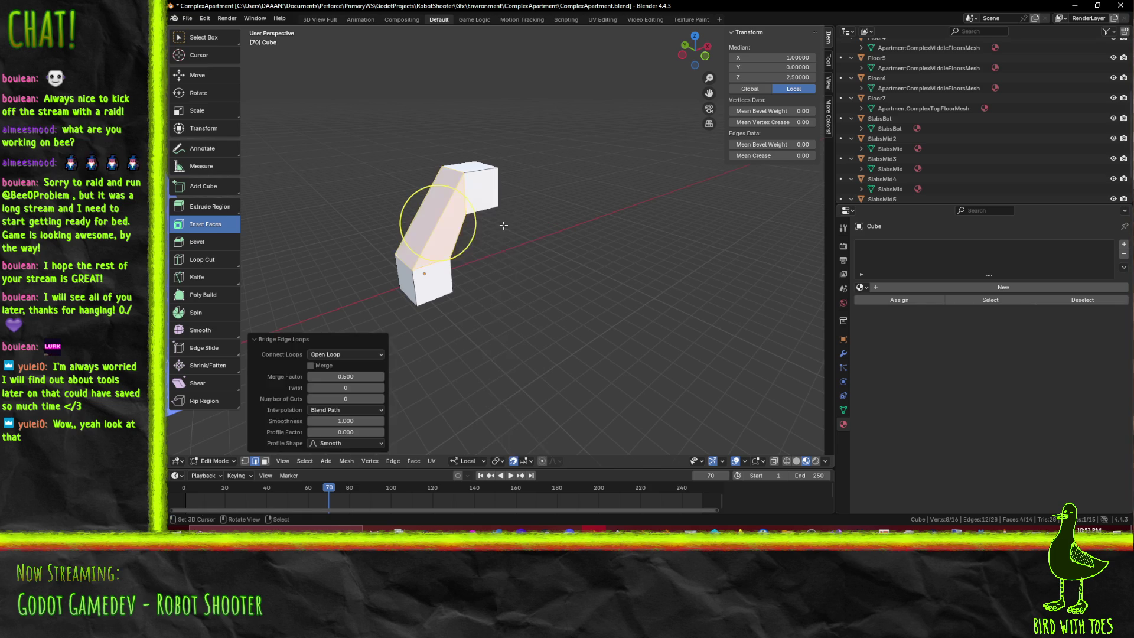
# Adjust the bridge's Number of Cuts to 4 for a smooth elbow, inspecting the bend from several angles
pyautogui.click(382, 399)
pyautogui.moveTo(383, 404); pyautogui.dragTo(380, 399)
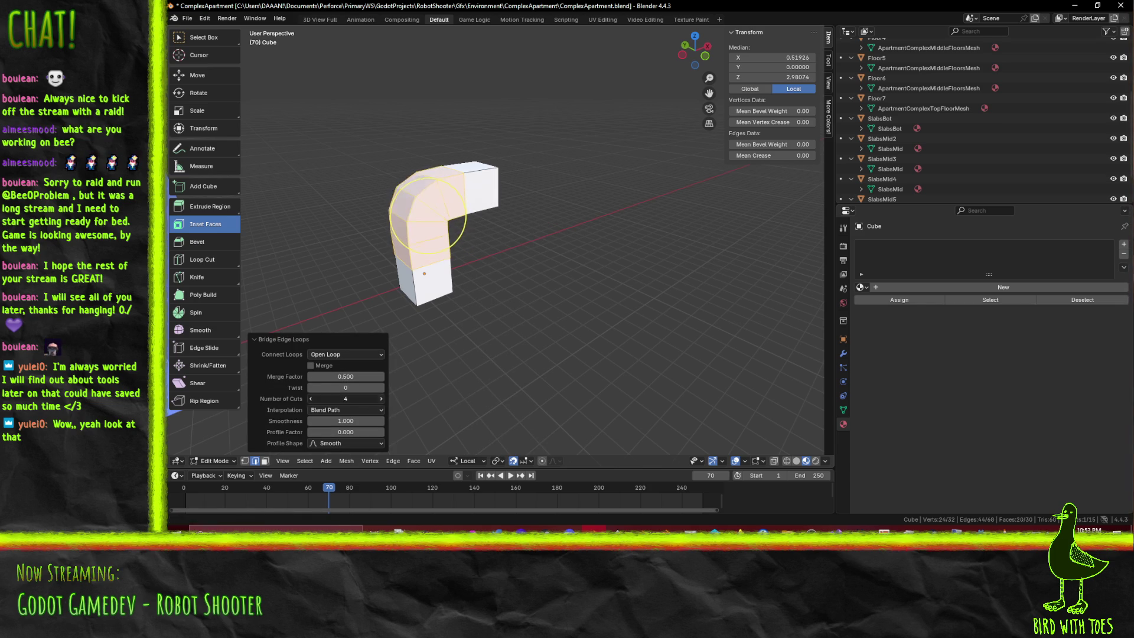
pyautogui.press('g')
pyautogui.moveTo(559, 287); pyautogui.dragTo(591, 341, button='middle')
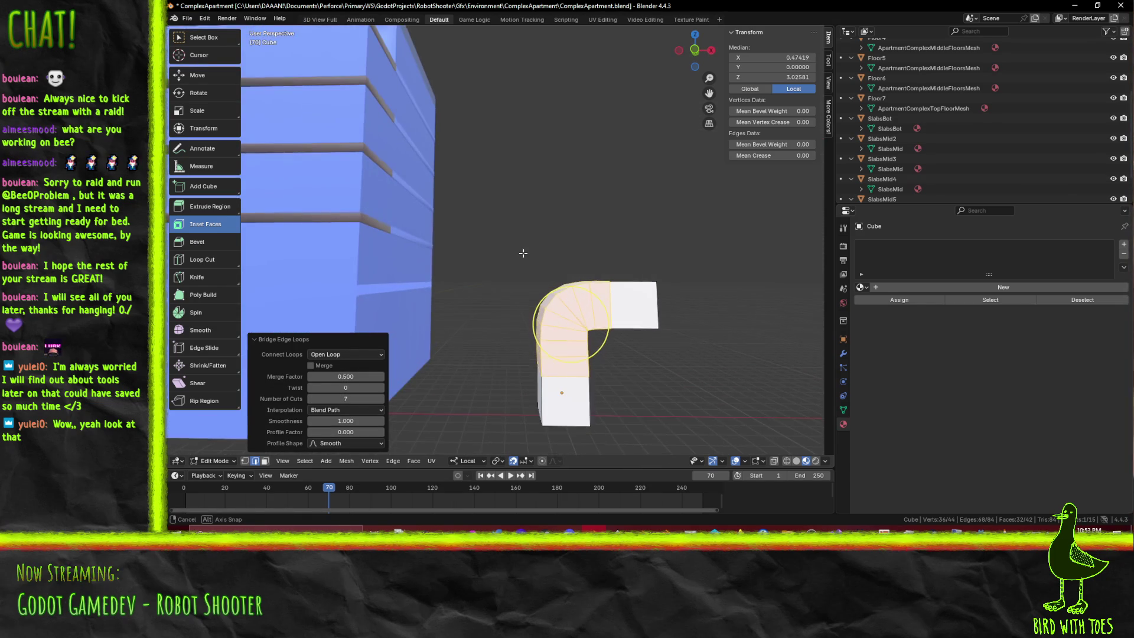
pyautogui.moveTo(616, 294)
pyautogui.mouseDown(button='middle')
pyautogui.moveTo(649, 380)
pyautogui.moveTo(688, 332)
pyautogui.moveTo(635, 330)
pyautogui.mouseUp(button='middle')
pyautogui.scroll(3, 635, 331)
pyautogui.scroll(3, 634, 330)
pyautogui.scroll(-2, 634, 331)
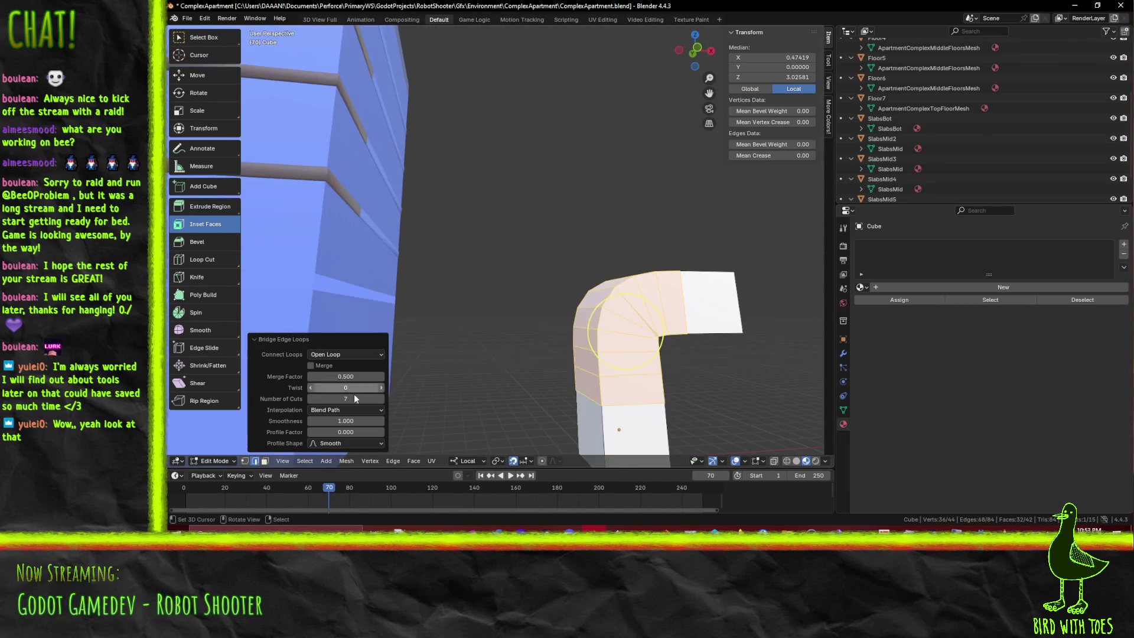
pyautogui.click(310, 399)
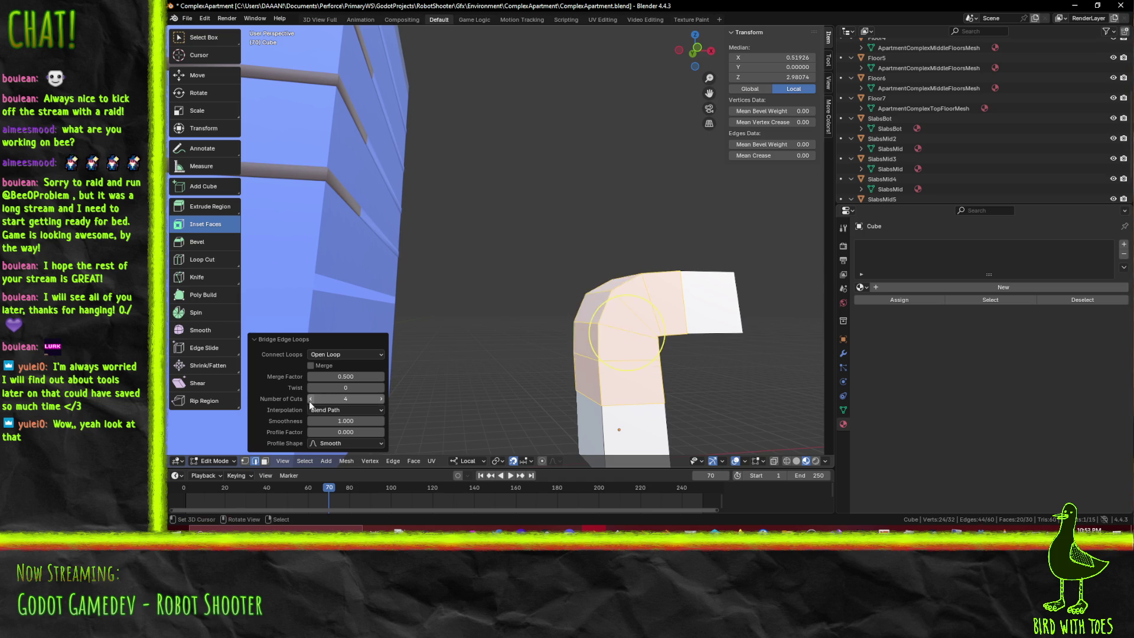
pyautogui.click(309, 400)
pyautogui.moveTo(736, 332); pyautogui.dragTo(562, 316, button='middle')
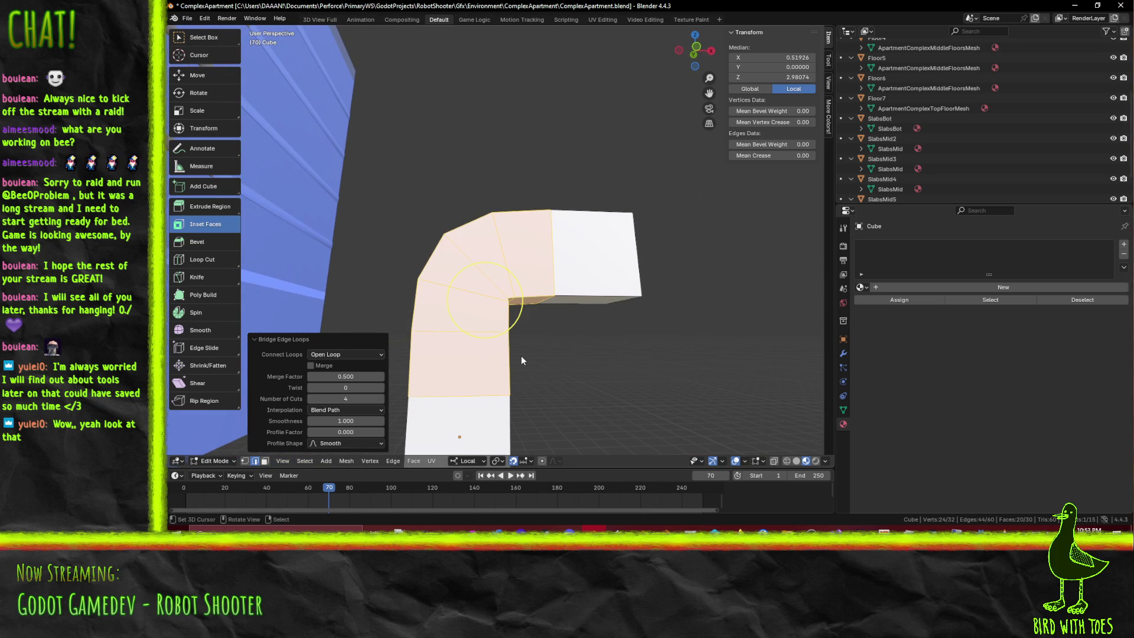
pyautogui.moveTo(511, 400)
pyautogui.mouseDown(button='middle')
pyautogui.moveTo(598, 295)
pyautogui.moveTo(510, 316)
pyautogui.mouseUp(button='middle')
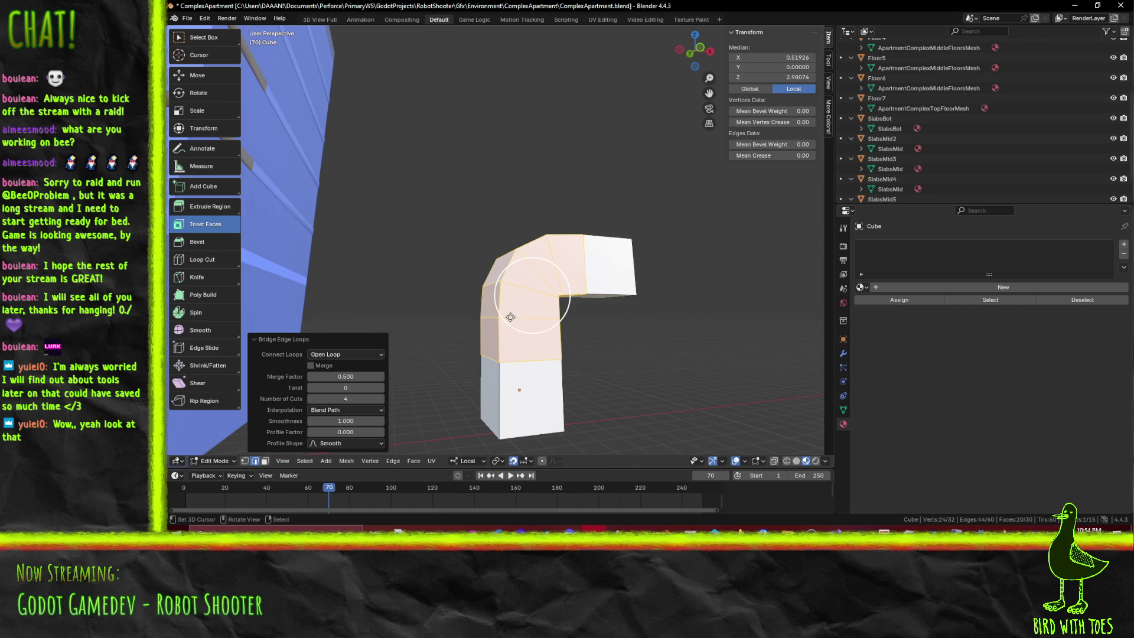
# Leave Edit Mode and delete the test elbow mesh object
pyautogui.moveTo(667, 288)
pyautogui.mouseDown(button='middle')
pyautogui.moveTo(617, 252)
pyautogui.moveTo(705, 290)
pyautogui.mouseUp(button='middle')
pyautogui.press('Tab')
pyautogui.press('x')
pyautogui.click(691, 337)
# Select Floor3, start editing its mesh facing the railings, and save the blend file
pyautogui.moveTo(689, 343)
pyautogui.mouseDown(button='middle')
pyautogui.moveTo(535, 266)
pyautogui.moveTo(572, 244)
pyautogui.moveTo(284, 217)
pyautogui.moveTo(404, 240)
pyautogui.mouseUp(button='middle')
pyautogui.click(572, 244)
pyautogui.press('Tab')
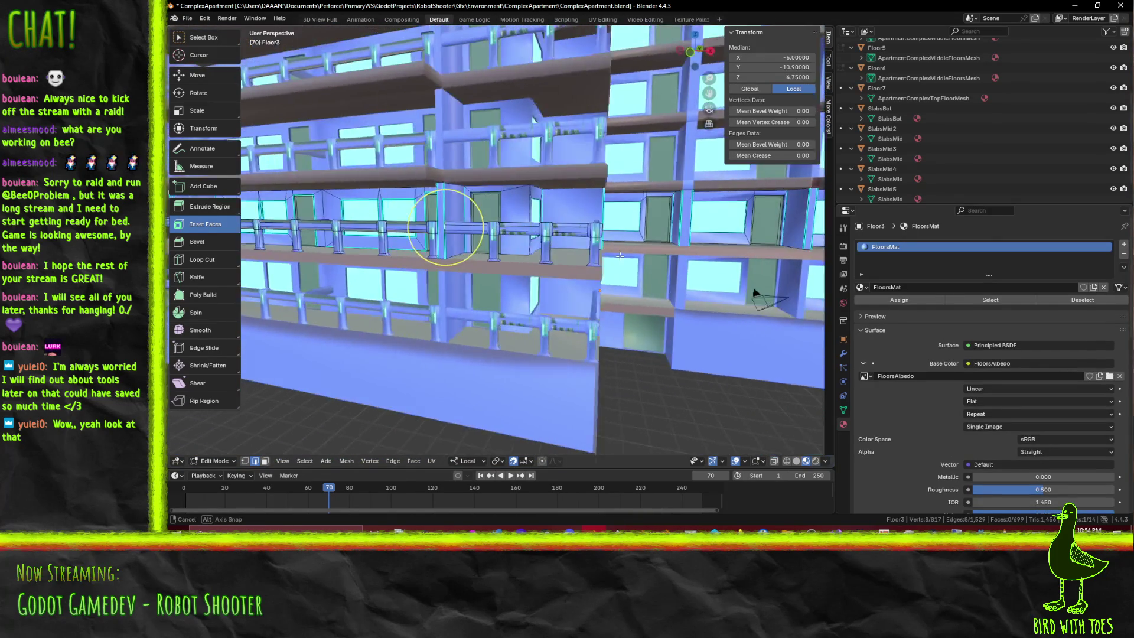
pyautogui.moveTo(593, 257)
pyautogui.mouseDown(button='middle')
pyautogui.moveTo(602, 276)
pyautogui.moveTo(498, 352)
pyautogui.mouseUp(button='middle')
pyautogui.hotkey('ctrl', 's')
pyautogui.scroll(5, 598, 275)
pyautogui.scroll(-5, 603, 283)
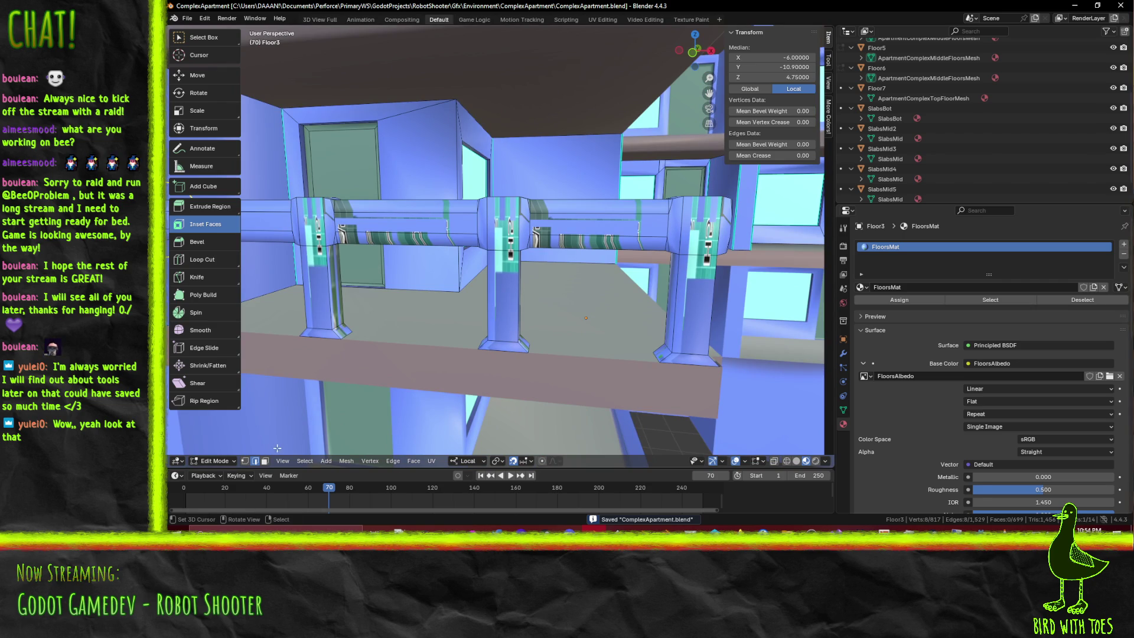
pyautogui.click(499, 352)
# In wireframe shading, select the middle pillar's linked geometry and hide it
pyautogui.click(503, 314)
pyautogui.press('z')
pyautogui.click(524, 321)
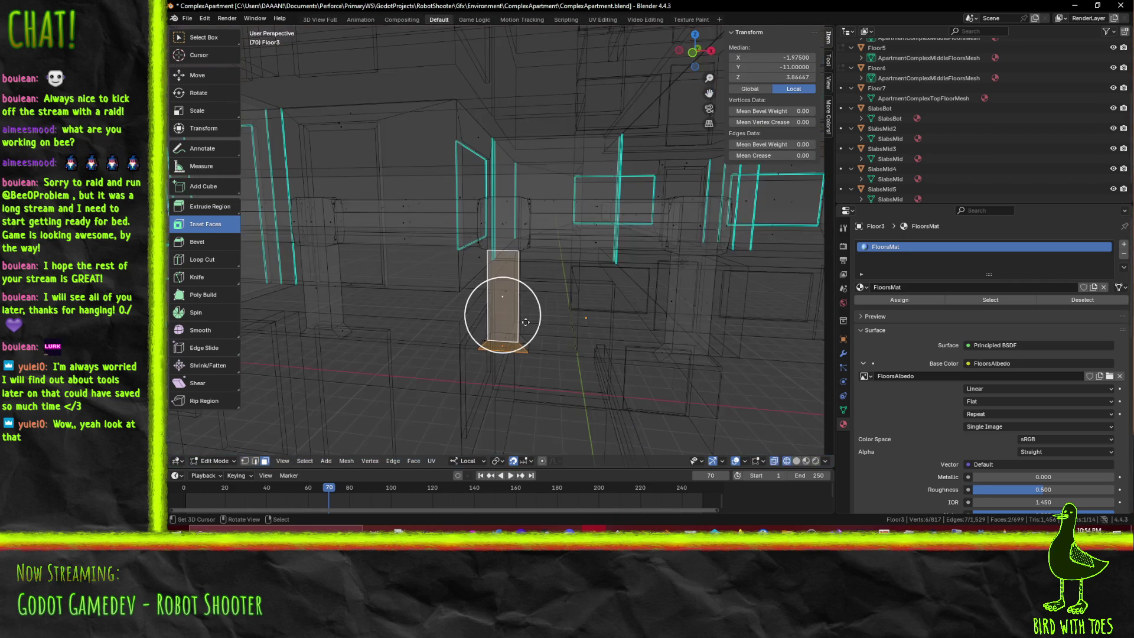
pyautogui.moveTo(513, 256); pyautogui.dragTo(686, 210, button='middle')
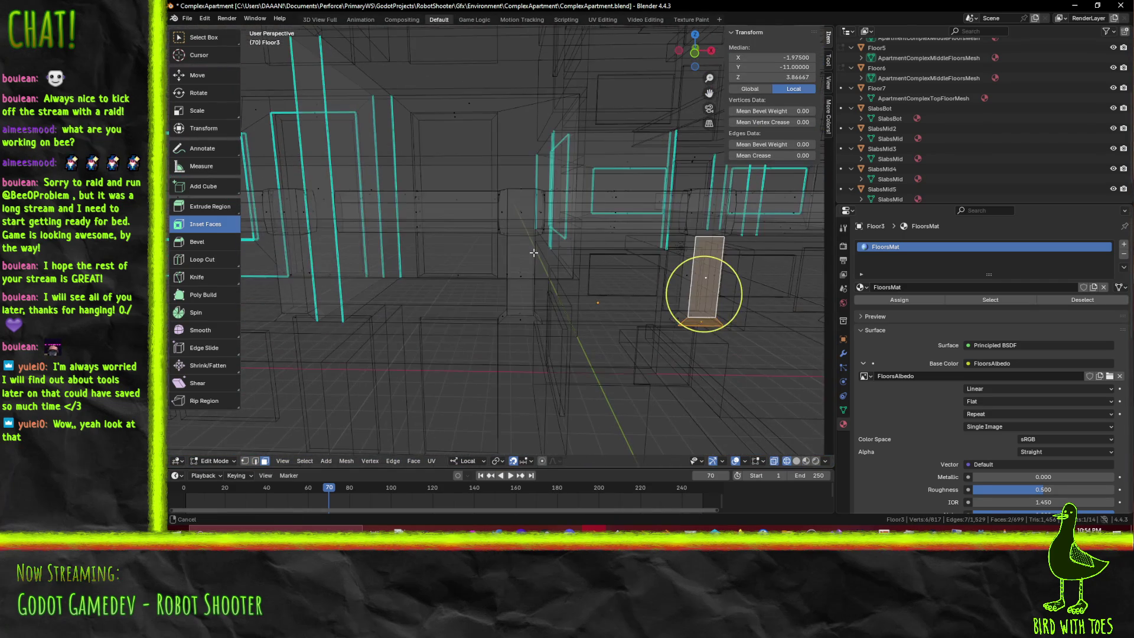
pyautogui.hotkey('ctrl', 'l')
pyautogui.moveTo(727, 310)
pyautogui.mouseDown(button='middle')
pyautogui.moveTo(389, 319)
pyautogui.moveTo(505, 291)
pyautogui.mouseUp(button='middle')
pyautogui.press('h')
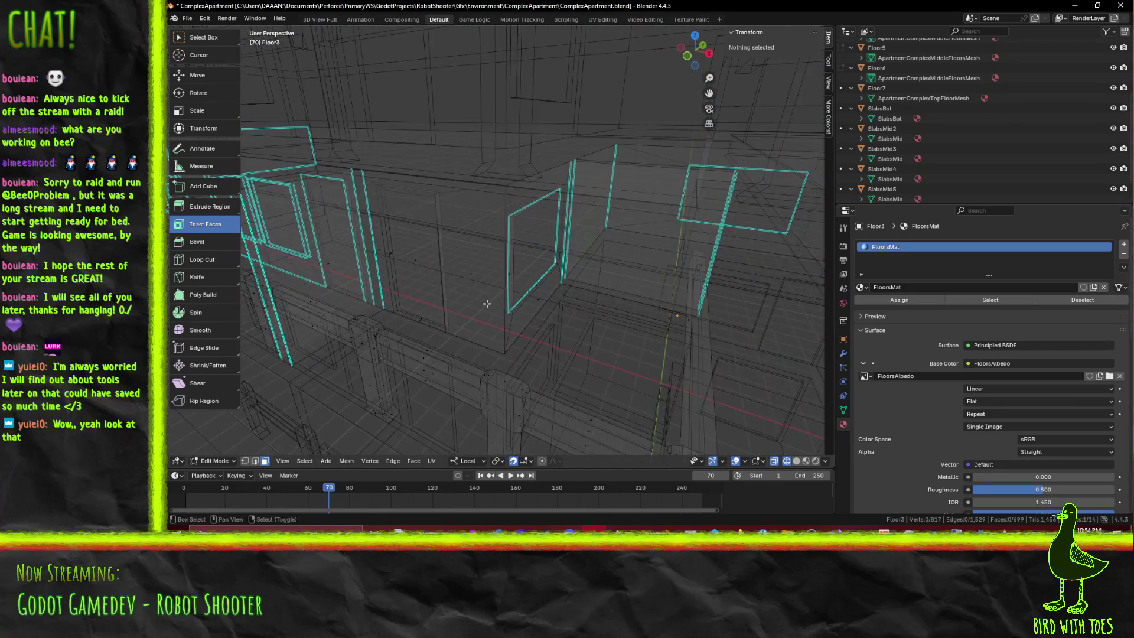
pyautogui.moveTo(506, 291); pyautogui.dragTo(494, 299, button='middle')
# Select a whole railing post, switch to material preview, and deselect the door frame face
pyautogui.doubleClick(460, 299)
pyautogui.press('z')
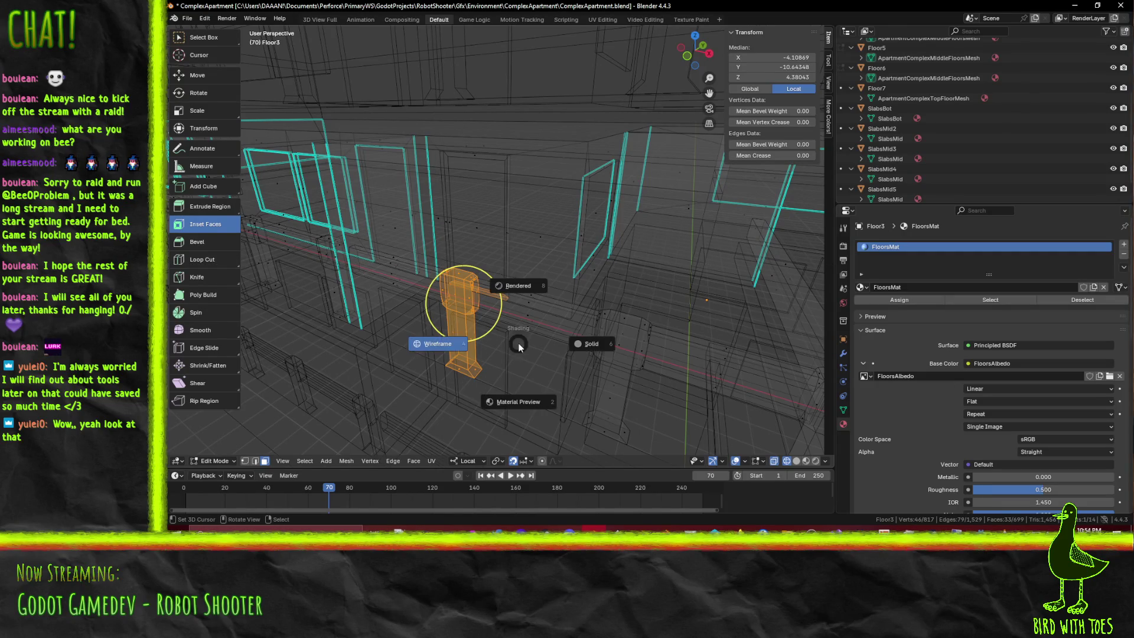
pyautogui.press('z')
pyautogui.click(538, 404)
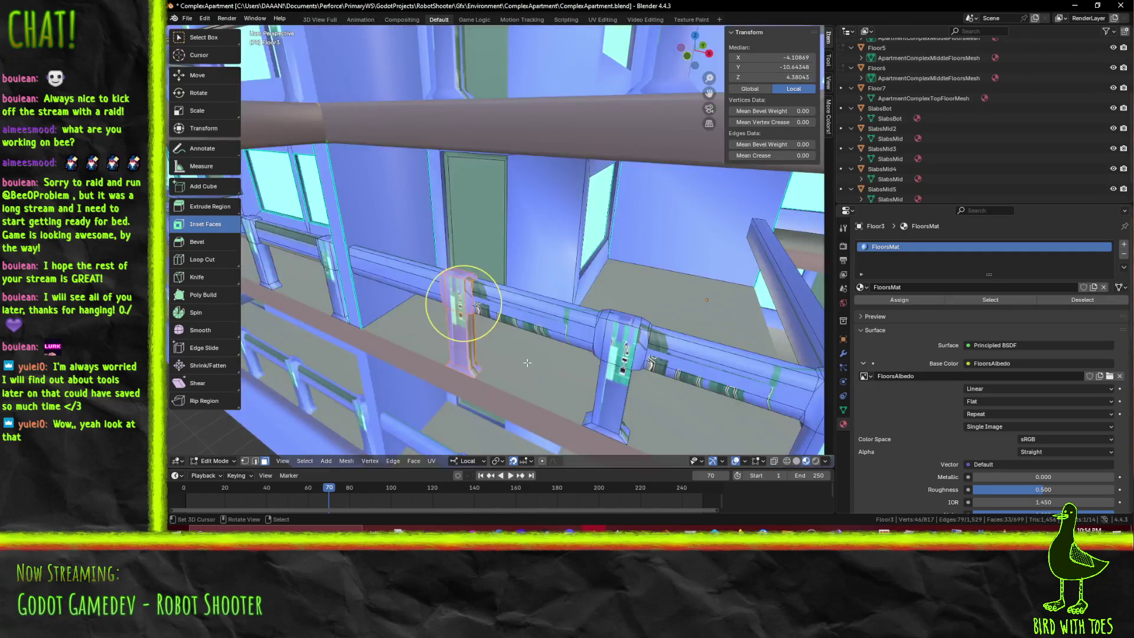
pyautogui.moveTo(455, 304); pyautogui.dragTo(329, 367, button='middle')
pyautogui.keyDown('shift'); pyautogui.click(407, 334); pyautogui.keyUp('shift')
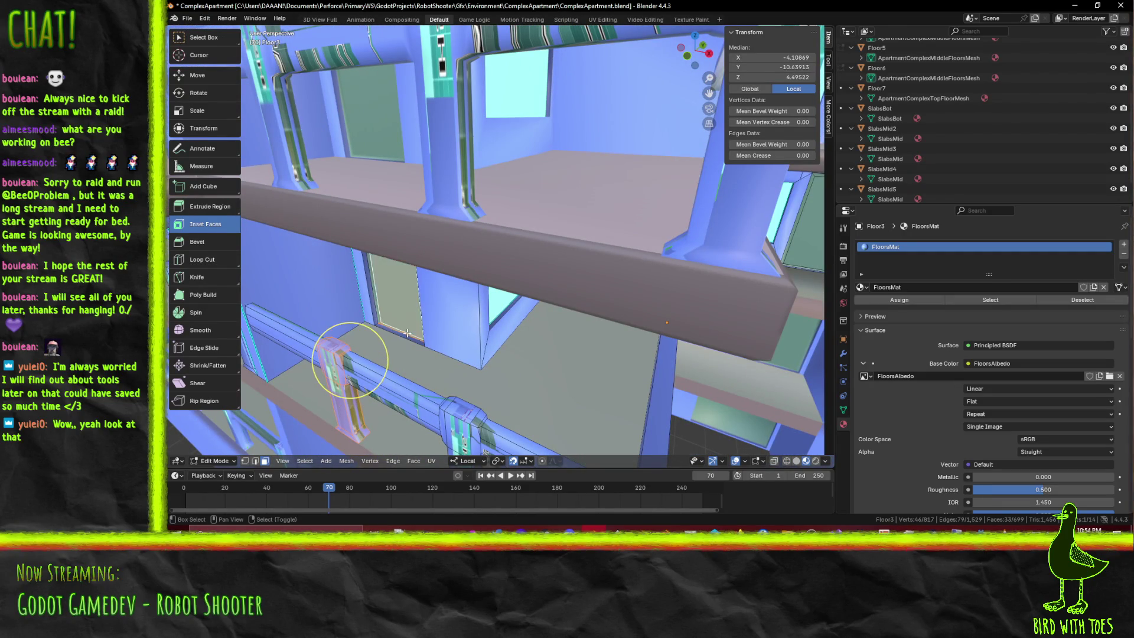
pyautogui.keyDown('shift'); pyautogui.moveTo(456, 374); pyautogui.dragTo(463, 289, button='middle'); pyautogui.keyUp('shift')
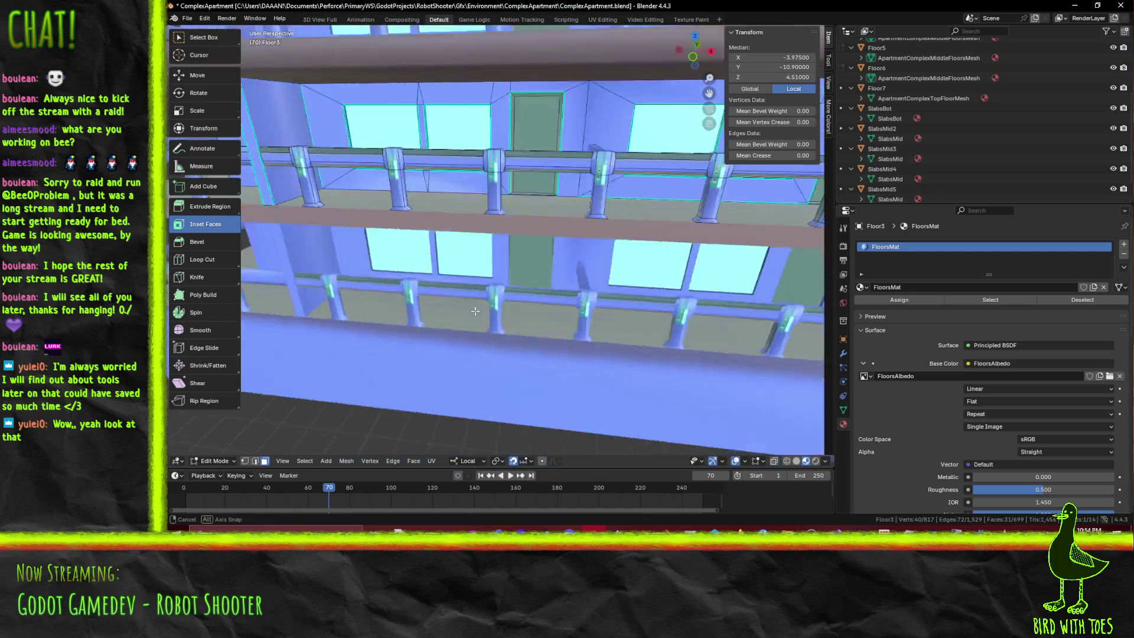
pyautogui.scroll(-3, 463, 290)
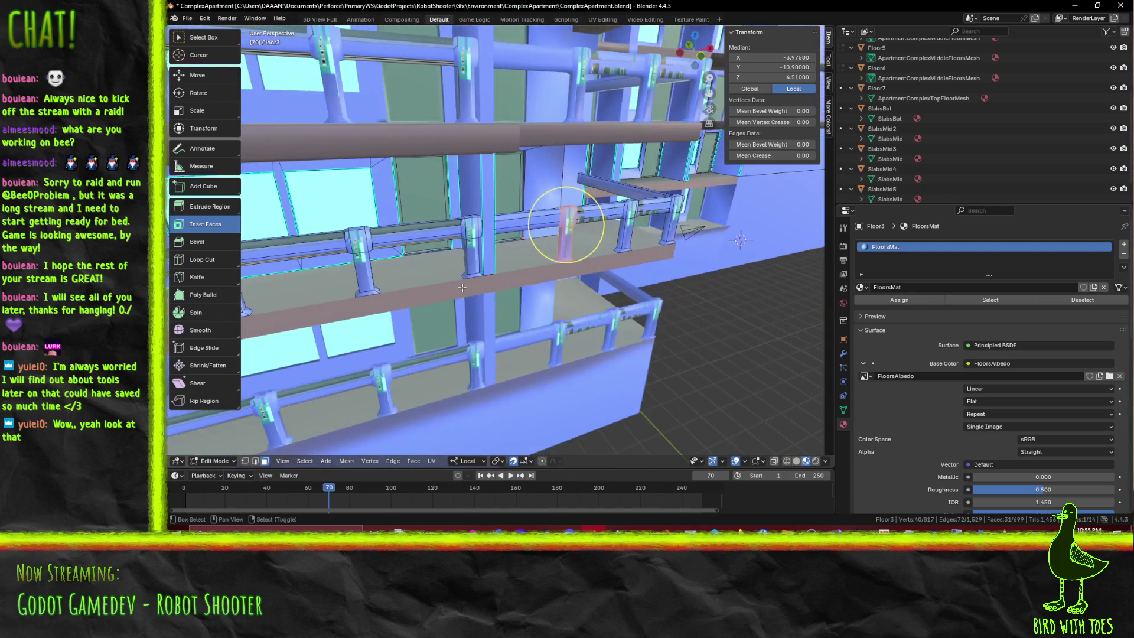
pyautogui.scroll(-2, 479, 285)
pyautogui.scroll(-3, 501, 282)
# From the front view, duplicate the railing post twice along the balcony facade
pyautogui.press('KP_1')
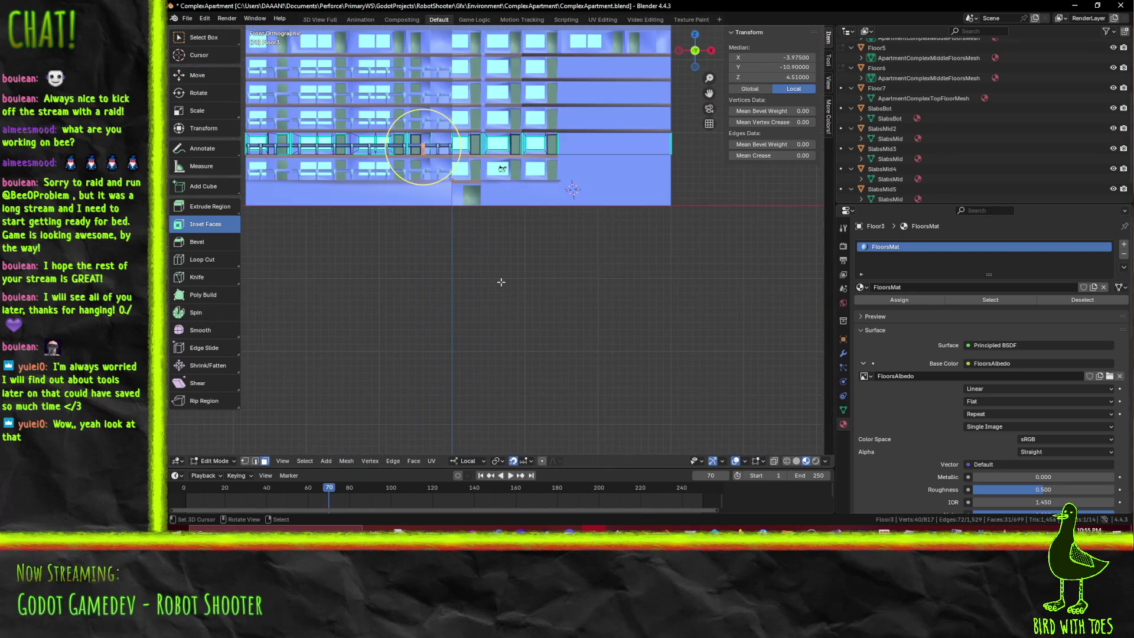
pyautogui.press('KP_Decimal')
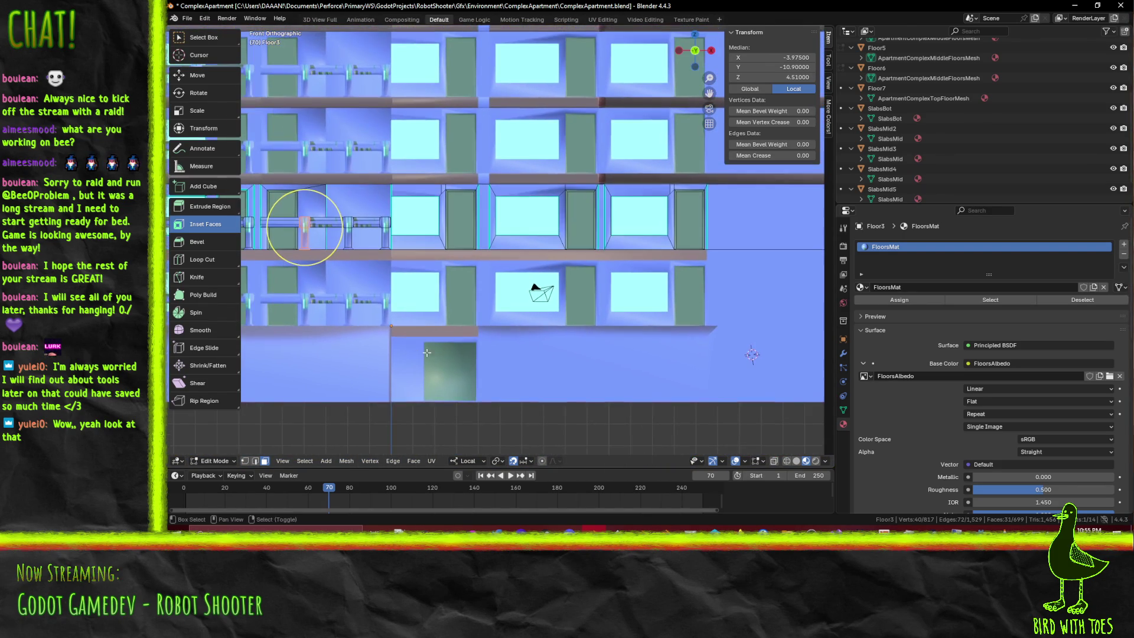
pyautogui.hotkey('shift', 'd')
pyautogui.write('x: 10')
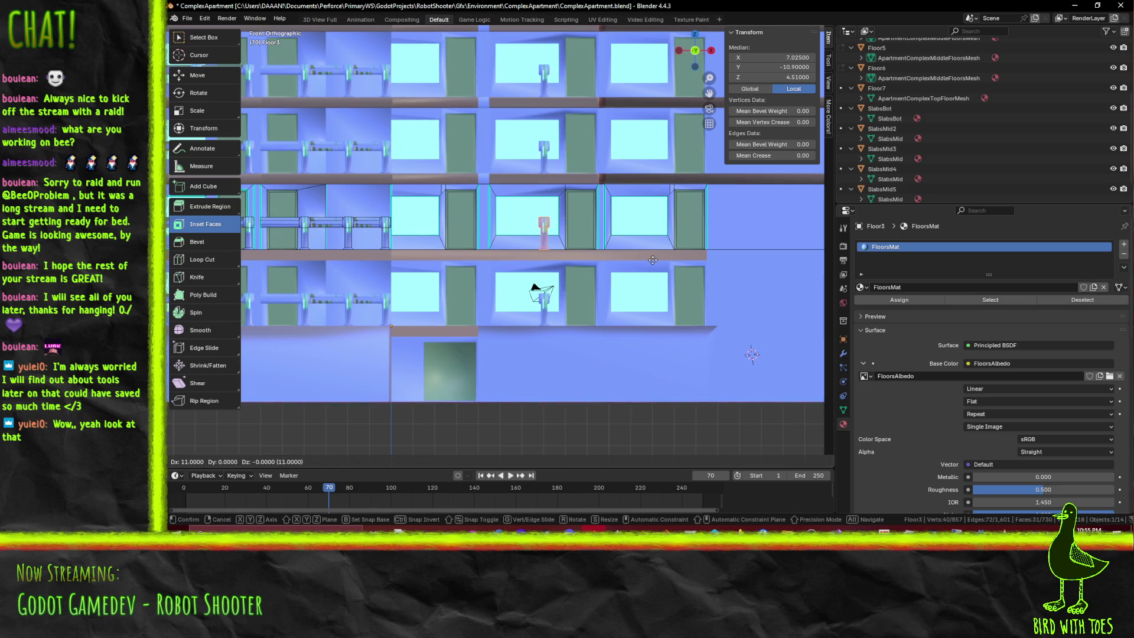
pyautogui.press('Return')
pyautogui.keyDown('shift'); pyautogui.moveTo(569, 222); pyautogui.dragTo(431, 239, button='middle'); pyautogui.keyUp('shift')
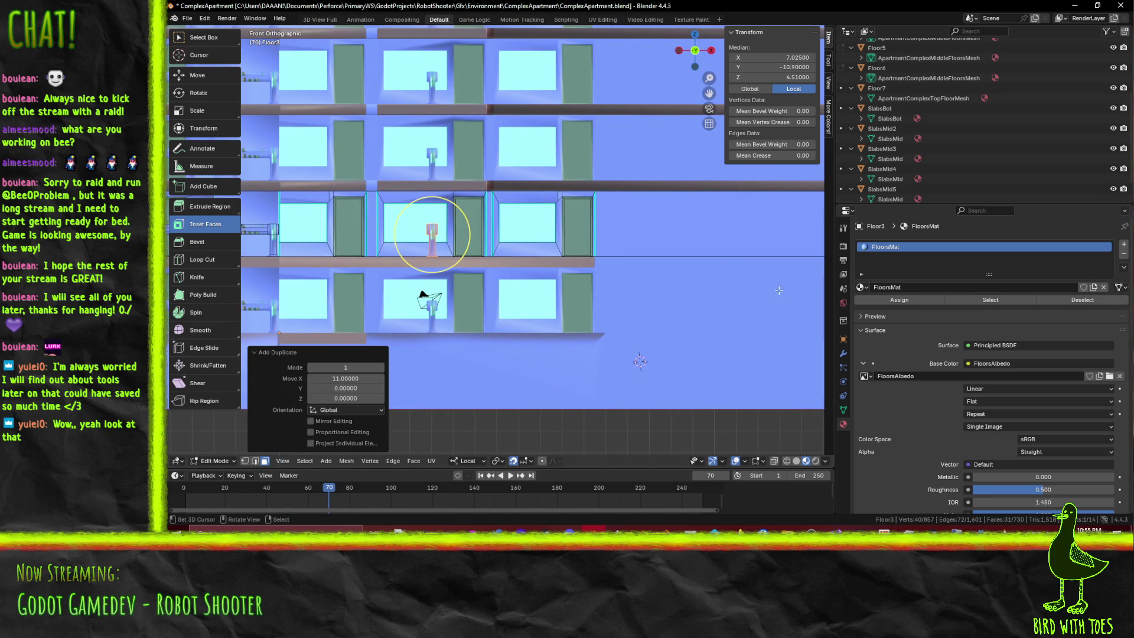
pyautogui.click(587, 277)
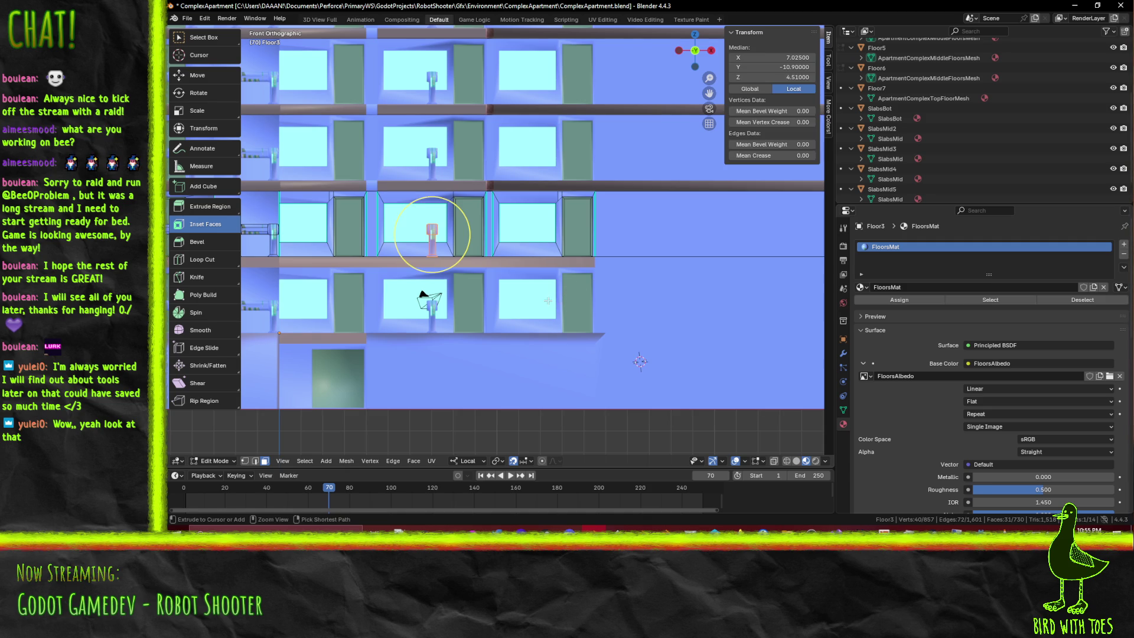
pyautogui.hotkey('shift', 'd')
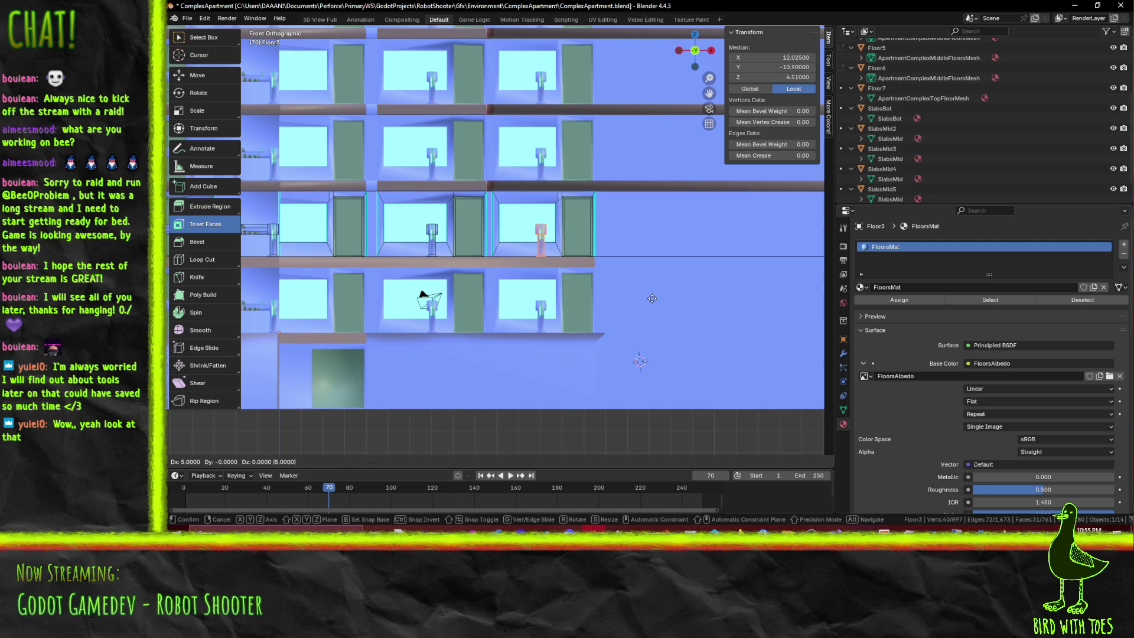
pyautogui.press('Return')
pyautogui.moveTo(652, 299); pyautogui.dragTo(581, 317, button='middle')
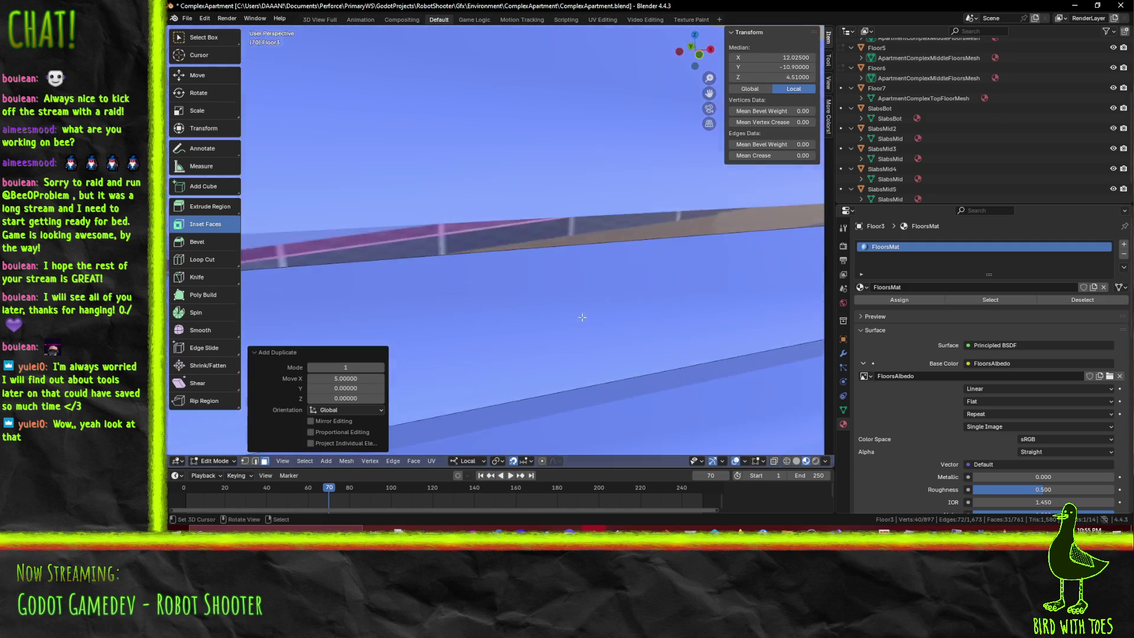
# In wireframe top view, box-select a post's vertices and move them 8 units along Y
pyautogui.press('z')
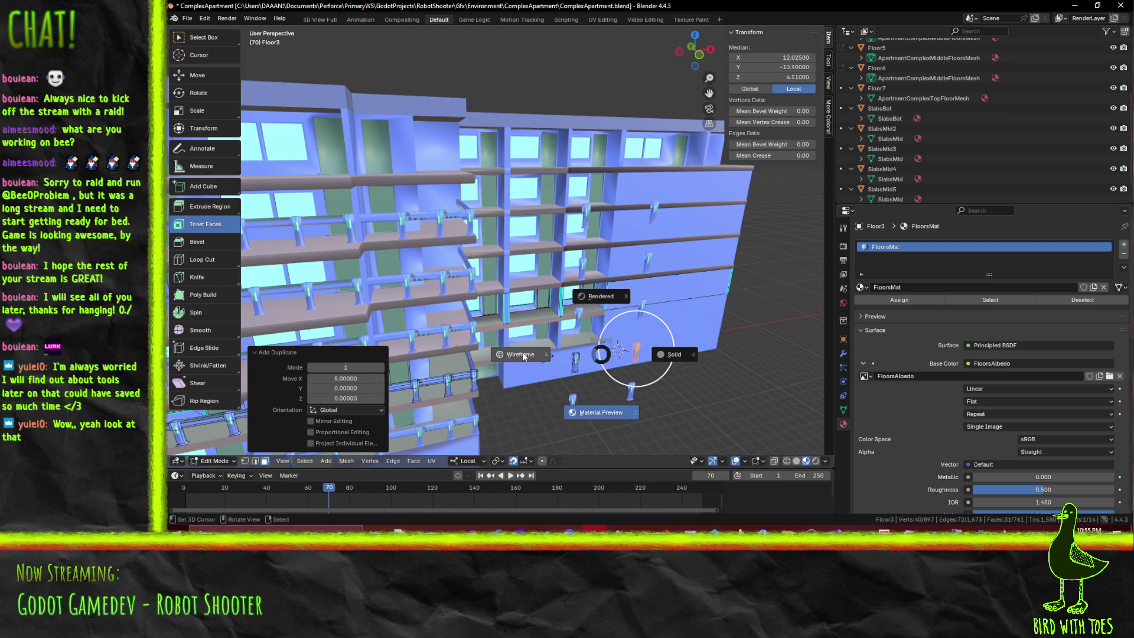
pyautogui.click(523, 359)
pyautogui.press('KP_1')
pyautogui.press('KP_7')
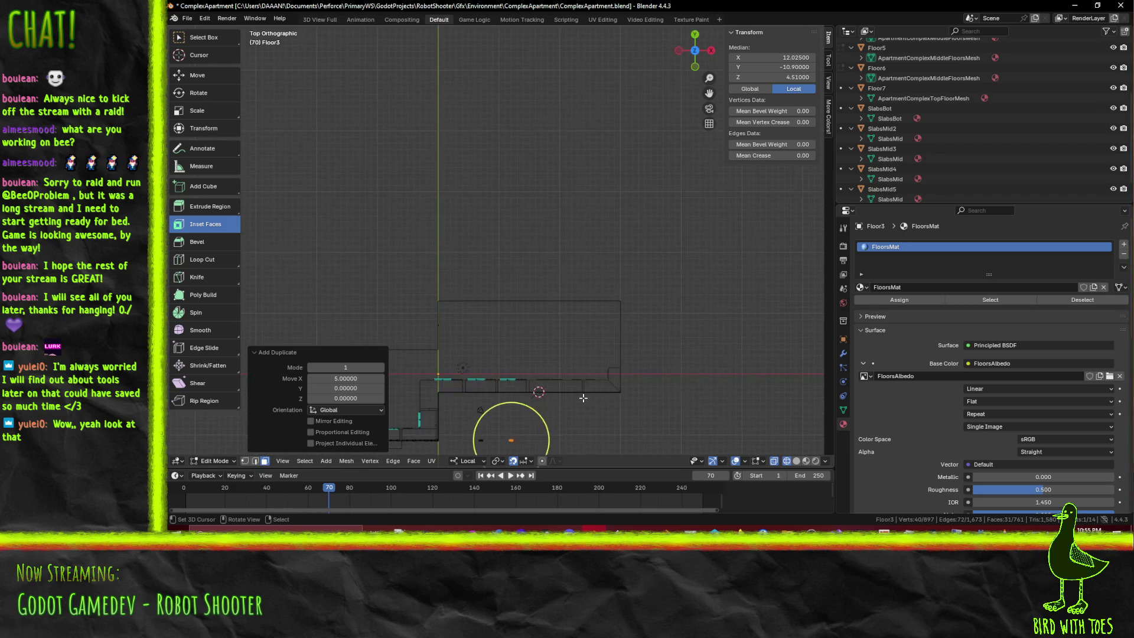
pyautogui.keyDown('shift'); pyautogui.moveTo(486, 409); pyautogui.dragTo(485, 276, button='middle'); pyautogui.keyUp('shift')
pyautogui.scroll(5, 486, 276)
pyautogui.keyDown('shift'); pyautogui.moveTo(455, 254); pyautogui.dragTo(522, 355); pyautogui.keyUp('shift')
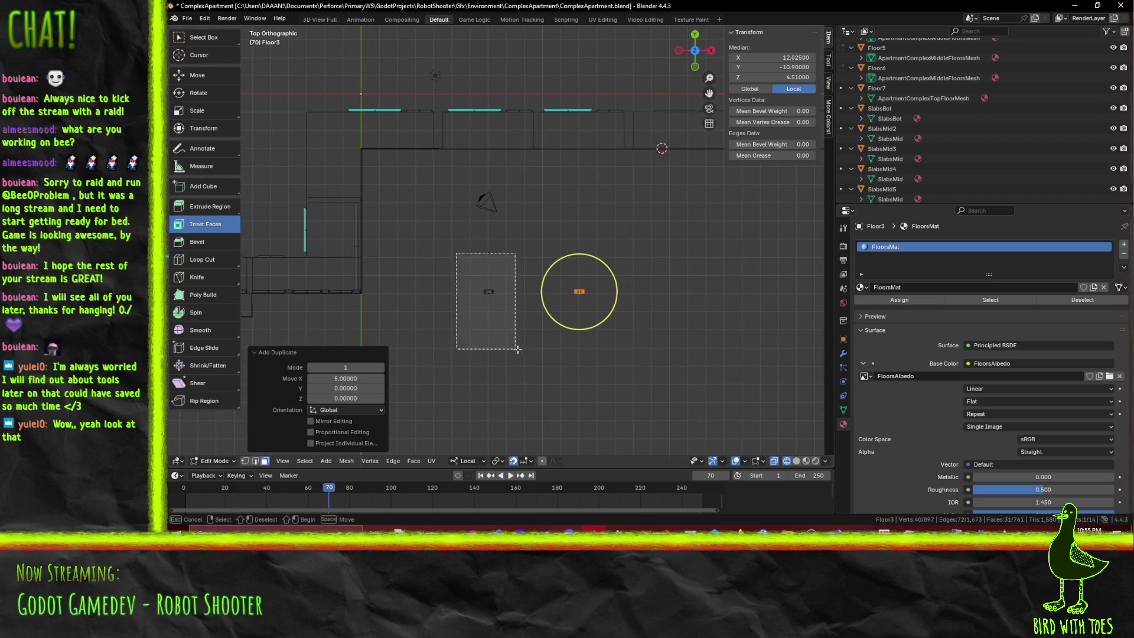
pyautogui.press('g')
pyautogui.press('8')
pyautogui.press('Return')
pyautogui.scroll(3, 515, 228)
pyautogui.keyDown('shift'); pyautogui.moveTo(516, 227); pyautogui.dragTo(532, 375, button='middle'); pyautogui.keyUp('shift')
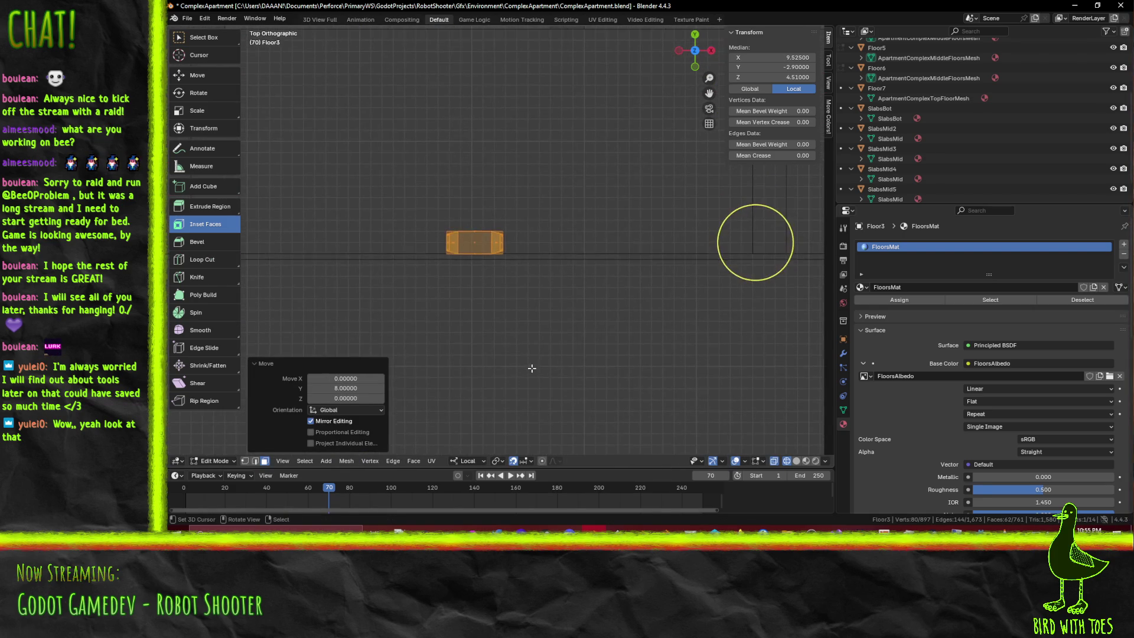
pyautogui.scroll(4, 529, 364)
# Select a single railing post and duplicate it to a new position
pyautogui.press('c')
pyautogui.scroll(-4, 567, 245)
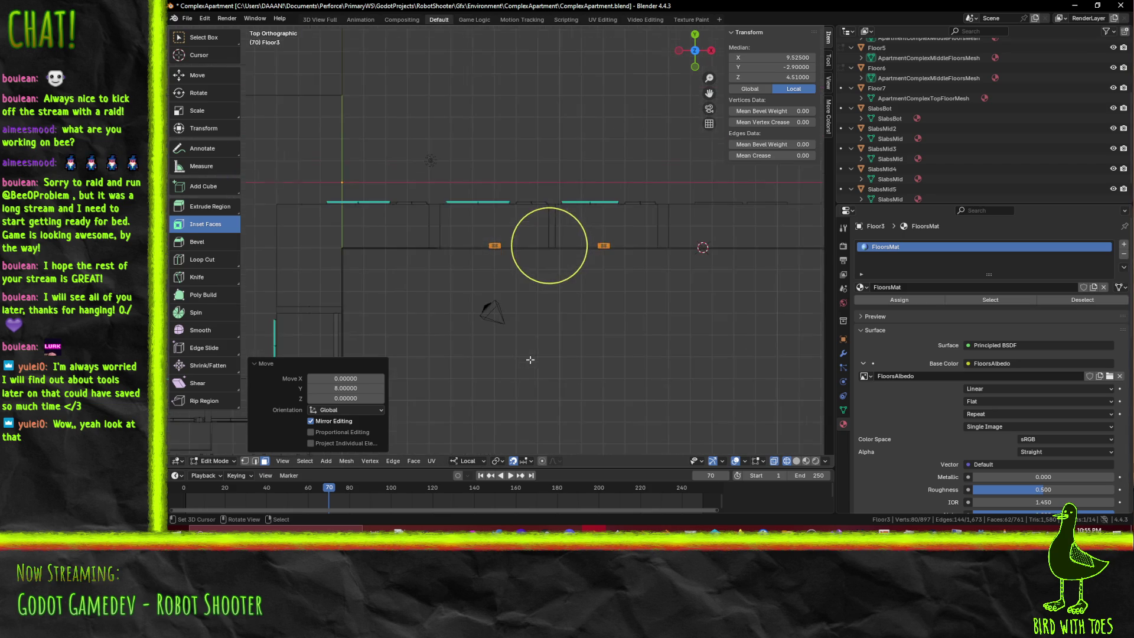
pyautogui.scroll(3, 584, 328)
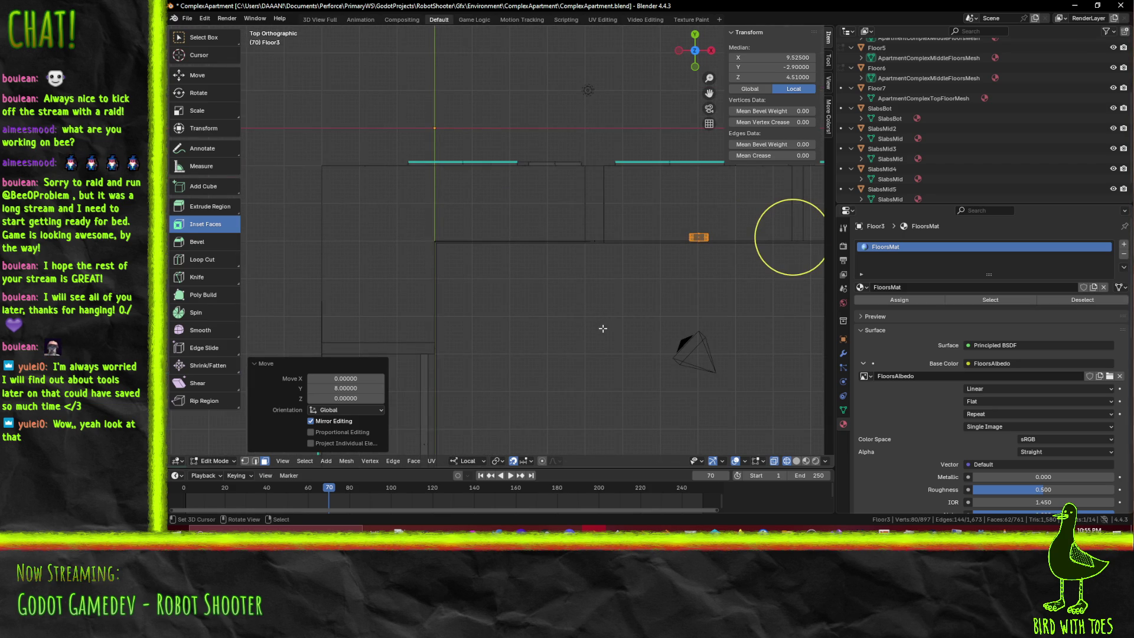
pyautogui.keyDown('shift'); pyautogui.moveTo(602, 328); pyautogui.dragTo(461, 311, button='middle'); pyautogui.keyUp('shift')
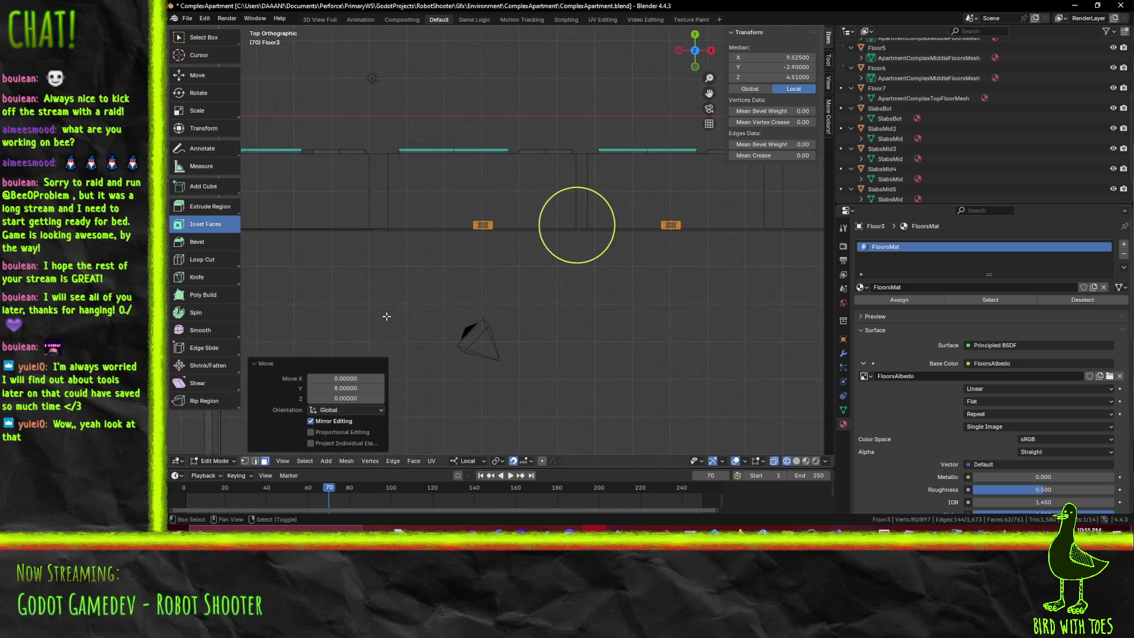
pyautogui.click(513, 285)
pyautogui.scroll(2, 514, 285)
pyautogui.click(468, 207)
pyautogui.keyDown('shift'); pyautogui.moveTo(467, 207); pyautogui.dragTo(698, 224, button='middle'); pyautogui.keyUp('shift')
pyautogui.scroll(-2, 643, 304)
pyautogui.press('g')
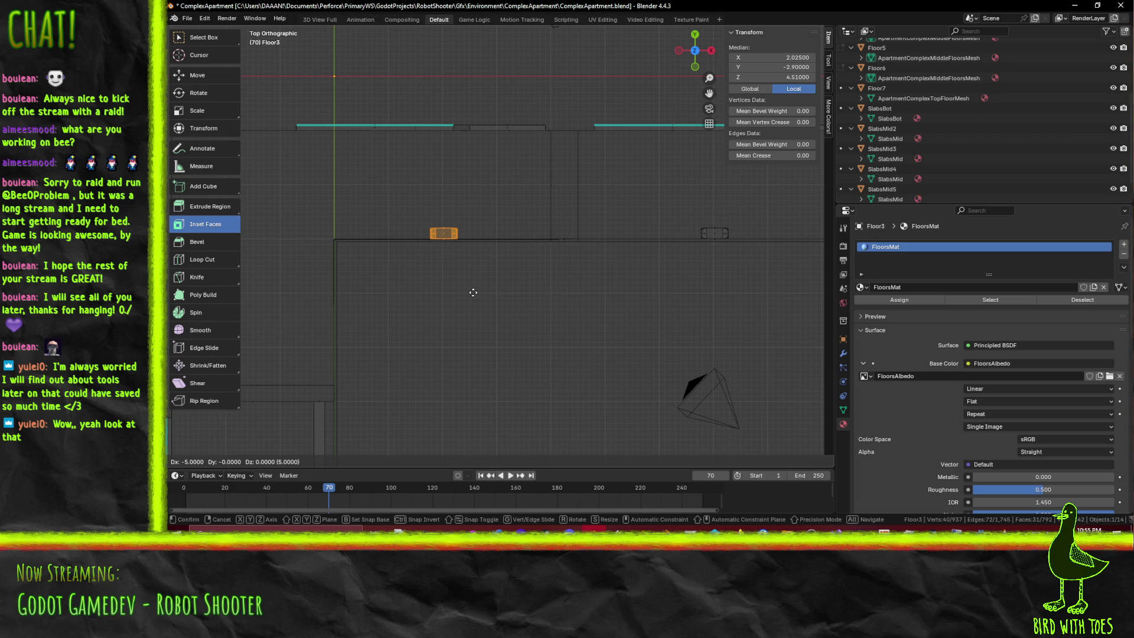
pyautogui.click(471, 292)
pyautogui.scroll(2, 472, 291)
pyautogui.scroll(2, 514, 296)
pyautogui.scroll(2, 567, 303)
# Set the post's Median X position to exactly 2.0 in the N panel
pyautogui.press('g')
pyautogui.press('x')
pyautogui.press('Escape')
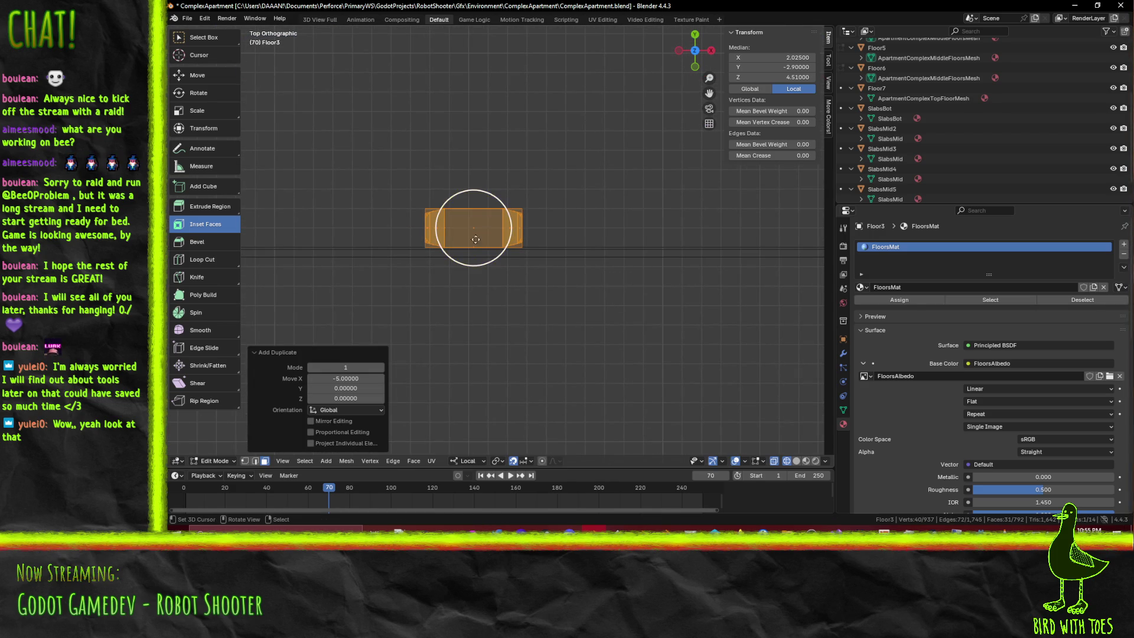
pyautogui.click(801, 58)
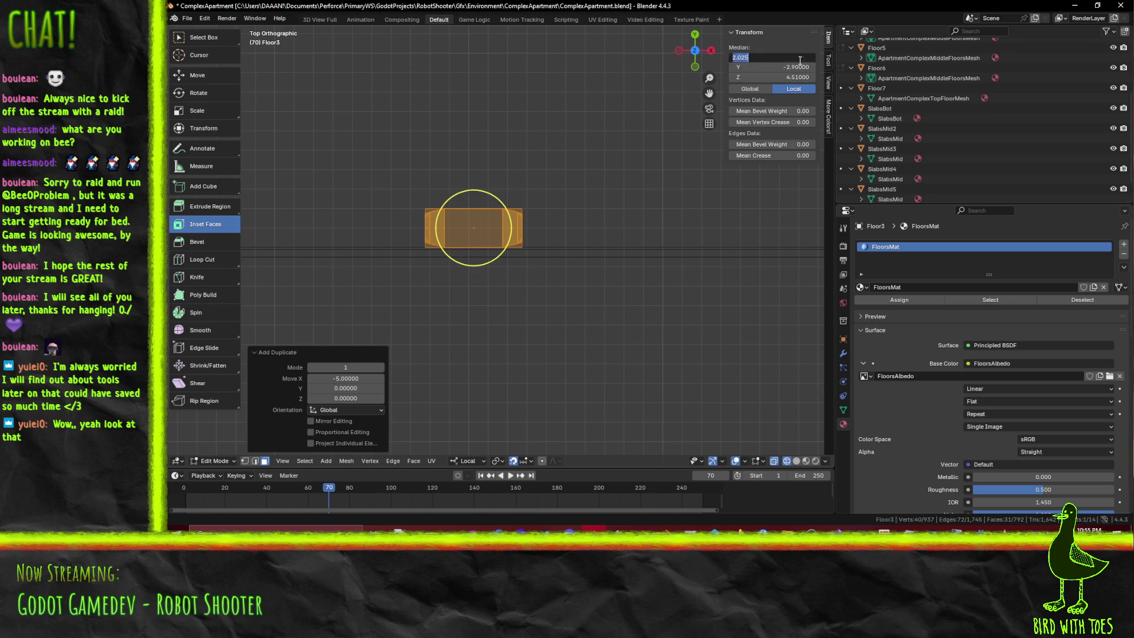
pyautogui.press('Return')
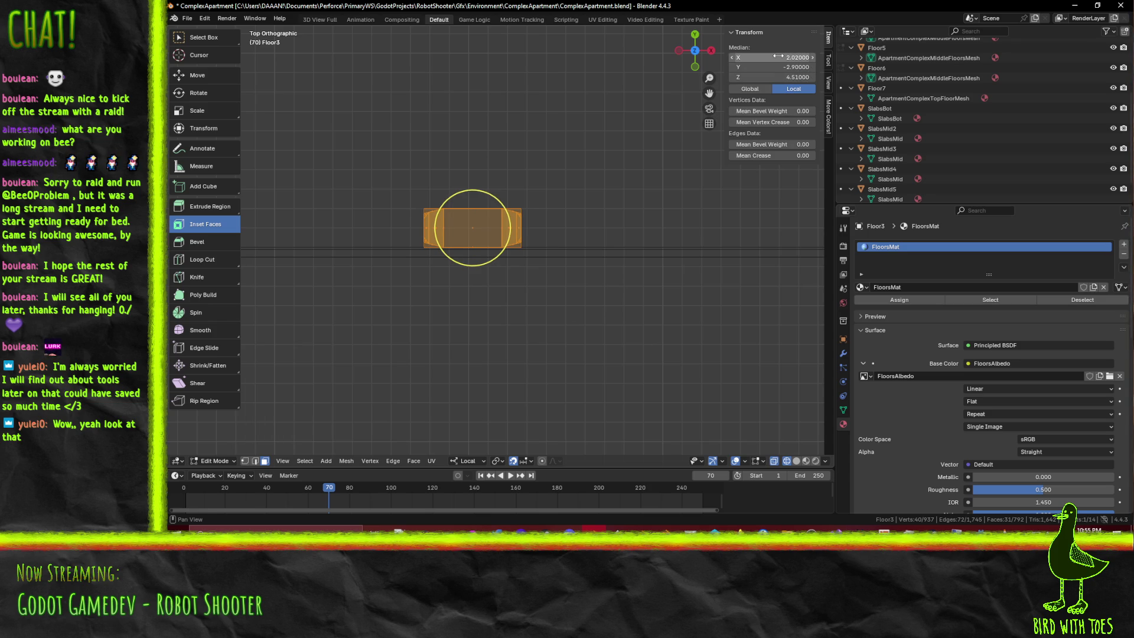
pyautogui.press('Return')
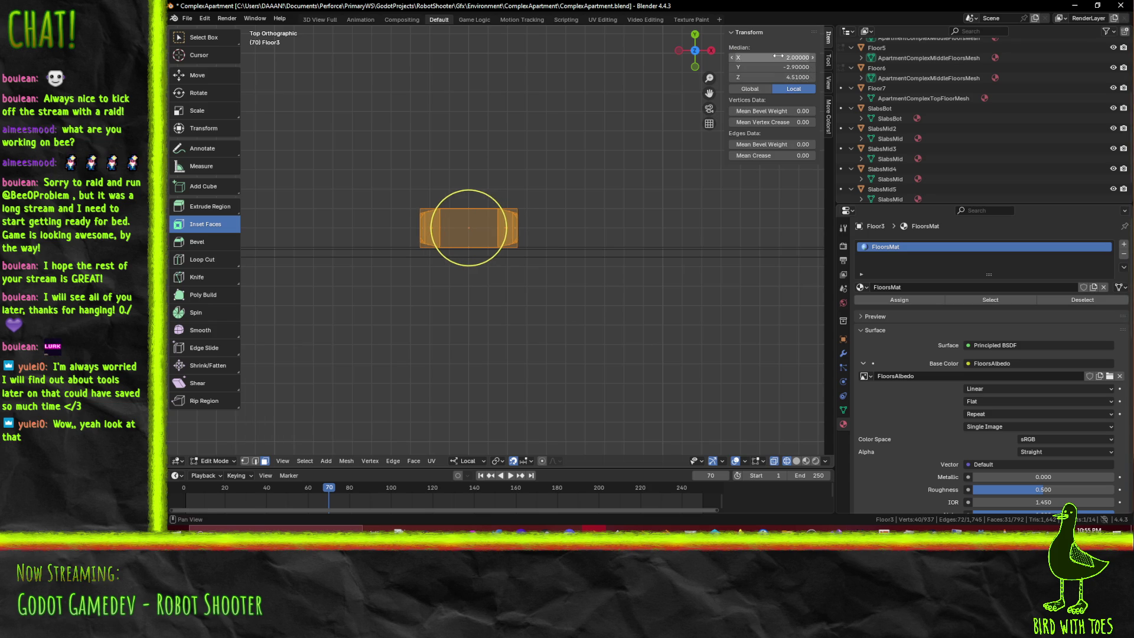
pyautogui.scroll(-6, 496, 244)
pyautogui.scroll(-2, 551, 248)
pyautogui.scroll(3, 551, 249)
pyautogui.scroll(2, 551, 248)
# Duplicate the post 2.2 units along negative X, landing at X −0.2
pyautogui.press('g')
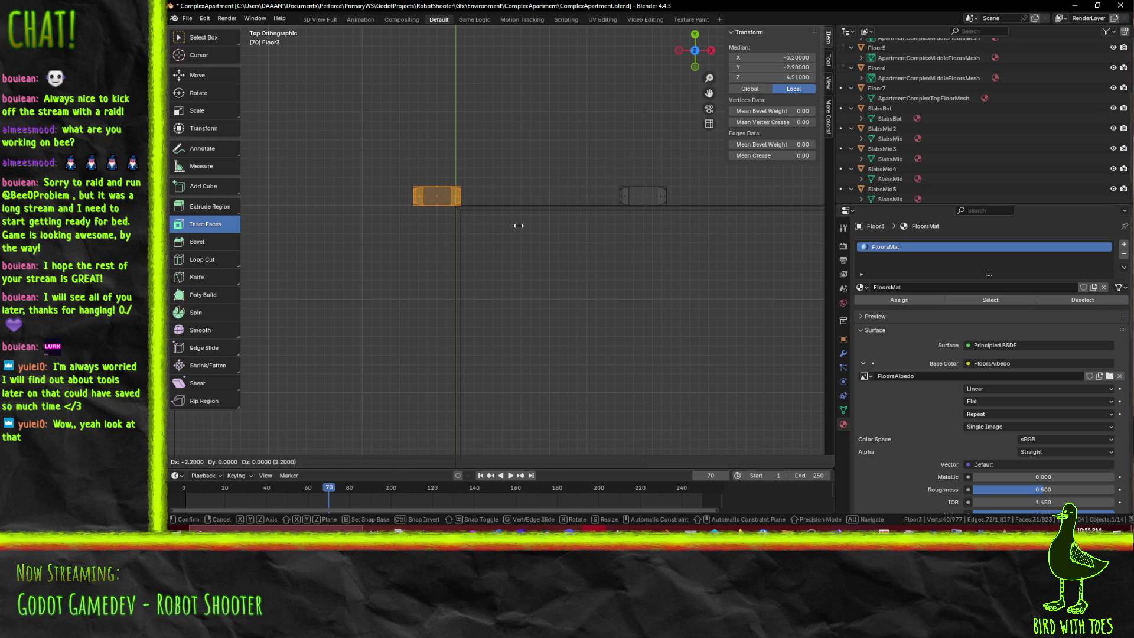
pyautogui.click(519, 225)
pyautogui.moveTo(469, 222); pyautogui.dragTo(493, 163, button='middle')
pyautogui.scroll(3, 492, 162)
pyautogui.scroll(3, 493, 162)
pyautogui.press('z')
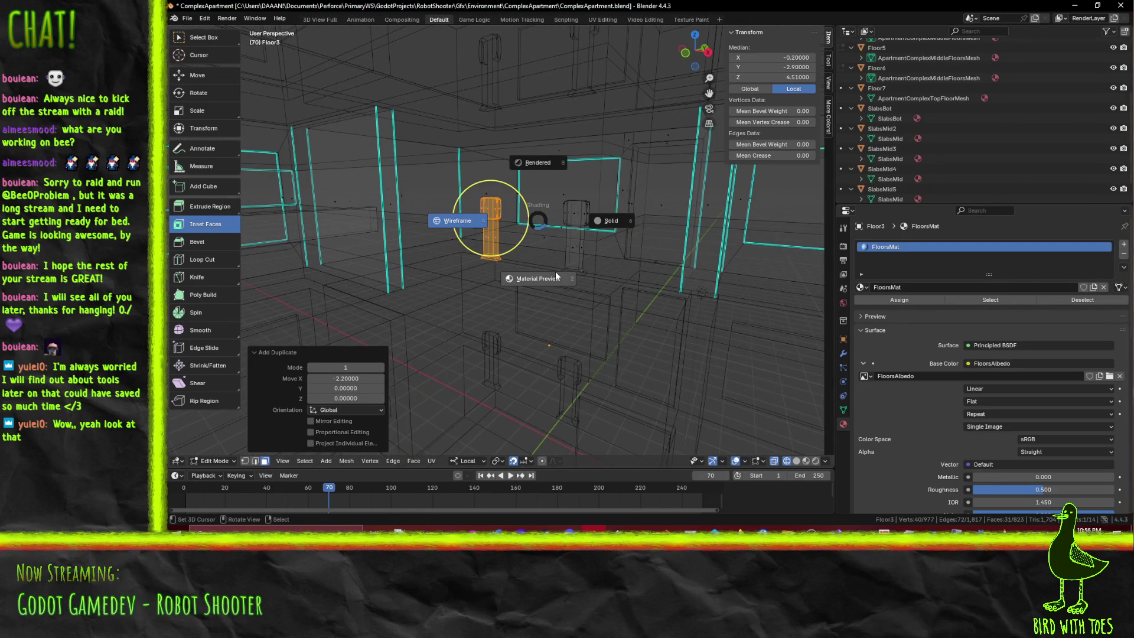
# Switch to material preview shading and orbit to face the facade head-on
pyautogui.click(555, 271)
pyautogui.moveTo(556, 272)
pyautogui.mouseDown(button='middle')
pyautogui.moveTo(463, 257)
pyautogui.moveTo(627, 238)
pyautogui.mouseUp(button='middle')
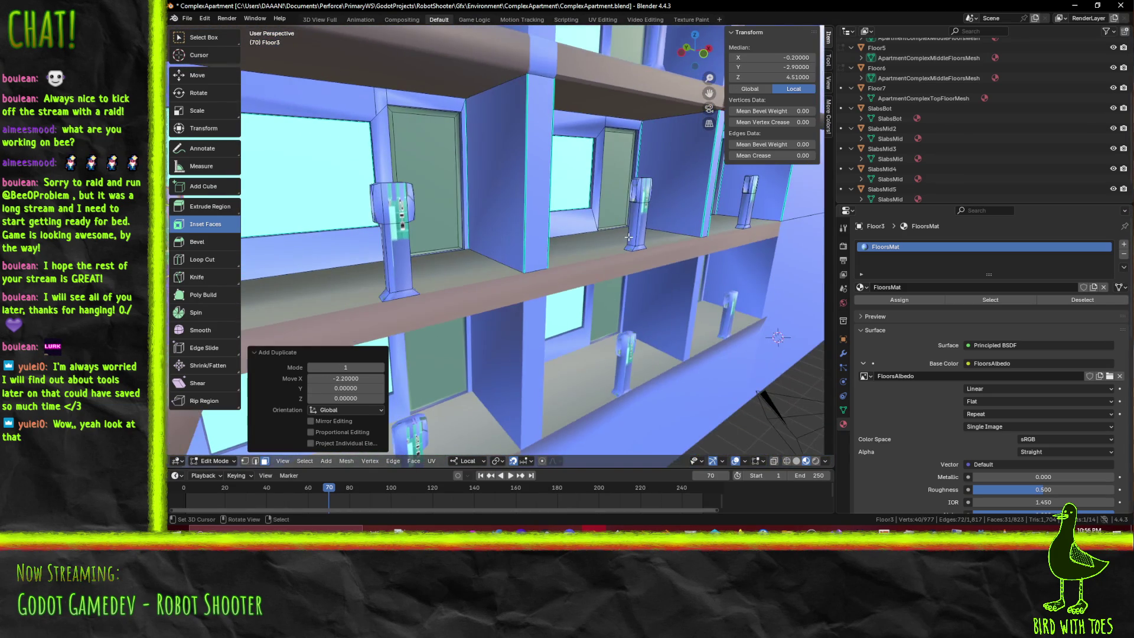
pyautogui.moveTo(665, 248)
pyautogui.mouseDown(button='middle')
pyautogui.moveTo(647, 240)
pyautogui.moveTo(766, 280)
pyautogui.mouseUp(button='middle')
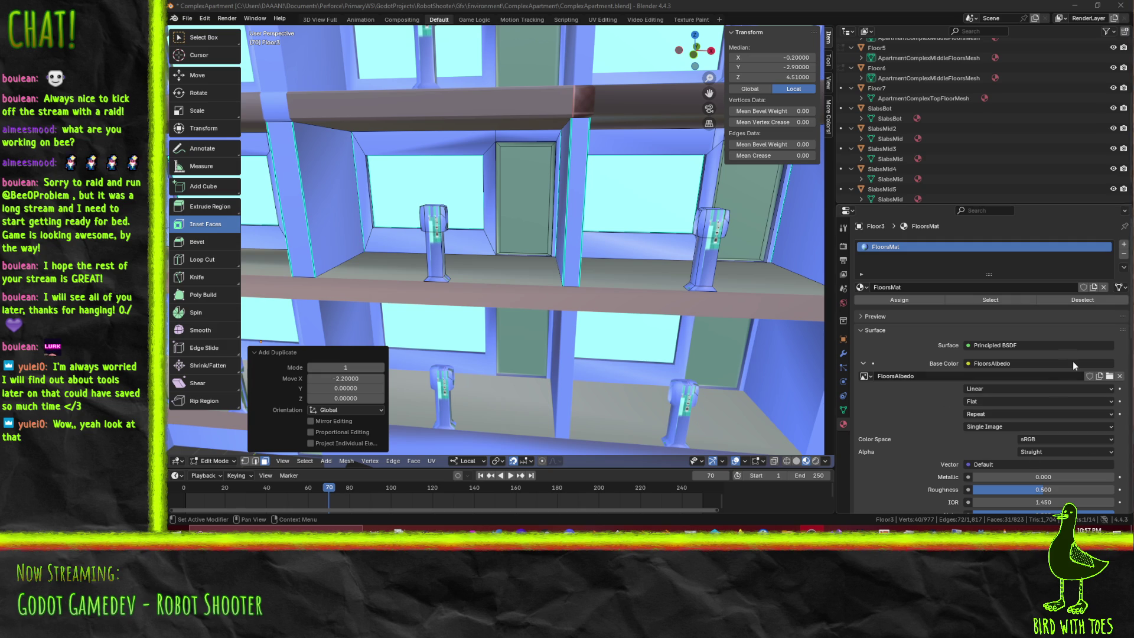
# Fly the view in close to the selected railing post and centre on it
pyautogui.hotkey('shift', '`')
pyautogui.press('w')
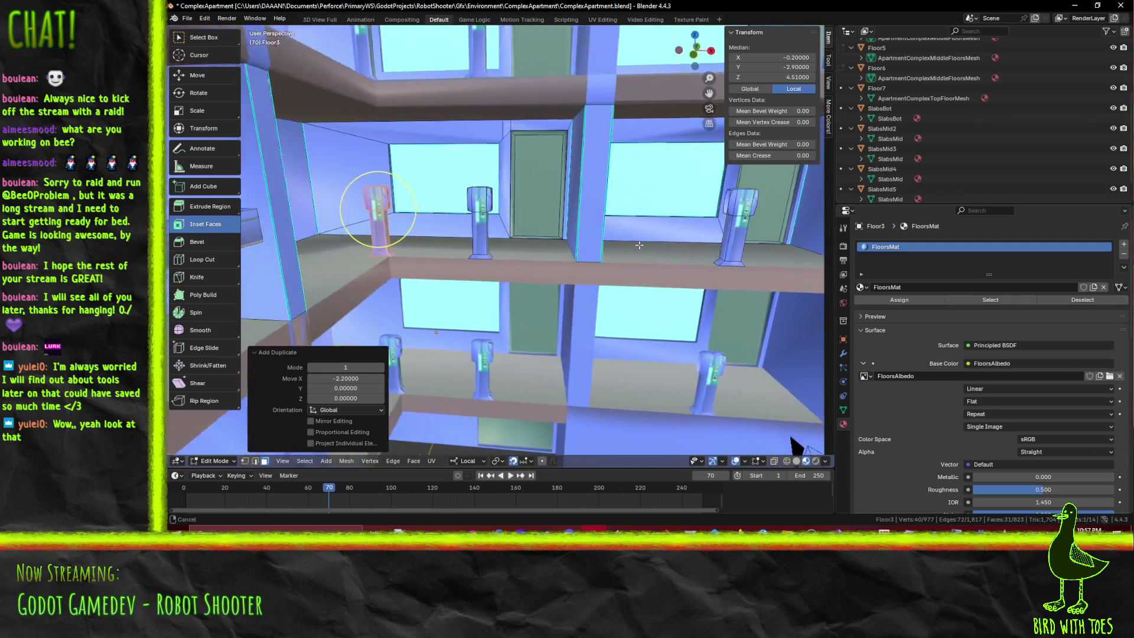
pyautogui.click(589, 266)
pyautogui.hotkey('shift', '`')
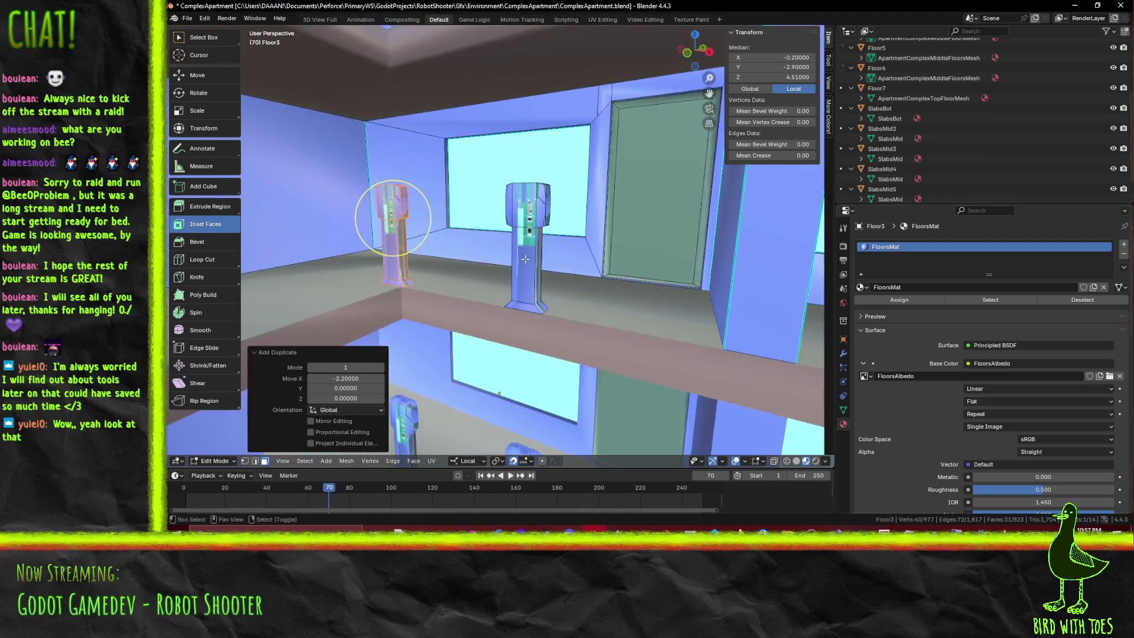
pyautogui.press('w')
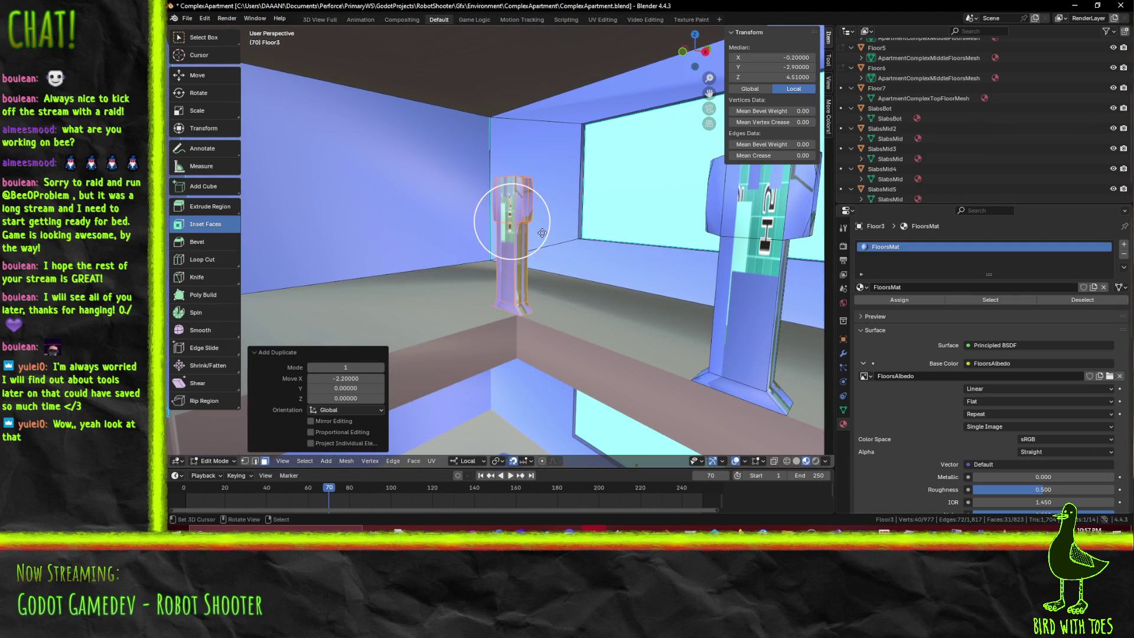
pyautogui.press('w')
pyautogui.click(534, 235)
pyautogui.press('KP_Decimal')
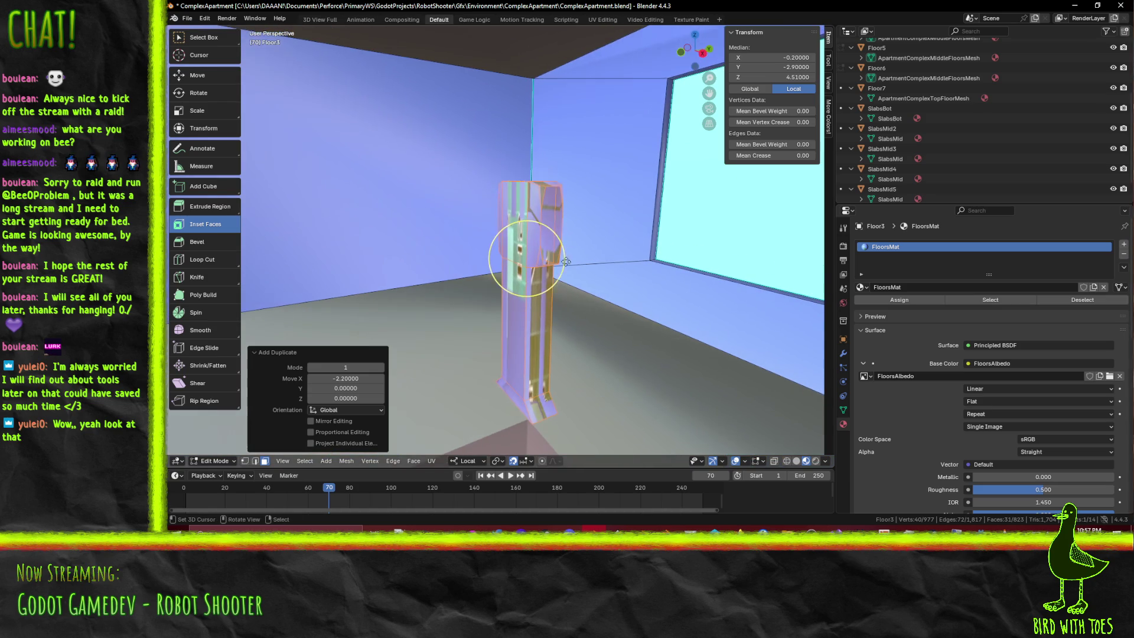
# In edge select, pick the post-top edge loops and bridge them into a rail segment
pyautogui.hotkey('alt', 'a')
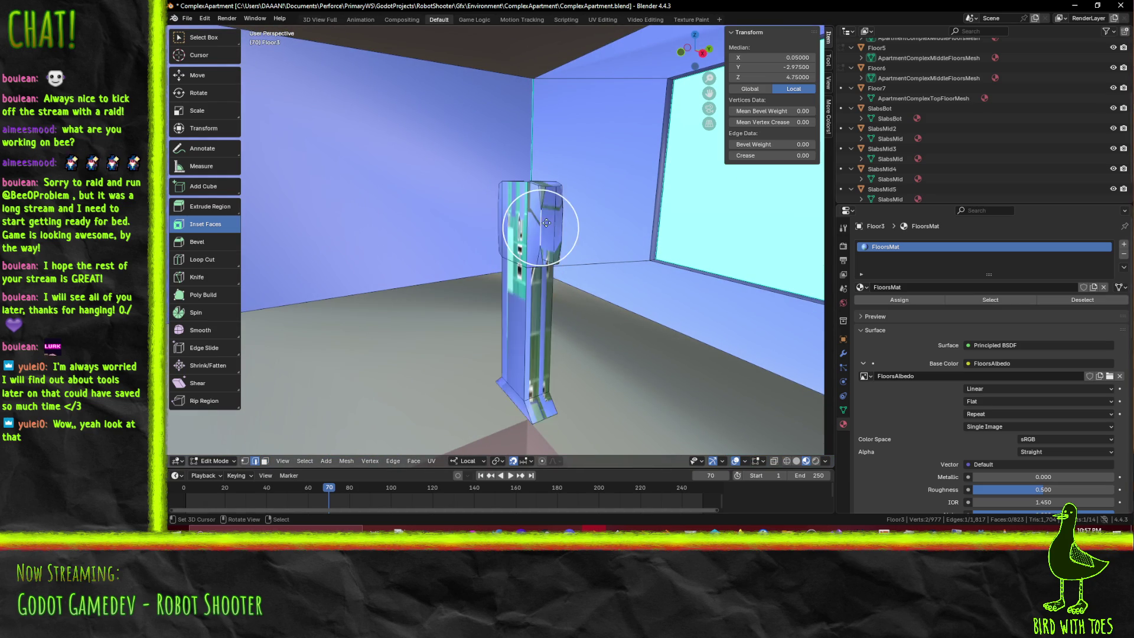
pyautogui.keyDown('alt'); pyautogui.click(539, 233); pyautogui.keyUp('alt')
pyautogui.moveTo(625, 312)
pyautogui.mouseDown(button='middle')
pyautogui.moveTo(643, 294)
pyautogui.moveTo(579, 267)
pyautogui.mouseUp(button='middle')
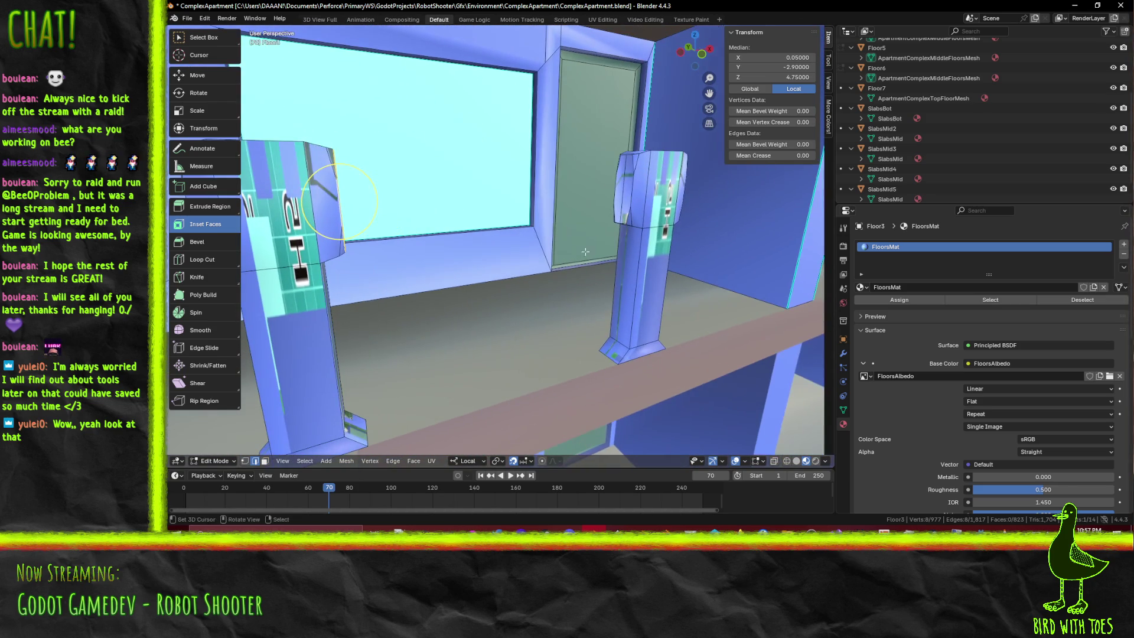
pyautogui.moveTo(631, 194); pyautogui.dragTo(641, 247, button='middle')
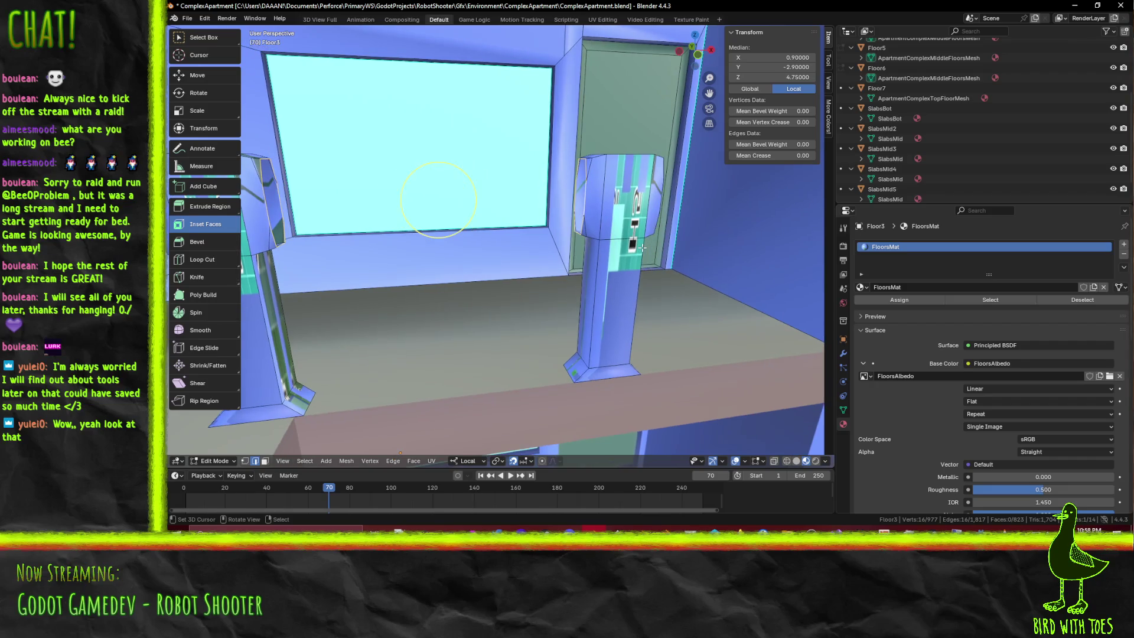
pyautogui.hotkey('ctrl', 'e')
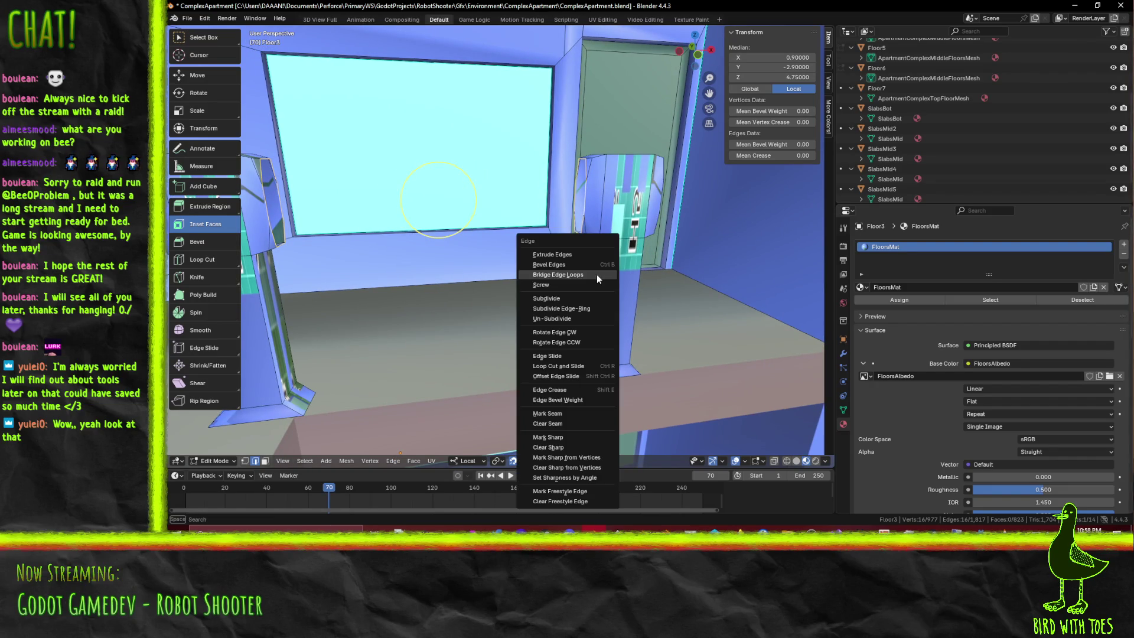
pyautogui.click(595, 272)
# Select the pillar's top edge loop and face the facade from the front view
pyautogui.moveTo(677, 266)
pyautogui.mouseDown(button='middle')
pyautogui.moveTo(464, 253)
pyautogui.moveTo(567, 240)
pyautogui.moveTo(629, 259)
pyautogui.moveTo(553, 352)
pyautogui.mouseUp(button='middle')
pyautogui.scroll(-4, 464, 254)
pyautogui.scroll(-3, 566, 240)
pyautogui.scroll(5, 620, 226)
pyautogui.keyDown('alt'); pyautogui.click(626, 224); pyautogui.keyUp('alt')
pyautogui.press('KP_1')
pyautogui.scroll(3, 553, 351)
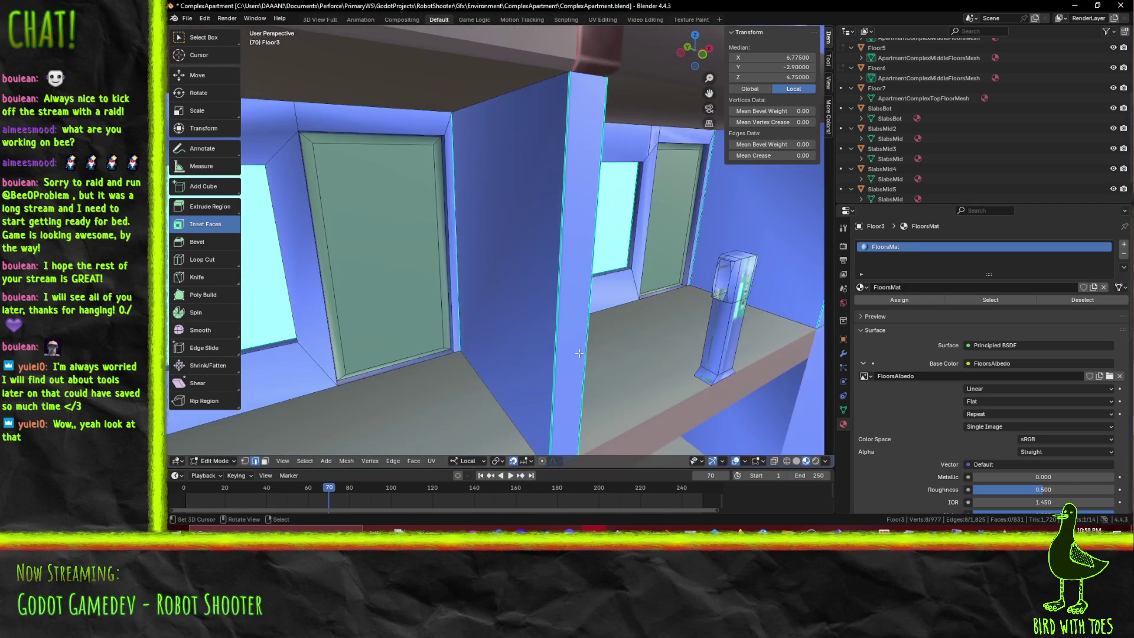
pyautogui.press('KP_1')
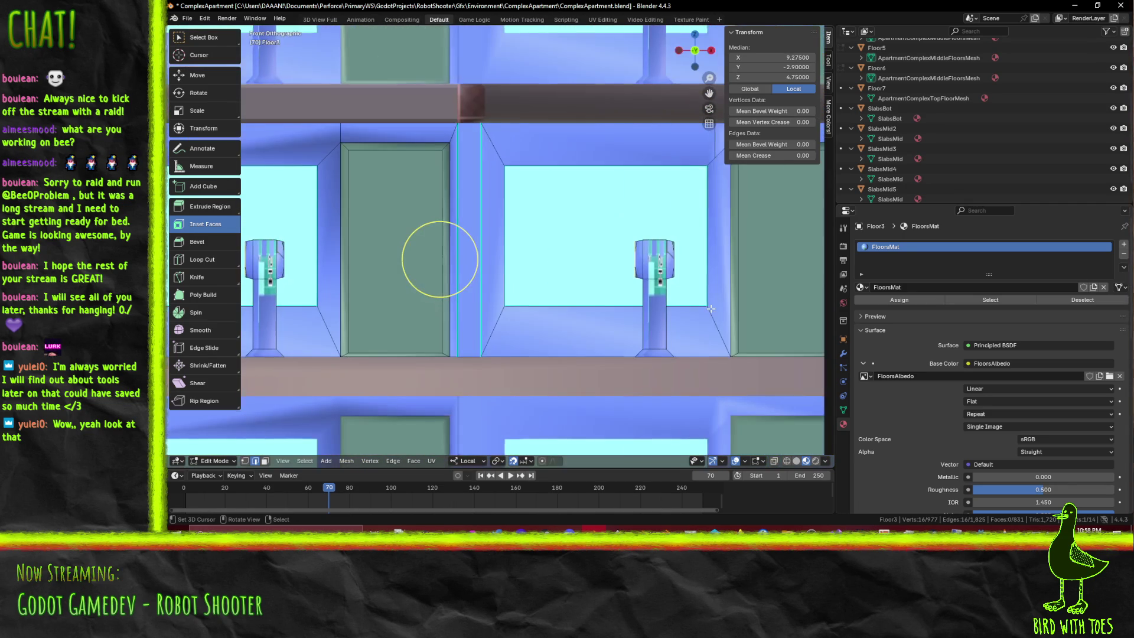
pyautogui.scroll(-2, 710, 309)
pyautogui.scroll(-1, 665, 316)
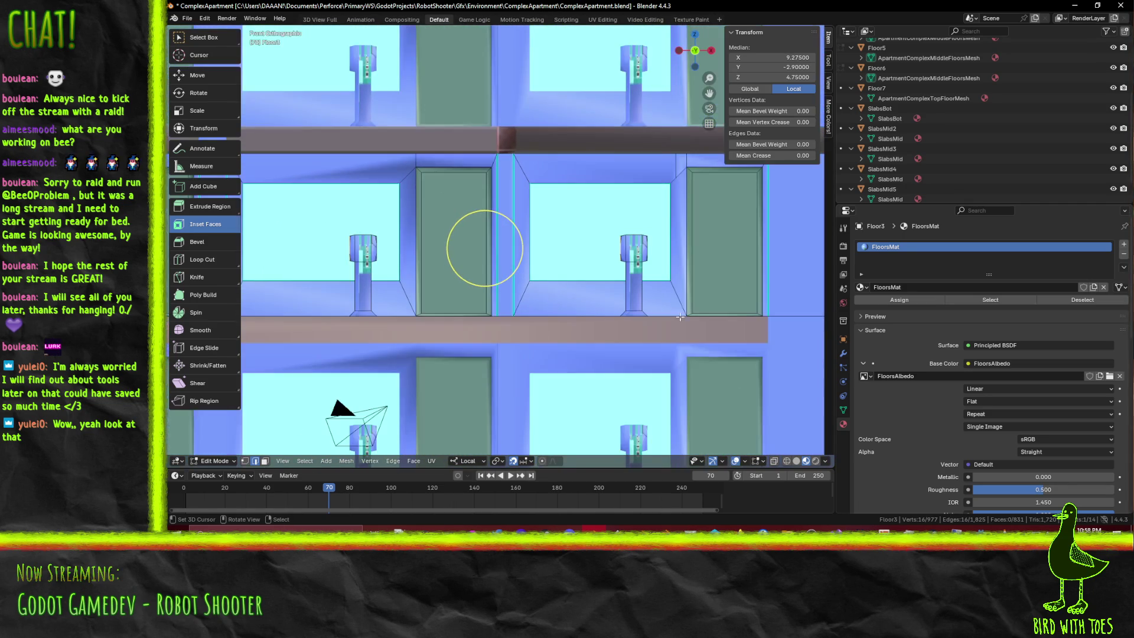
# Extrude the post loop 2.0 units left along X into a horizontal railing bar
pyautogui.press('g')
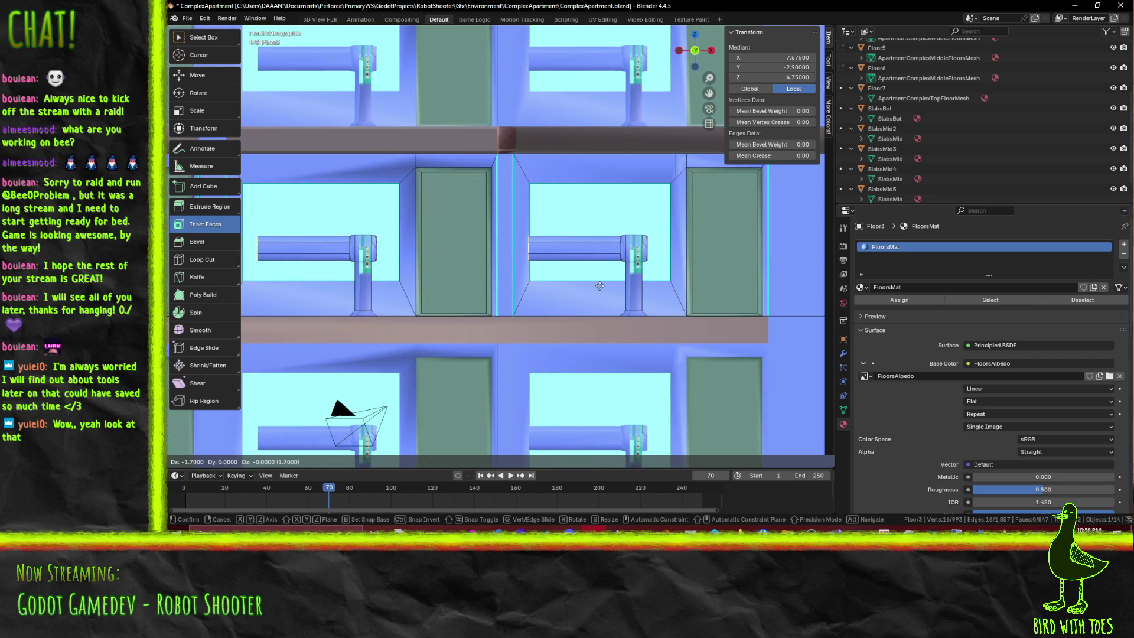
pyautogui.click(587, 285)
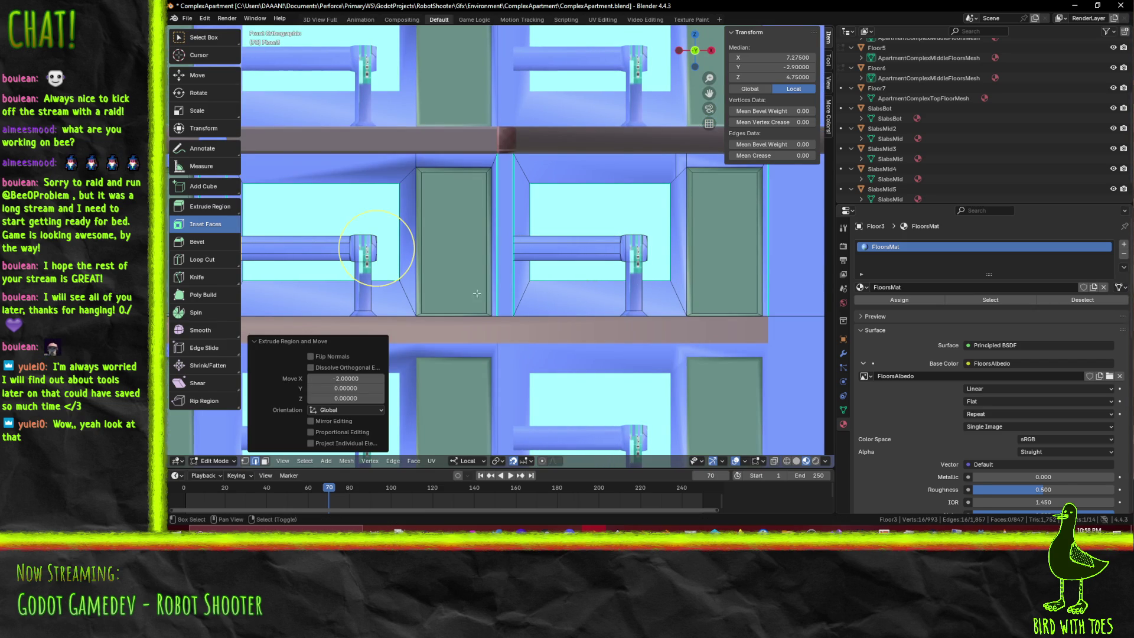
pyautogui.scroll(1, 569, 228)
pyautogui.moveTo(570, 228)
pyautogui.keyDown('shift'); pyautogui.mouseDown(button='middle')
pyautogui.moveTo(672, 275)
pyautogui.moveTo(567, 239)
pyautogui.moveTo(597, 246)
pyautogui.moveTo(617, 300)
pyautogui.moveTo(638, 265)
pyautogui.moveTo(587, 302)
pyautogui.moveTo(652, 337)
pyautogui.moveTo(638, 296)
pyautogui.moveTo(436, 244)
pyautogui.mouseUp(button='middle'); pyautogui.keyUp('shift')
# Select three more post edge loops and extrude them 1.7 units right in front orthographic view
pyautogui.keyDown('alt'); pyautogui.click(422, 236); pyautogui.keyUp('alt')
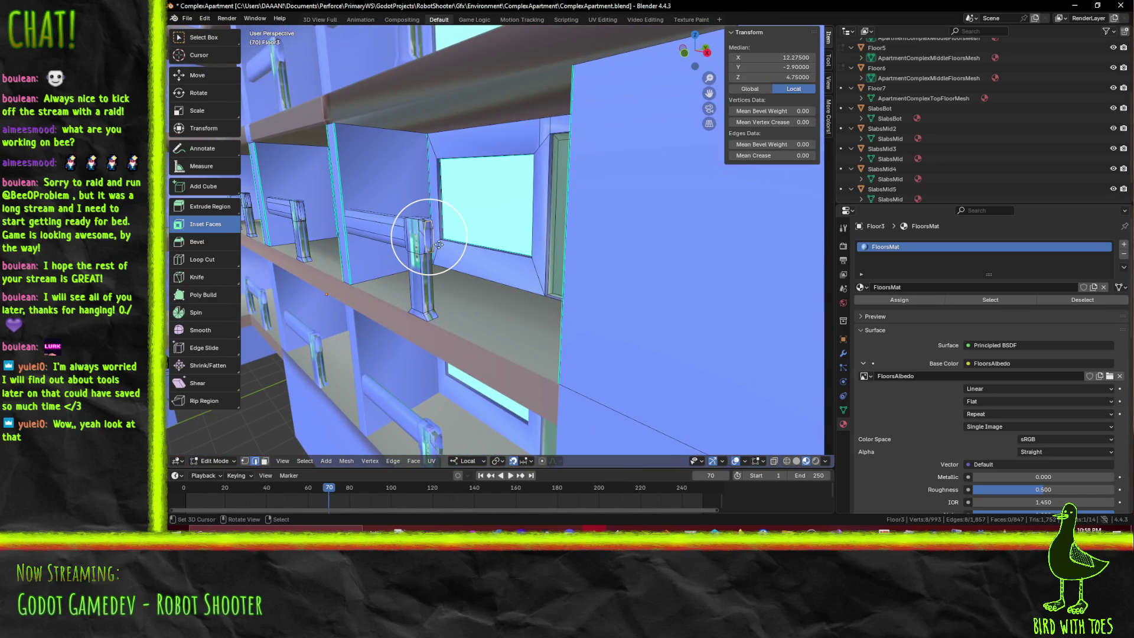
pyautogui.keyDown('alt'); pyautogui.keyDown('shift'); pyautogui.click(299, 213); pyautogui.keyUp('shift'); pyautogui.keyUp('alt')
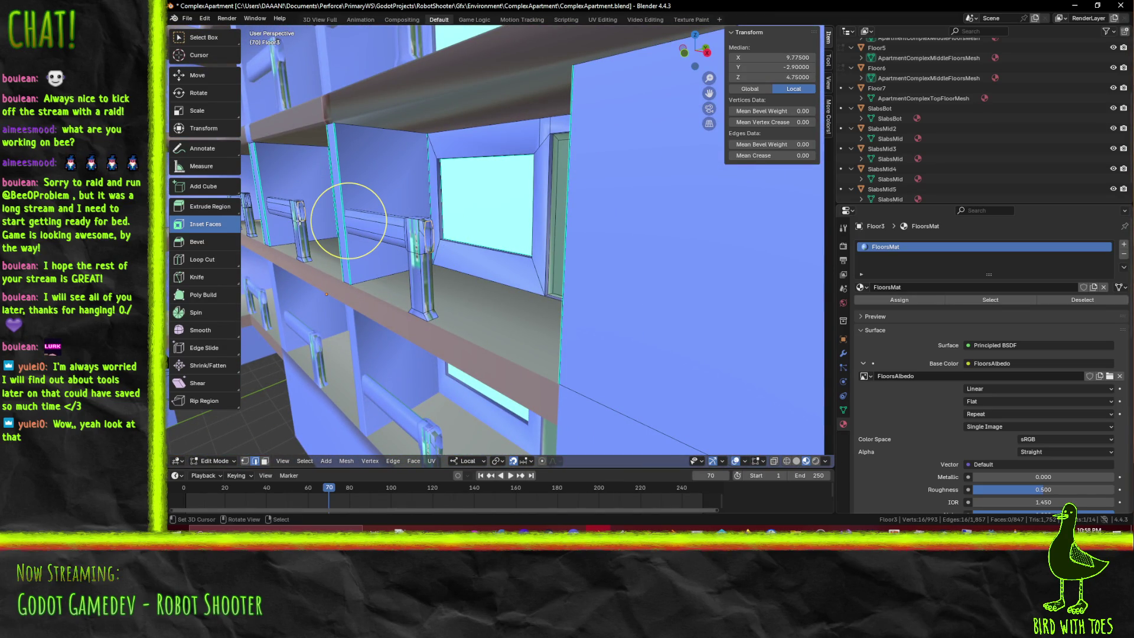
pyautogui.moveTo(349, 221); pyautogui.dragTo(359, 195, button='middle')
pyautogui.keyDown('alt'); pyautogui.keyDown('shift'); pyautogui.click(649, 180); pyautogui.keyUp('shift'); pyautogui.keyUp('alt')
pyautogui.press('KP_1')
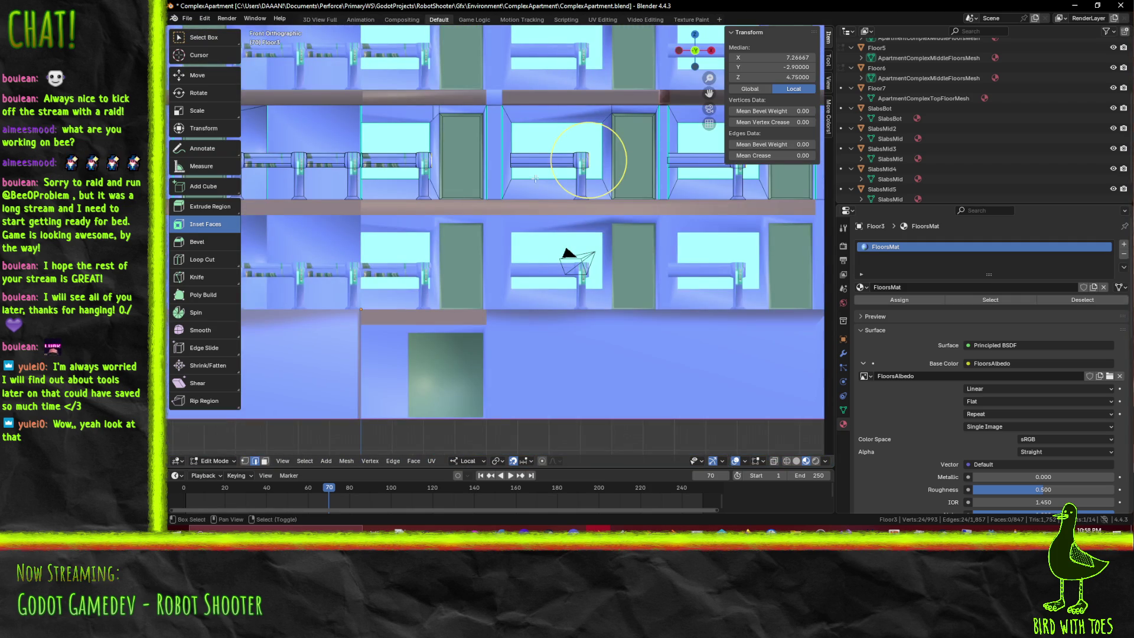
pyautogui.press('KP_5')
pyautogui.press('g')
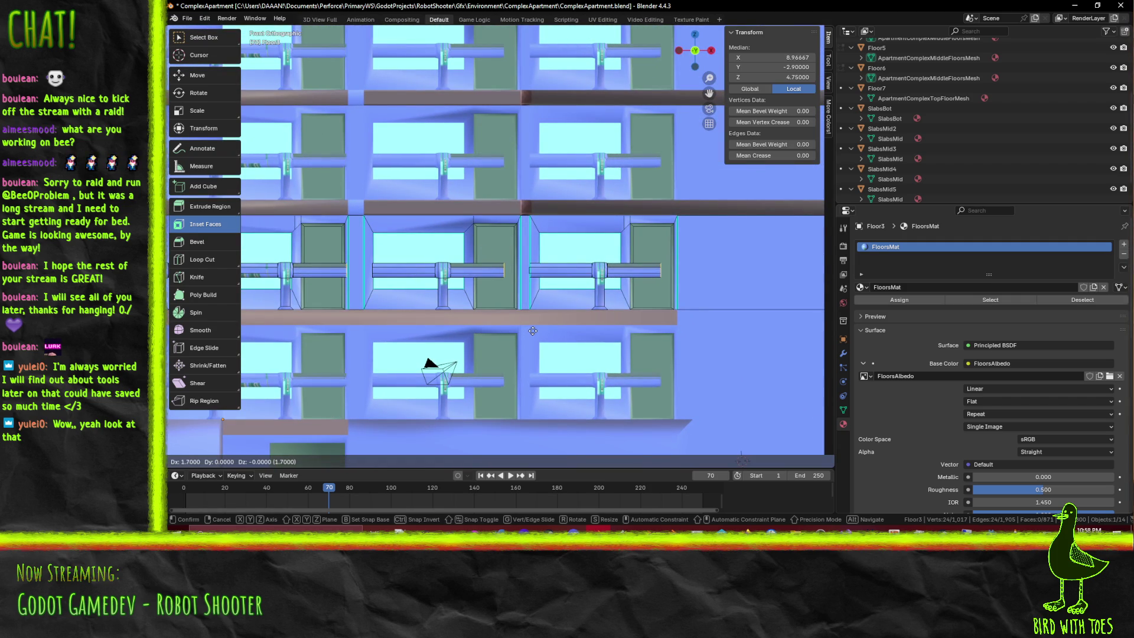
pyautogui.click(533, 331)
pyautogui.scroll(5, 612, 266)
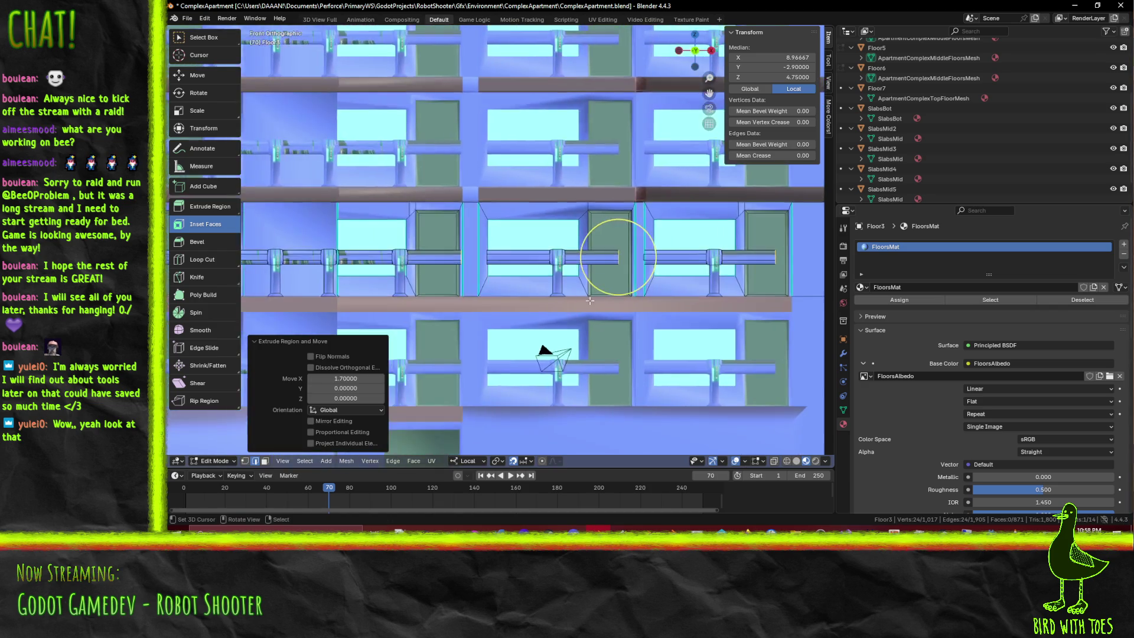
pyautogui.scroll(-4, 666, 298)
pyautogui.scroll(-3, 656, 292)
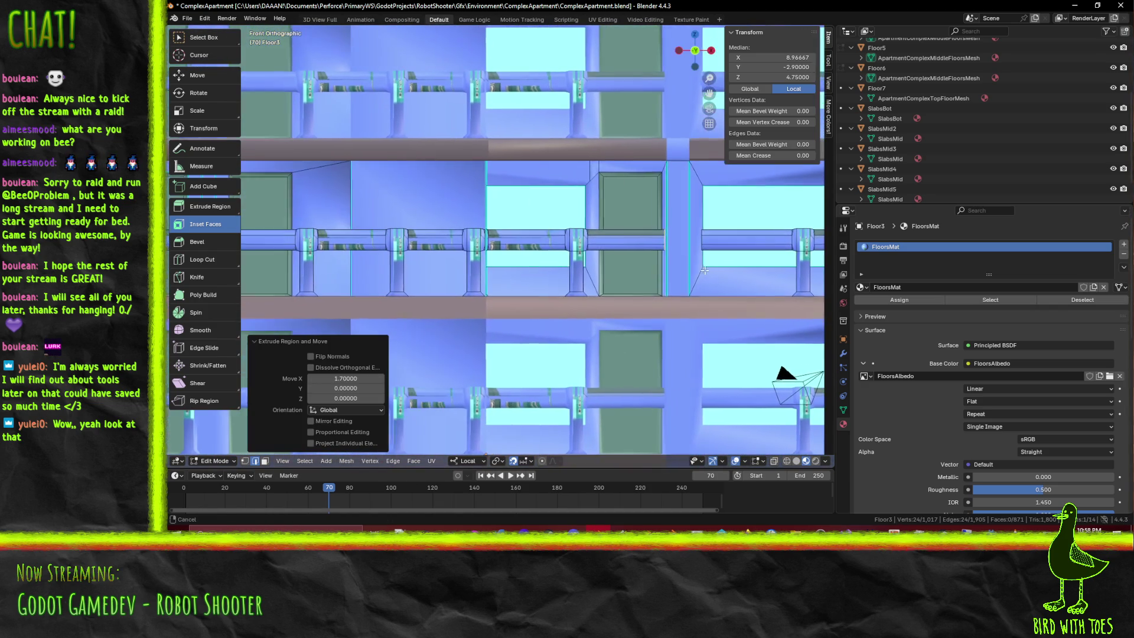
pyautogui.scroll(-2, 580, 263)
pyautogui.moveTo(578, 264)
pyautogui.mouseDown(button='middle')
pyautogui.moveTo(802, 377)
pyautogui.moveTo(746, 297)
pyautogui.mouseUp(button='middle')
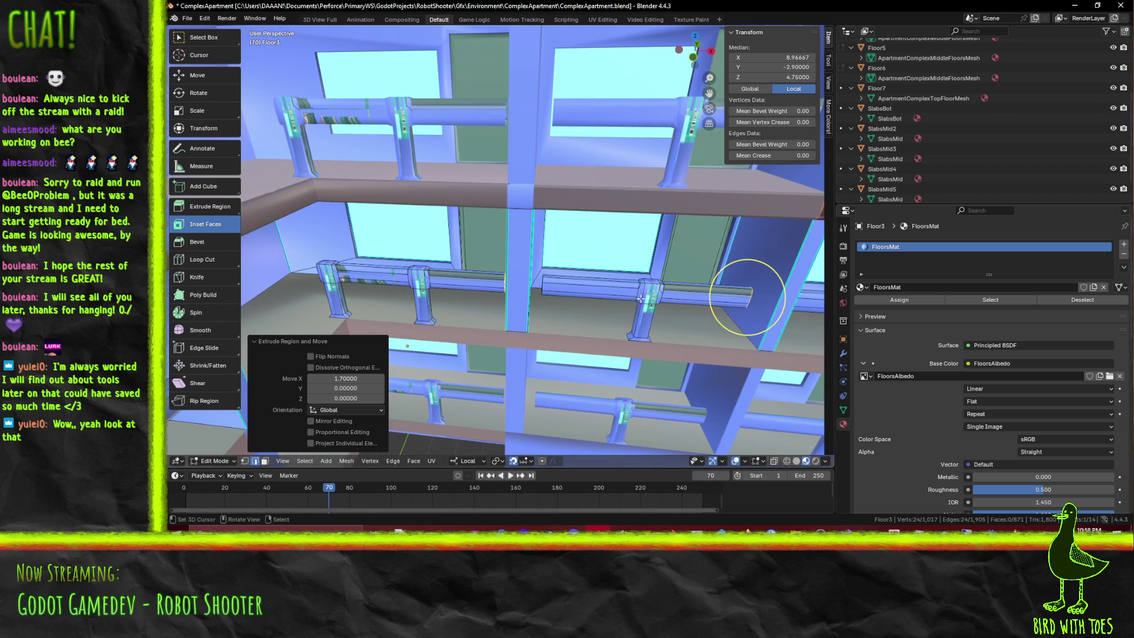
# Extend the first railing end half a unit along X and set its median X to 14.5
pyautogui.hotkey('alt', 'a')
pyautogui.scroll(2, 577, 292)
pyautogui.scroll(2, 559, 288)
pyautogui.scroll(2, 541, 285)
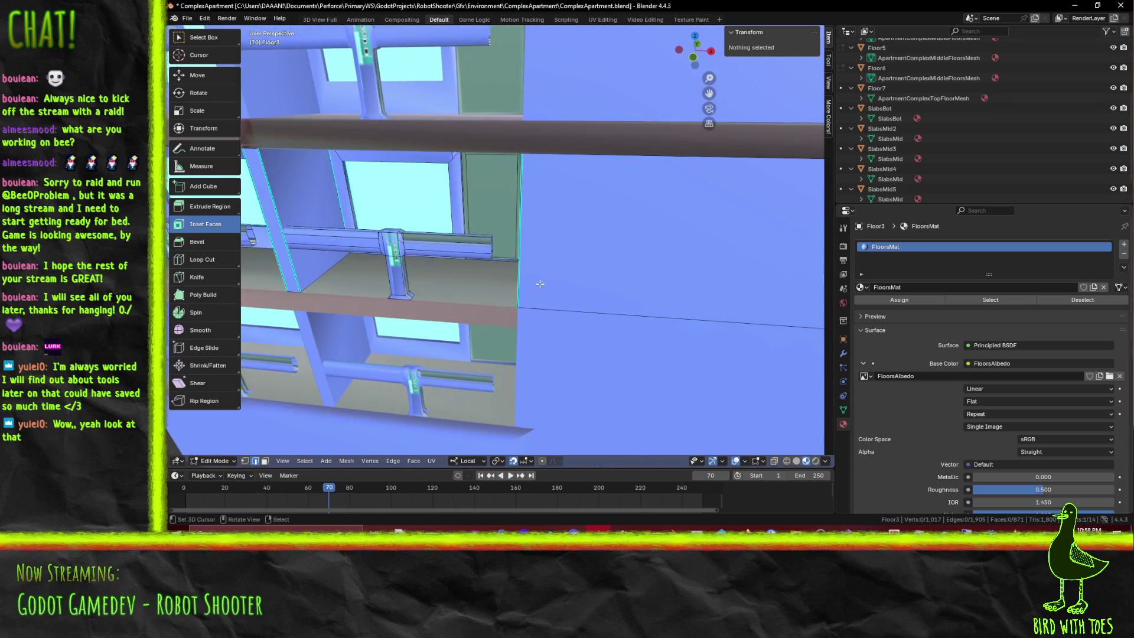
pyautogui.scroll(-3, 501, 279)
pyautogui.moveTo(501, 279)
pyautogui.mouseDown(button='middle')
pyautogui.moveTo(592, 278)
pyautogui.moveTo(621, 262)
pyautogui.mouseUp(button='middle')
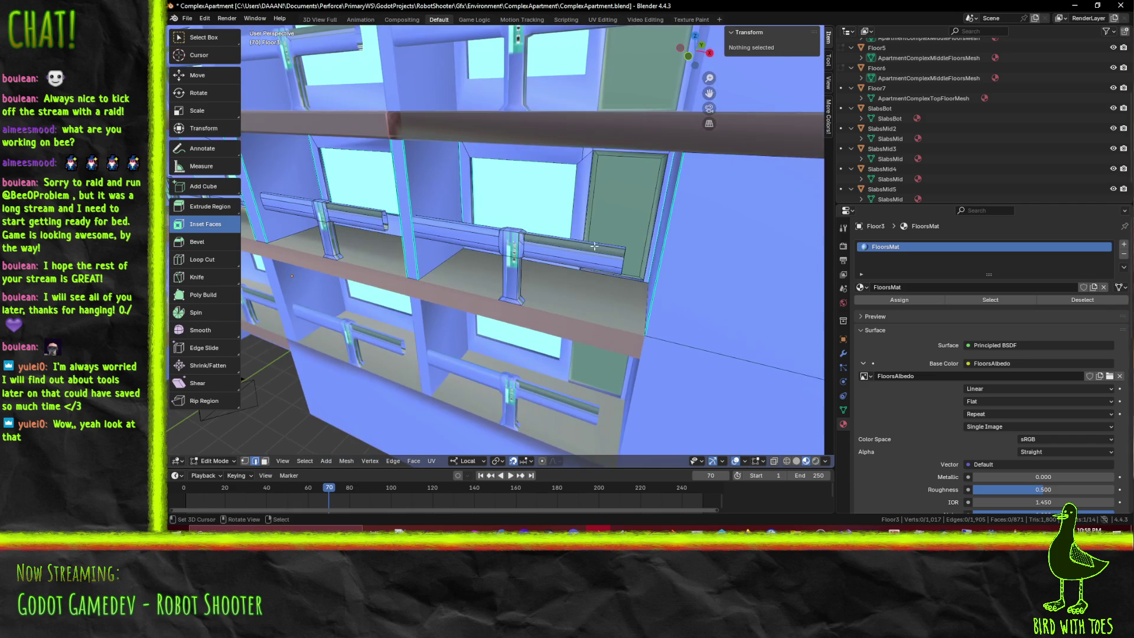
pyautogui.click(621, 262)
pyautogui.press('KP_1')
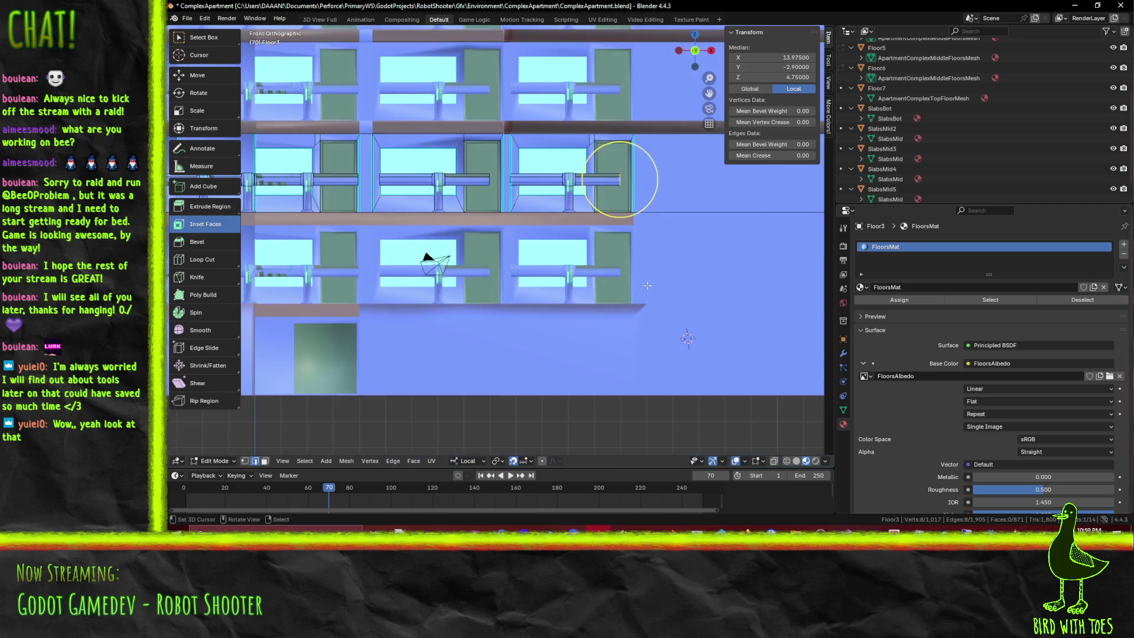
pyautogui.scroll(1, 647, 286)
pyautogui.scroll(2, 602, 302)
pyautogui.scroll(2, 561, 315)
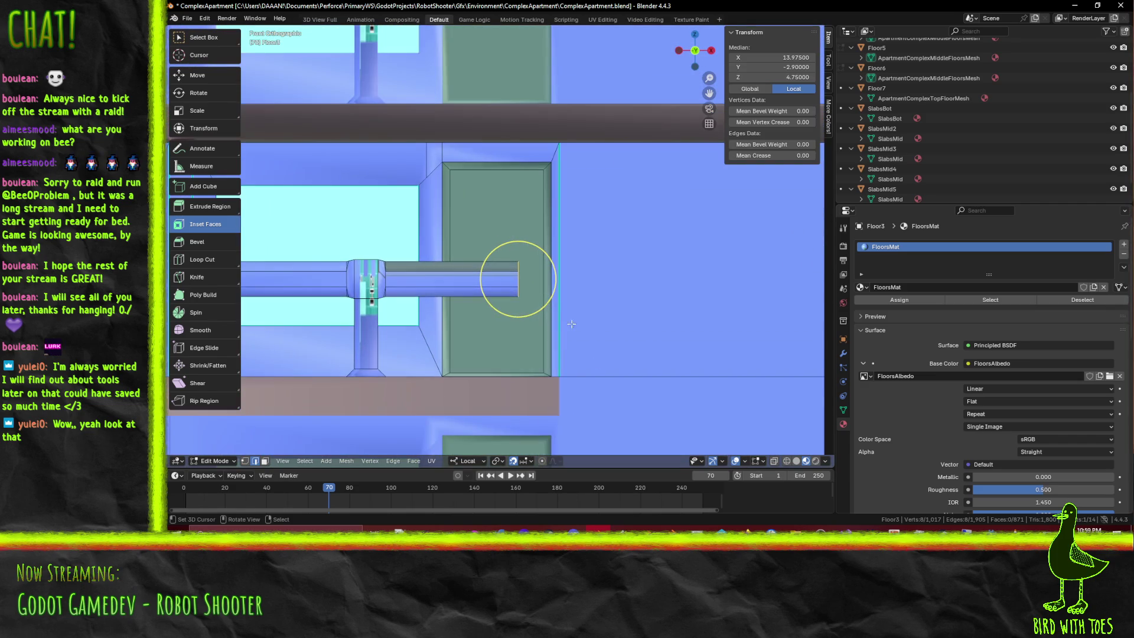
pyautogui.press('g')
pyautogui.press('x')
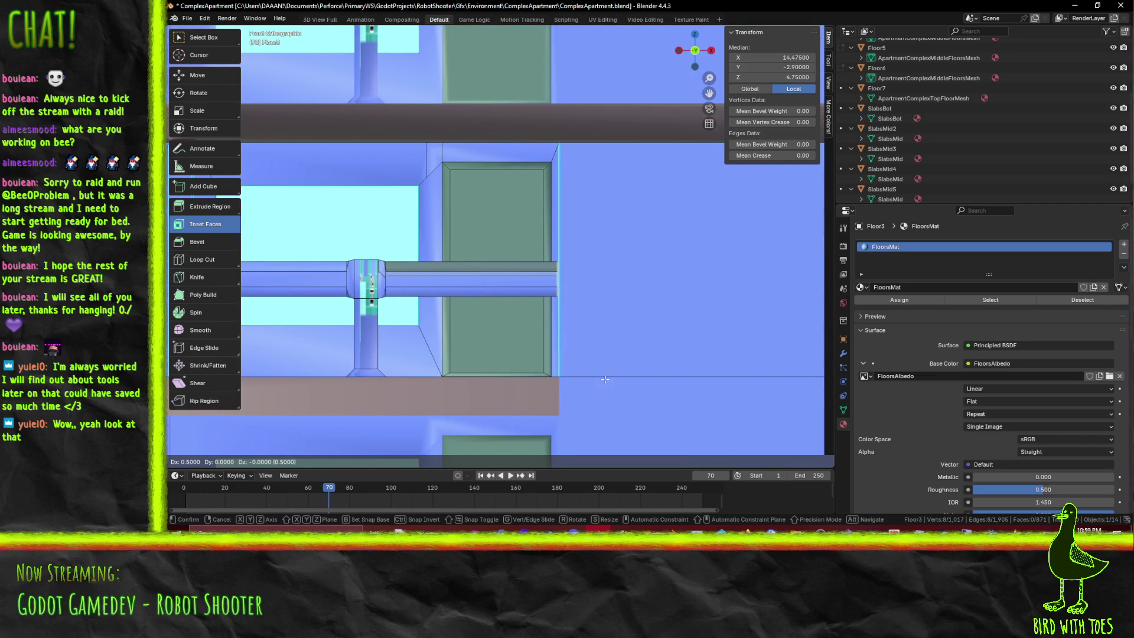
pyautogui.click(602, 349)
pyautogui.scroll(1, 602, 349)
pyautogui.click(784, 57)
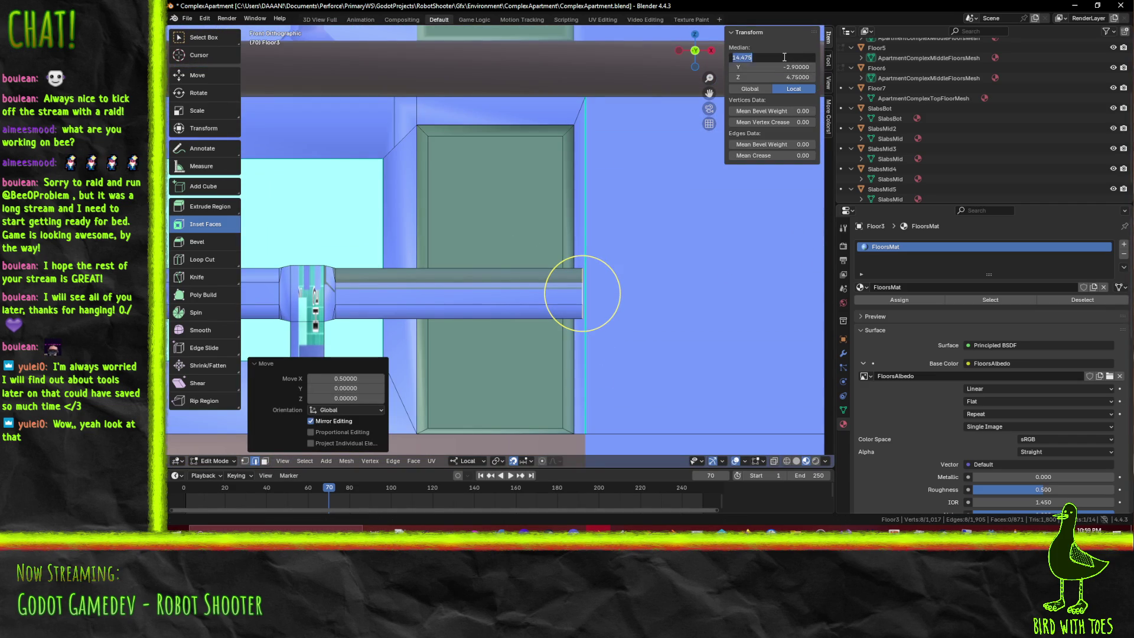
pyautogui.press('BackSpace')
pyautogui.write('5')
pyautogui.press('Return')
# Brush-select the other railing end and move it to median X 8.9
pyautogui.keyDown('shift'); pyautogui.moveTo(544, 306); pyautogui.dragTo(373, 278, button='middle'); pyautogui.keyUp('shift')
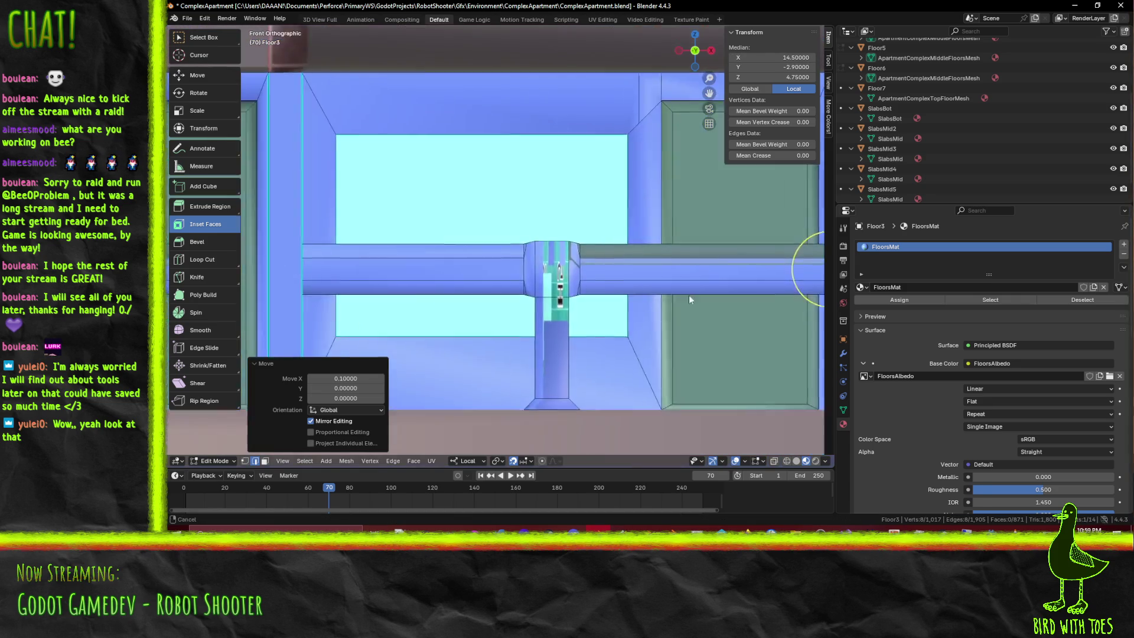
pyautogui.press('c')
pyautogui.click(370, 279)
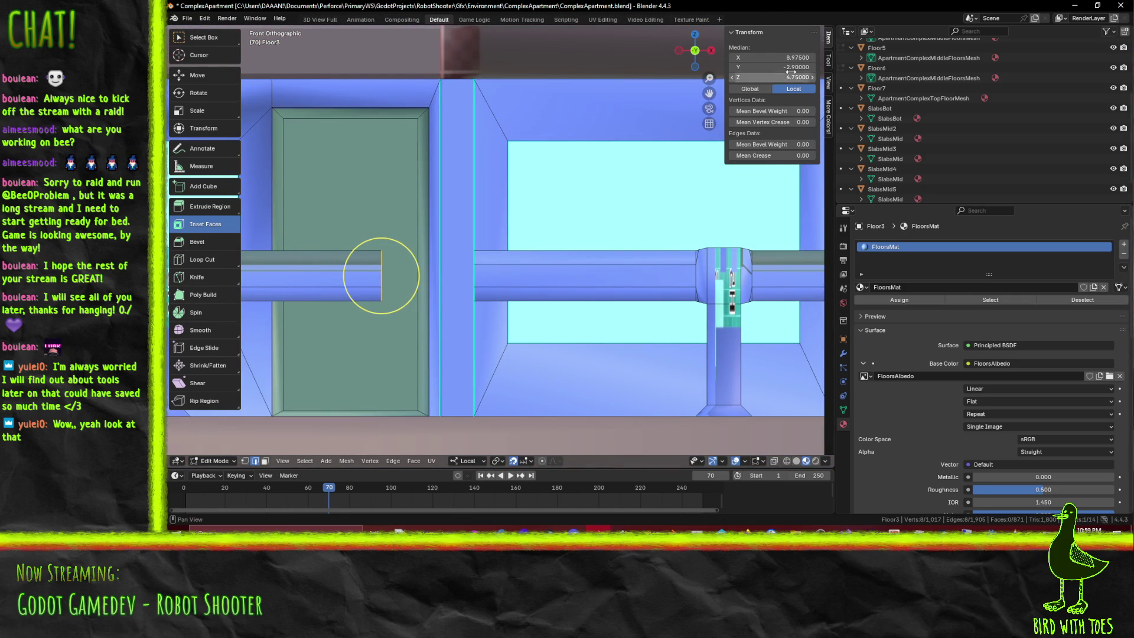
pyautogui.press('BackSpace')
pyautogui.press('Return')
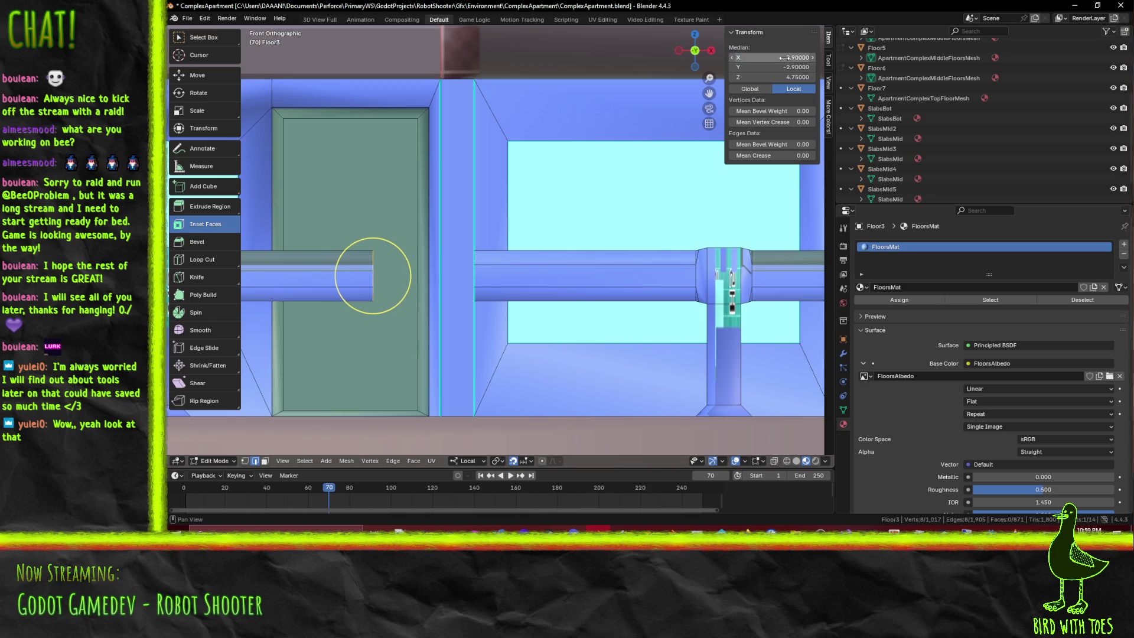
pyautogui.press('g')
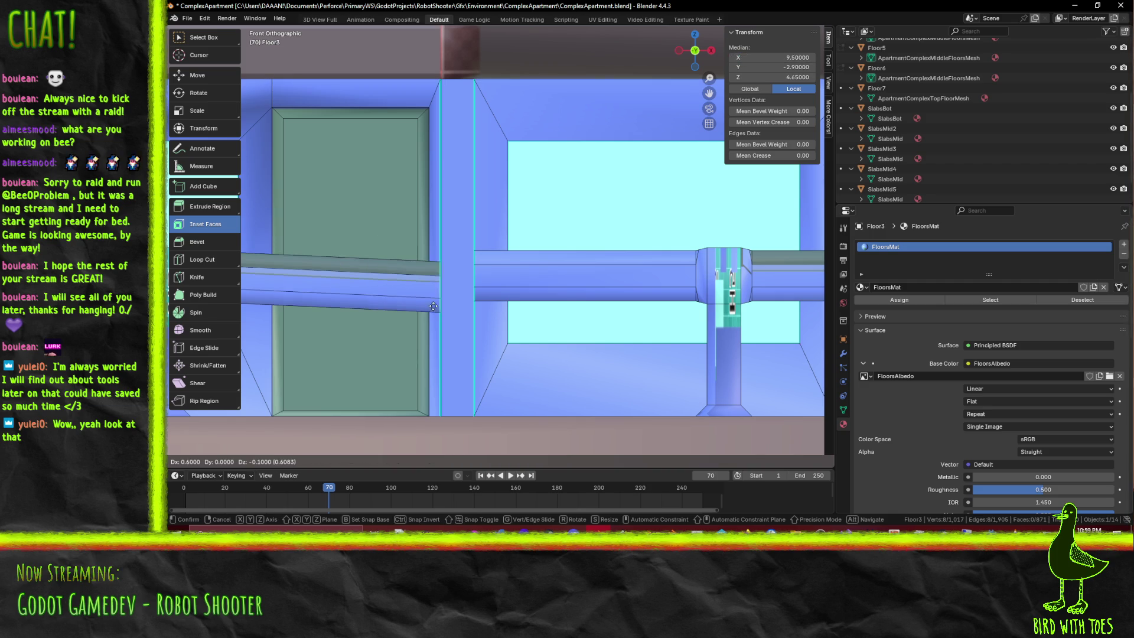
pyautogui.click(434, 303)
pyautogui.scroll(-4, 506, 304)
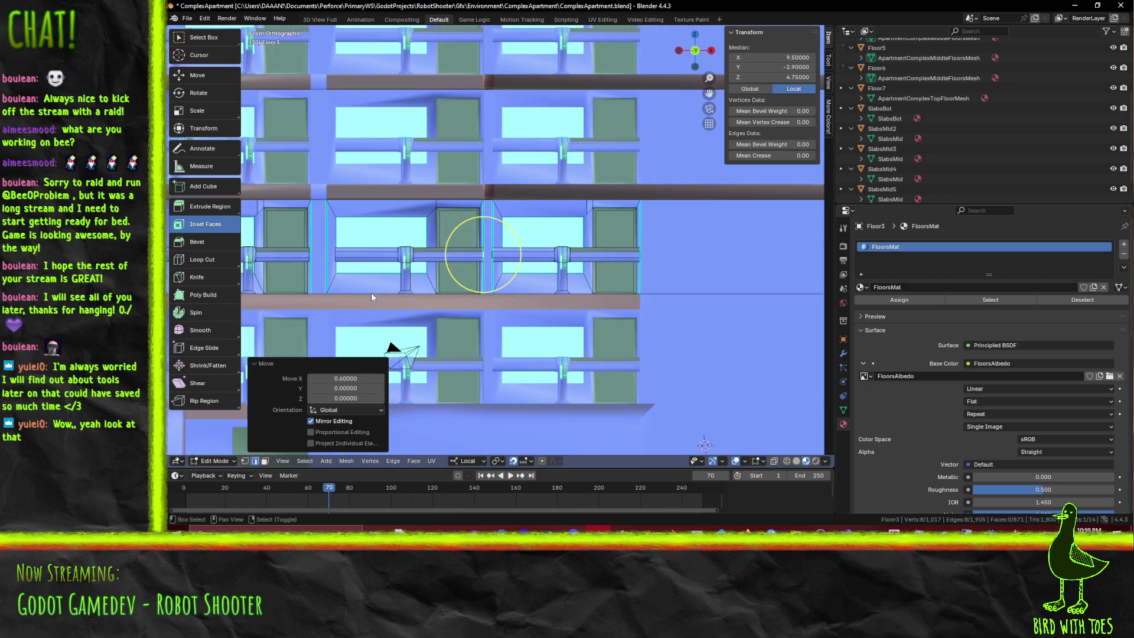
# Reposition the railing end by the door to median X 4.0
pyautogui.click(500, 237)
pyautogui.scroll(5, 500, 237)
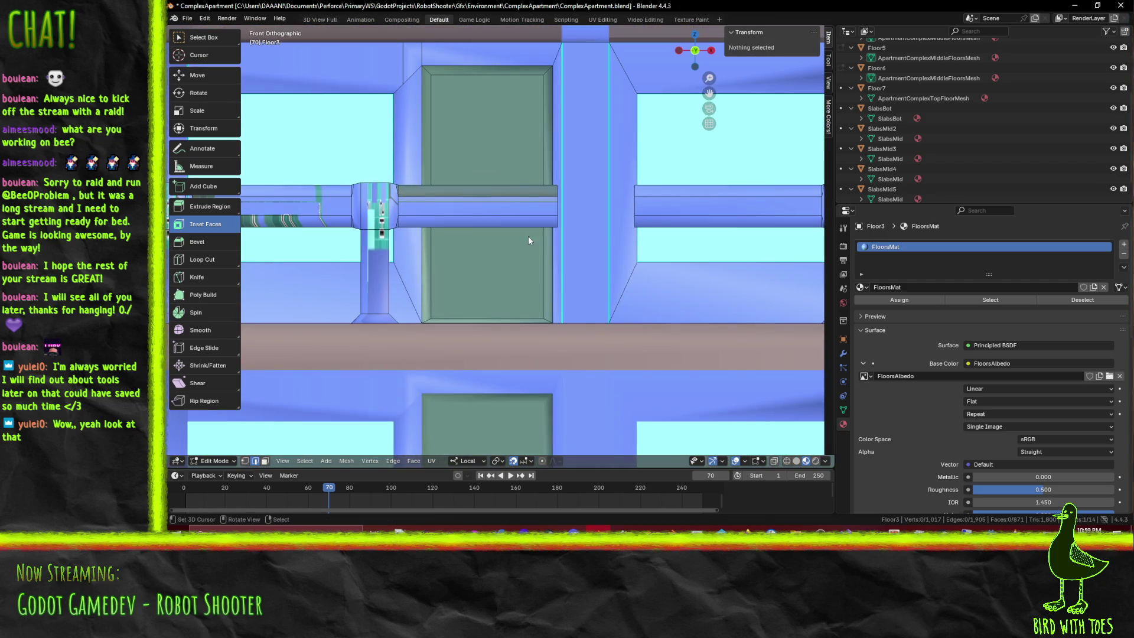
pyautogui.press('c')
pyautogui.click(554, 206)
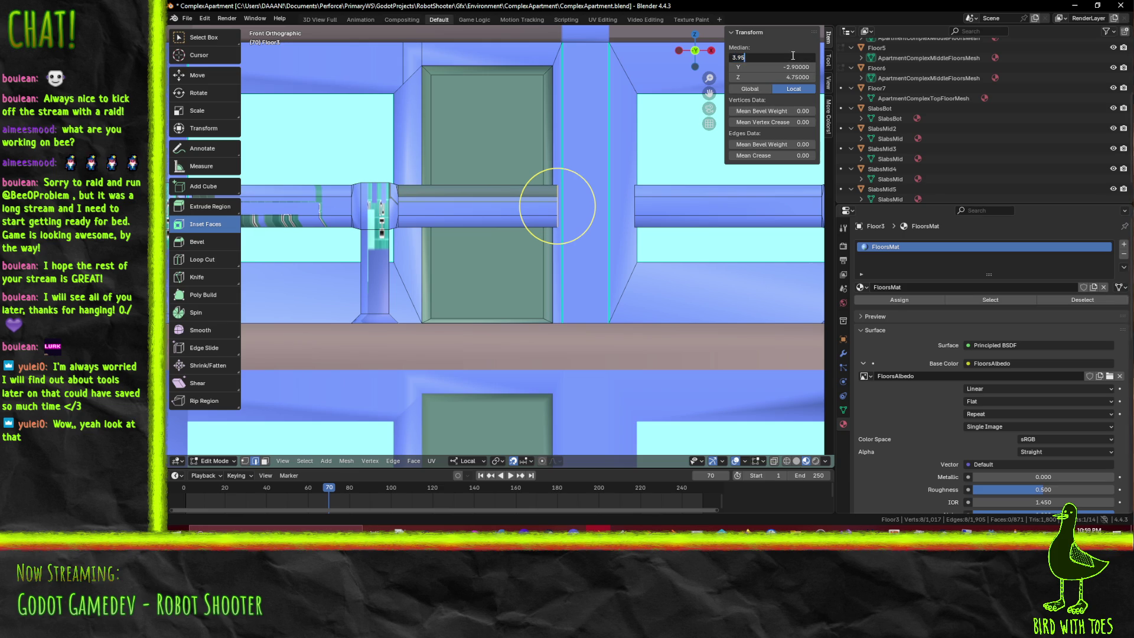
pyautogui.write('4')
pyautogui.press('Return')
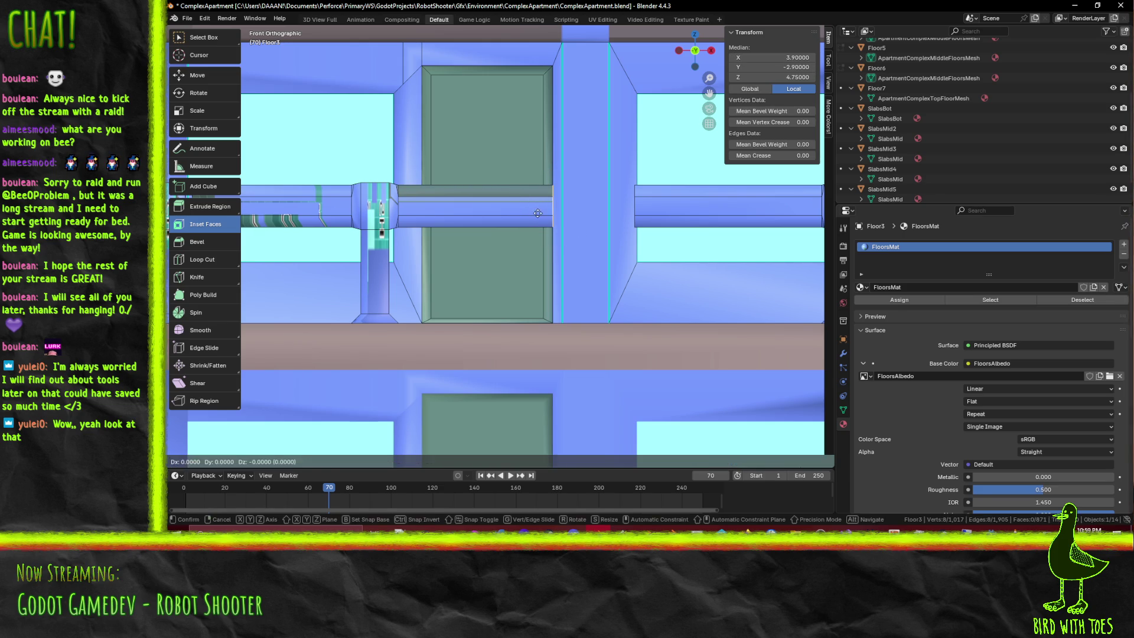
pyautogui.scroll(-4, 547, 214)
pyautogui.moveTo(620, 337)
pyautogui.mouseDown(button='middle')
pyautogui.moveTo(671, 257)
pyautogui.moveTo(664, 219)
pyautogui.moveTo(528, 269)
pyautogui.mouseUp(button='middle')
pyautogui.scroll(3, 529, 270)
pyautogui.scroll(3, 529, 270)
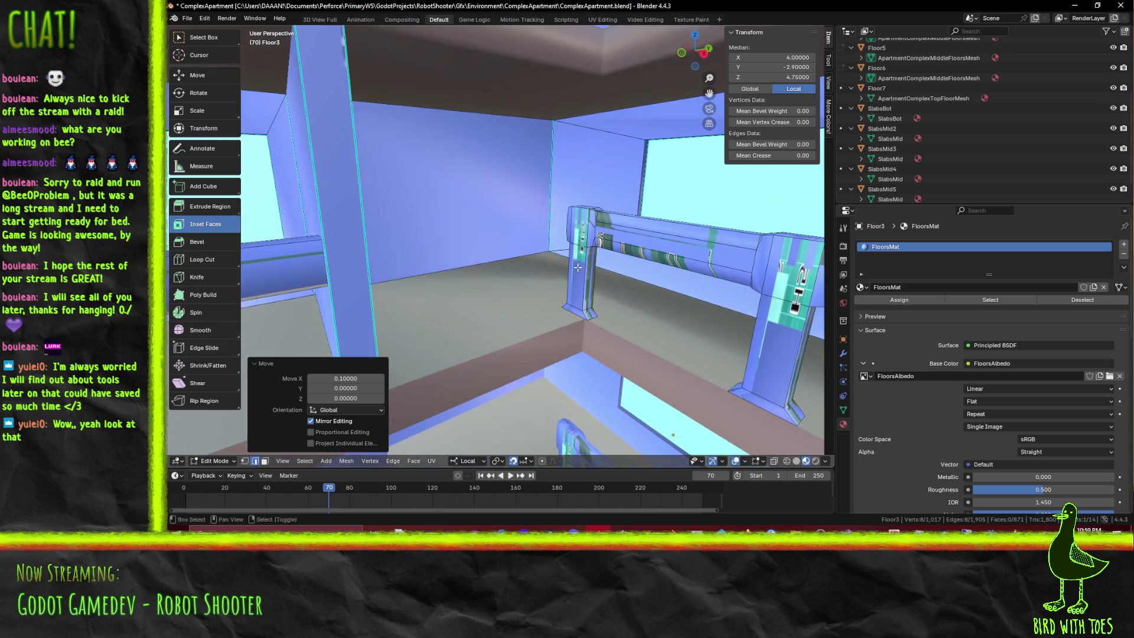
# Inset the railing post's end face with thickness 0.05
pyautogui.click(263, 462)
pyautogui.click(578, 226)
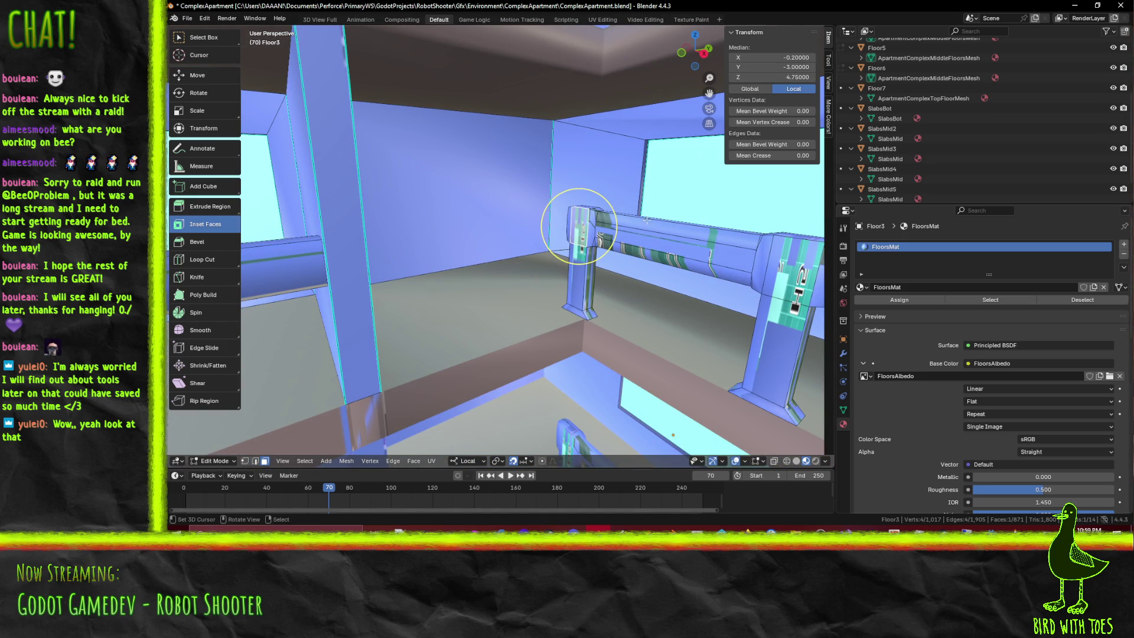
pyautogui.moveTo(614, 217); pyautogui.dragTo(609, 219)
pyautogui.click(340, 387)
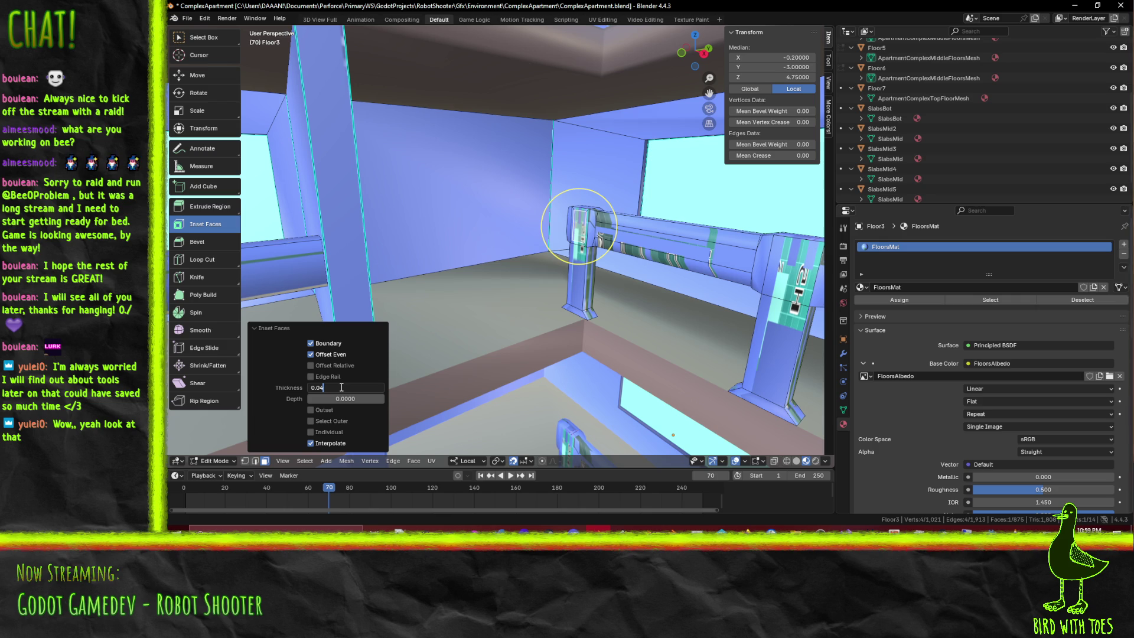
pyautogui.press('BackSpace')
pyautogui.write('500')
pyautogui.press('Return')
# Extrude the inset face along its normal, delete that face, and save ComplexApartment.blend
pyautogui.hotkey('shift', '`')
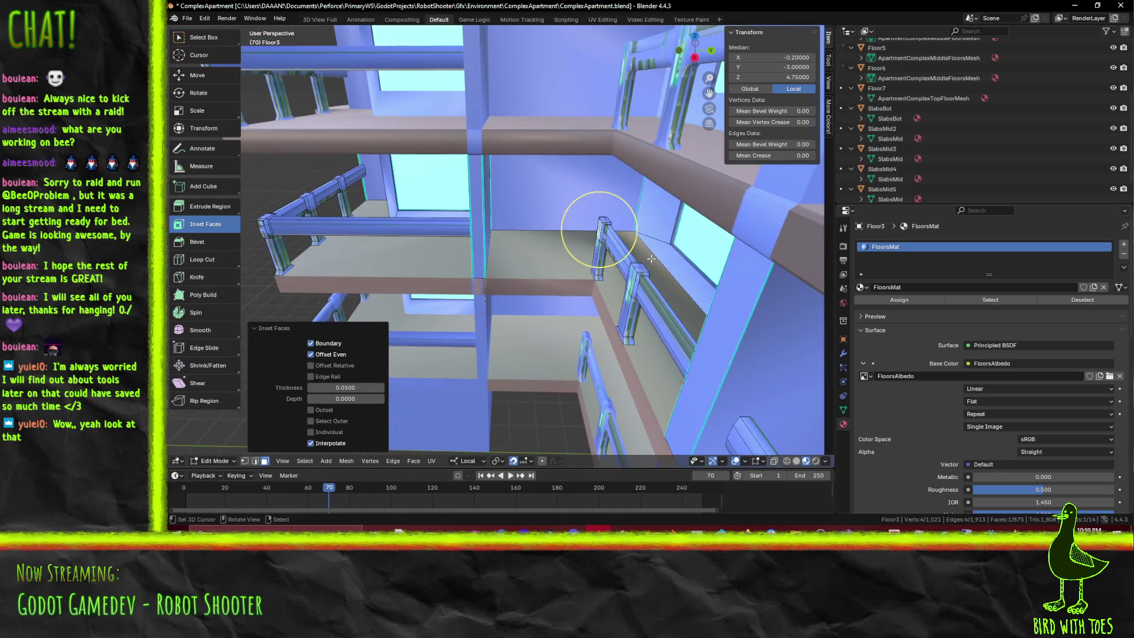
pyautogui.press('Return')
pyautogui.press('g')
pyautogui.click(472, 228)
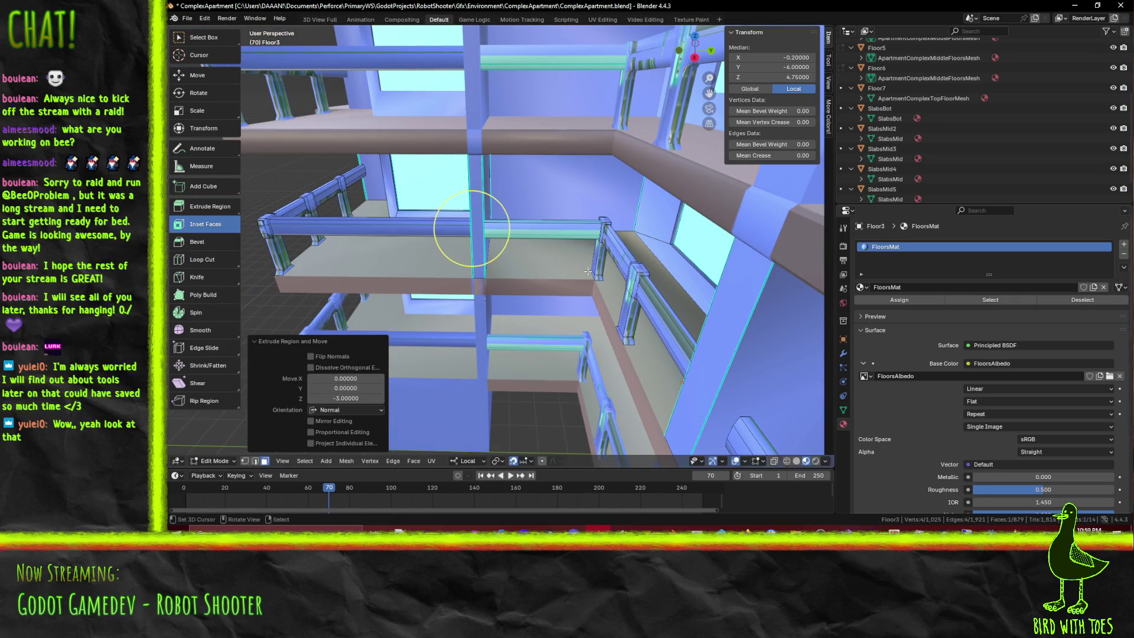
pyautogui.press('x')
pyautogui.click(564, 275)
pyautogui.scroll(-5, 614, 274)
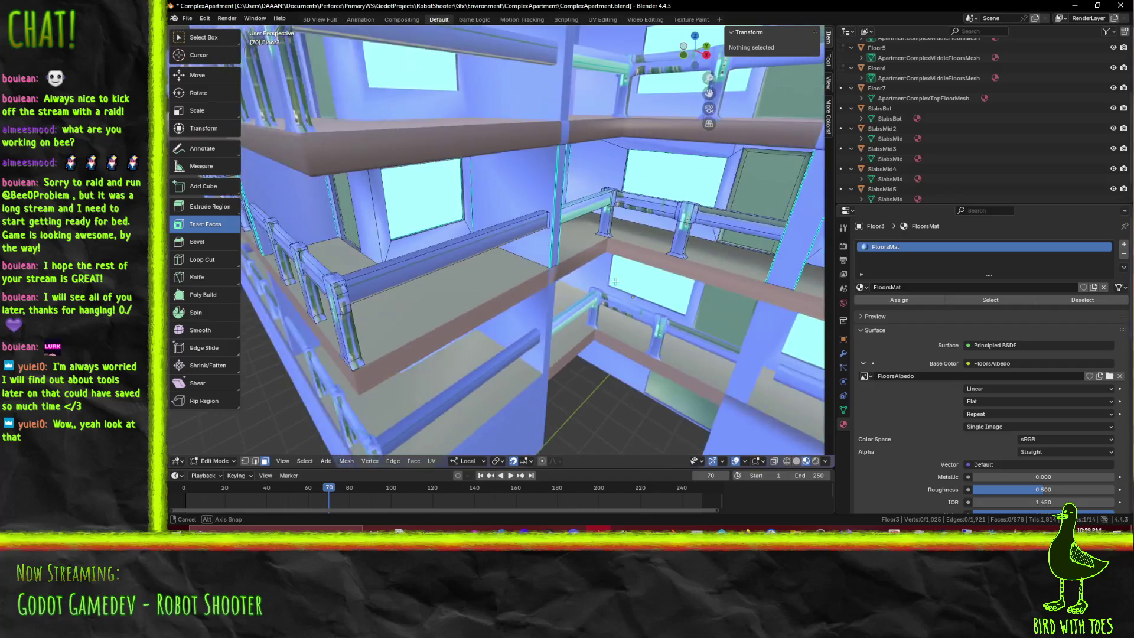
pyautogui.hotkey('ctrl', 's')
pyautogui.moveTo(613, 274)
pyautogui.mouseDown(button='middle')
pyautogui.moveTo(566, 227)
pyautogui.moveTo(637, 304)
pyautogui.moveTo(553, 348)
pyautogui.moveTo(544, 320)
pyautogui.mouseUp(button='middle')
pyautogui.scroll(-5, 566, 226)
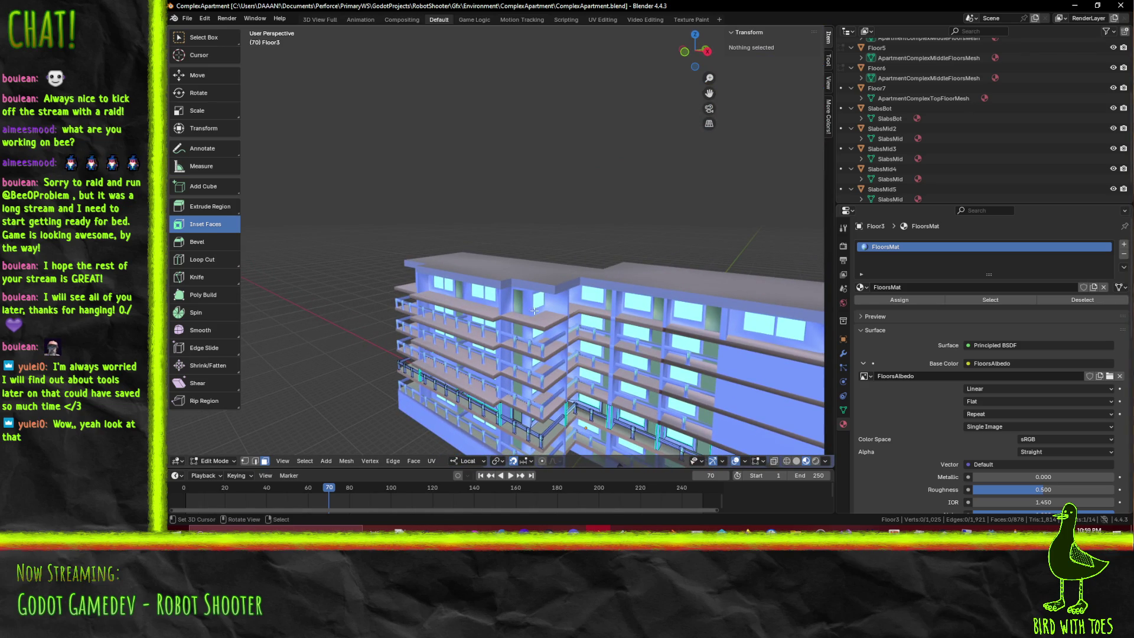
# Zoom and orbit over the whole apartment building, then bring the Godot editor forward
pyautogui.keyDown('ctrl'); pyautogui.moveTo(691, 320); pyautogui.dragTo(490, 228, button='middle'); pyautogui.keyUp('ctrl')
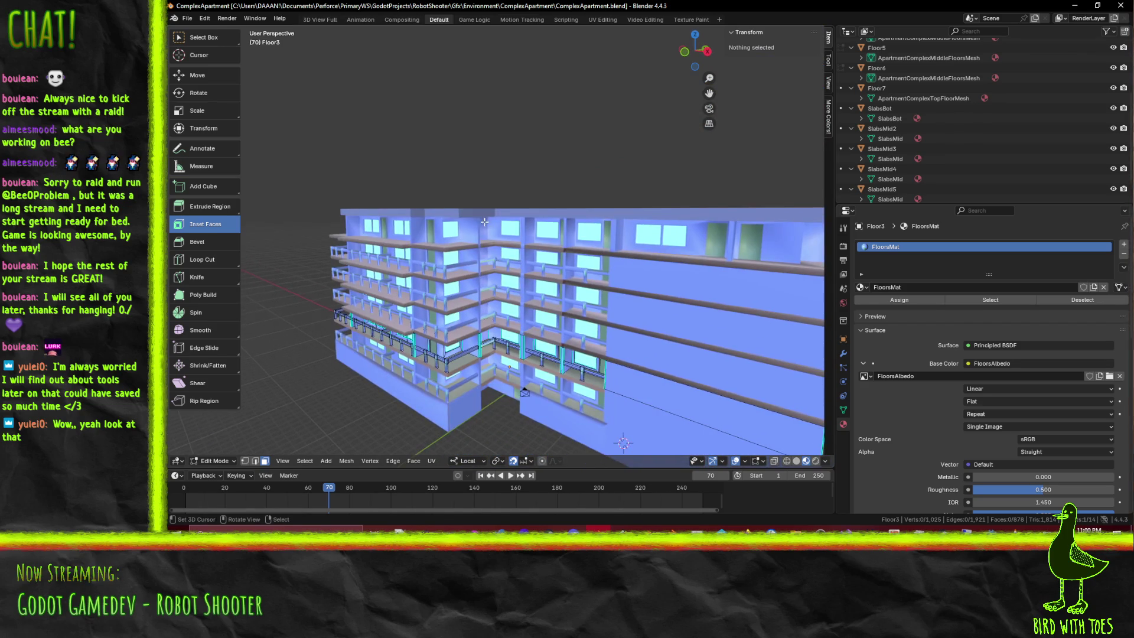
pyautogui.moveTo(610, 248)
pyautogui.mouseDown(button='middle')
pyautogui.moveTo(549, 241)
pyautogui.moveTo(581, 309)
pyautogui.mouseUp(button='middle')
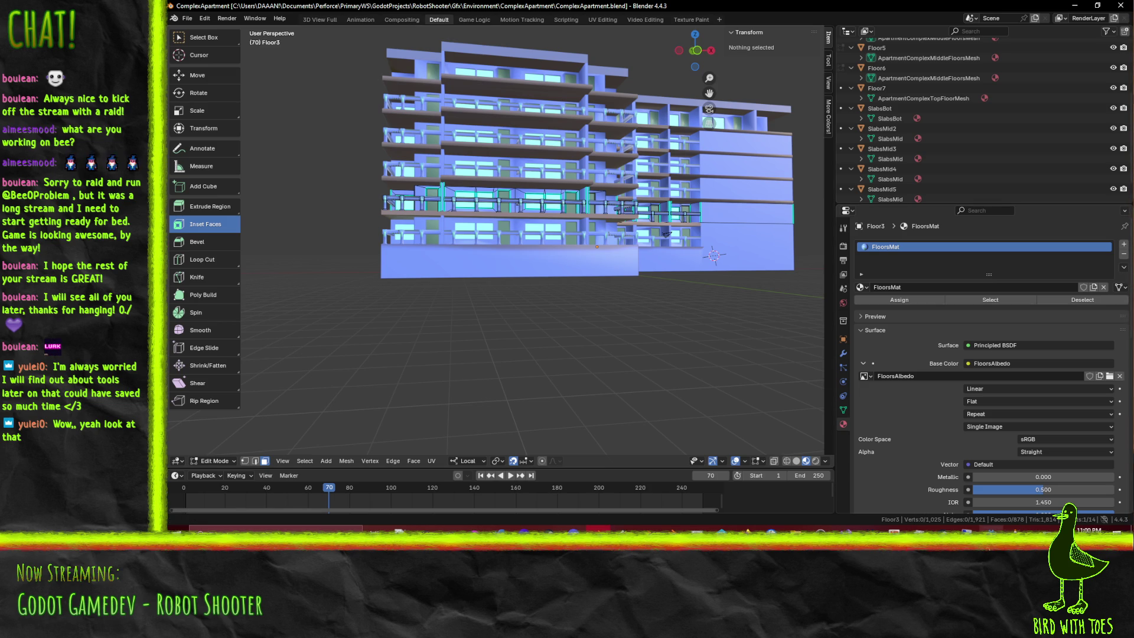
pyautogui.moveTo(989, 532)
pyautogui.click(988, 488)
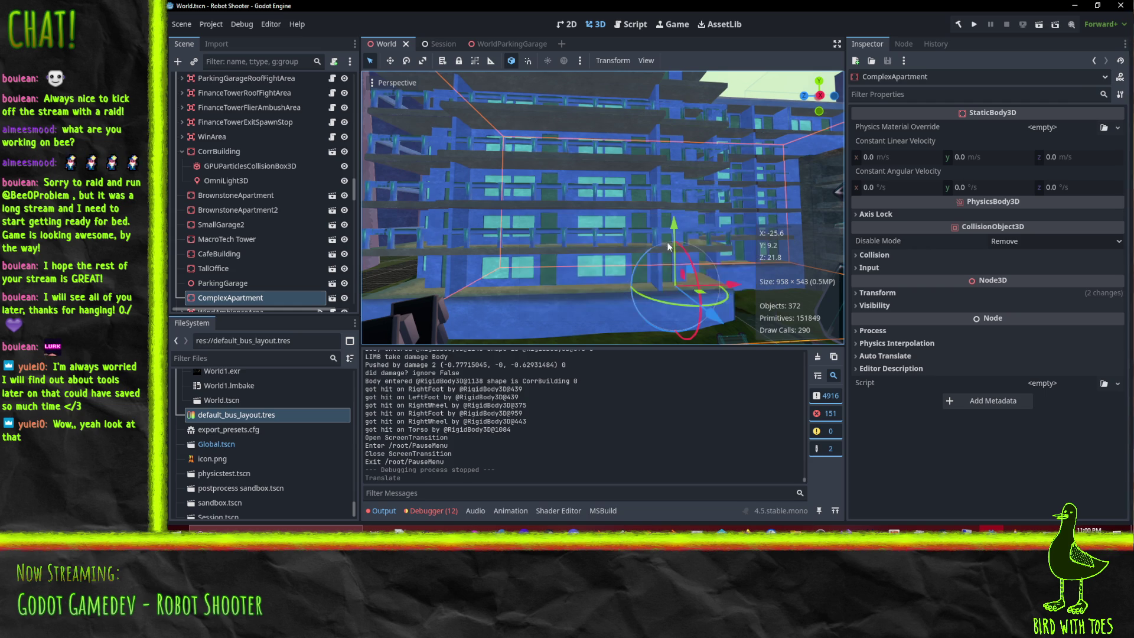
# Orbit around the reimported apartment's balconies in Godot, then Alt+Tab back to Blender
pyautogui.moveTo(633, 196)
pyautogui.mouseDown(button='middle')
pyautogui.moveTo(536, 177)
pyautogui.moveTo(618, 181)
pyautogui.moveTo(608, 160)
pyautogui.moveTo(554, 160)
pyautogui.moveTo(636, 168)
pyautogui.moveTo(704, 156)
pyautogui.moveTo(590, 165)
pyautogui.moveTo(578, 177)
pyautogui.moveTo(534, 149)
pyautogui.moveTo(508, 98)
pyautogui.moveTo(550, 167)
pyautogui.moveTo(558, 211)
pyautogui.moveTo(547, 240)
pyautogui.moveTo(595, 173)
pyautogui.moveTo(684, 200)
pyautogui.moveTo(633, 192)
pyautogui.mouseUp(button='middle')
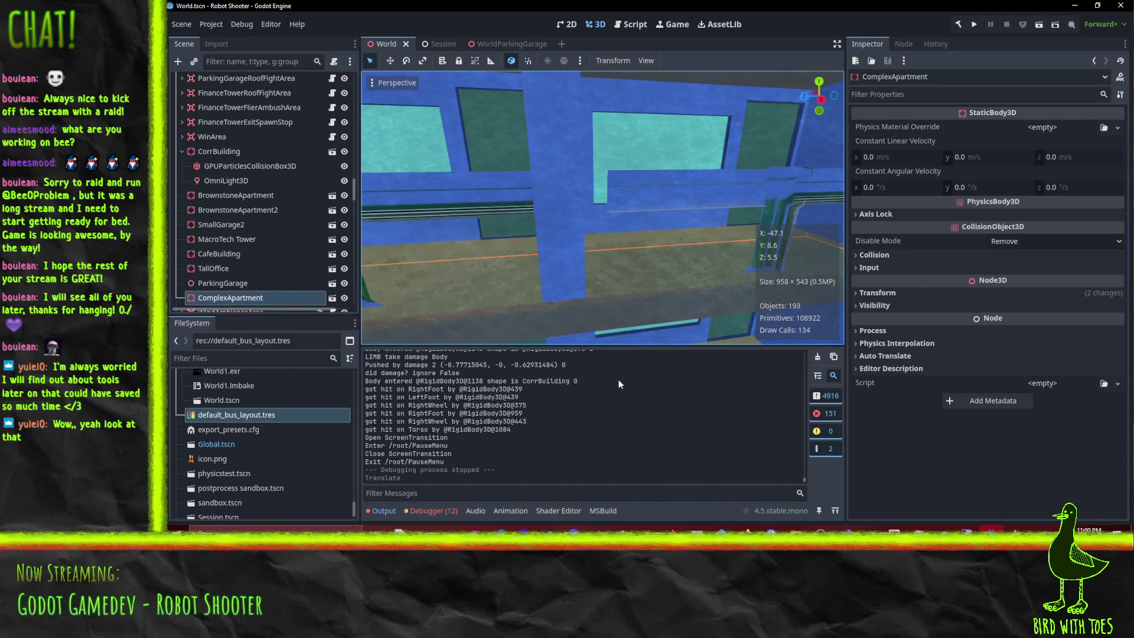
pyautogui.scroll(-2, 648, 212)
pyautogui.scroll(-2, 656, 209)
pyautogui.scroll(-1, 664, 197)
pyautogui.moveTo(664, 198)
pyautogui.mouseDown(button='middle')
pyautogui.moveTo(612, 187)
pyautogui.moveTo(683, 222)
pyautogui.moveTo(666, 223)
pyautogui.moveTo(664, 237)
pyautogui.moveTo(605, 206)
pyautogui.moveTo(641, 220)
pyautogui.moveTo(640, 231)
pyautogui.mouseUp(button='middle')
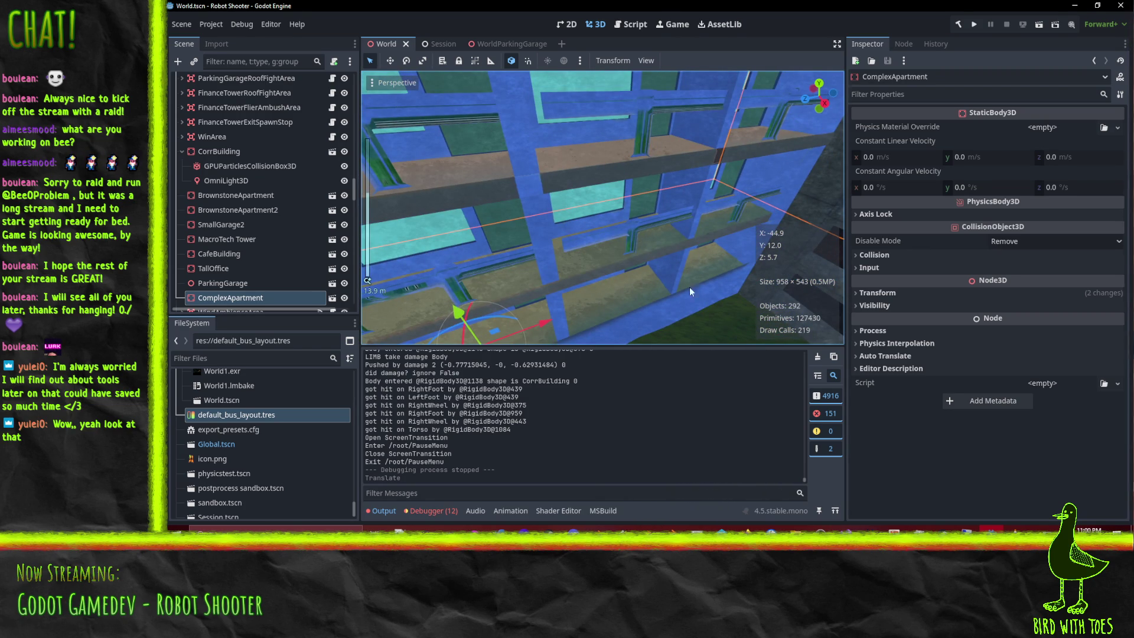
pyautogui.hotkey('alt', 'Tab')
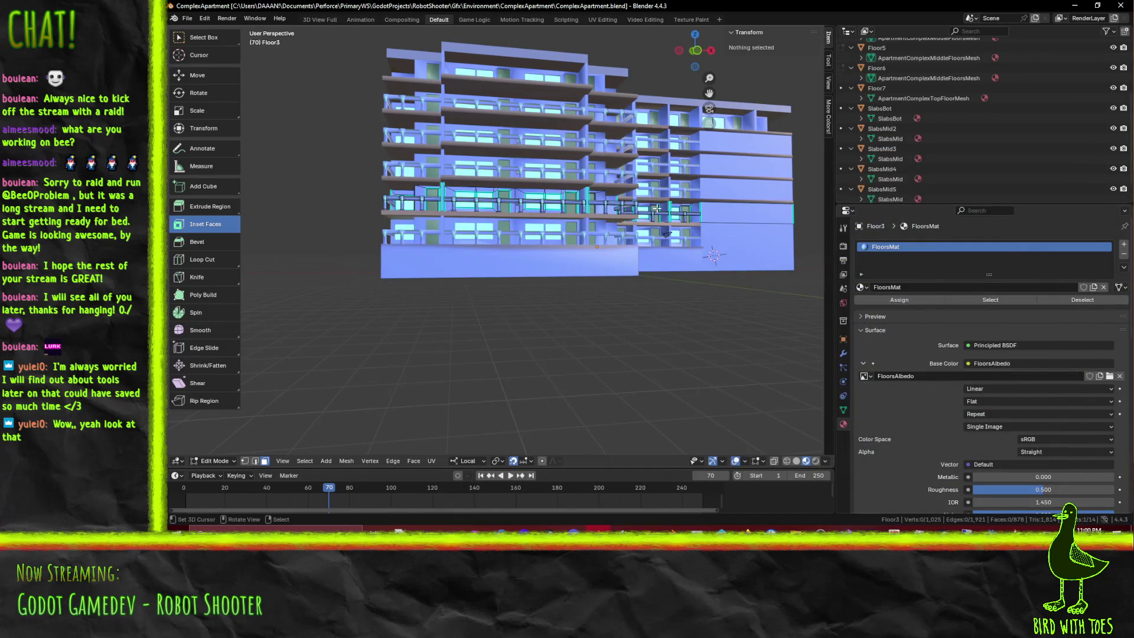
# Select the railing edge loop, frame it from the front, and shift it -0.3 along X
pyautogui.moveTo(660, 215)
pyautogui.mouseDown(button='middle')
pyautogui.moveTo(462, 246)
pyautogui.moveTo(381, 191)
pyautogui.mouseUp(button='middle')
pyautogui.scroll(4, 620, 222)
pyautogui.scroll(2, 381, 191)
pyautogui.scroll(2, 381, 191)
pyautogui.scroll(2, 390, 92)
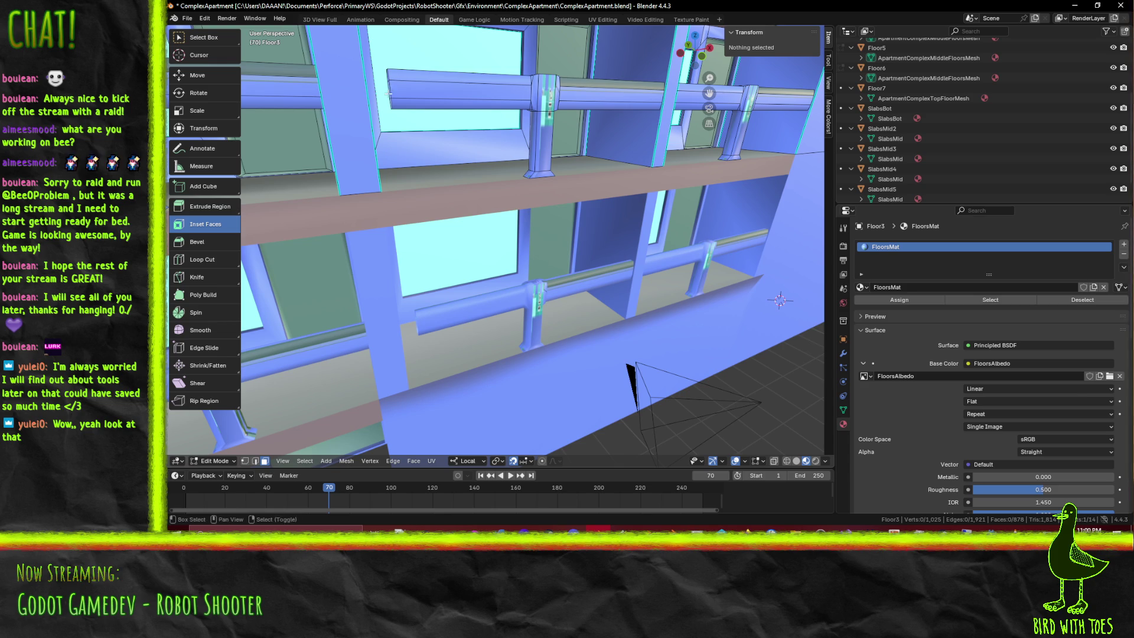
pyautogui.scroll(2, 494, 246)
pyautogui.scroll(2, 493, 246)
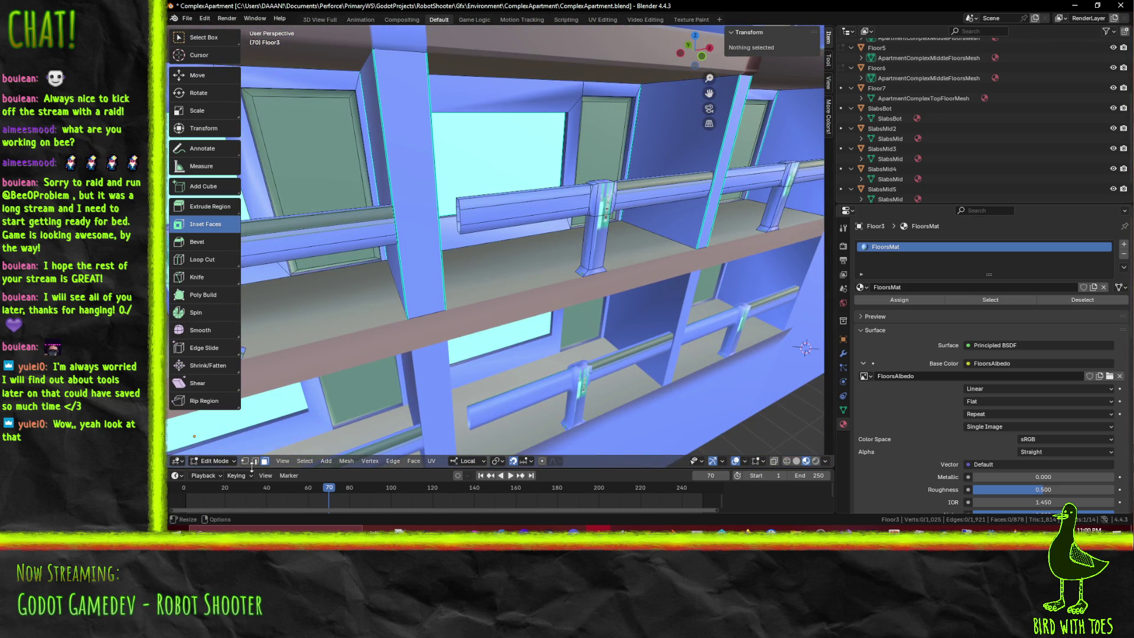
pyautogui.keyDown('alt'); pyautogui.click(465, 223); pyautogui.keyUp('alt')
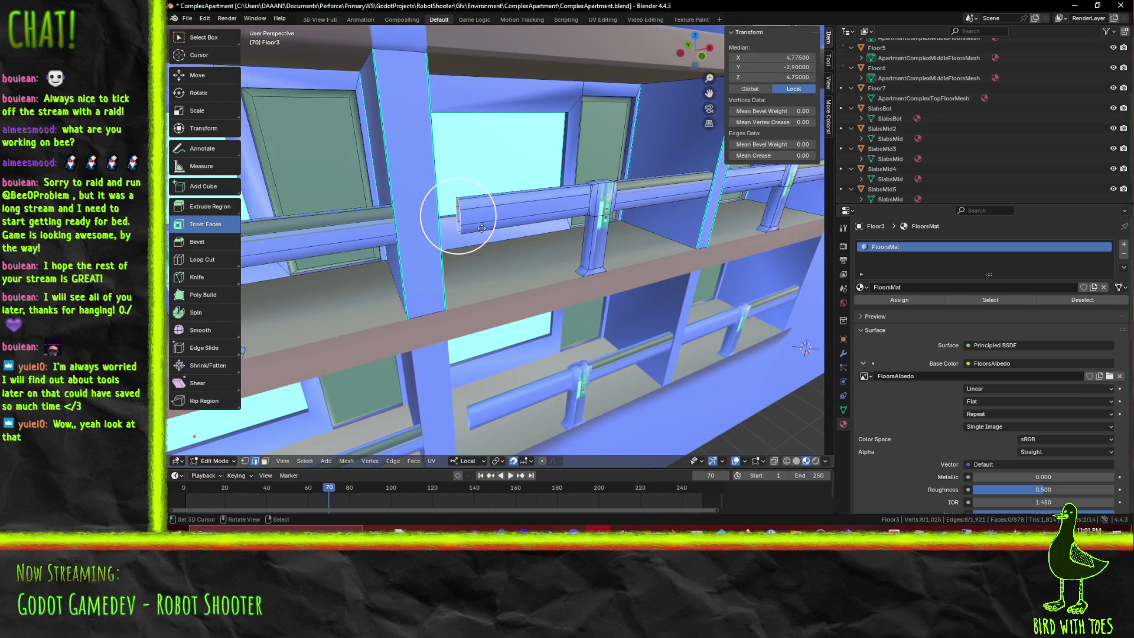
pyautogui.press('KP_1')
pyautogui.press('KP_Decimal')
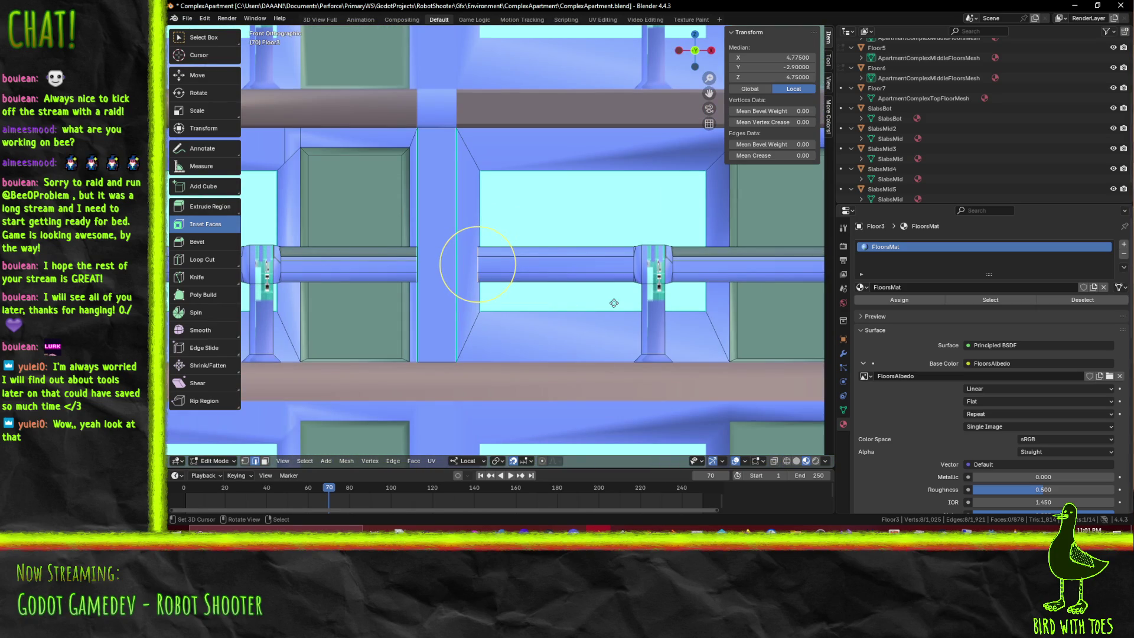
pyautogui.press('g')
pyautogui.click(596, 302)
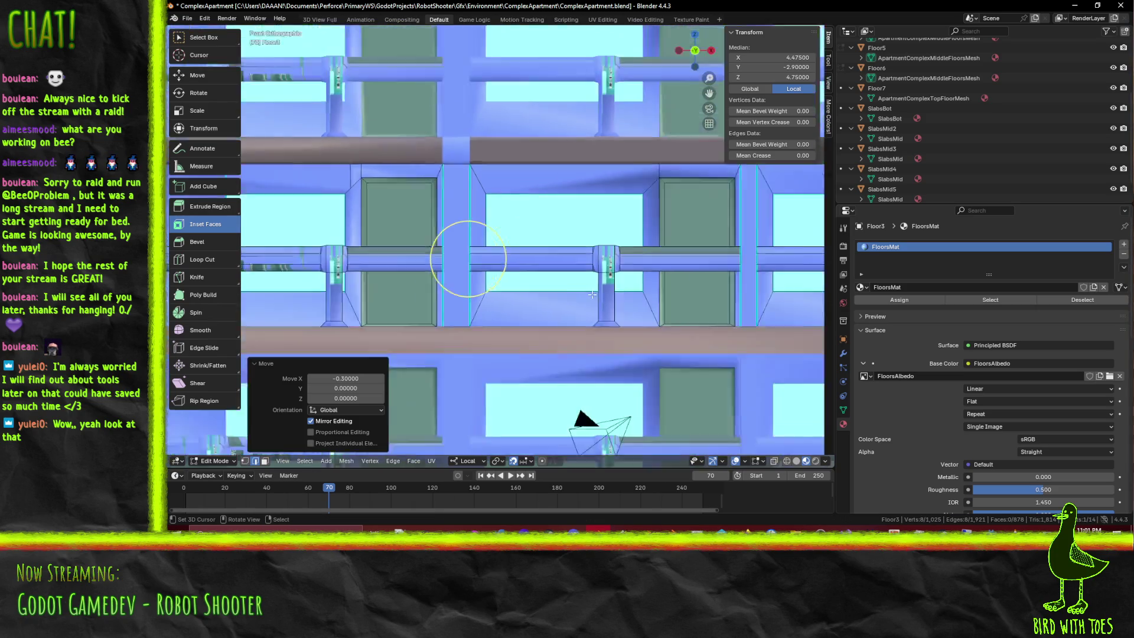
pyautogui.moveTo(597, 302); pyautogui.dragTo(586, 304, button='middle')
pyautogui.scroll(-5, 585, 305)
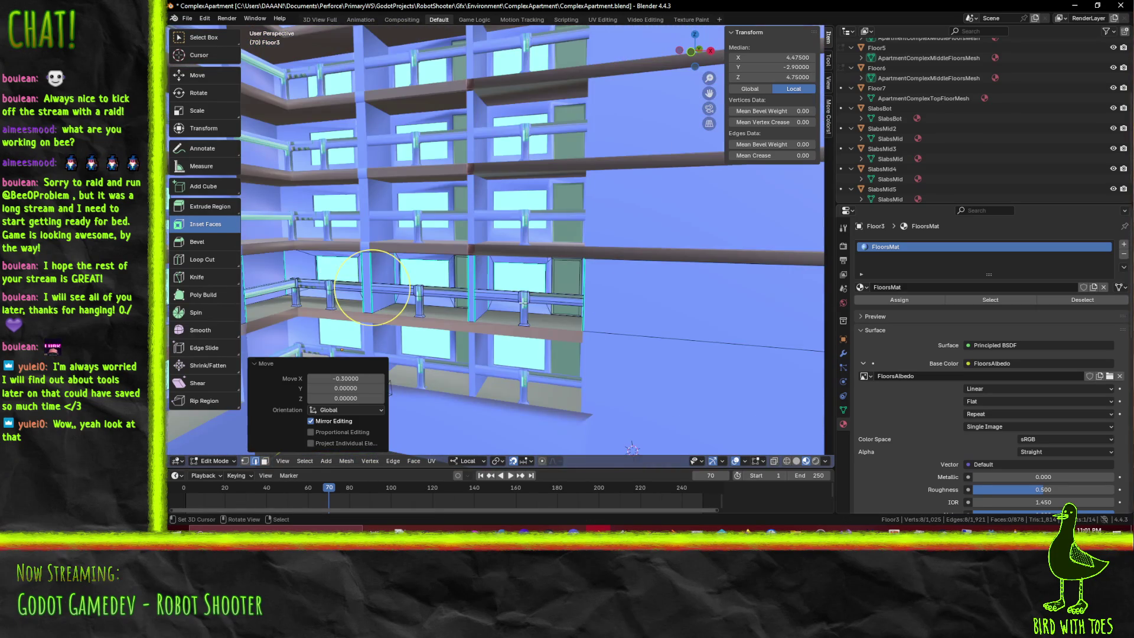
# Recalculate the whole mesh's normals outside, save the file, and switch to Godot
pyautogui.press('a')
pyautogui.scroll(3, 474, 319)
pyautogui.press('m')
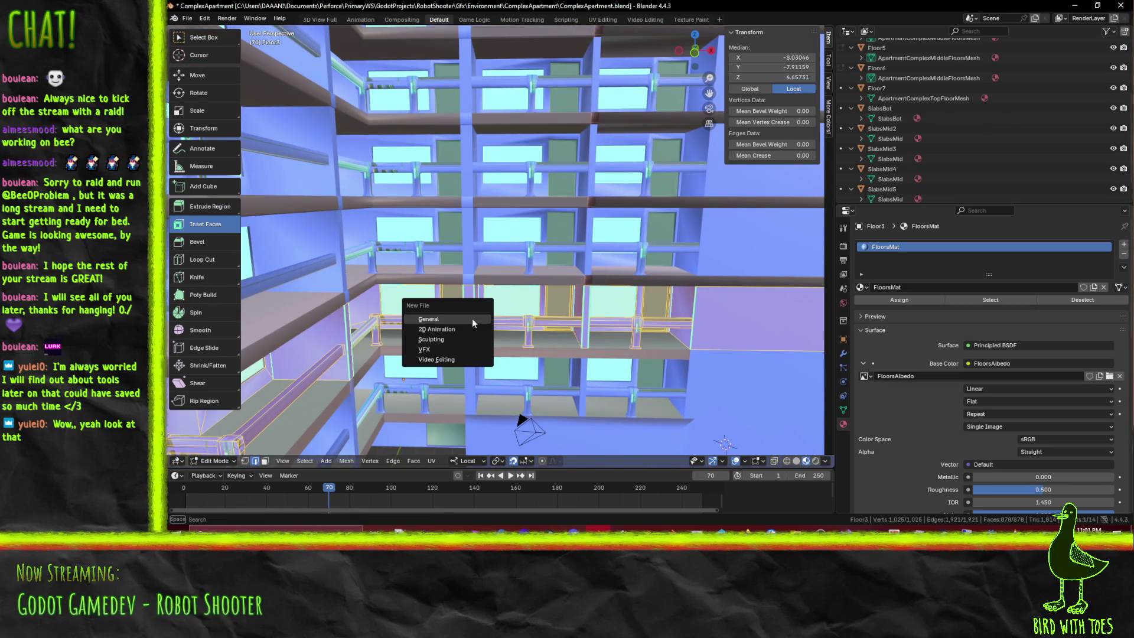
pyautogui.hotkey('alt', 'n')
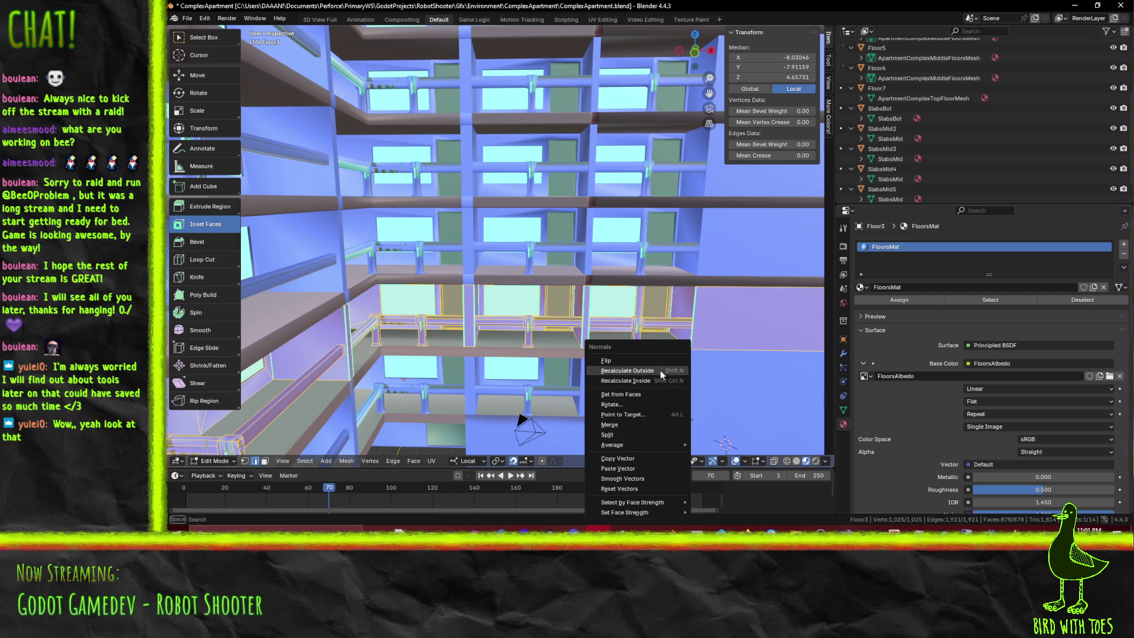
pyautogui.click(661, 372)
pyautogui.hotkey('ctrl', 's')
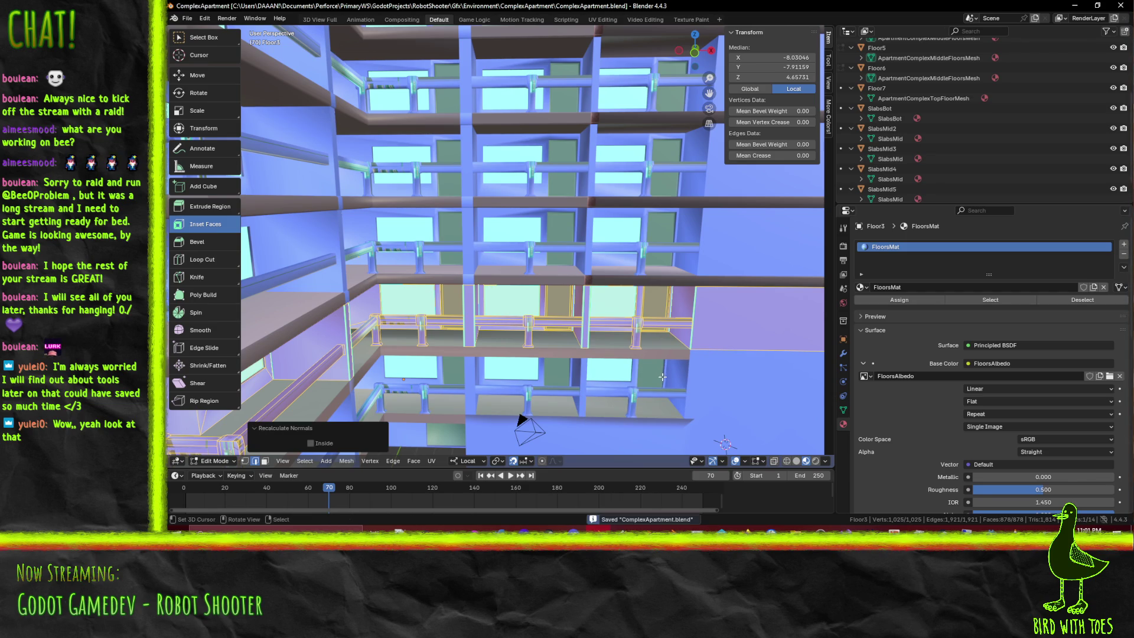
pyautogui.hotkey('alt', 'Tab')
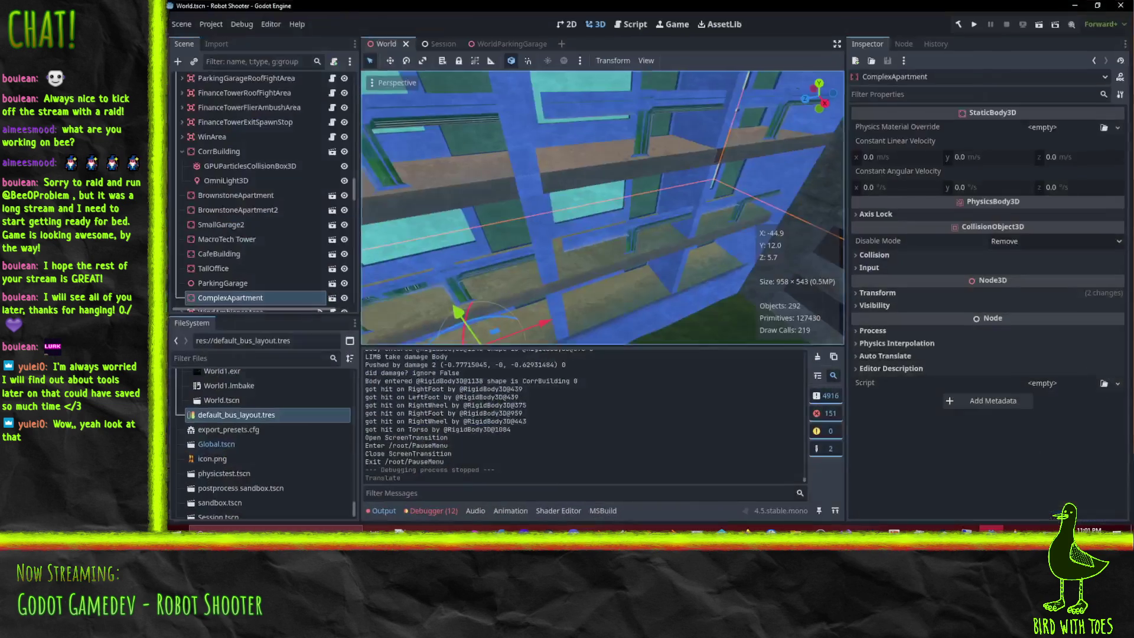
# Refocus Godot to reimport the apartment, orbit over its balconies and railings, then return to Blender
pyautogui.moveTo(645, 281); pyautogui.dragTo(623, 267, button='middle')
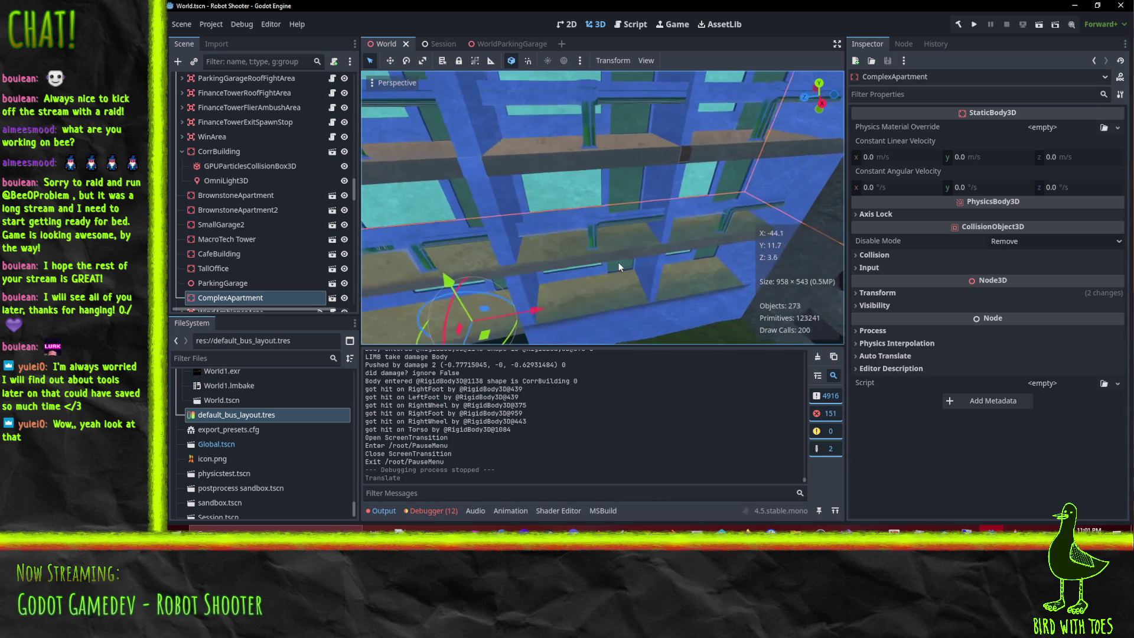
pyautogui.click(976, 550)
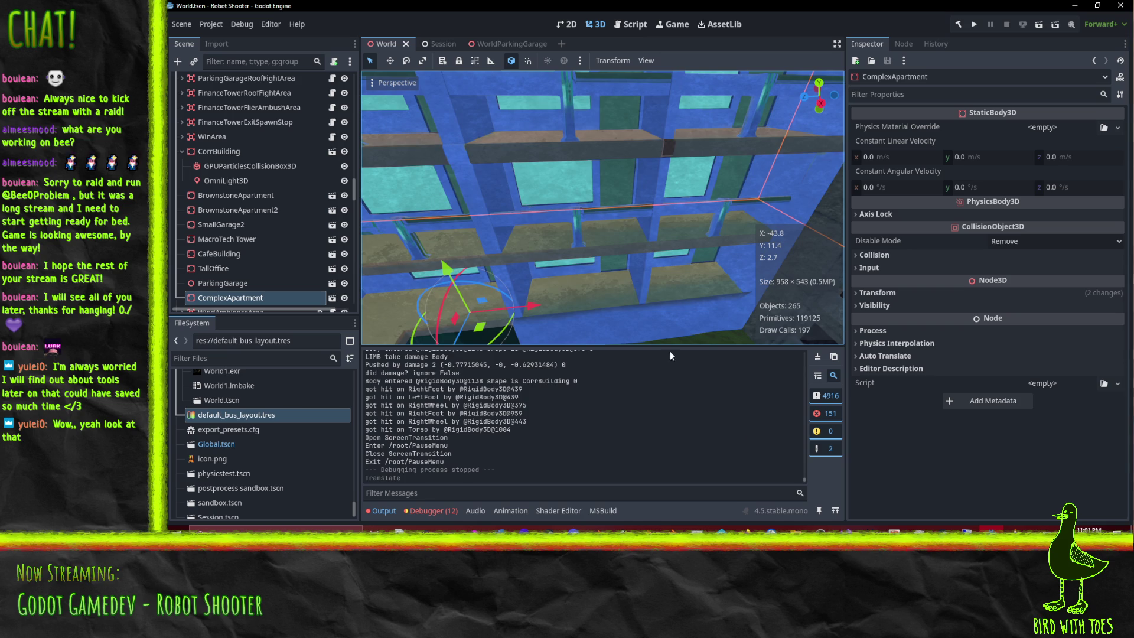
pyautogui.moveTo(634, 246)
pyautogui.mouseDown(button='middle')
pyautogui.moveTo(658, 238)
pyautogui.moveTo(578, 222)
pyautogui.moveTo(652, 231)
pyautogui.moveTo(613, 222)
pyautogui.moveTo(549, 225)
pyautogui.moveTo(798, 242)
pyautogui.moveTo(697, 246)
pyautogui.moveTo(686, 224)
pyautogui.moveTo(657, 237)
pyautogui.moveTo(690, 245)
pyautogui.moveTo(493, 327)
pyautogui.moveTo(464, 120)
pyautogui.moveTo(423, 163)
pyautogui.moveTo(472, 132)
pyautogui.moveTo(550, 297)
pyautogui.moveTo(568, 238)
pyautogui.moveTo(617, 278)
pyautogui.moveTo(617, 248)
pyautogui.moveTo(518, 235)
pyautogui.moveTo(595, 218)
pyautogui.moveTo(616, 225)
pyautogui.moveTo(550, 231)
pyautogui.moveTo(562, 234)
pyautogui.mouseUp(button='middle')
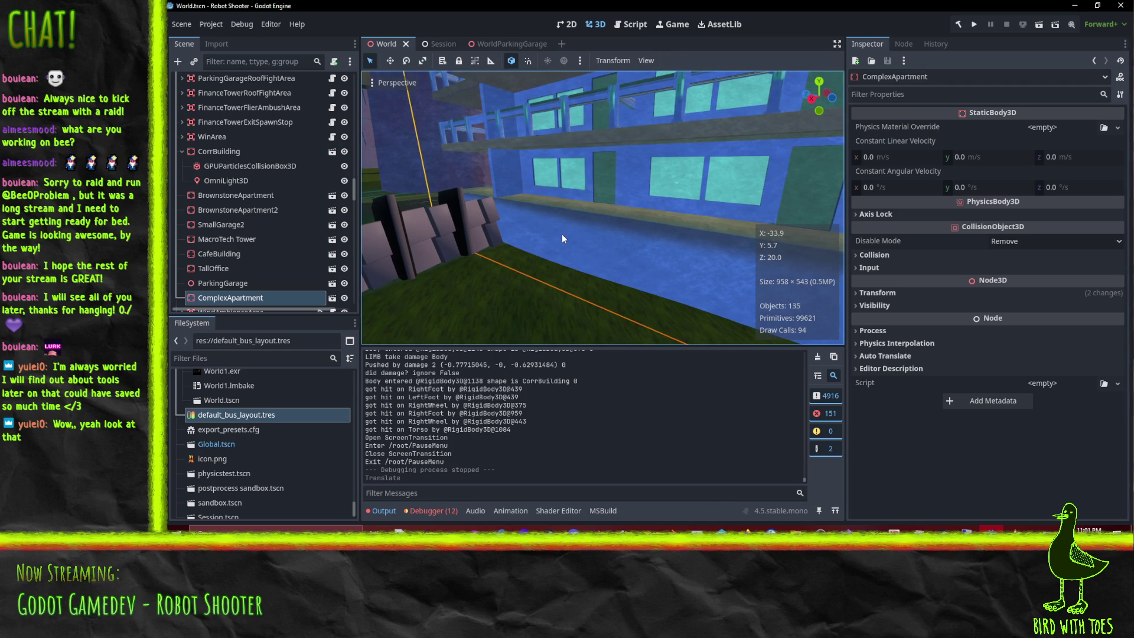
pyautogui.moveTo(561, 234)
pyautogui.mouseDown(button='middle')
pyautogui.moveTo(557, 215)
pyautogui.moveTo(592, 238)
pyautogui.mouseUp(button='middle')
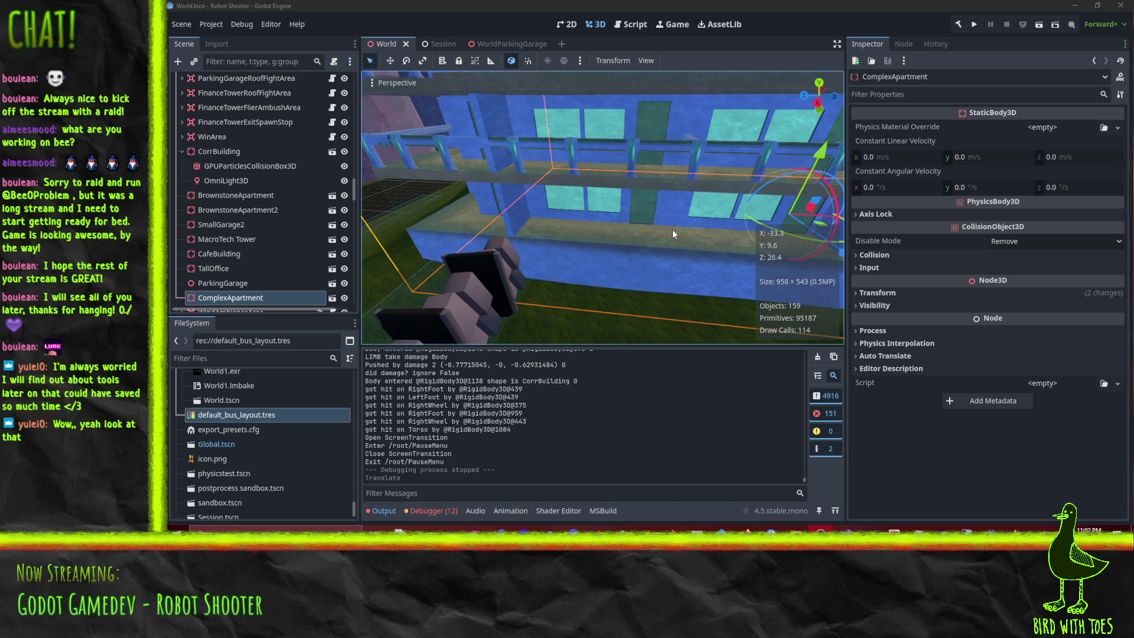
pyautogui.scroll(1, 600, 288)
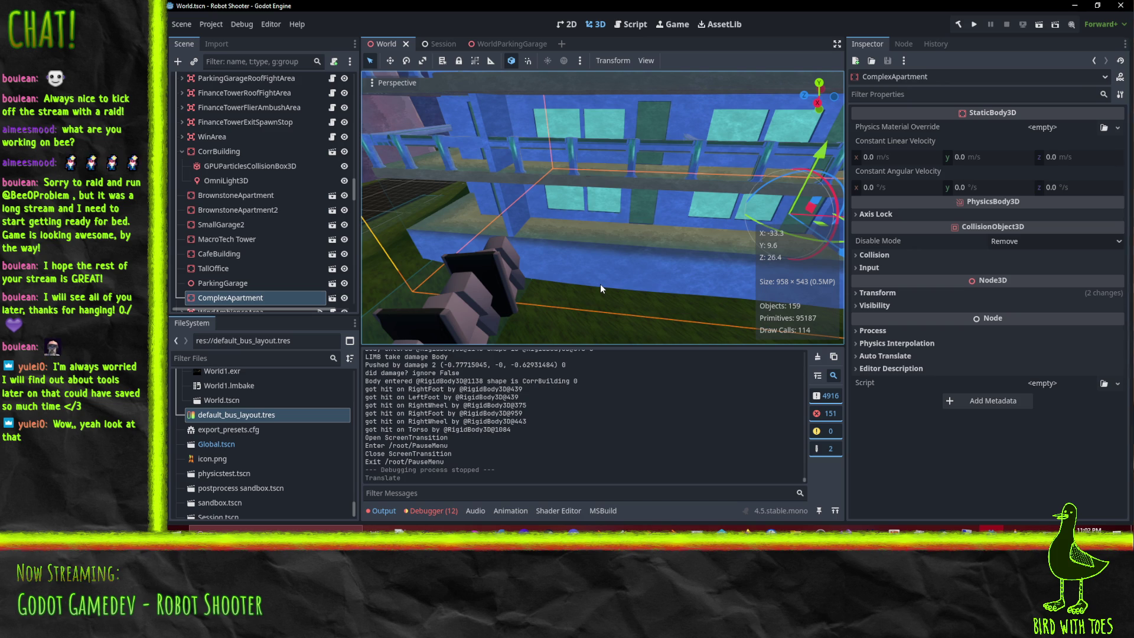
pyautogui.click(598, 530)
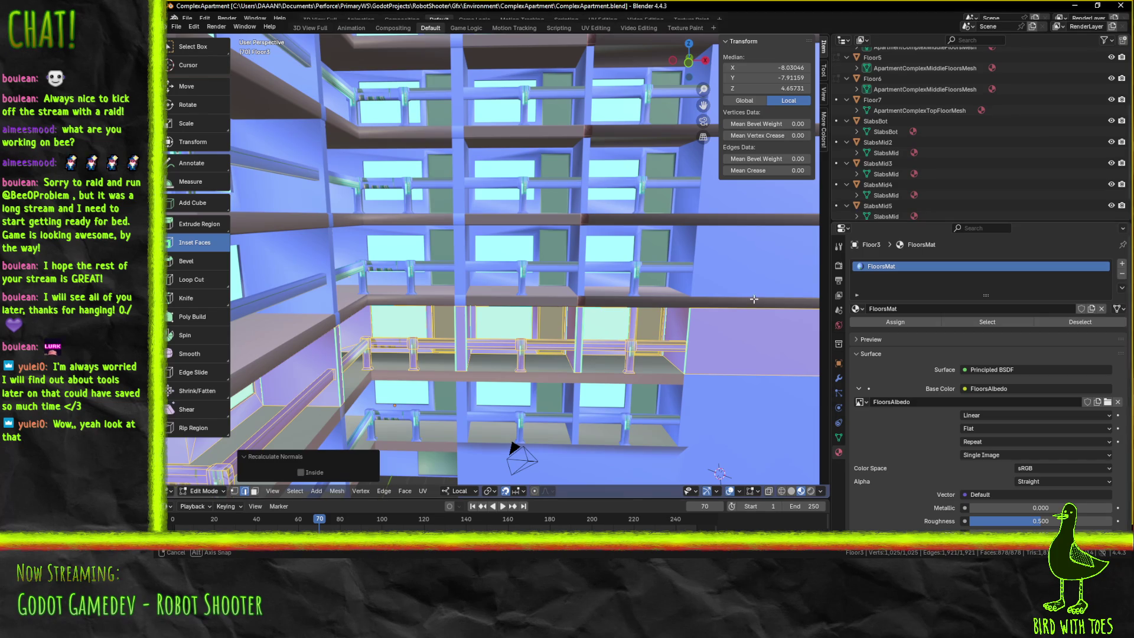
pyautogui.moveTo(514, 450)
pyautogui.mouseDown(button='middle')
pyautogui.moveTo(720, 309)
pyautogui.moveTo(699, 297)
pyautogui.mouseUp(button='middle')
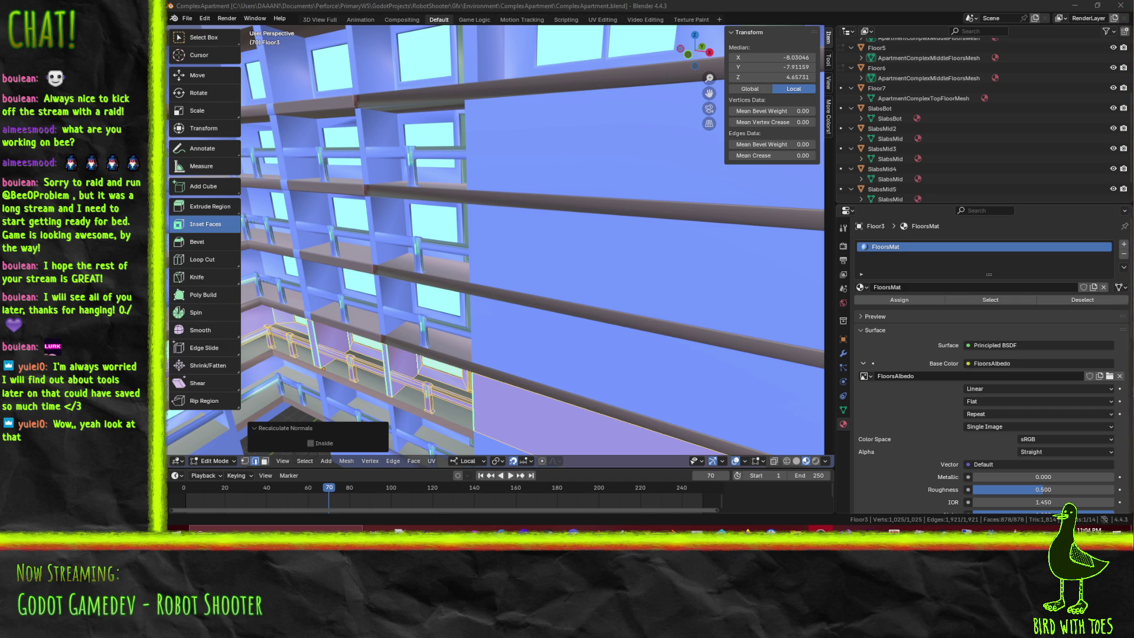
pyautogui.moveTo(567, 310)
pyautogui.mouseDown(button='middle')
pyautogui.moveTo(616, 311)
pyautogui.moveTo(552, 296)
pyautogui.mouseUp(button='middle')
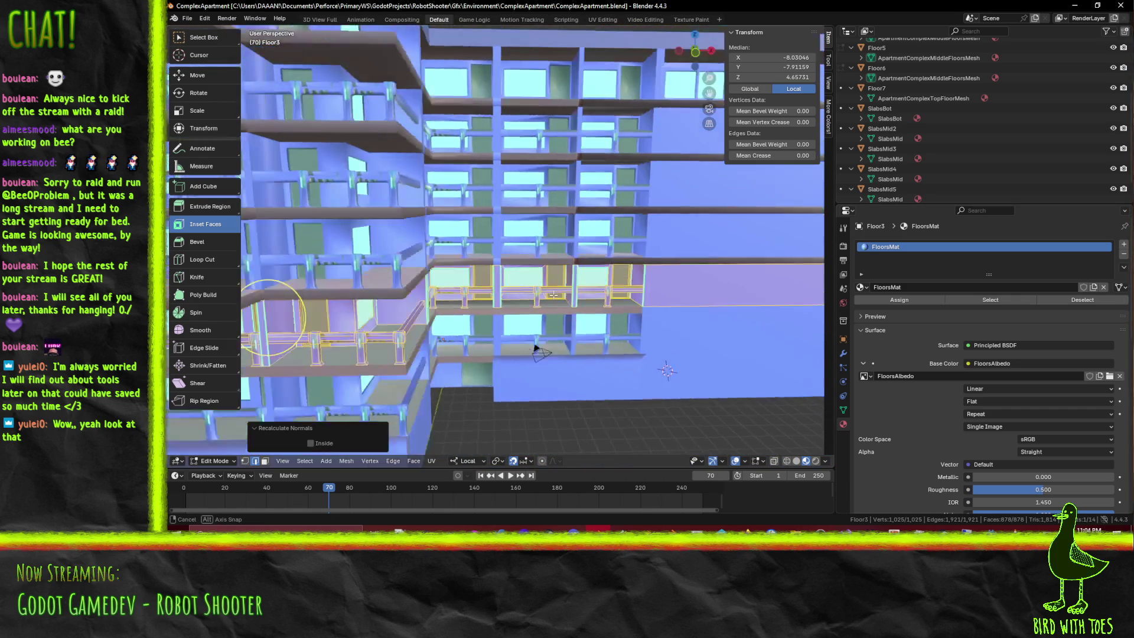
pyautogui.moveTo(553, 294); pyautogui.dragTo(553, 286, button='middle')
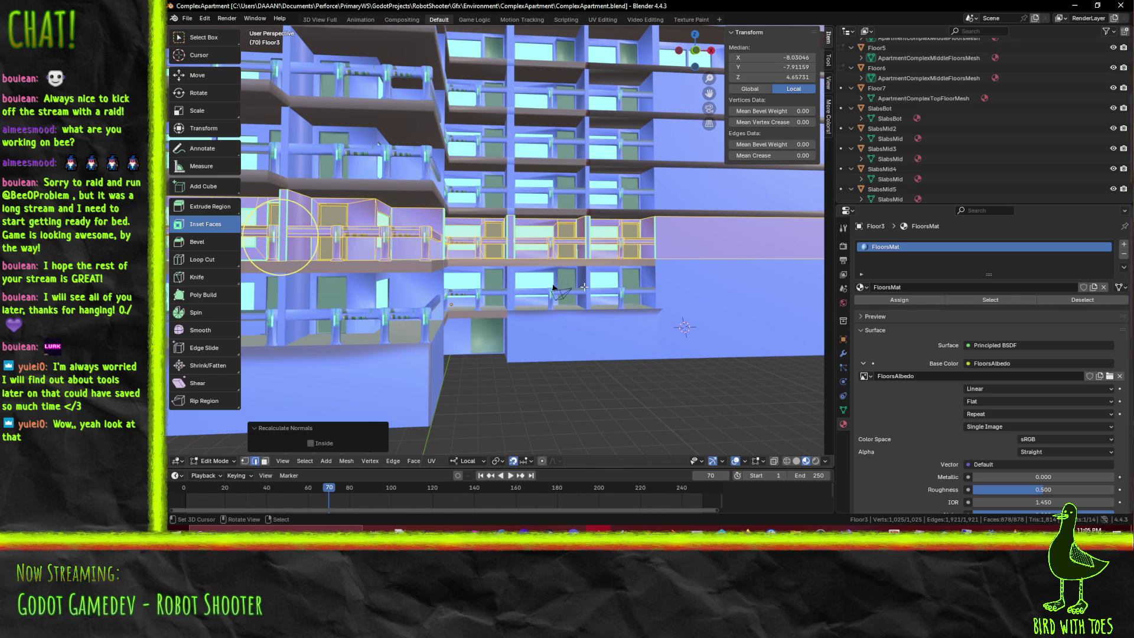
pyautogui.moveTo(584, 286)
pyautogui.mouseDown(button='middle')
pyautogui.moveTo(640, 282)
pyautogui.moveTo(694, 304)
pyautogui.mouseUp(button='middle')
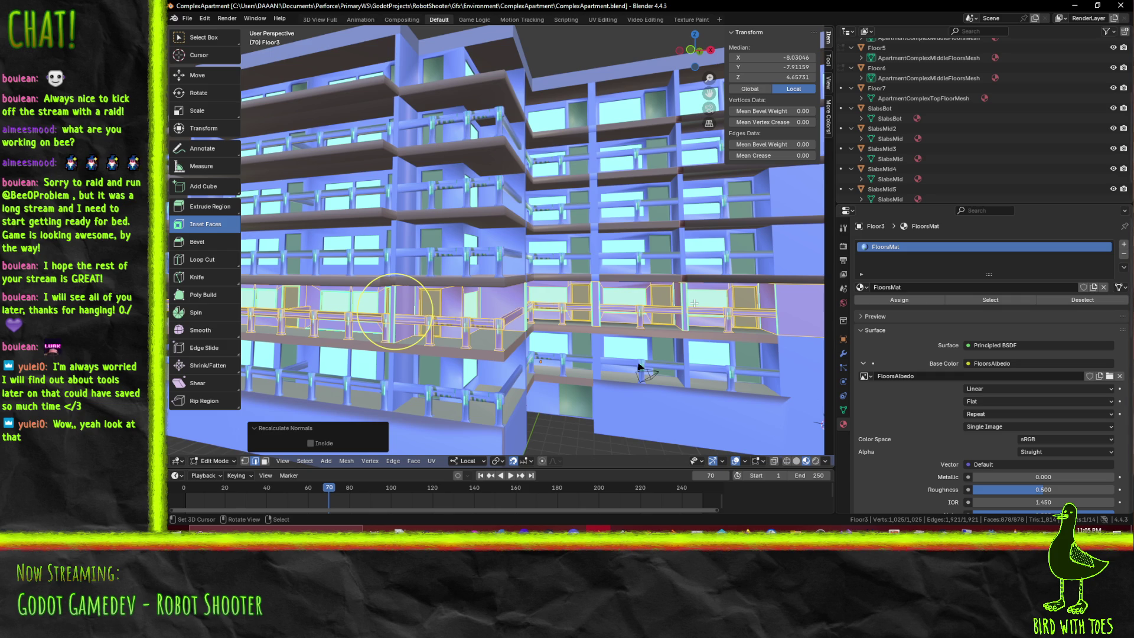
pyautogui.click(394, 310)
pyautogui.press('KP_Decimal')
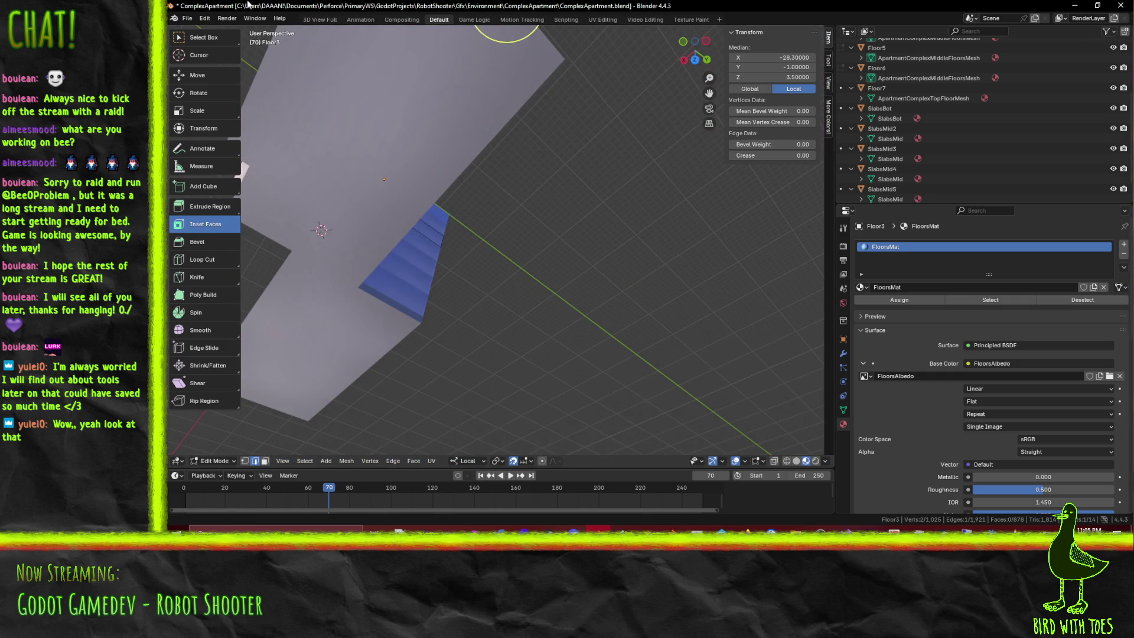
# Pull back to view the whole building, then Alt+Tab to the Eye of the Commando store page
pyautogui.moveTo(512, 38)
pyautogui.mouseDown(button='middle')
pyautogui.moveTo(746, 206)
pyautogui.moveTo(266, 320)
pyautogui.moveTo(315, 305)
pyautogui.mouseUp(button='middle')
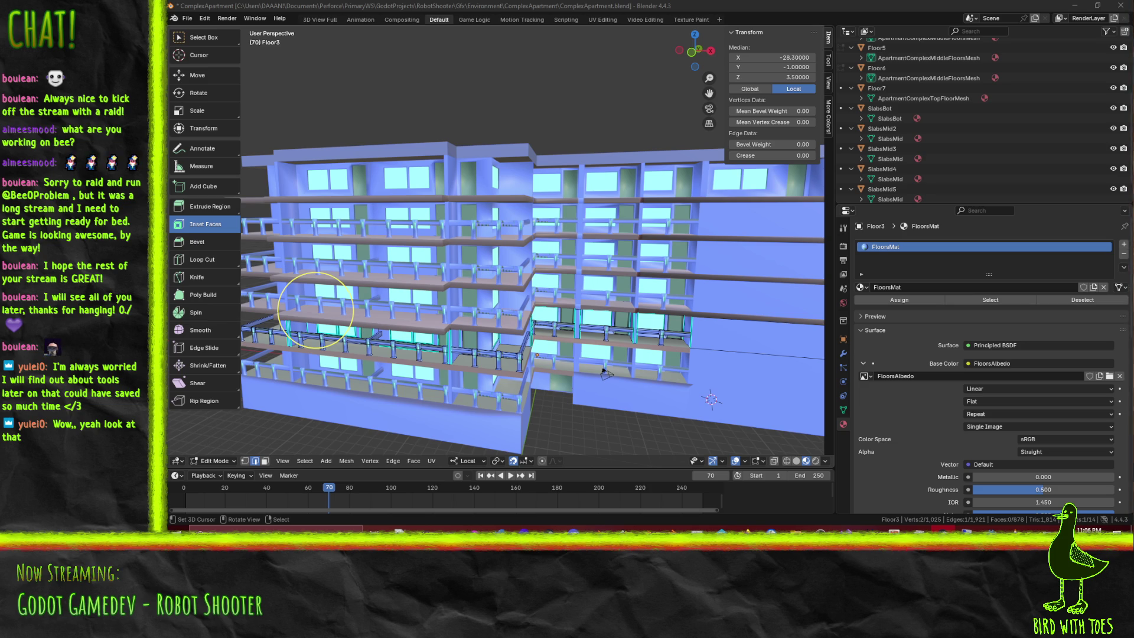
pyautogui.hotkey('alt', 'Tab')
# View the third, fourth and fifth Eye of the Commando screenshots, shift the window right, and minimize it
pyautogui.moveTo(628, 78); pyautogui.dragTo(617, 75)
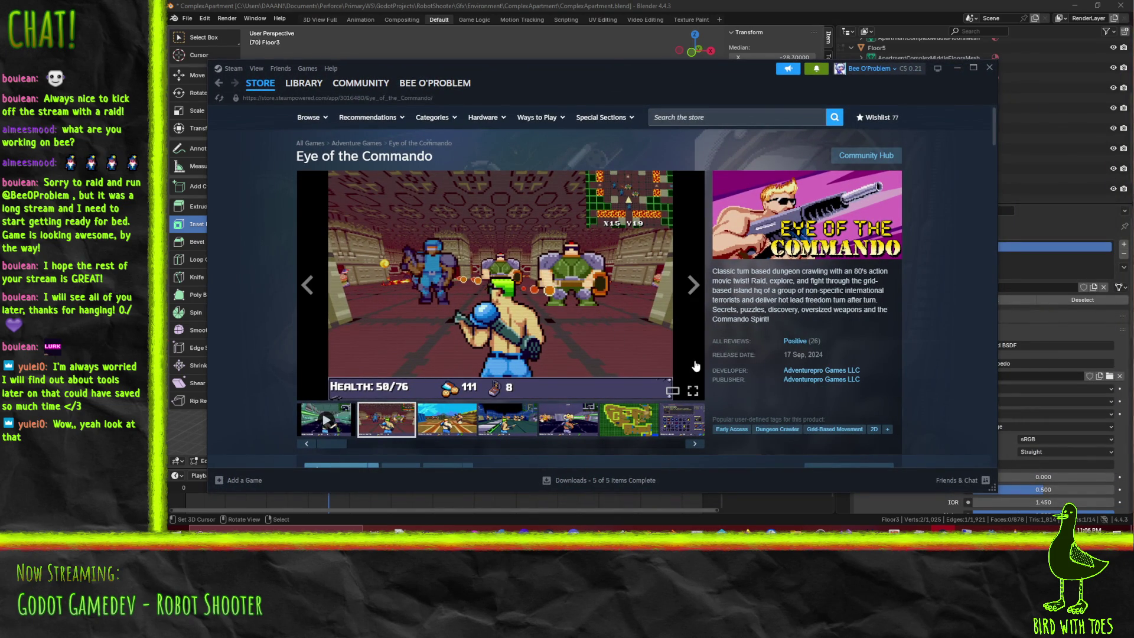
pyautogui.click(464, 423)
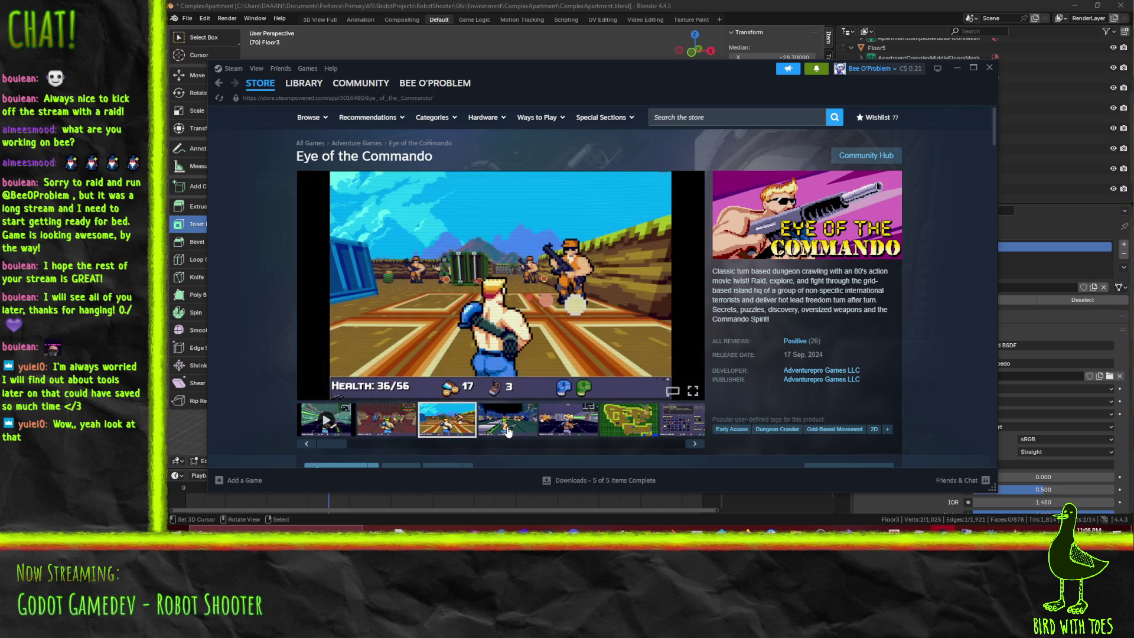
pyautogui.click(504, 430)
pyautogui.click(557, 429)
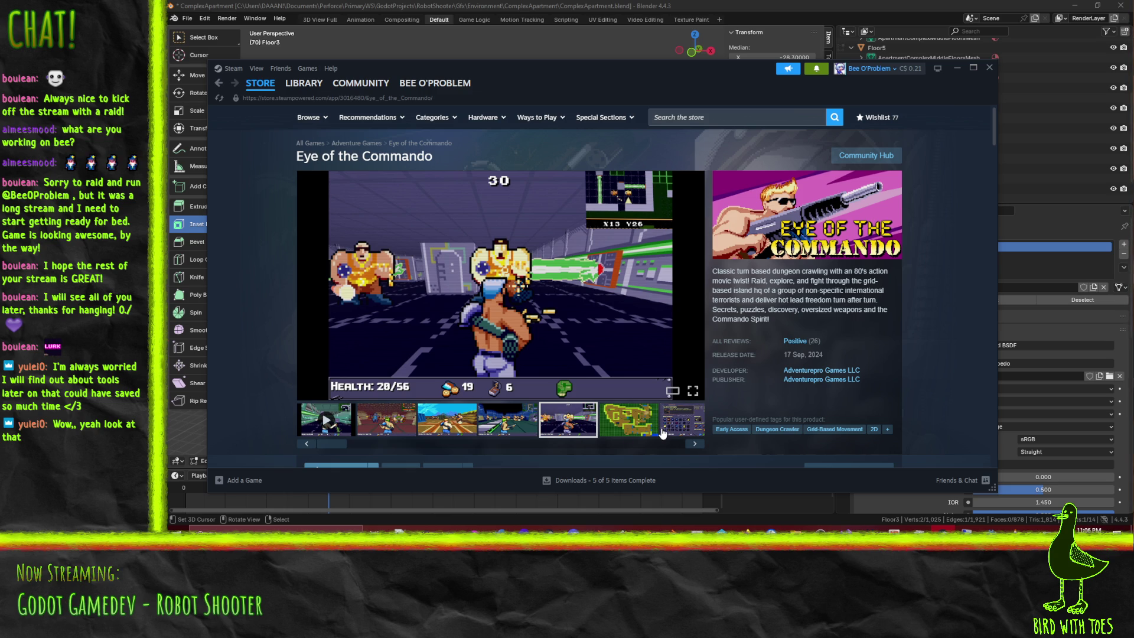
pyautogui.moveTo(501, 275)
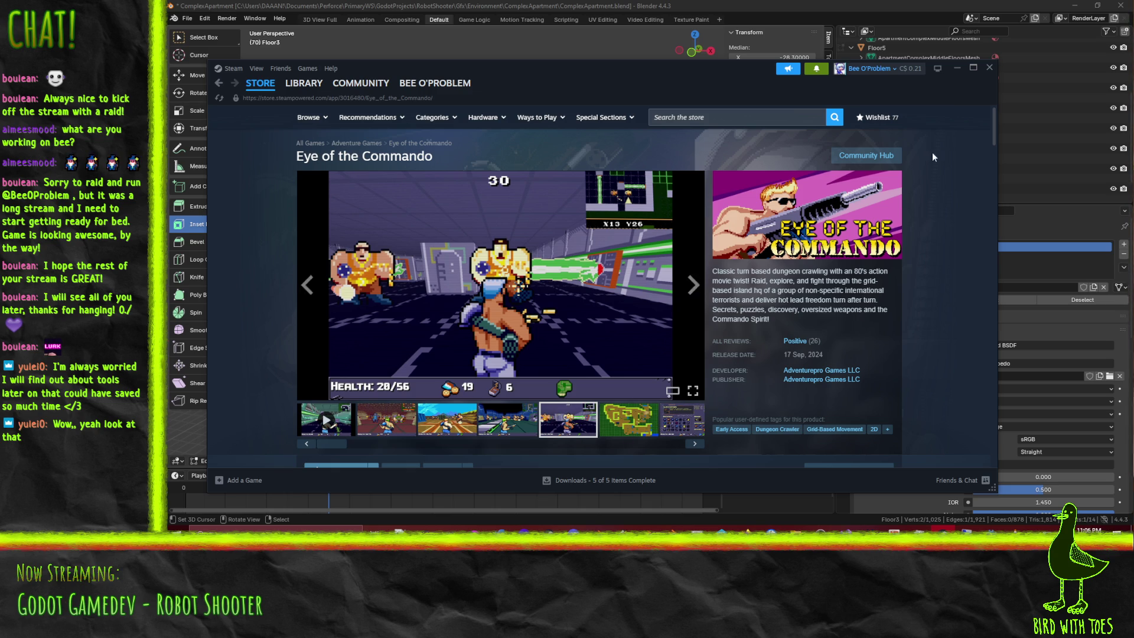
pyautogui.moveTo(588, 68)
pyautogui.mouseDown()
pyautogui.moveTo(654, 90)
pyautogui.moveTo(635, 61)
pyautogui.mouseUp()
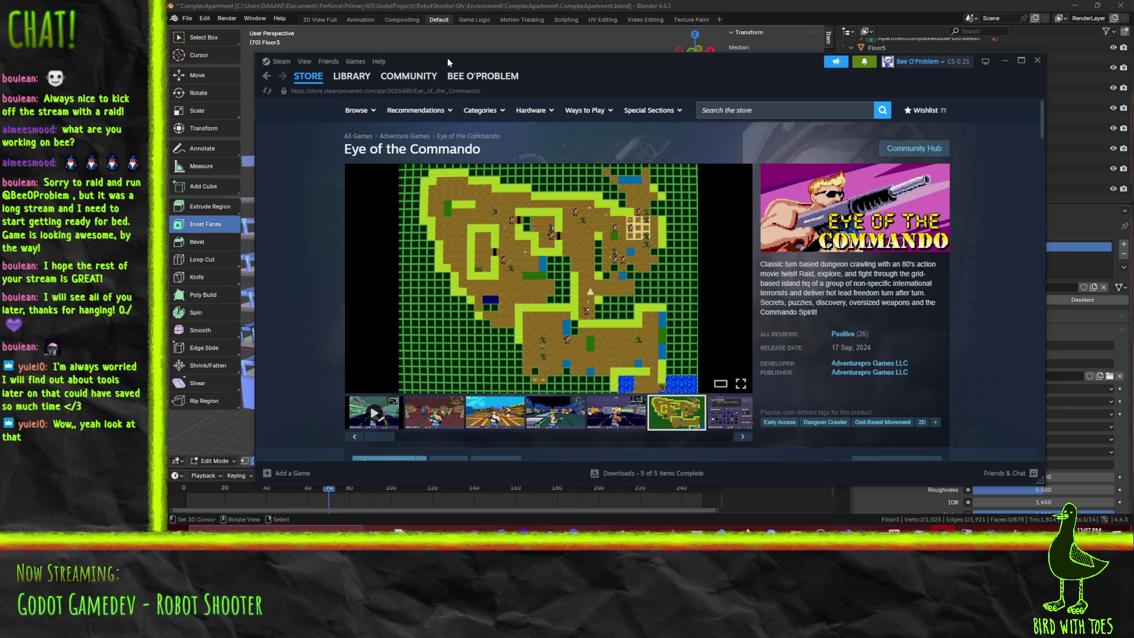
pyautogui.moveTo(447, 57); pyautogui.dragTo(467, 60)
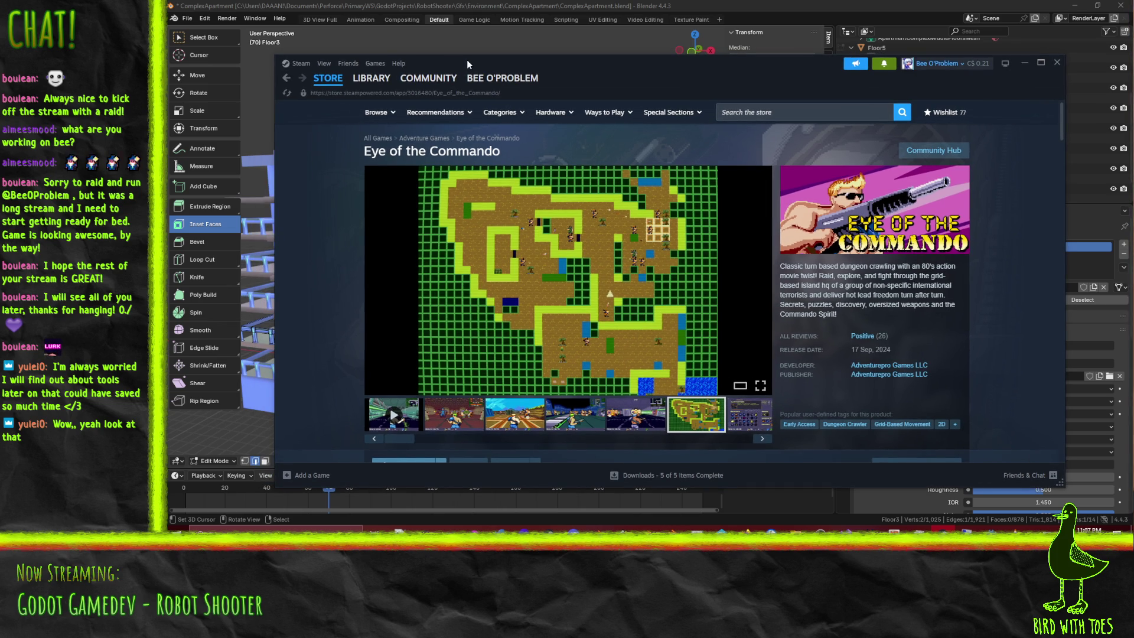
pyautogui.moveTo(467, 60); pyautogui.dragTo(478, 61)
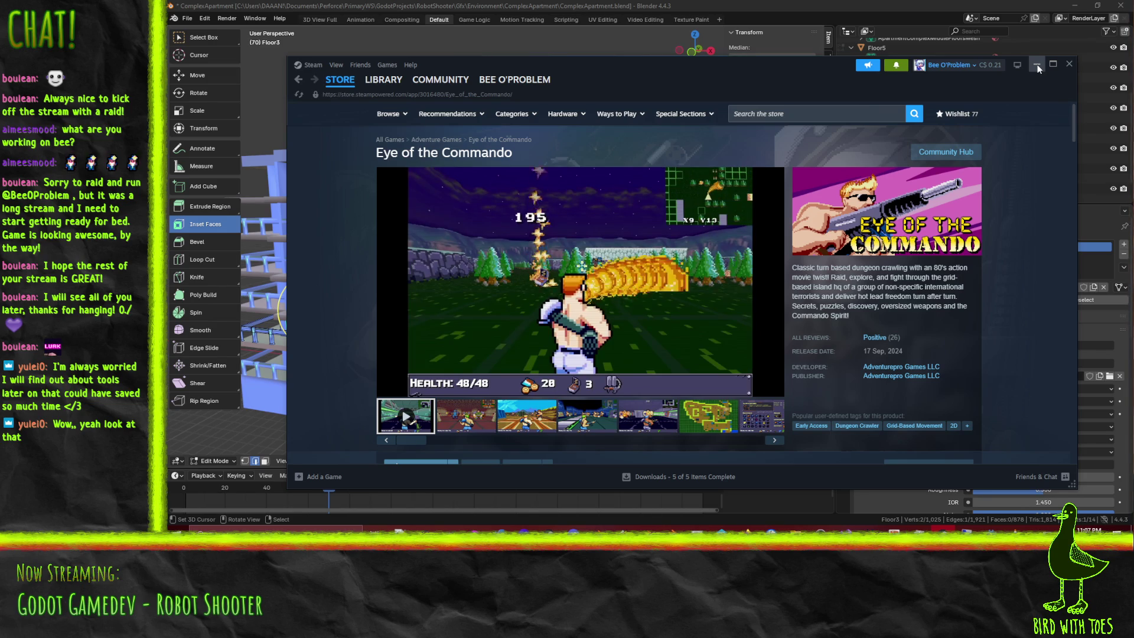
pyautogui.click(1038, 65)
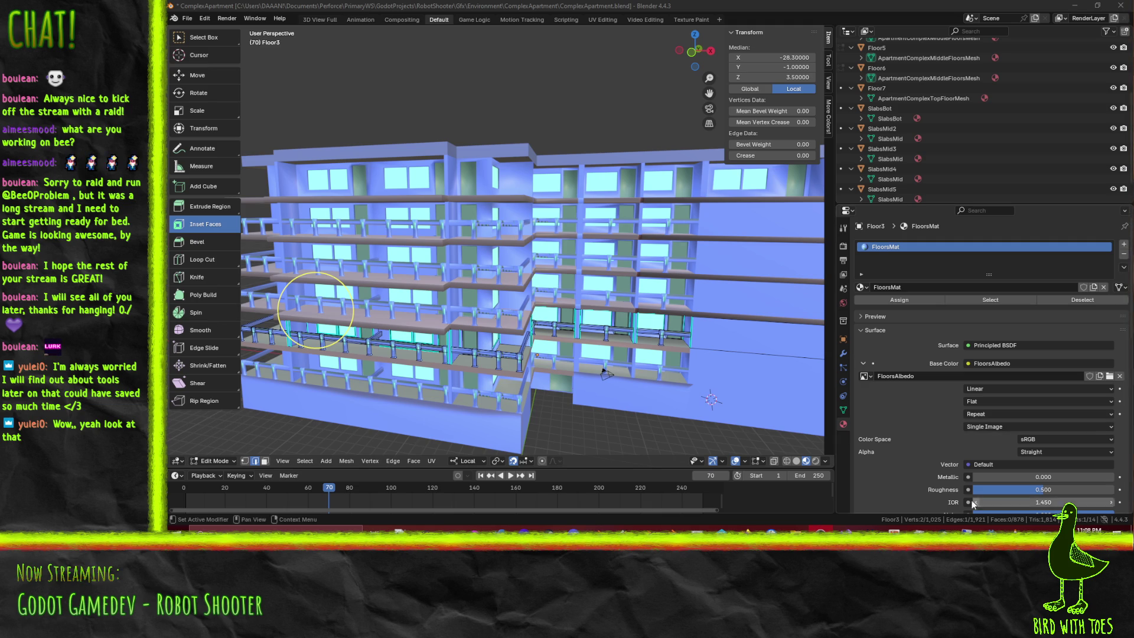
pyautogui.hotkey('alt', 'Tab')
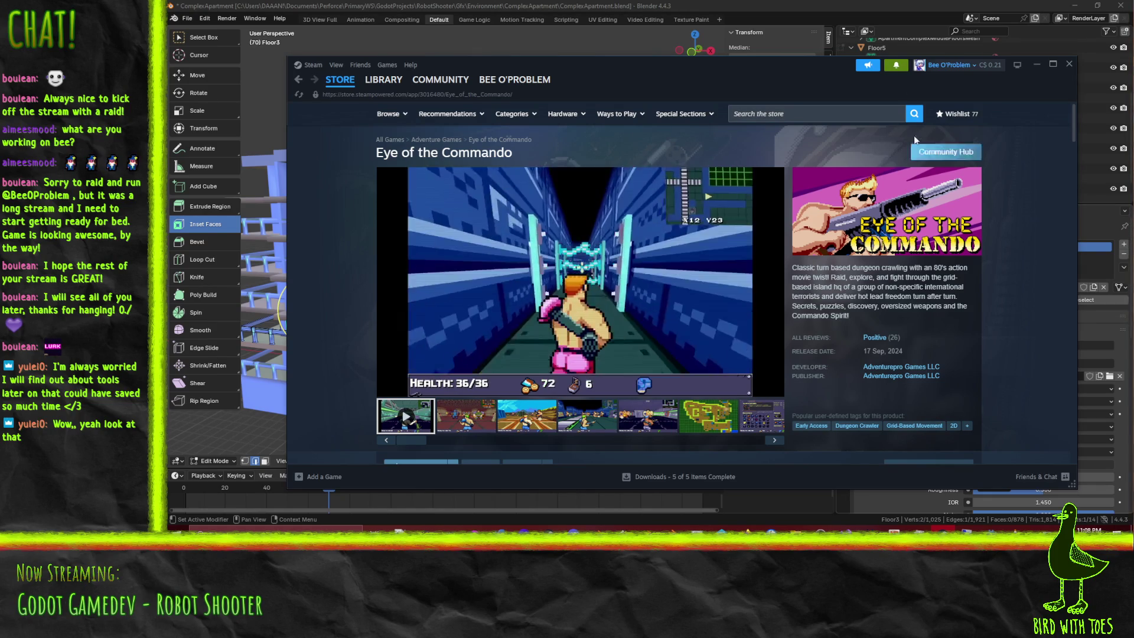
pyautogui.click(1035, 64)
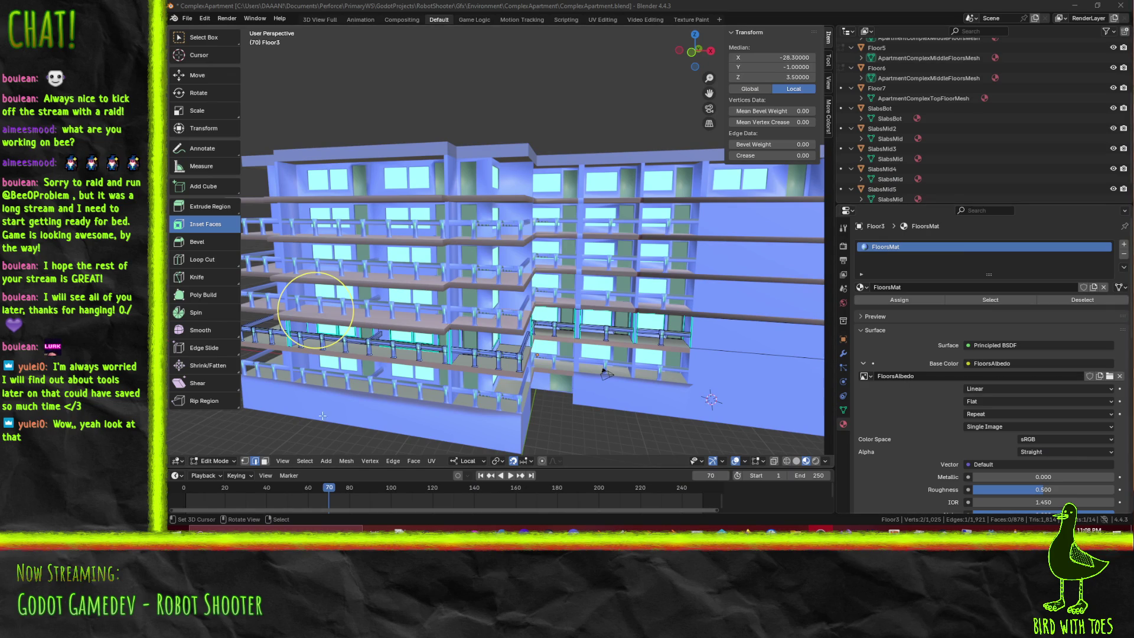
pyautogui.scroll(4, 378, 334)
# Zoom and orbit around the apartment balconies to check the railings in Blender
pyautogui.moveTo(379, 334); pyautogui.dragTo(485, 310, button='middle')
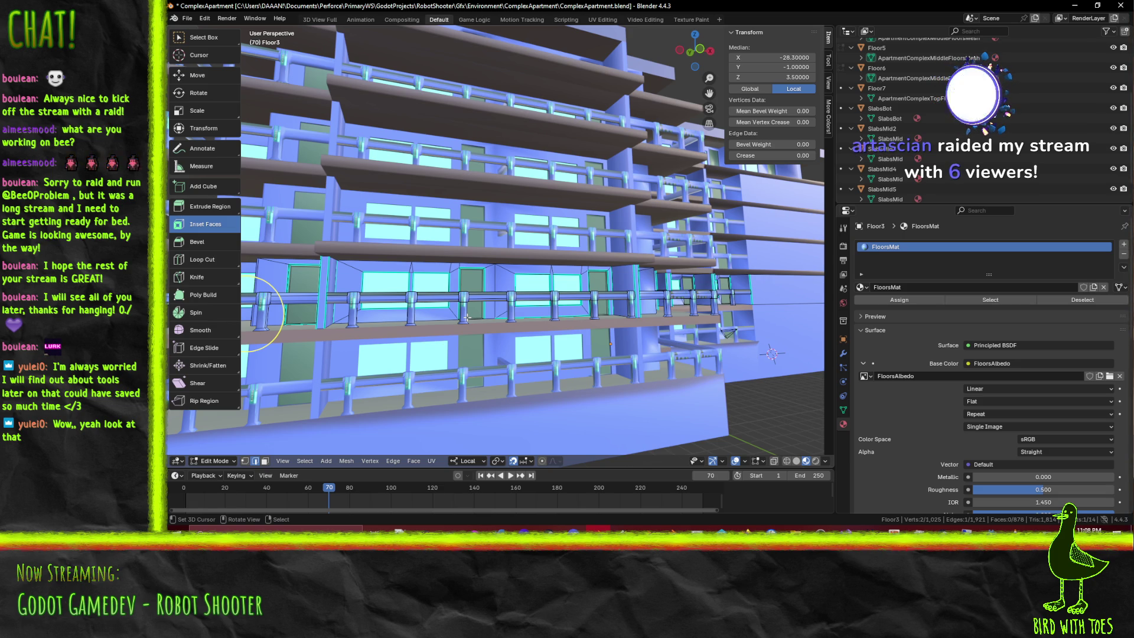
pyautogui.moveTo(525, 332); pyautogui.dragTo(532, 339, button='middle')
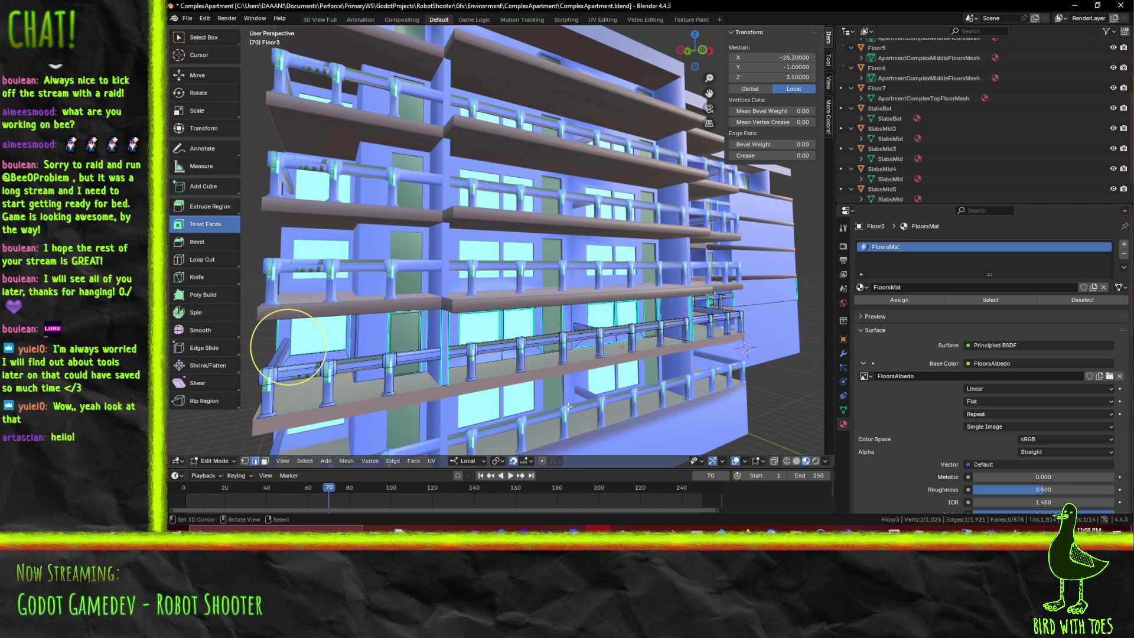
pyautogui.moveTo(288, 346); pyautogui.dragTo(352, 296, button='middle')
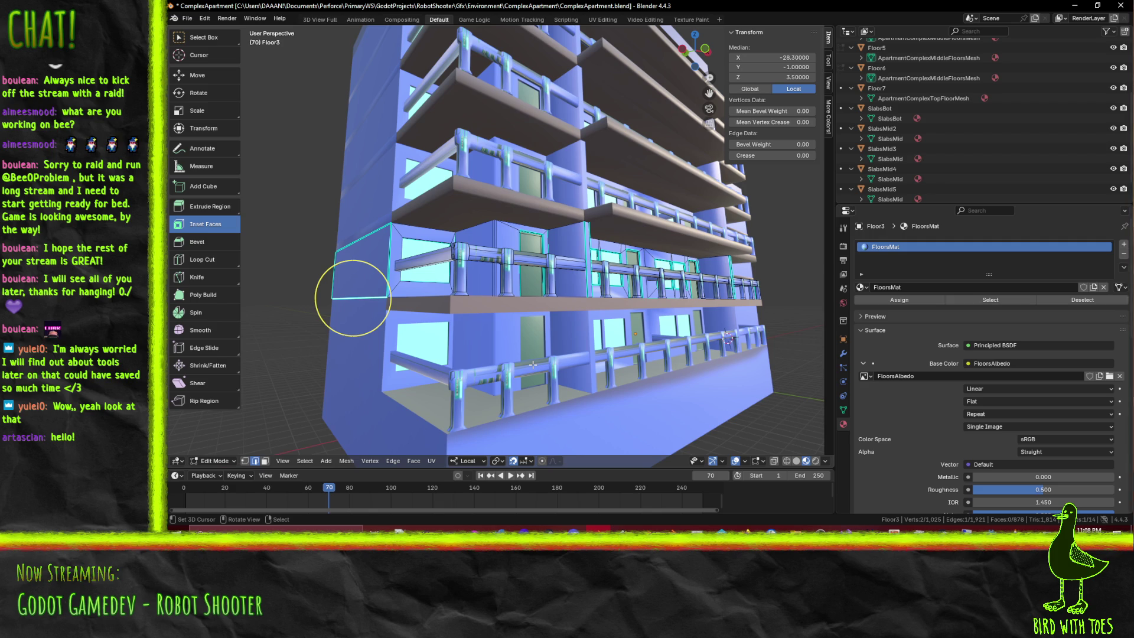
pyautogui.moveTo(352, 298); pyautogui.dragTo(288, 293, button='middle')
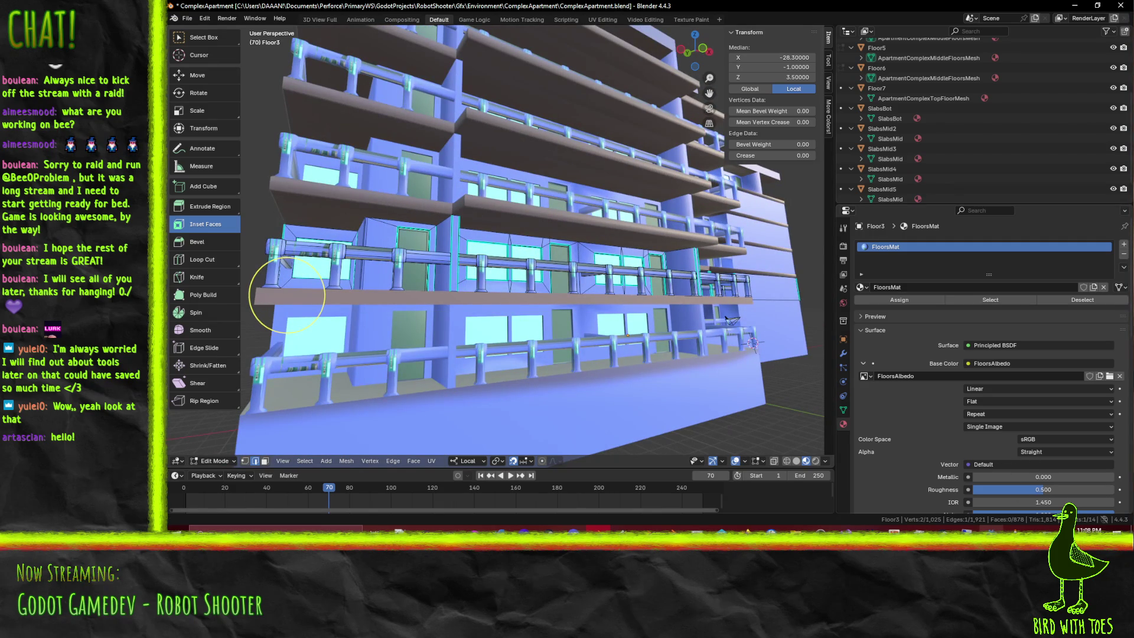
# Switch to Godot, pull back over the apartment, then show the desktop with the music folder
pyautogui.click(982, 485)
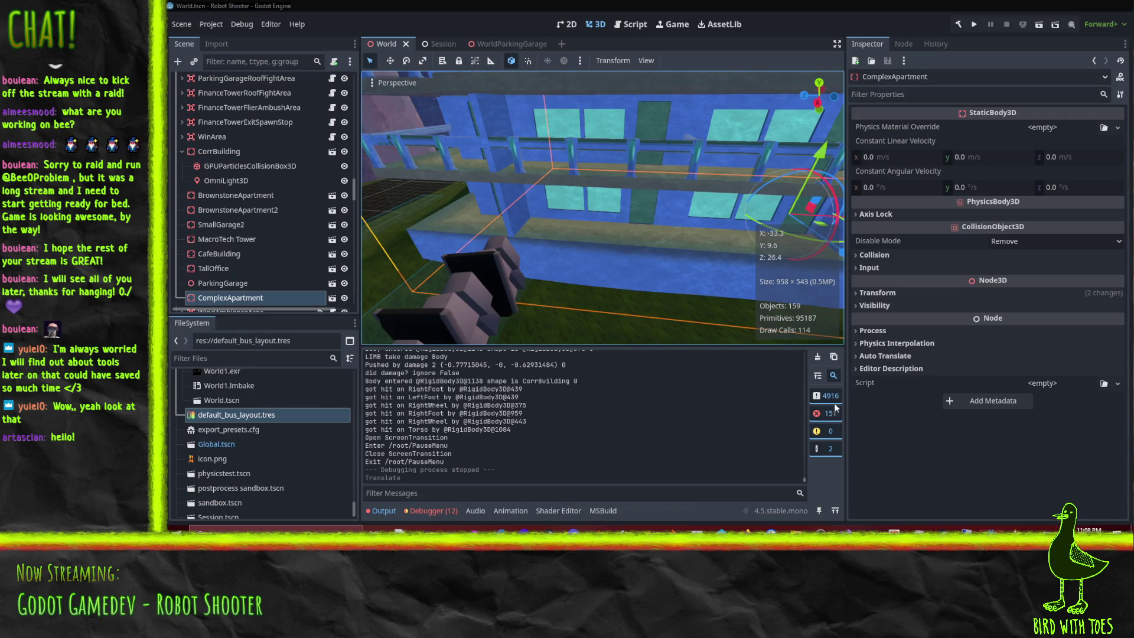
pyautogui.scroll(-5, 607, 181)
pyautogui.moveTo(600, 177); pyautogui.dragTo(651, 179, button='middle')
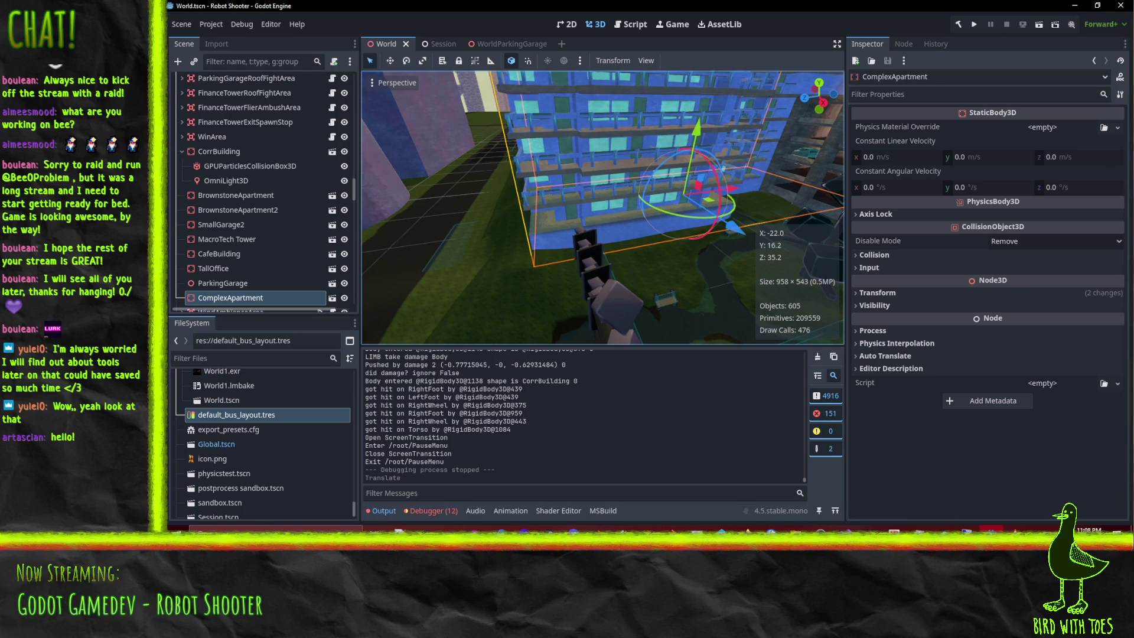
pyautogui.press('super+Down')
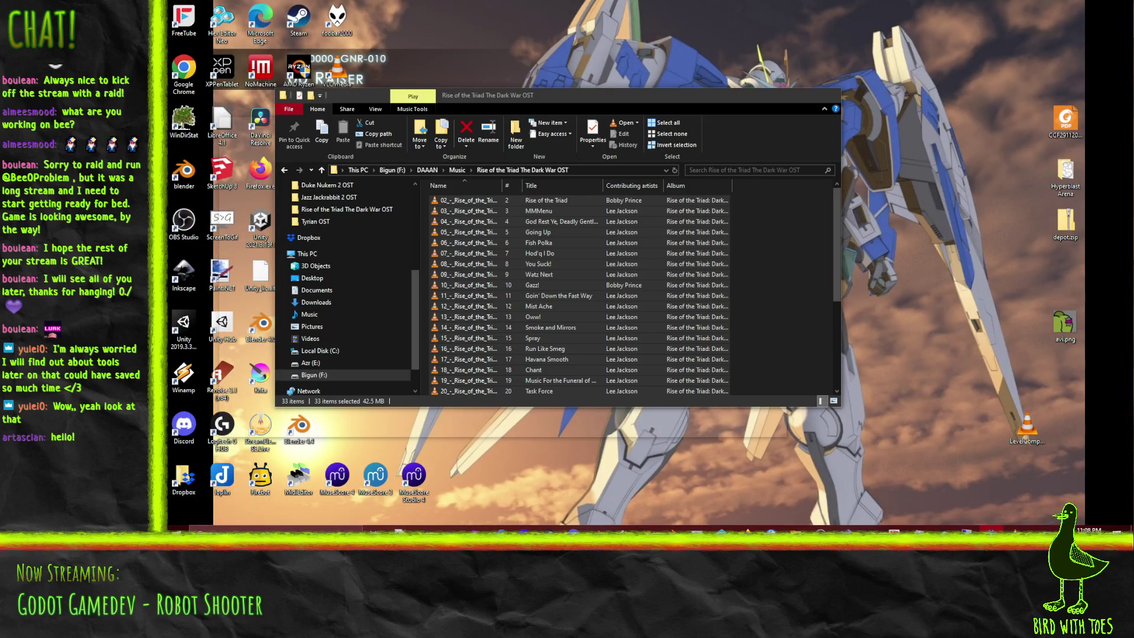
# Hide the music folder, close the trailer video, and move the Godot camera toward the building
pyautogui.press('super+Down')
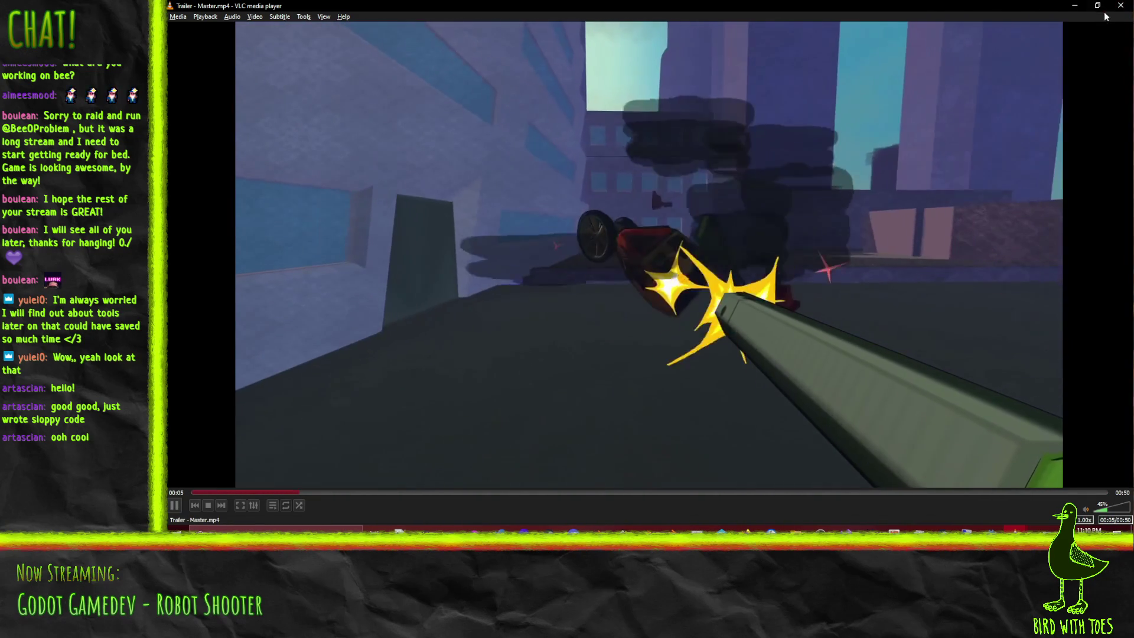
pyautogui.click(1120, 6)
pyautogui.moveTo(695, 196); pyautogui.dragTo(682, 193, button='middle')
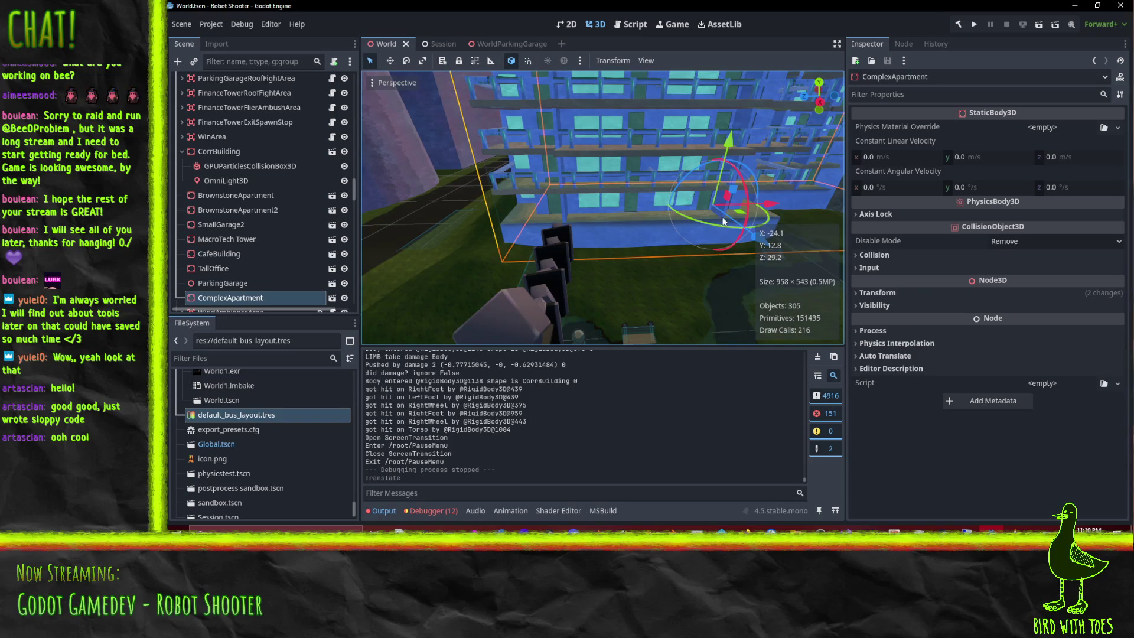
# Orbit around ComplexApartment's balconies and rooftop in Godot's 3D view, then switch back to Blender
pyautogui.moveTo(623, 215)
pyautogui.mouseDown(button='middle')
pyautogui.moveTo(600, 261)
pyautogui.moveTo(630, 191)
pyautogui.mouseUp(button='middle')
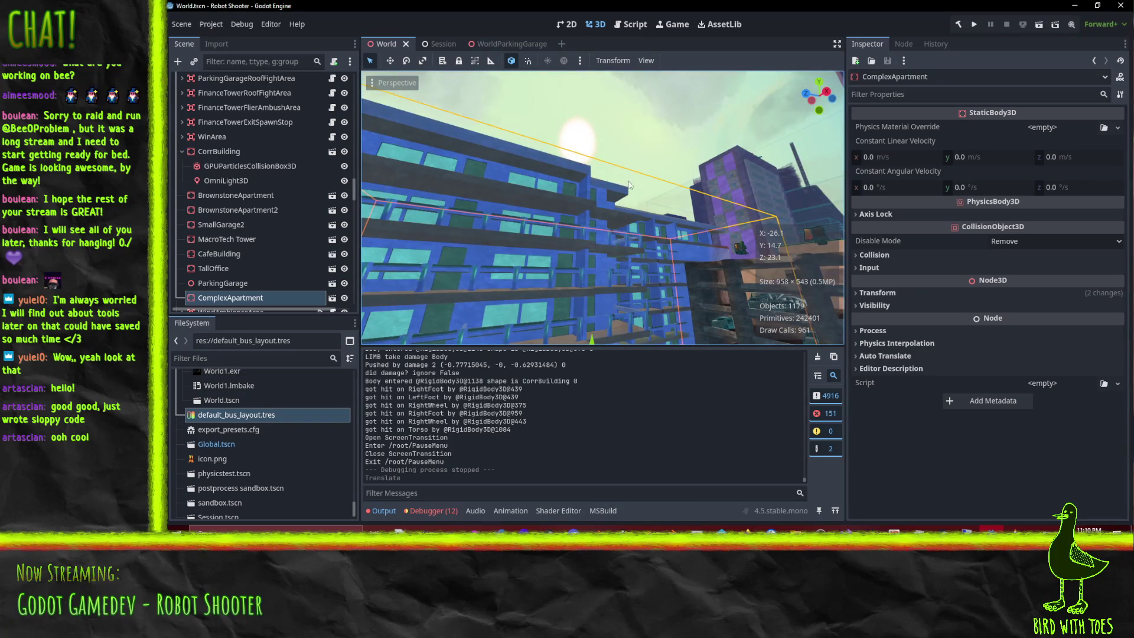
pyautogui.moveTo(627, 144)
pyautogui.mouseDown(button='middle')
pyautogui.moveTo(630, 284)
pyautogui.moveTo(574, 287)
pyautogui.moveTo(732, 289)
pyautogui.moveTo(809, 255)
pyautogui.moveTo(669, 241)
pyautogui.moveTo(539, 265)
pyautogui.moveTo(633, 225)
pyautogui.moveTo(636, 258)
pyautogui.moveTo(605, 121)
pyautogui.moveTo(618, 145)
pyautogui.moveTo(584, 154)
pyautogui.moveTo(599, 250)
pyautogui.moveTo(563, 183)
pyautogui.moveTo(540, 195)
pyautogui.moveTo(624, 205)
pyautogui.moveTo(517, 216)
pyautogui.mouseUp(button='middle')
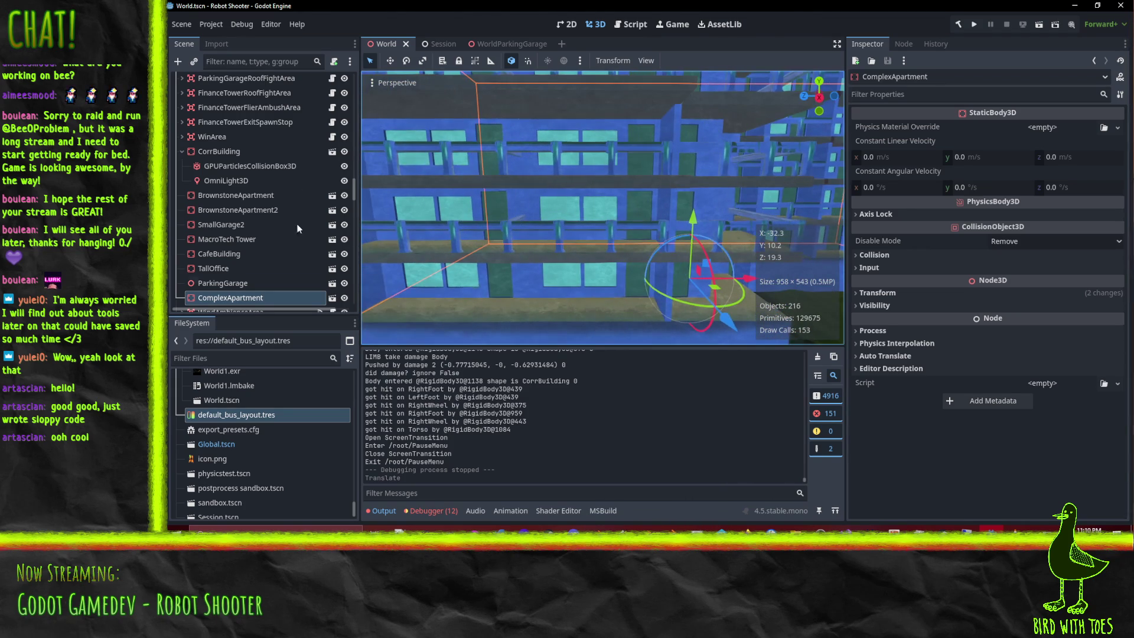
pyautogui.moveTo(460, 175)
pyautogui.mouseDown(button='middle')
pyautogui.moveTo(478, 249)
pyautogui.moveTo(425, 297)
pyautogui.mouseUp(button='middle')
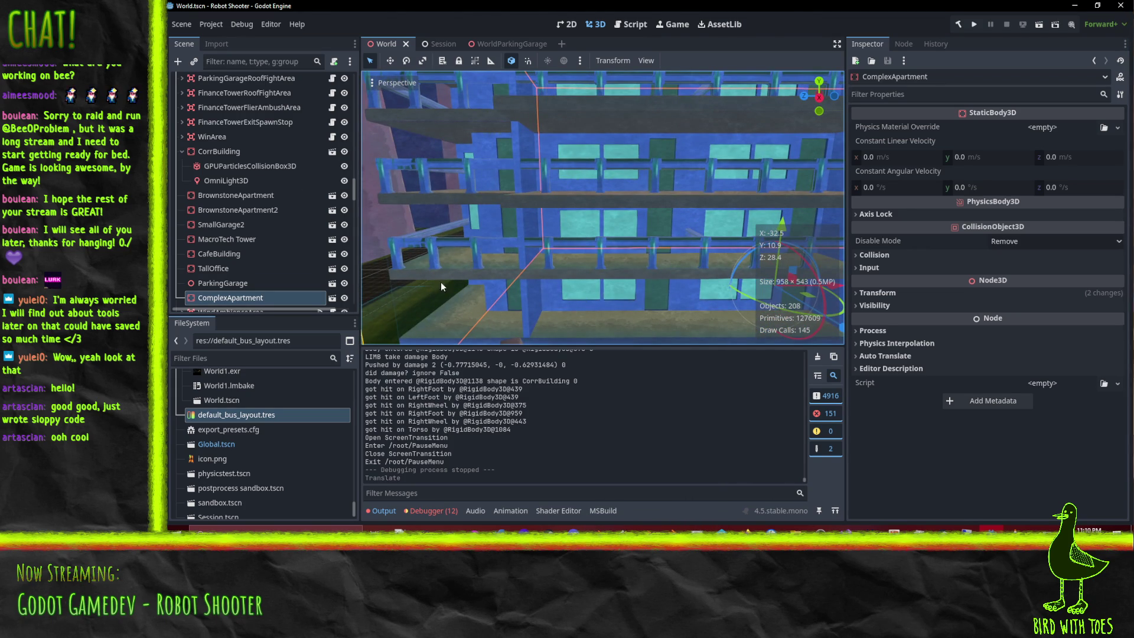
pyautogui.moveTo(751, 267); pyautogui.dragTo(432, 260, button='middle')
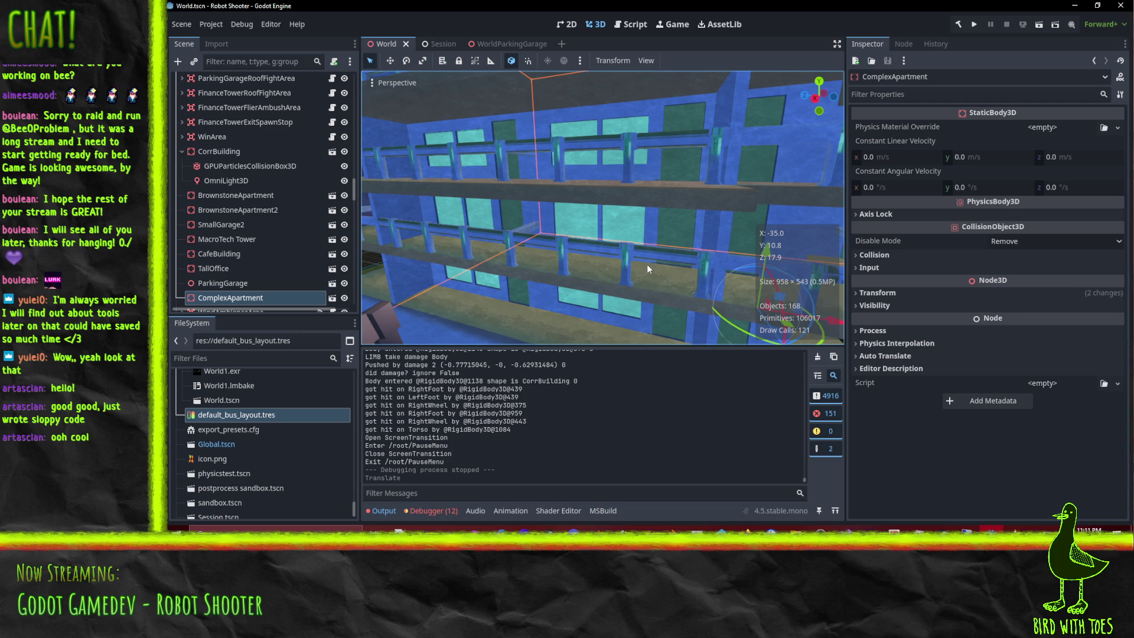
pyautogui.moveTo(644, 264)
pyautogui.mouseDown(button='middle')
pyautogui.moveTo(609, 229)
pyautogui.moveTo(539, 219)
pyautogui.moveTo(758, 273)
pyautogui.moveTo(694, 276)
pyautogui.mouseUp(button='middle')
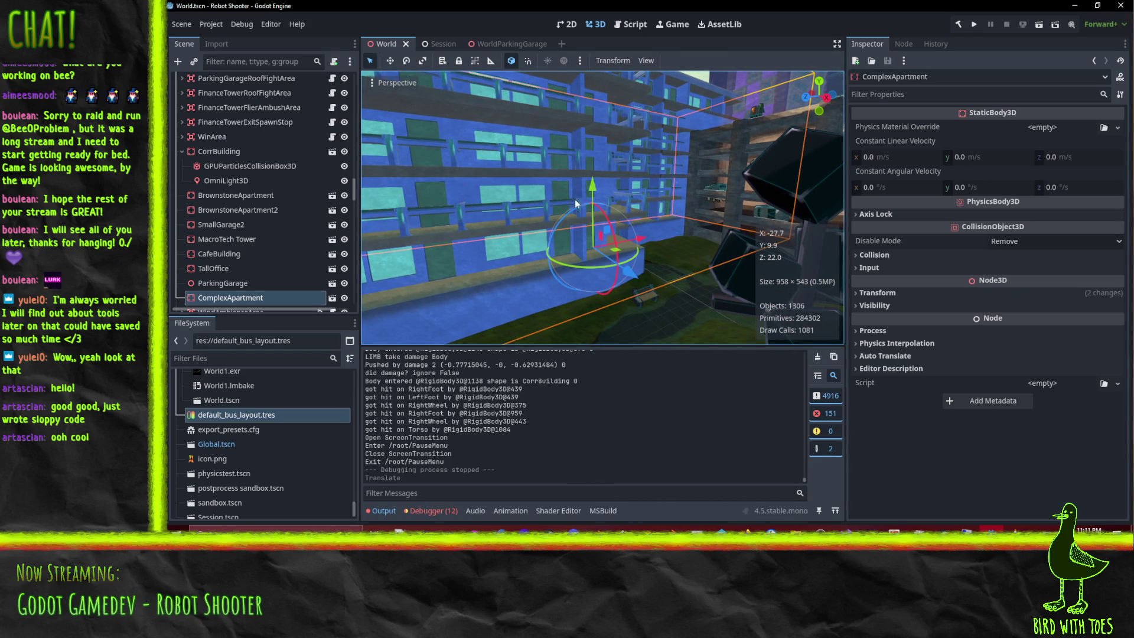
pyautogui.moveTo(693, 292); pyautogui.dragTo(554, 211, button='middle')
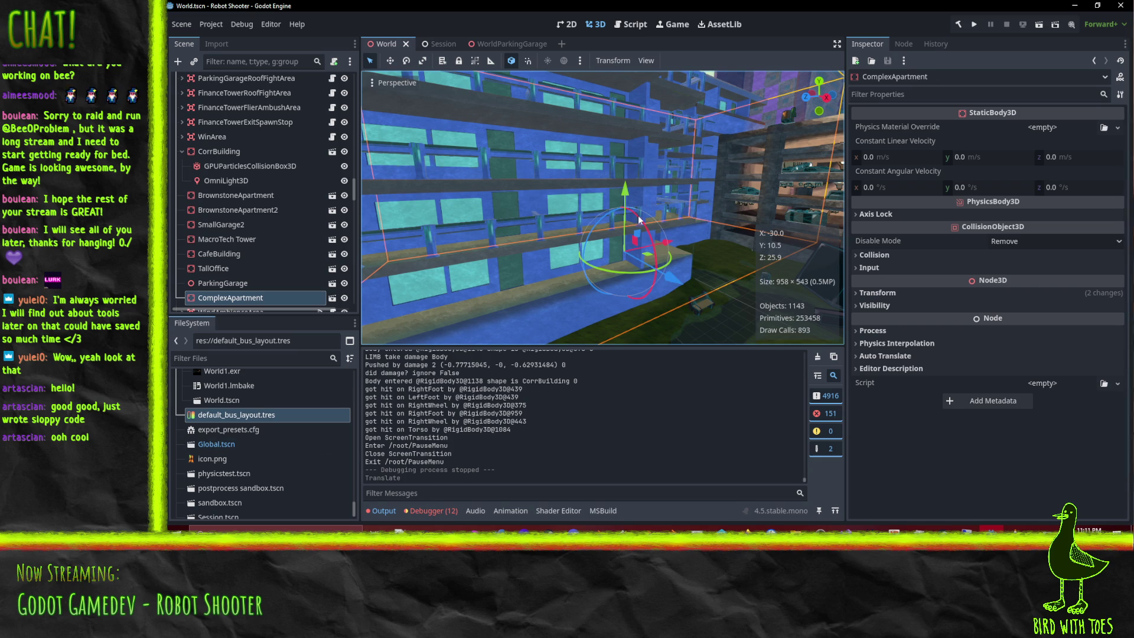
pyautogui.moveTo(688, 217); pyautogui.dragTo(707, 232, button='middle')
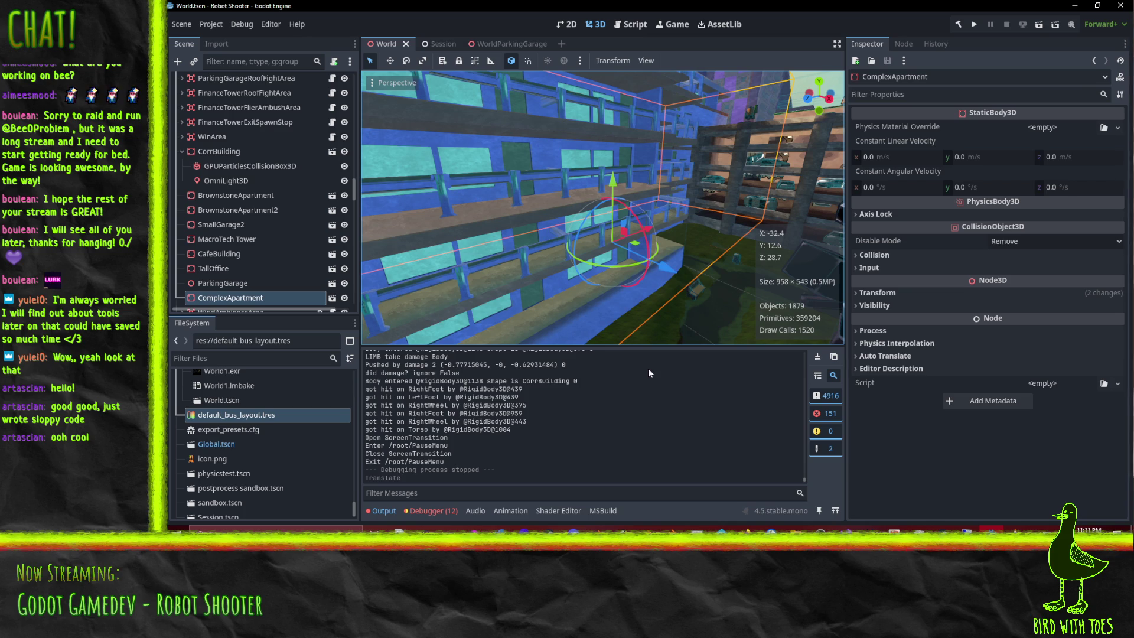
pyautogui.moveTo(664, 235); pyautogui.dragTo(507, 474, button='middle')
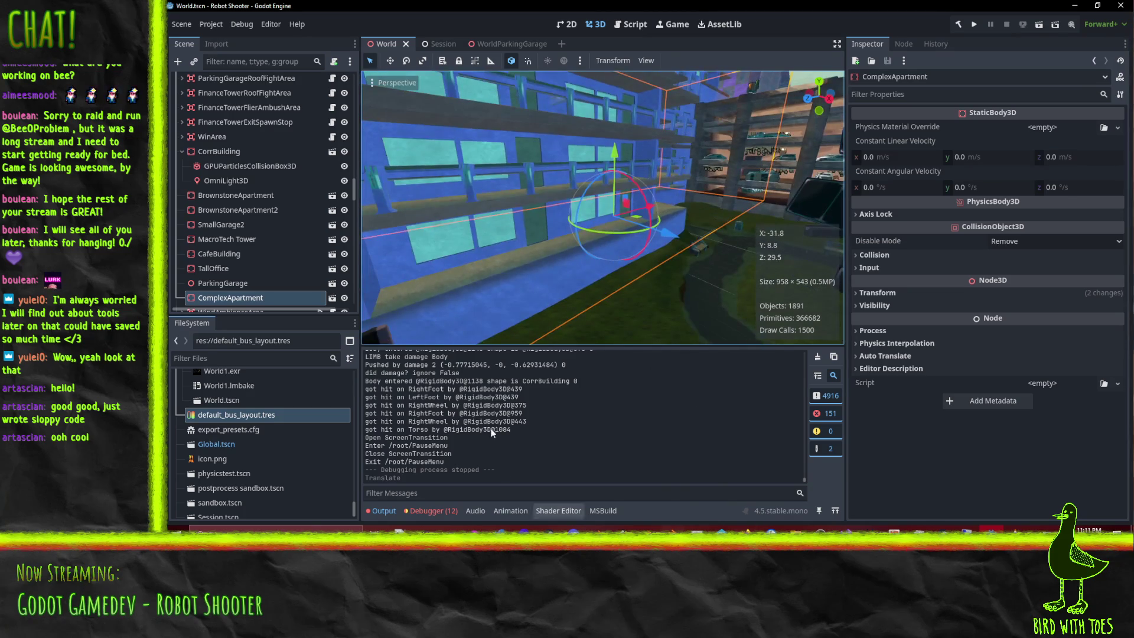
pyautogui.hotkey('alt', 'Tab')
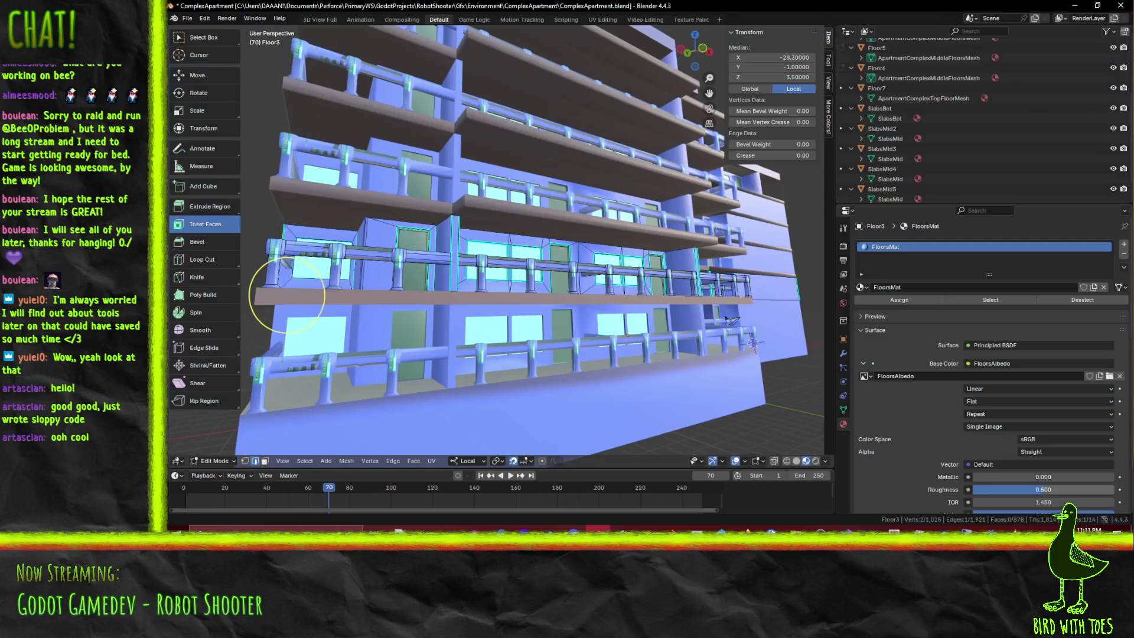
# Close in on the balconies and add the first two slab edges to the selection
pyautogui.moveTo(299, 304); pyautogui.dragTo(443, 430, button='middle')
pyautogui.moveTo(607, 331)
pyautogui.mouseDown(button='middle')
pyautogui.moveTo(515, 288)
pyautogui.moveTo(510, 300)
pyautogui.moveTo(591, 352)
pyautogui.mouseUp(button='middle')
pyautogui.scroll(-3, 523, 310)
pyautogui.scroll(5, 591, 352)
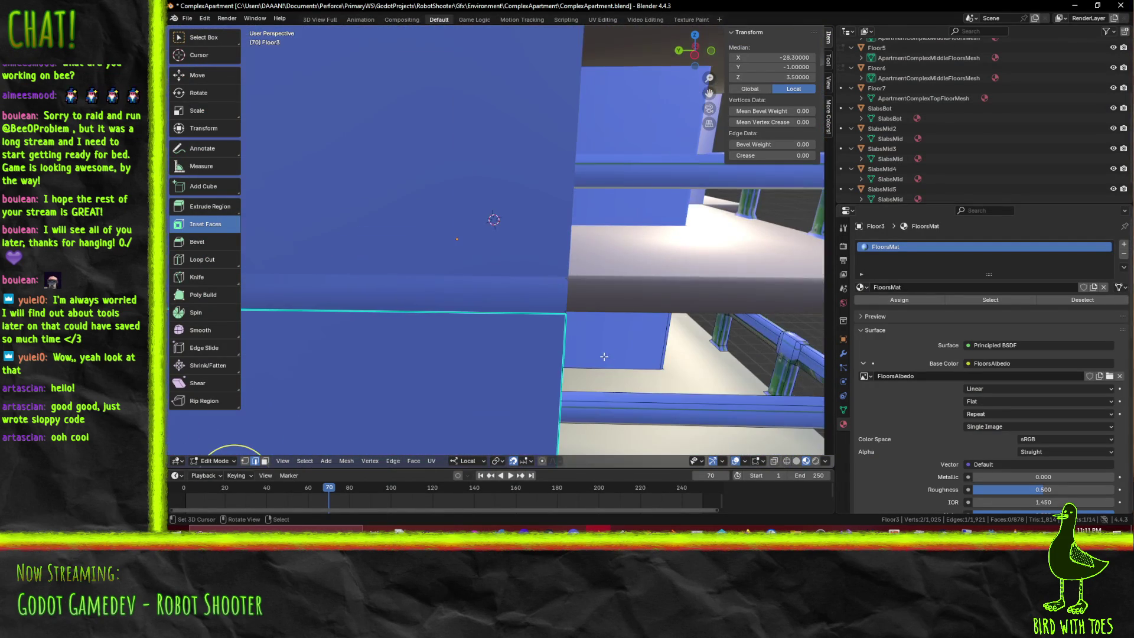
pyautogui.moveTo(708, 392); pyautogui.dragTo(315, 208, button='middle')
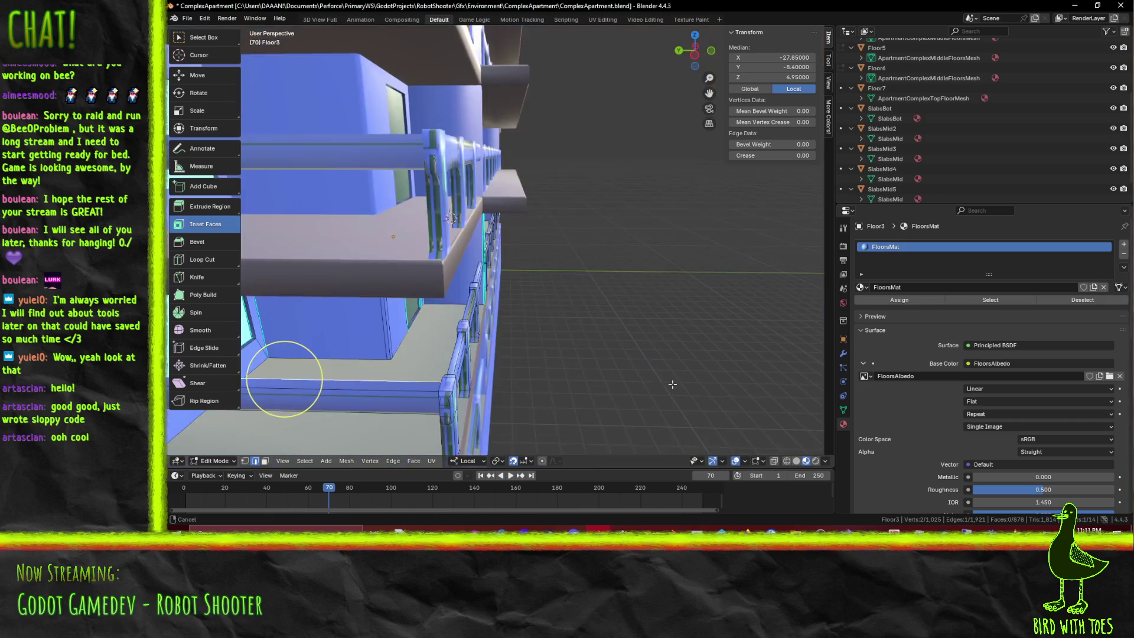
pyautogui.click(178, 37)
pyautogui.moveTo(361, 374); pyautogui.dragTo(448, 221, button='middle')
pyautogui.click(199, 55)
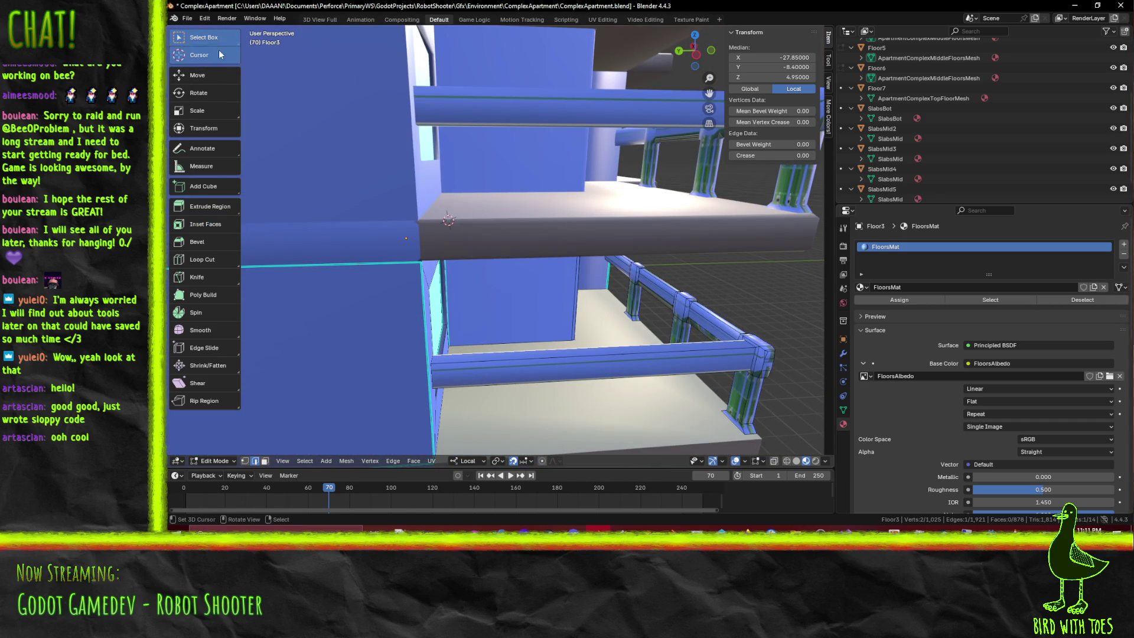
pyautogui.moveTo(532, 266)
pyautogui.mouseDown(button='middle')
pyautogui.moveTo(695, 322)
pyautogui.moveTo(679, 287)
pyautogui.mouseUp(button='middle')
pyautogui.keyDown('shift'); pyautogui.click(572, 240); pyautogui.keyUp('shift')
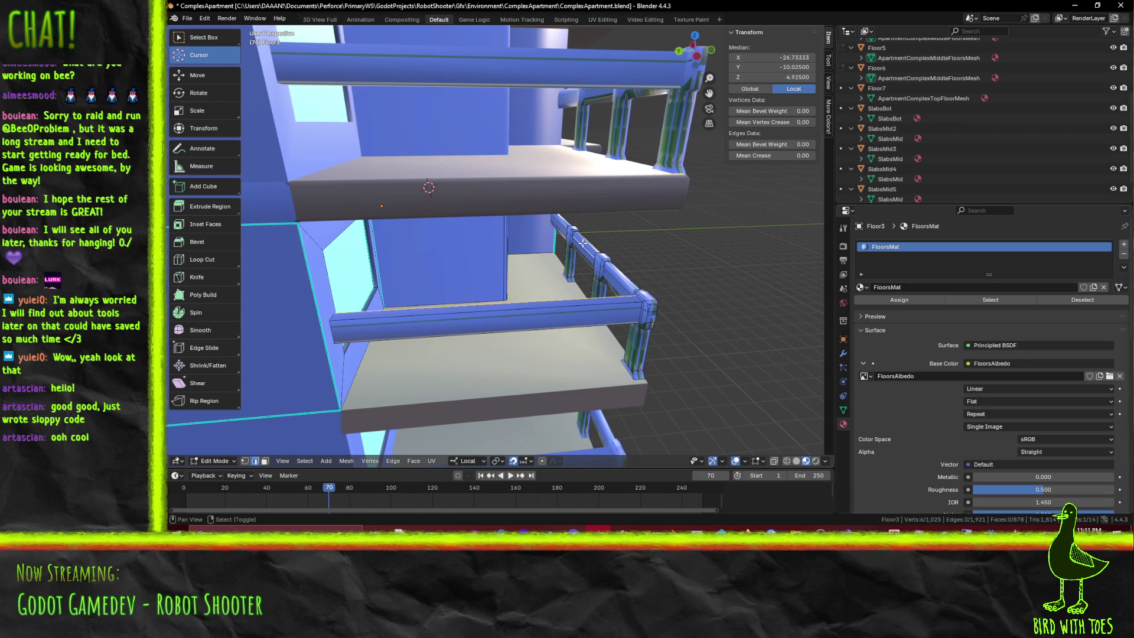
pyautogui.keyDown('shift'); pyautogui.click(568, 219); pyautogui.keyUp('shift')
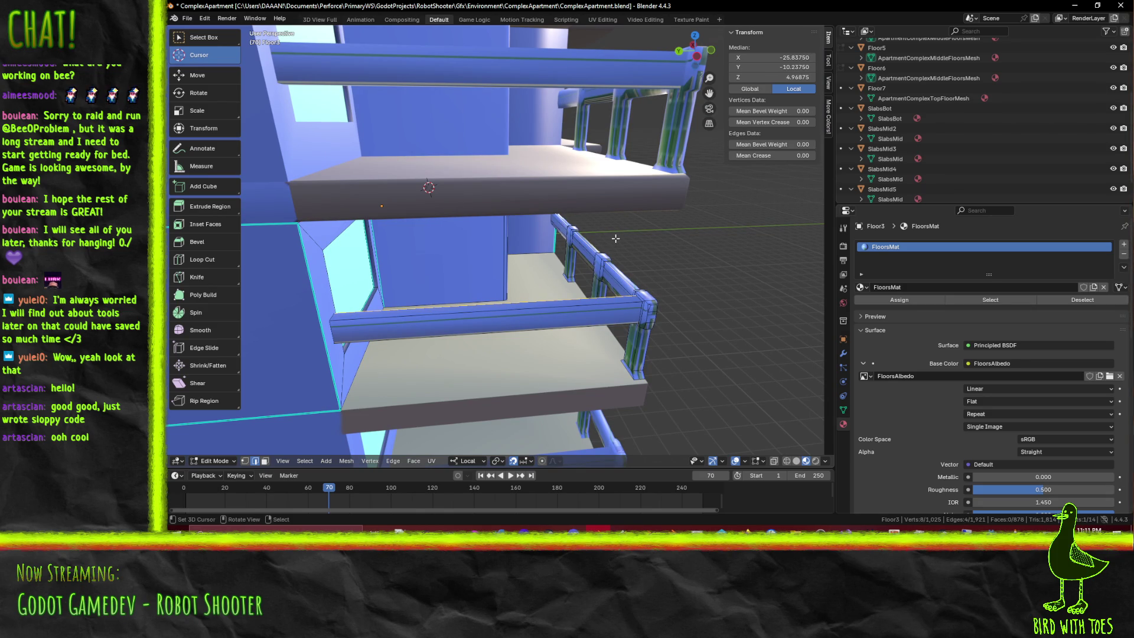
pyautogui.scroll(3, 561, 222)
# Review the railings, drop one wrongly picked edge and add two railing-post edges
pyautogui.moveTo(561, 222)
pyautogui.mouseDown(button='middle')
pyautogui.moveTo(570, 254)
pyautogui.moveTo(446, 207)
pyautogui.moveTo(497, 208)
pyautogui.mouseUp(button='middle')
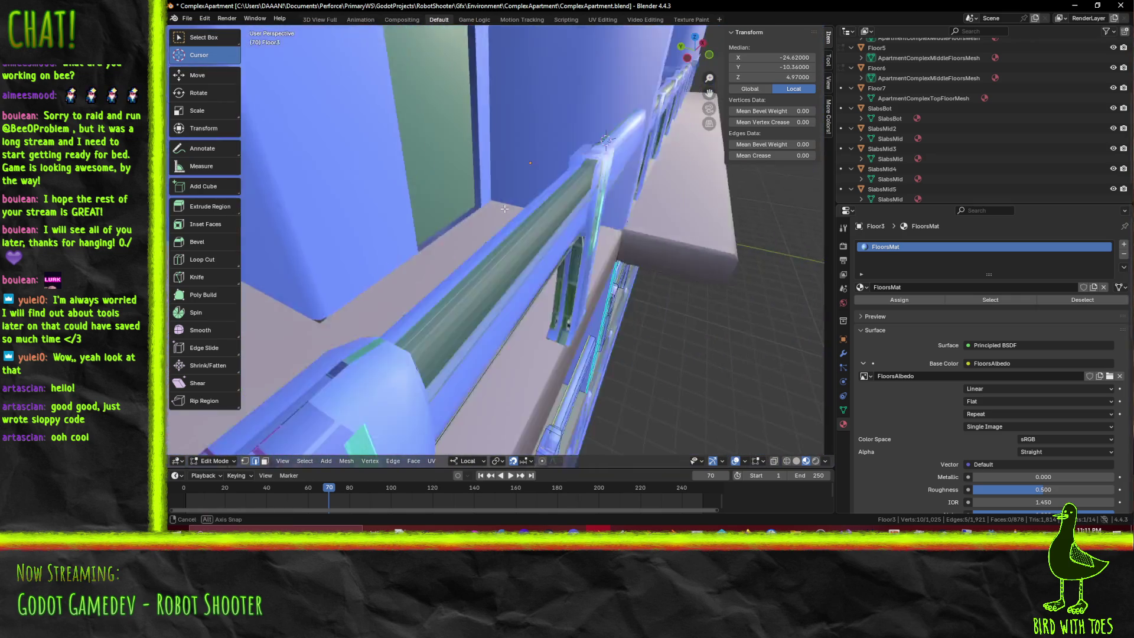
pyautogui.scroll(-2, 494, 204)
pyautogui.scroll(-2, 493, 200)
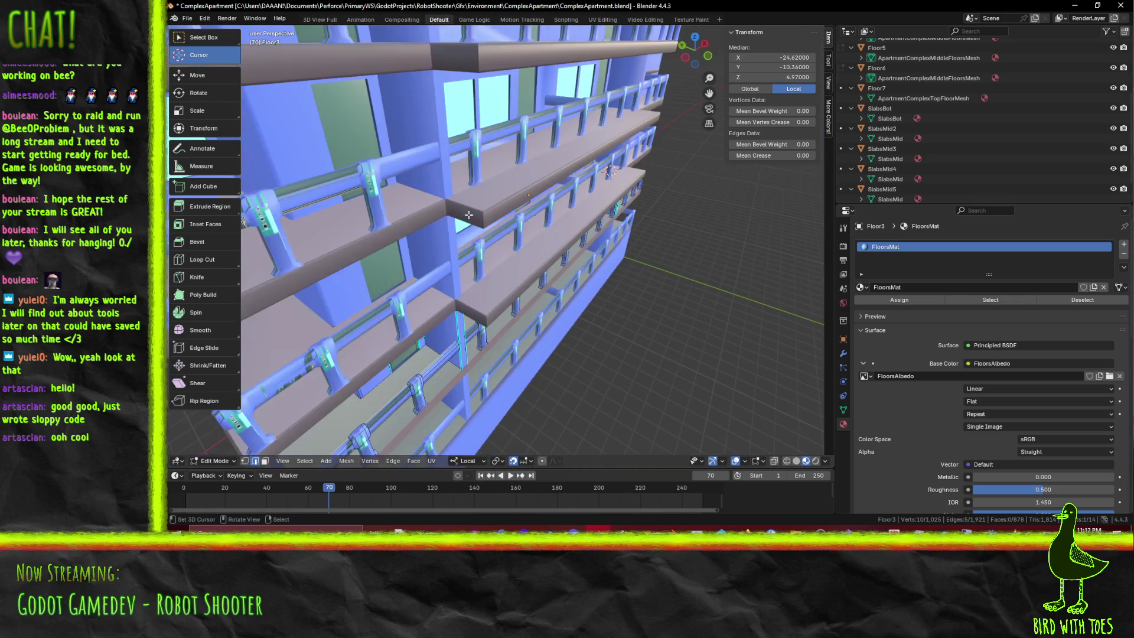
pyautogui.scroll(-2, 490, 195)
pyautogui.moveTo(490, 195)
pyautogui.mouseDown(button='middle')
pyautogui.moveTo(514, 191)
pyautogui.moveTo(497, 190)
pyautogui.mouseUp(button='middle')
pyautogui.scroll(3, 513, 191)
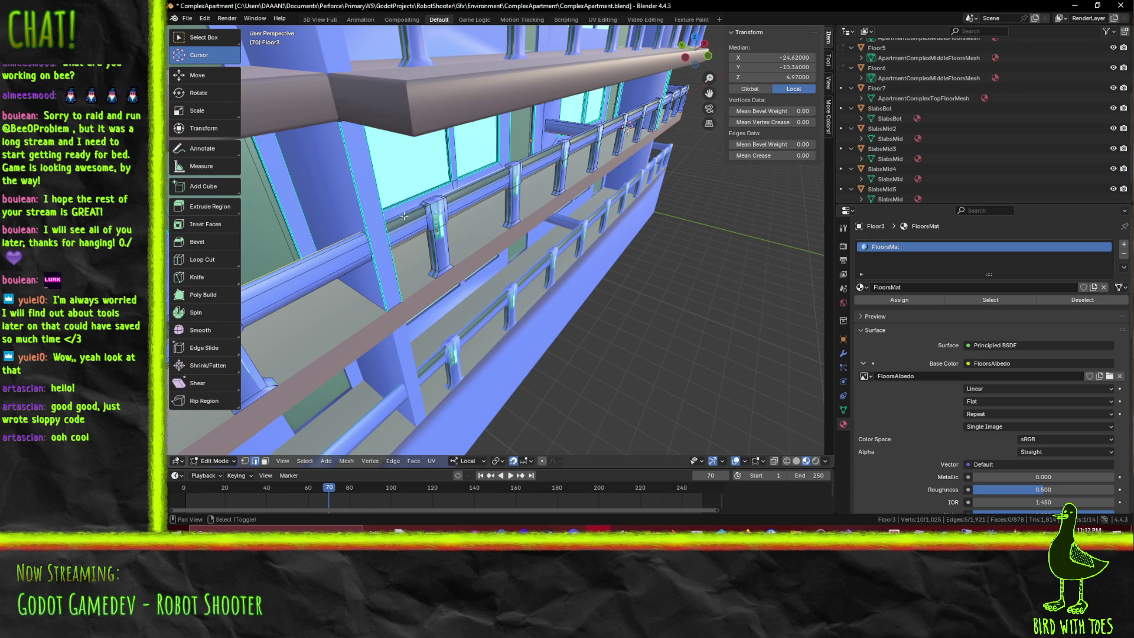
pyautogui.moveTo(533, 154)
pyautogui.mouseDown(button='middle')
pyautogui.moveTo(576, 166)
pyautogui.moveTo(407, 188)
pyautogui.mouseUp(button='middle')
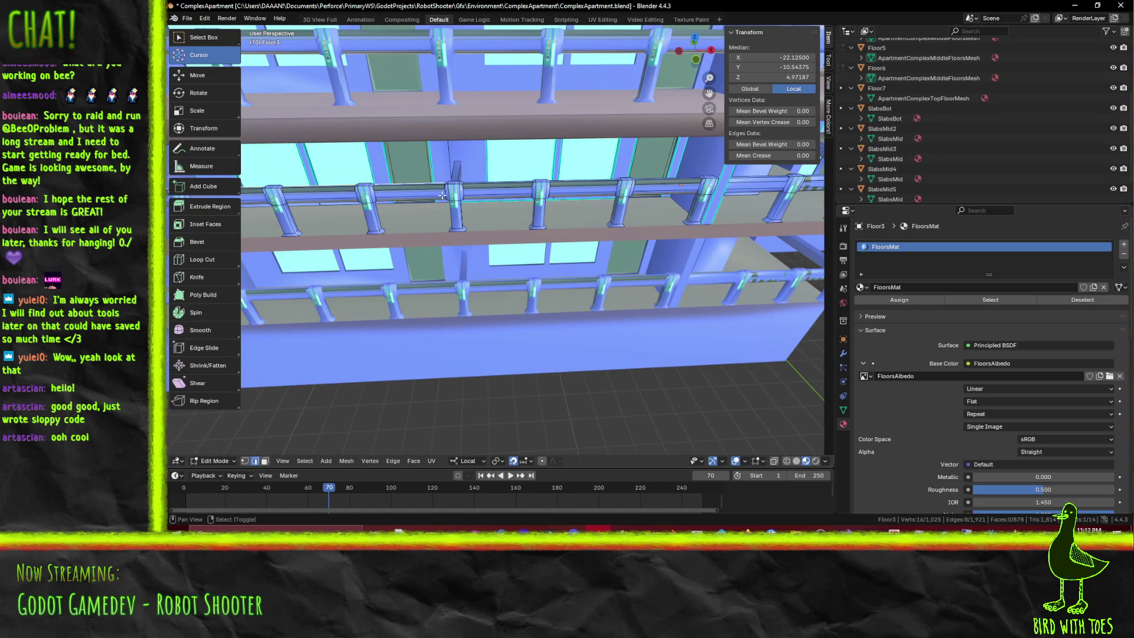
pyautogui.moveTo(577, 178); pyautogui.dragTo(567, 239, button='middle')
pyautogui.scroll(5, 568, 239)
pyautogui.scroll(-5, 568, 239)
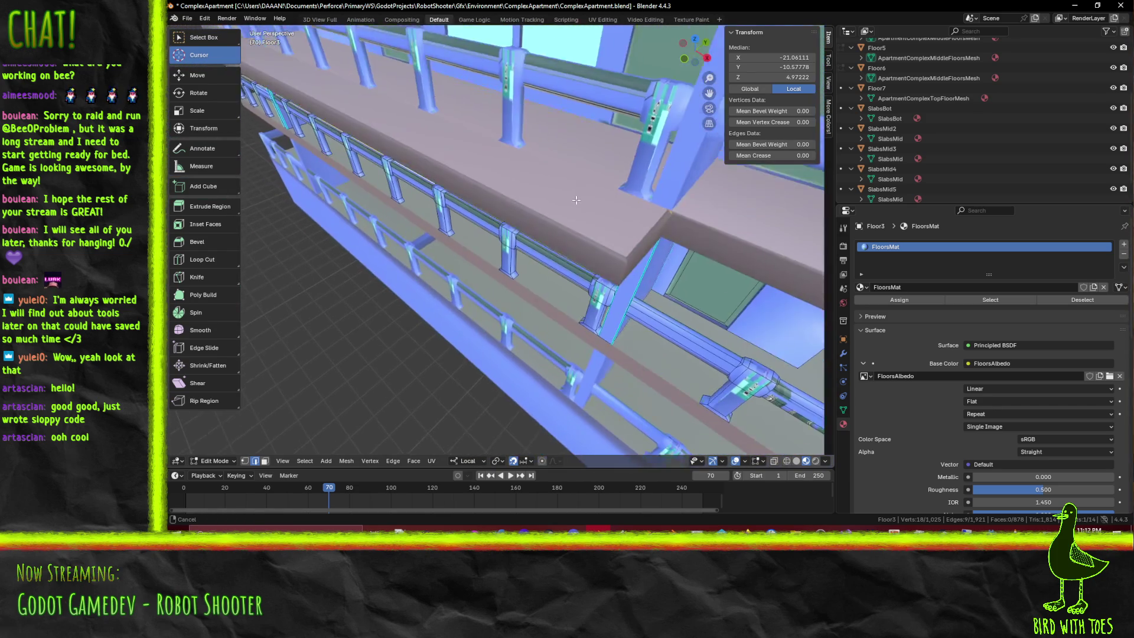
pyautogui.moveTo(567, 240); pyautogui.dragTo(460, 173, button='middle')
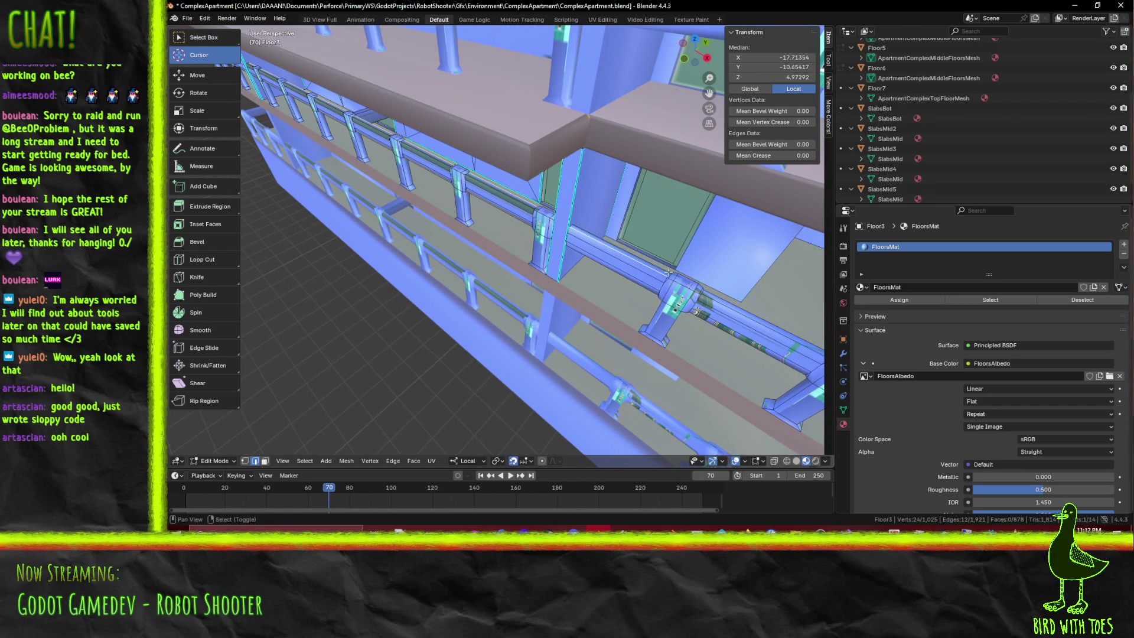
pyautogui.moveTo(752, 316); pyautogui.dragTo(385, 190, button='middle')
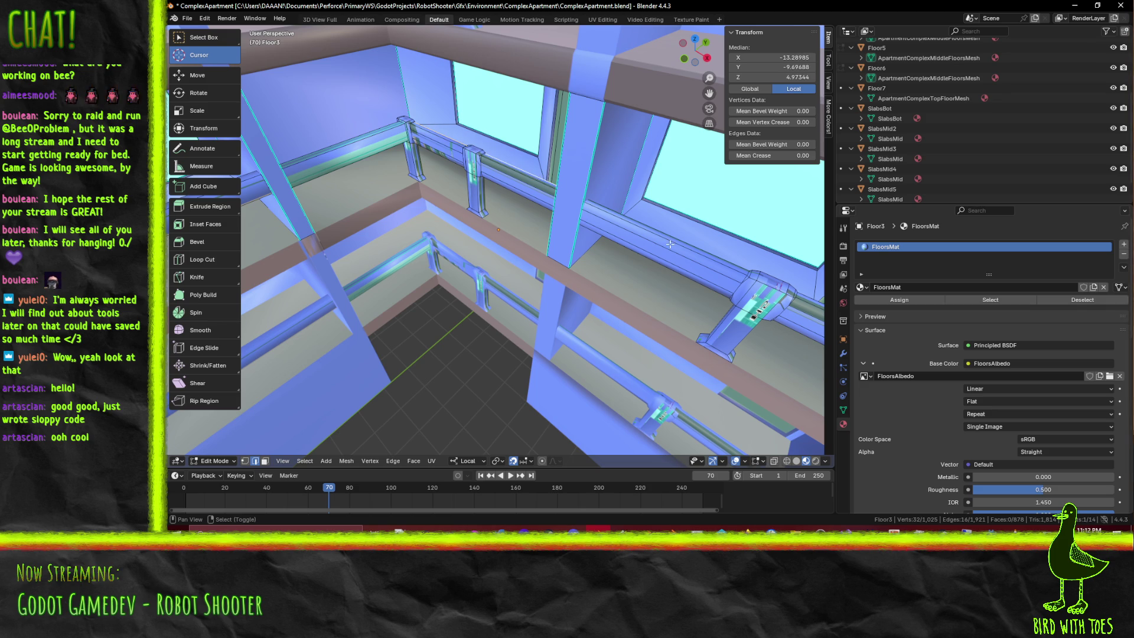
pyautogui.moveTo(662, 237); pyautogui.dragTo(740, 310, button='middle')
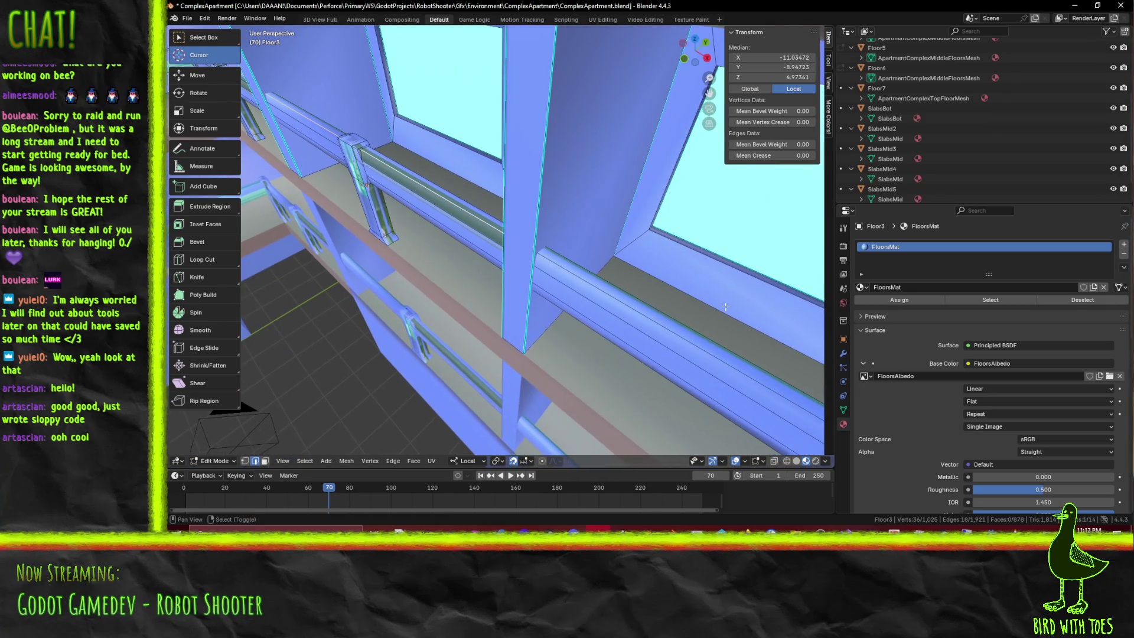
pyautogui.keyDown('shift'); pyautogui.click(425, 189); pyautogui.keyUp('shift')
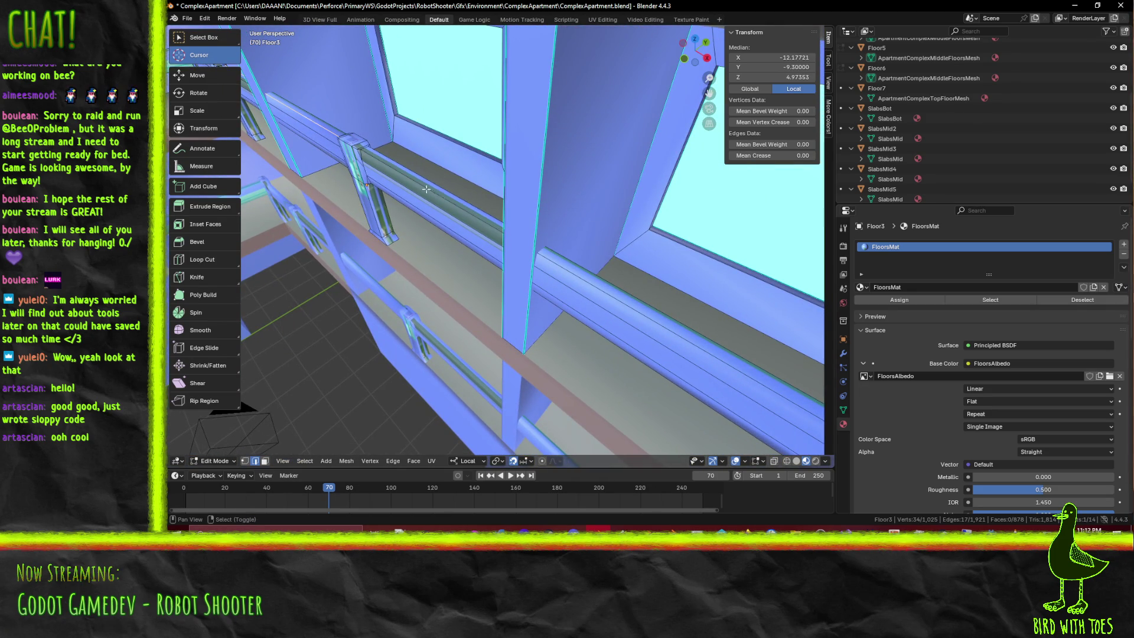
pyautogui.keyDown('shift'); pyautogui.click(636, 301); pyautogui.keyUp('shift')
pyautogui.moveTo(636, 302)
pyautogui.mouseDown(button='middle')
pyautogui.moveTo(733, 341)
pyautogui.moveTo(526, 220)
pyautogui.mouseUp(button='middle')
pyautogui.keyDown('shift'); pyautogui.click(526, 219); pyautogui.keyUp('shift')
# Extend the pick with a shortest-path selection to the window sill and another railing edge, reaching 23 edges
pyautogui.moveTo(630, 268); pyautogui.dragTo(513, 203, button='middle')
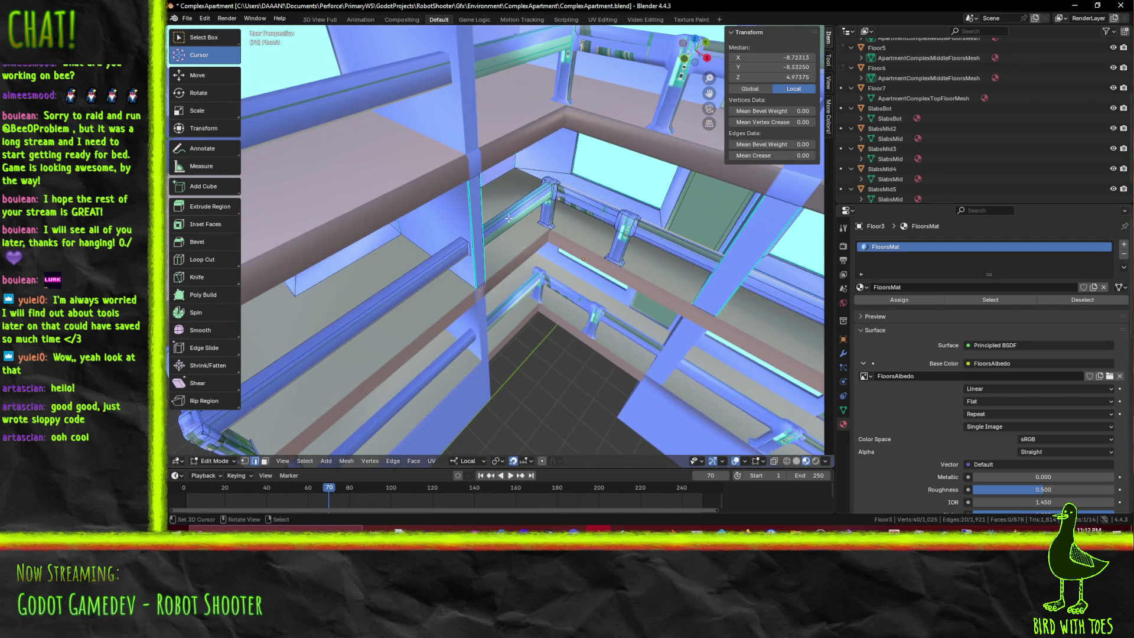
pyautogui.keyDown('ctrl'); pyautogui.click(512, 203); pyautogui.keyUp('ctrl')
pyautogui.moveTo(489, 295)
pyautogui.keyDown('shift'); pyautogui.mouseDown(button='middle')
pyautogui.moveTo(524, 279)
pyautogui.moveTo(502, 229)
pyautogui.mouseUp(button='middle'); pyautogui.keyUp('shift')
pyautogui.keyDown('shift'); pyautogui.click(480, 267); pyautogui.keyUp('shift')
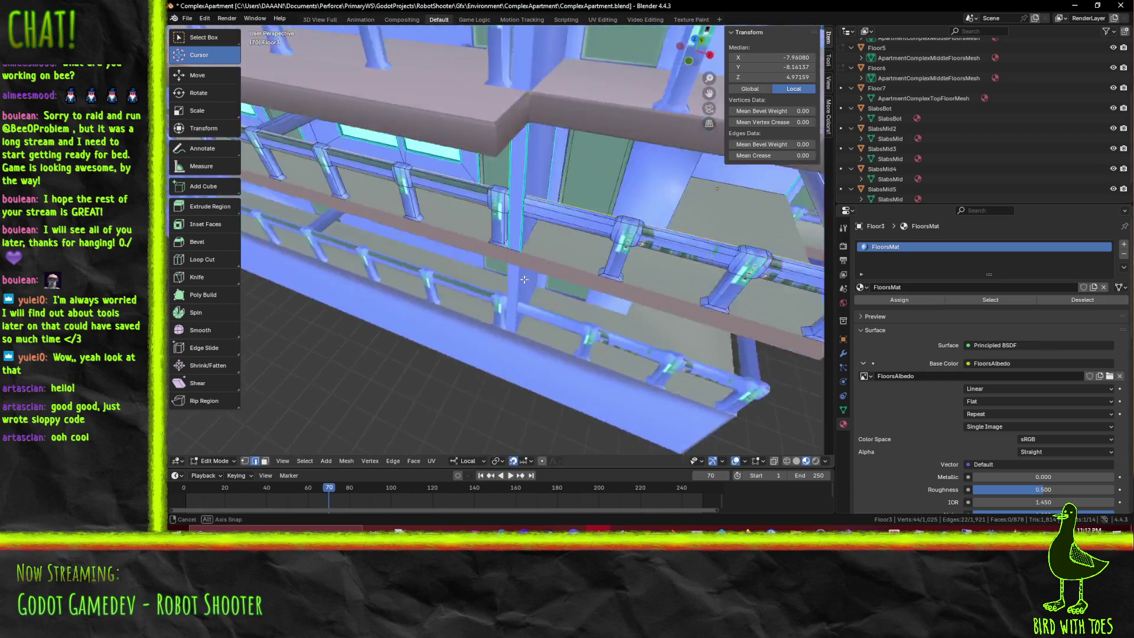
pyautogui.moveTo(556, 173); pyautogui.dragTo(522, 178, button='middle')
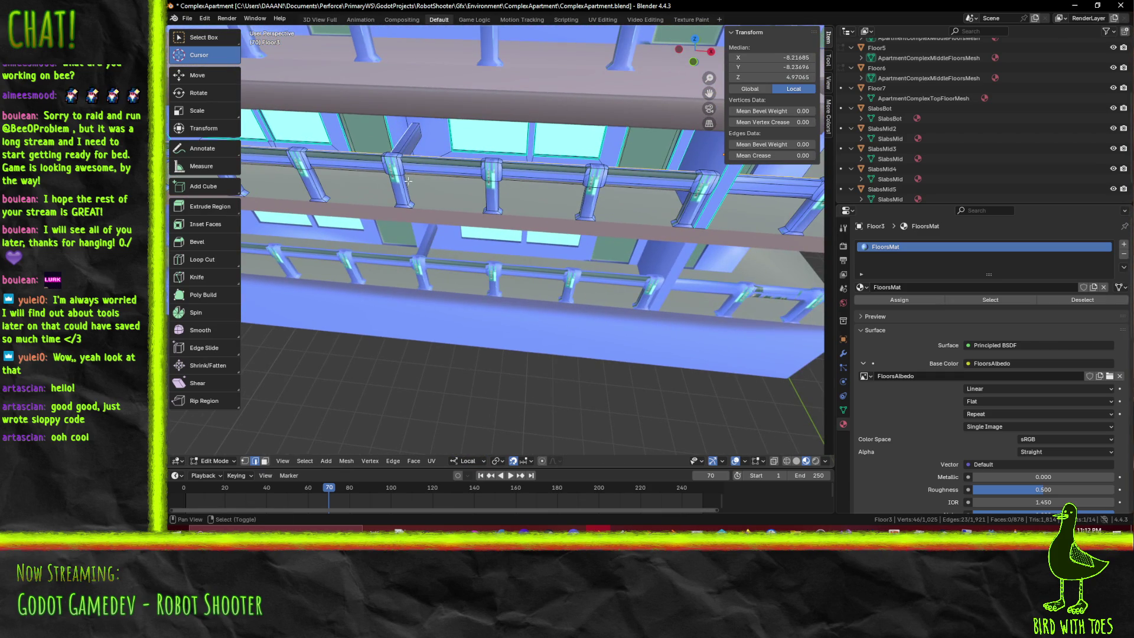
pyautogui.scroll(-3, 403, 177)
pyautogui.moveTo(403, 176); pyautogui.dragTo(569, 186, button='middle')
pyautogui.press('F3')
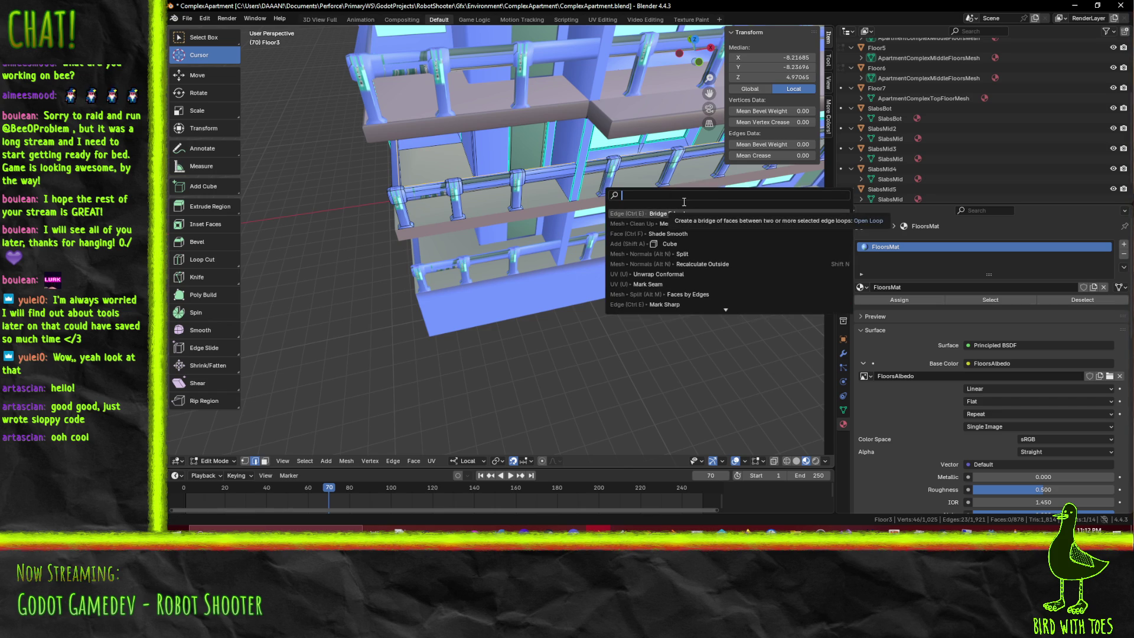
pyautogui.write('mark')
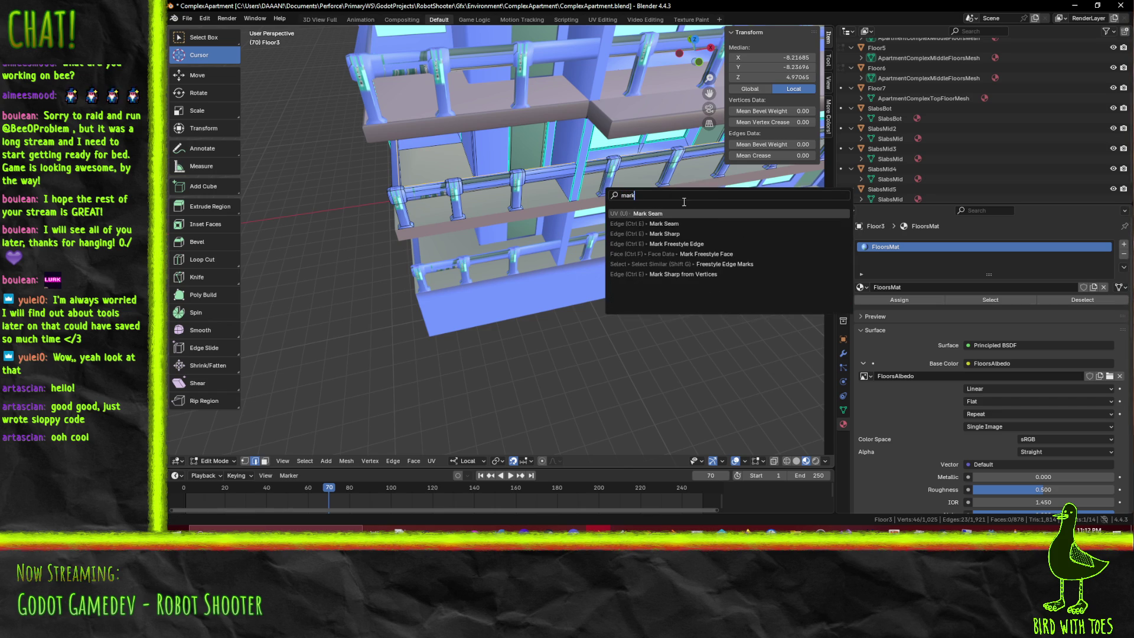
# Run Mark Seam on the 23 selected edges and start a fresh pick on a handrail edge
pyautogui.press('Down')
pyautogui.press('Down')
pyautogui.press('Return')
pyautogui.moveTo(683, 201)
pyautogui.mouseDown(button='middle')
pyautogui.moveTo(450, 225)
pyautogui.moveTo(506, 214)
pyautogui.moveTo(481, 222)
pyautogui.mouseUp(button='middle')
pyautogui.scroll(2, 482, 223)
pyautogui.scroll(1, 485, 219)
pyautogui.scroll(2, 487, 215)
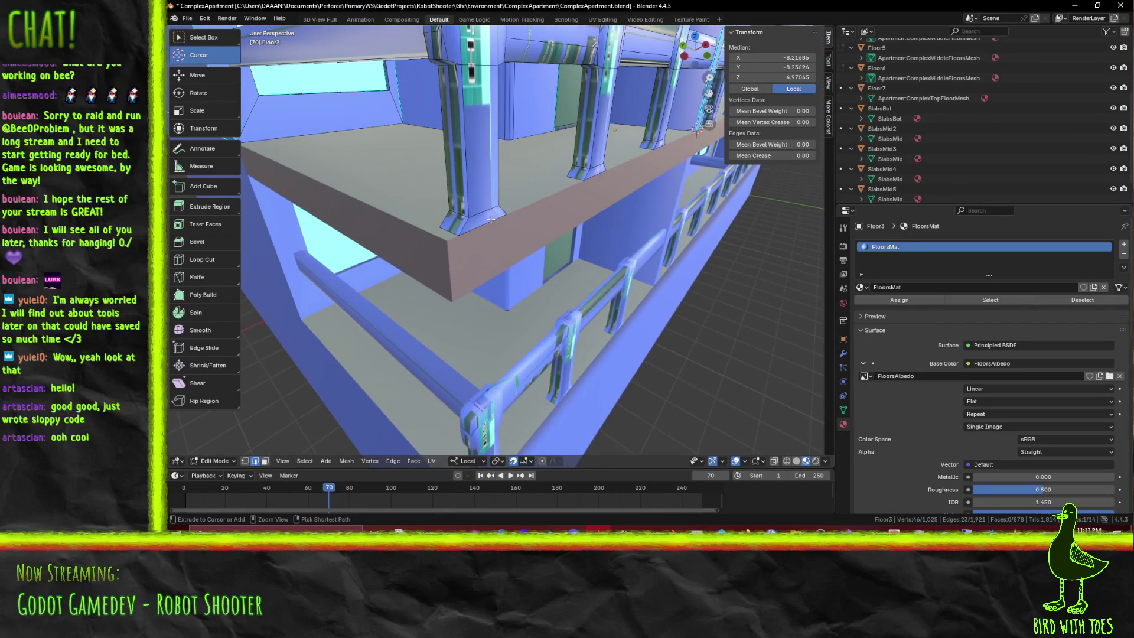
pyautogui.scroll(-2, 490, 214)
pyautogui.scroll(-1, 492, 213)
pyautogui.scroll(1, 495, 213)
pyautogui.scroll(1, 496, 213)
pyautogui.keyDown('alt'); pyautogui.click(457, 212); pyautogui.keyUp('alt')
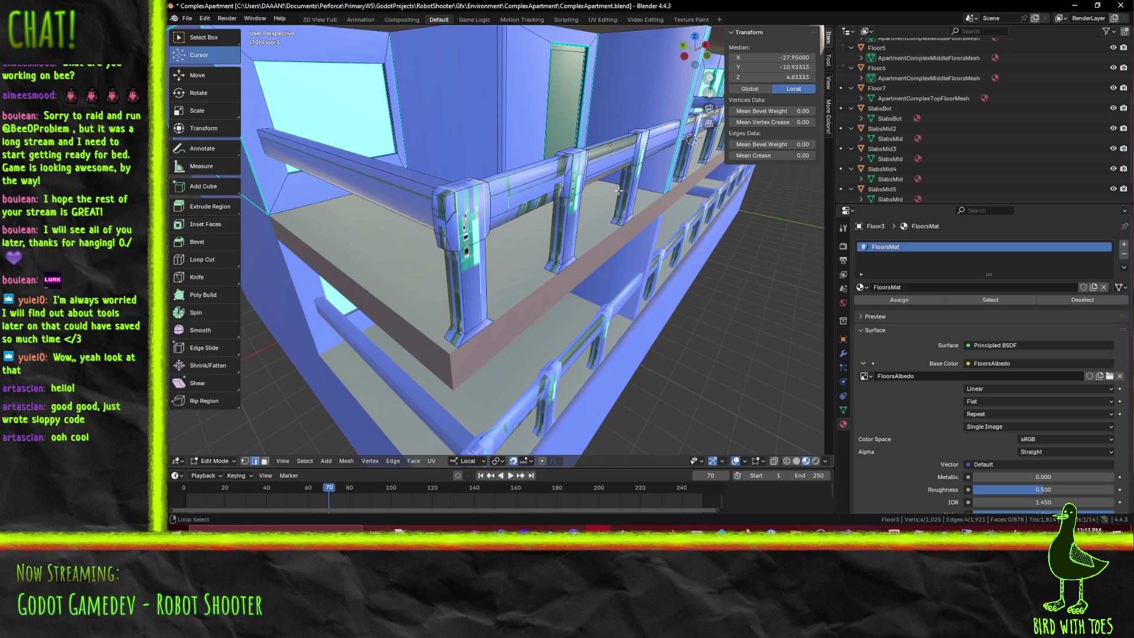
# Extend the selection along the railing and add two railing-post edge loops
pyautogui.keyDown('alt'); pyautogui.keyDown('shift'); pyautogui.click(585, 171); pyautogui.keyUp('shift'); pyautogui.keyUp('alt')
pyautogui.moveTo(585, 172); pyautogui.dragTo(618, 188, button='middle')
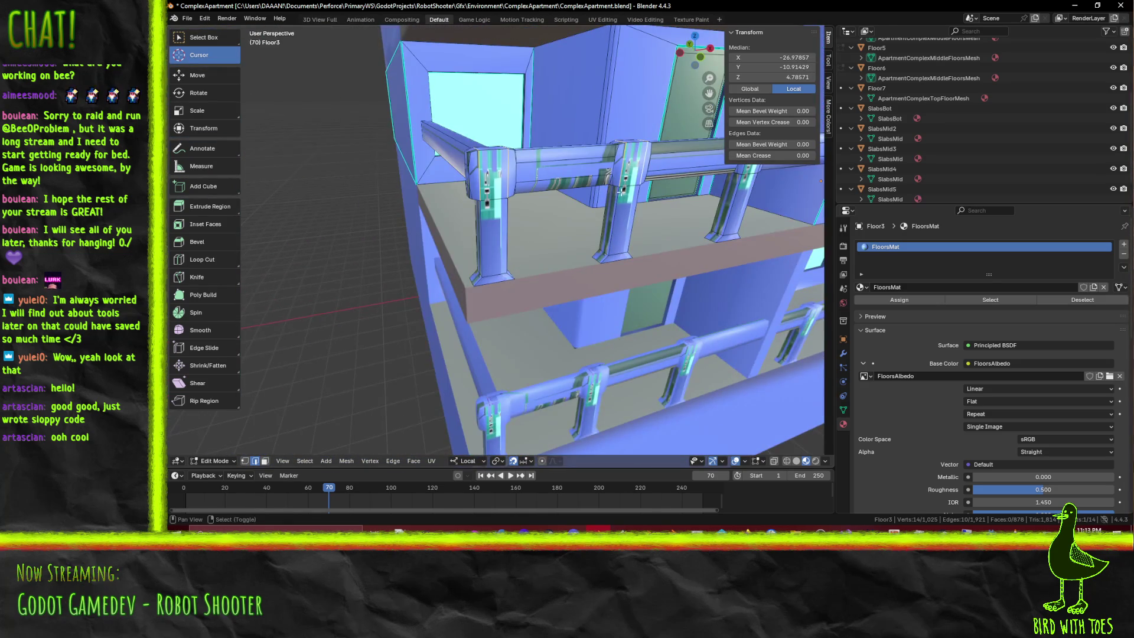
pyautogui.moveTo(617, 187)
pyautogui.mouseDown(button='middle')
pyautogui.moveTo(655, 204)
pyautogui.moveTo(640, 186)
pyautogui.mouseUp(button='middle')
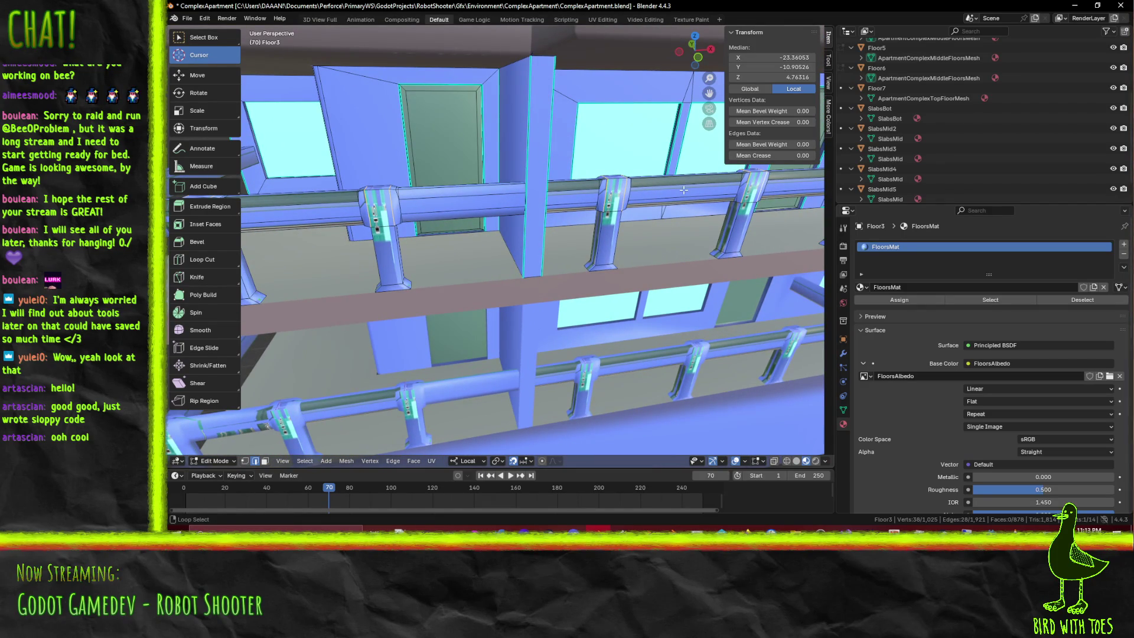
pyautogui.keyDown('shift'); pyautogui.moveTo(715, 195); pyautogui.dragTo(599, 195, button='middle'); pyautogui.keyUp('shift')
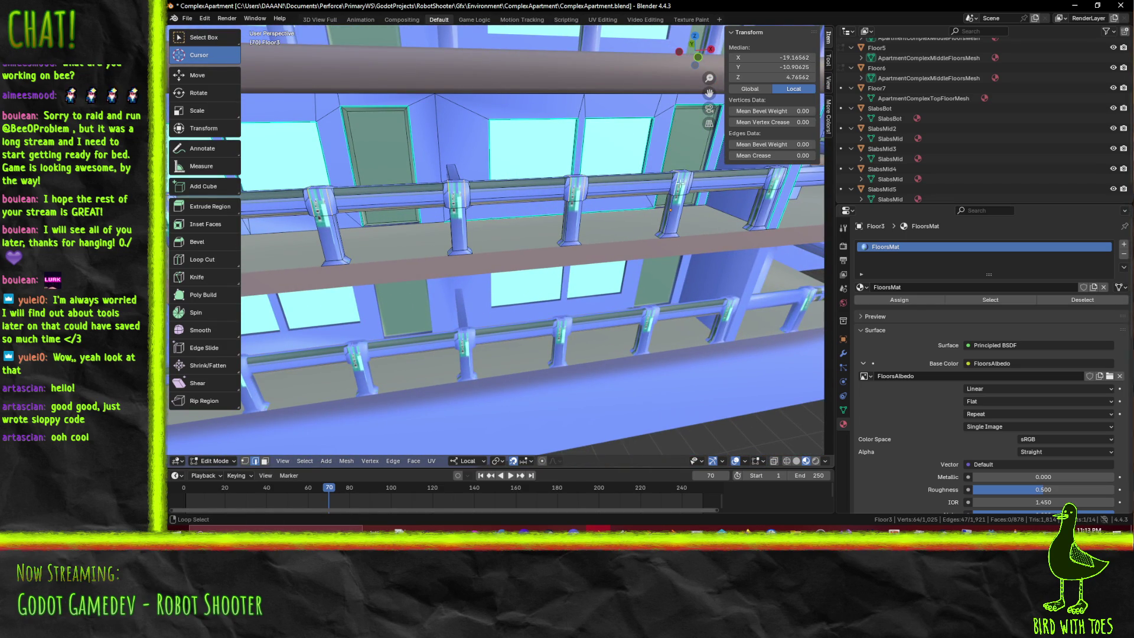
pyautogui.moveTo(611, 293)
pyautogui.mouseDown(button='middle')
pyautogui.moveTo(622, 224)
pyautogui.moveTo(573, 213)
pyautogui.mouseUp(button='middle')
pyautogui.keyDown('alt'); pyautogui.keyDown('shift'); pyautogui.click(573, 212); pyautogui.keyUp('shift'); pyautogui.keyUp('alt')
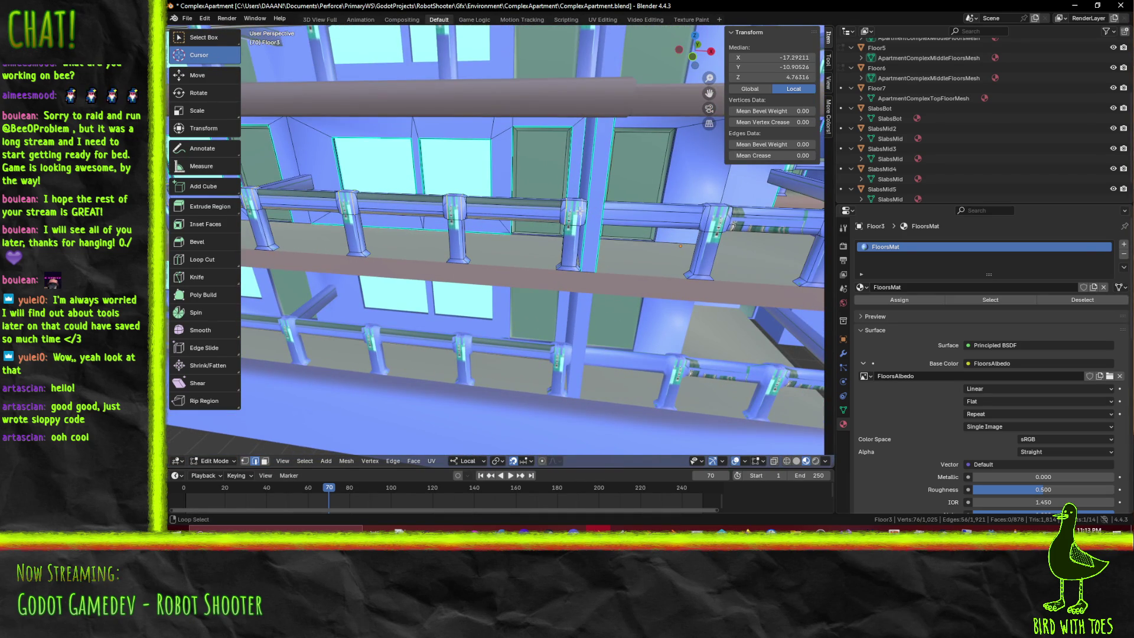
pyautogui.keyDown('alt'); pyautogui.keyDown('shift'); pyautogui.click(706, 216); pyautogui.keyUp('shift'); pyautogui.keyUp('alt')
# Add two more railing-post loops, growing the pick to 92 edges, and review it across several floors
pyautogui.moveTo(705, 215)
pyautogui.mouseDown(button='middle')
pyautogui.moveTo(735, 231)
pyautogui.moveTo(753, 277)
pyautogui.mouseUp(button='middle')
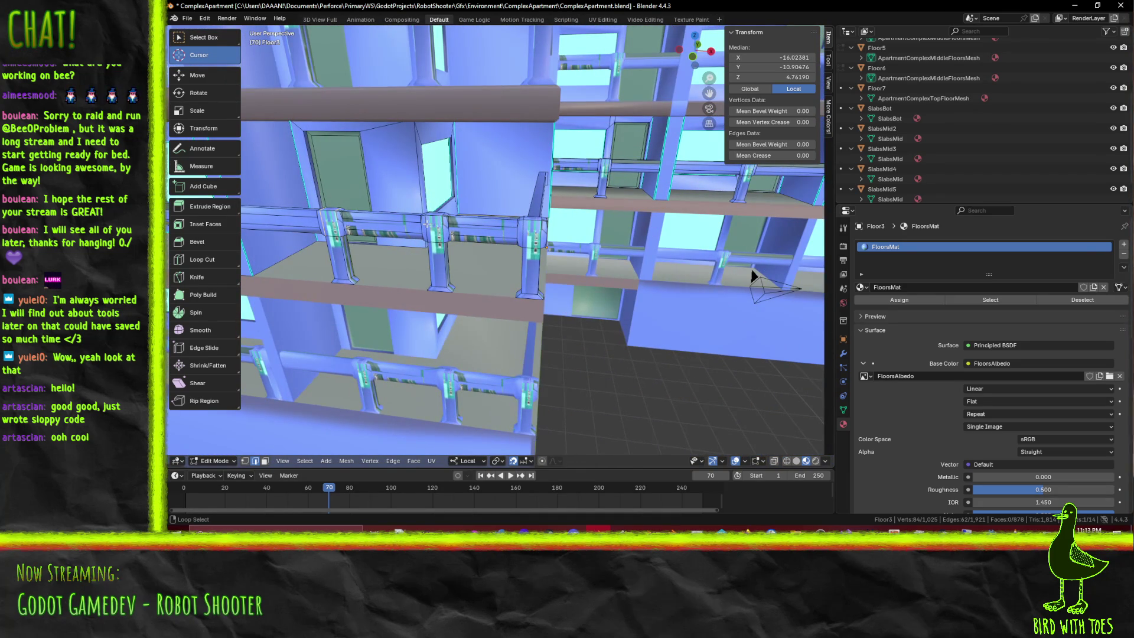
pyautogui.keyDown('alt'); pyautogui.keyDown('shift'); pyautogui.click(441, 229); pyautogui.keyUp('shift'); pyautogui.keyUp('alt')
pyautogui.keyDown('alt'); pyautogui.keyDown('shift'); pyautogui.click(525, 235); pyautogui.keyUp('shift'); pyautogui.keyUp('alt')
pyautogui.moveTo(753, 276); pyautogui.dragTo(613, 264, button='middle')
pyautogui.scroll(5, 604, 266)
pyautogui.scroll(3, 613, 265)
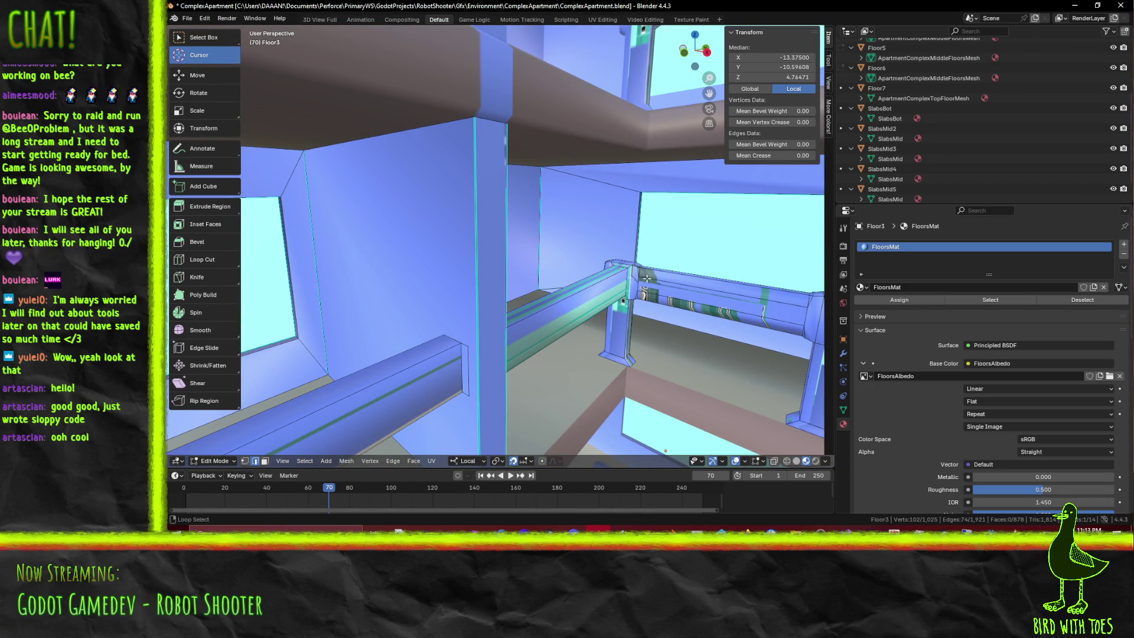
pyautogui.moveTo(640, 277); pyautogui.dragTo(709, 294, button='middle')
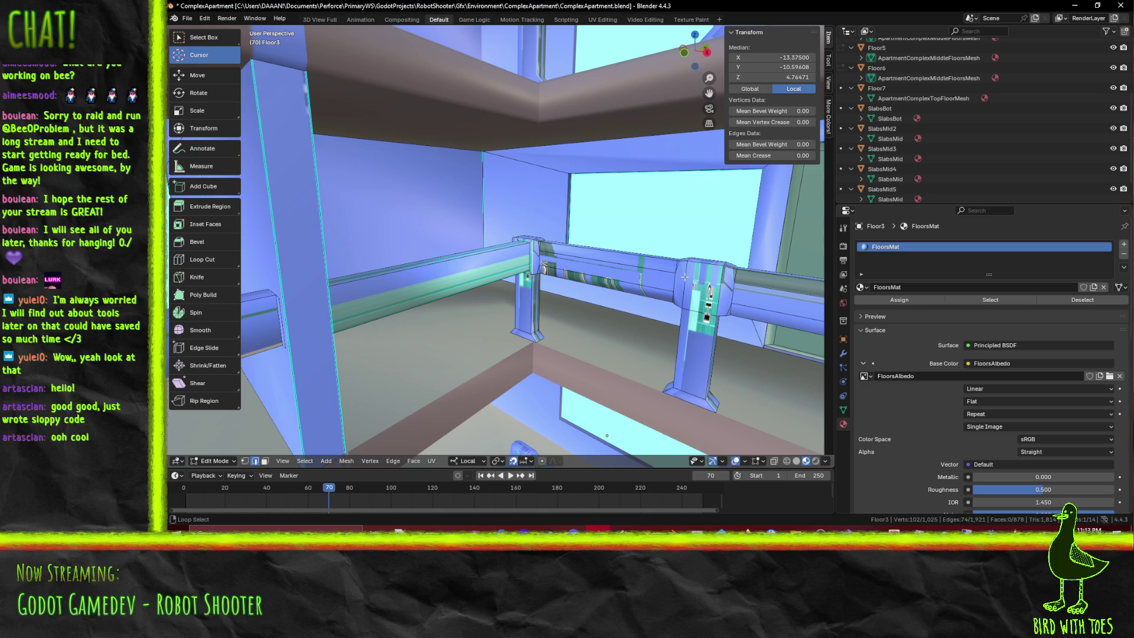
pyautogui.scroll(-3, 711, 281)
pyautogui.moveTo(712, 283)
pyautogui.mouseDown(button='middle')
pyautogui.moveTo(660, 251)
pyautogui.moveTo(664, 264)
pyautogui.mouseUp(button='middle')
pyautogui.scroll(-3, 660, 252)
pyautogui.scroll(-3, 665, 264)
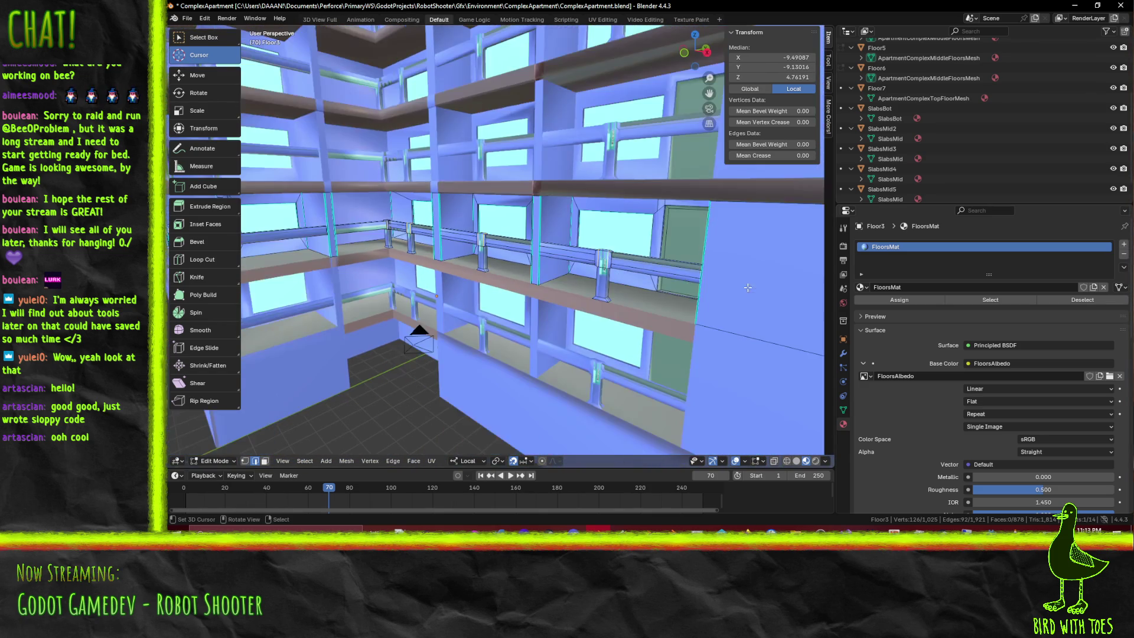
pyautogui.moveTo(740, 287)
pyautogui.mouseDown(button='middle')
pyautogui.moveTo(551, 268)
pyautogui.moveTo(586, 262)
pyautogui.mouseUp(button='middle')
pyautogui.scroll(2, 558, 266)
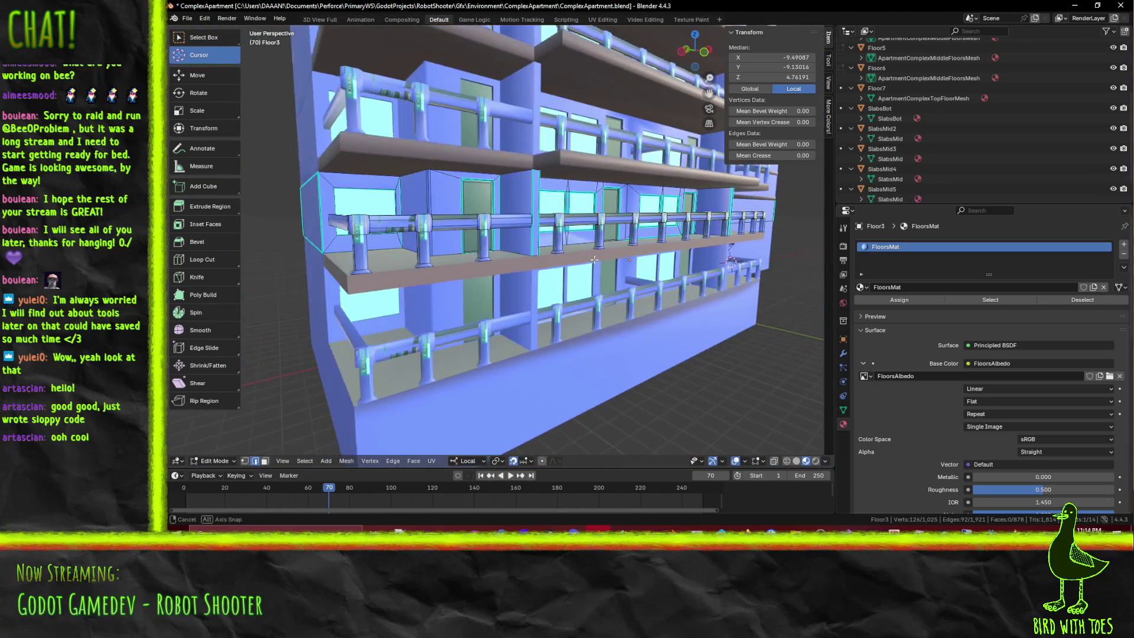
# Mark the railing-post loops as UV seams and clear the edge selection
pyautogui.press('F3')
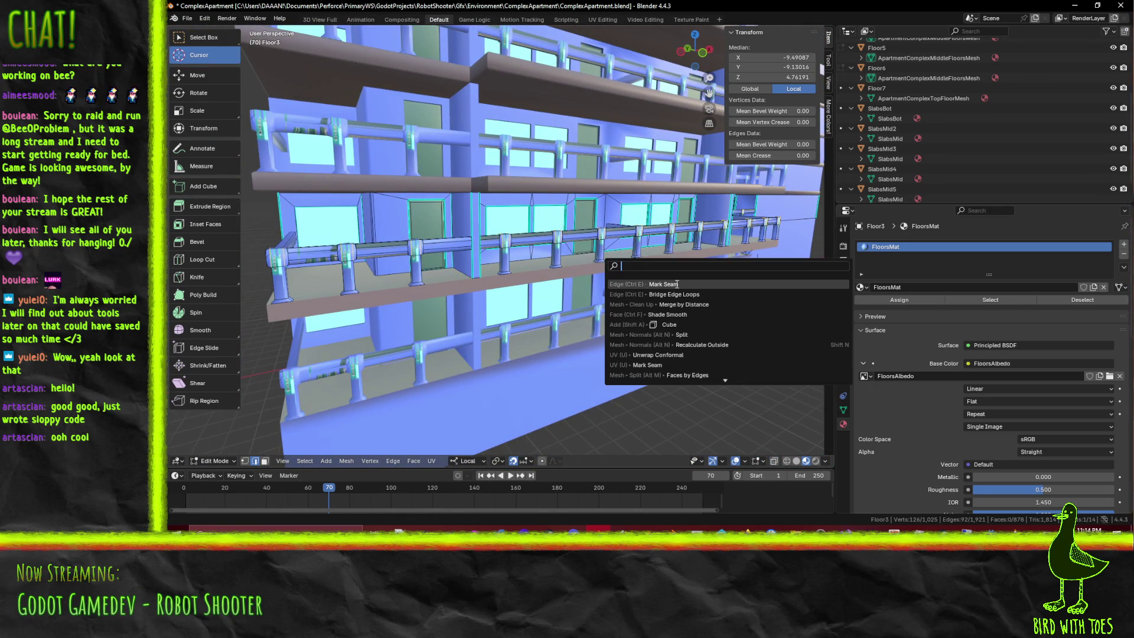
pyautogui.press('Escape')
pyautogui.moveTo(678, 284); pyautogui.dragTo(620, 267, button='middle')
pyautogui.hotkey('alt', 'a')
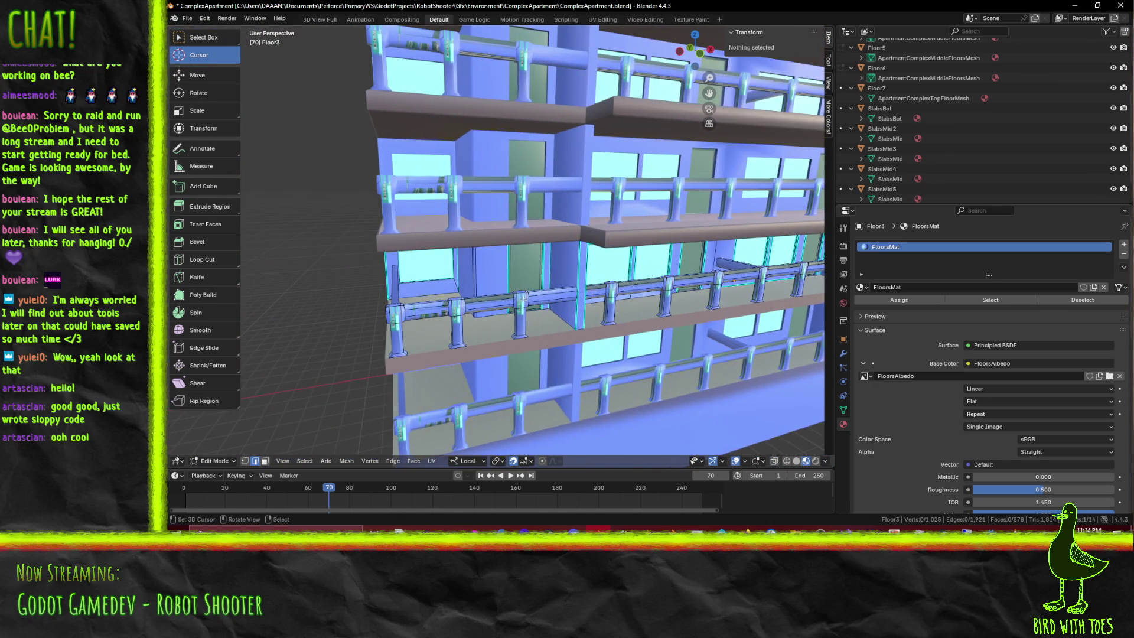
pyautogui.scroll(4, 534, 300)
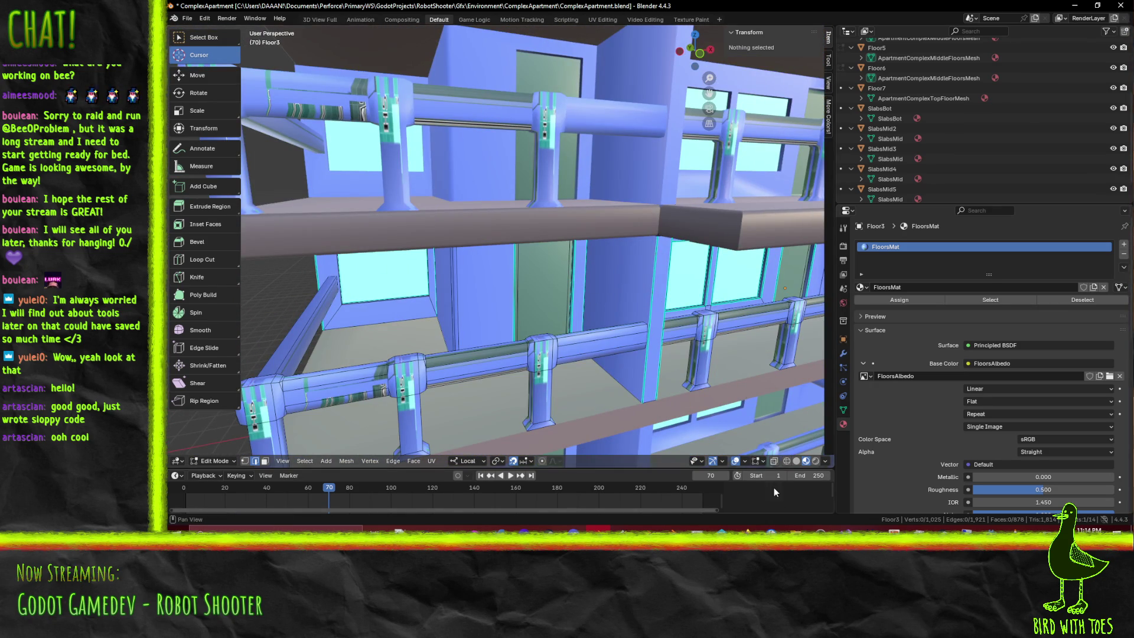
# Enable the Seams overlay so marked seams show as red lines in the viewport
pyautogui.click(764, 460)
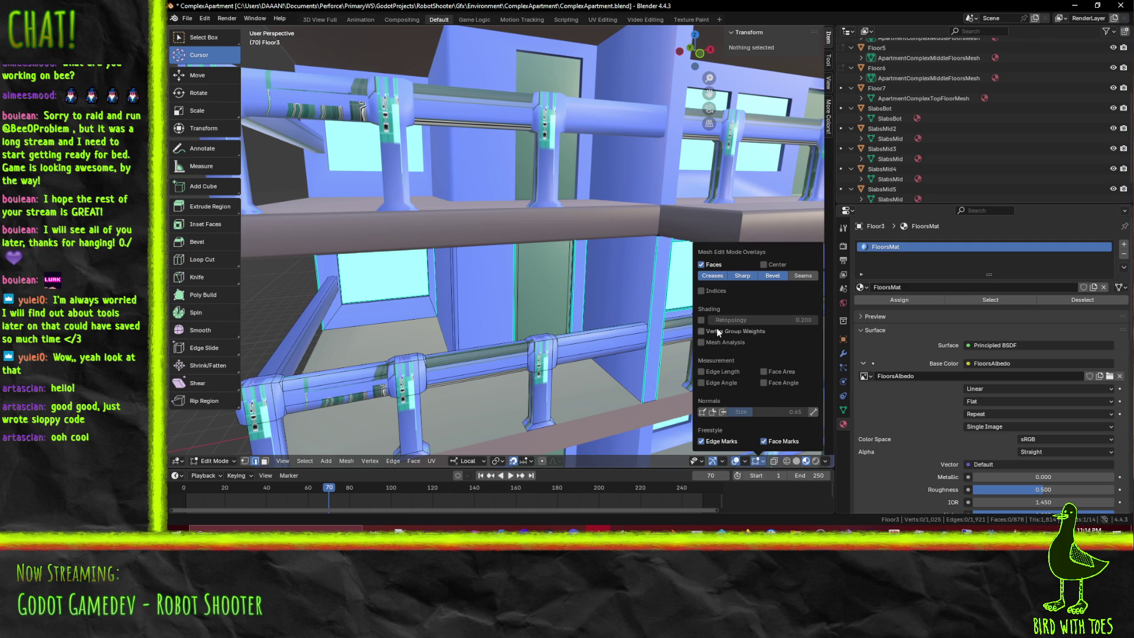
pyautogui.click(806, 277)
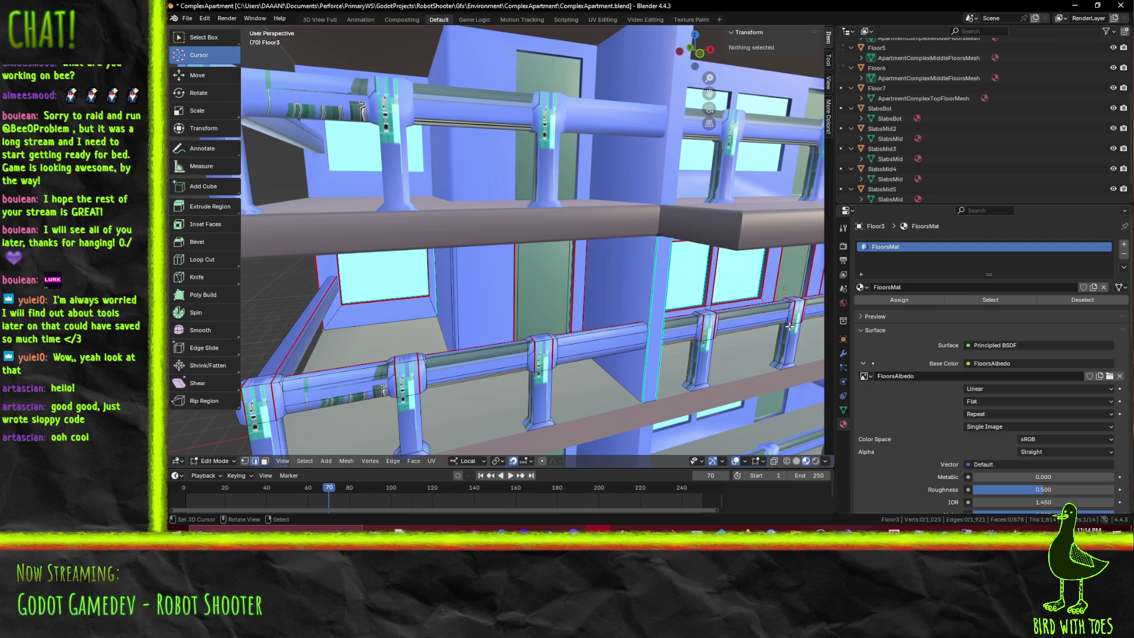
pyautogui.press('F3')
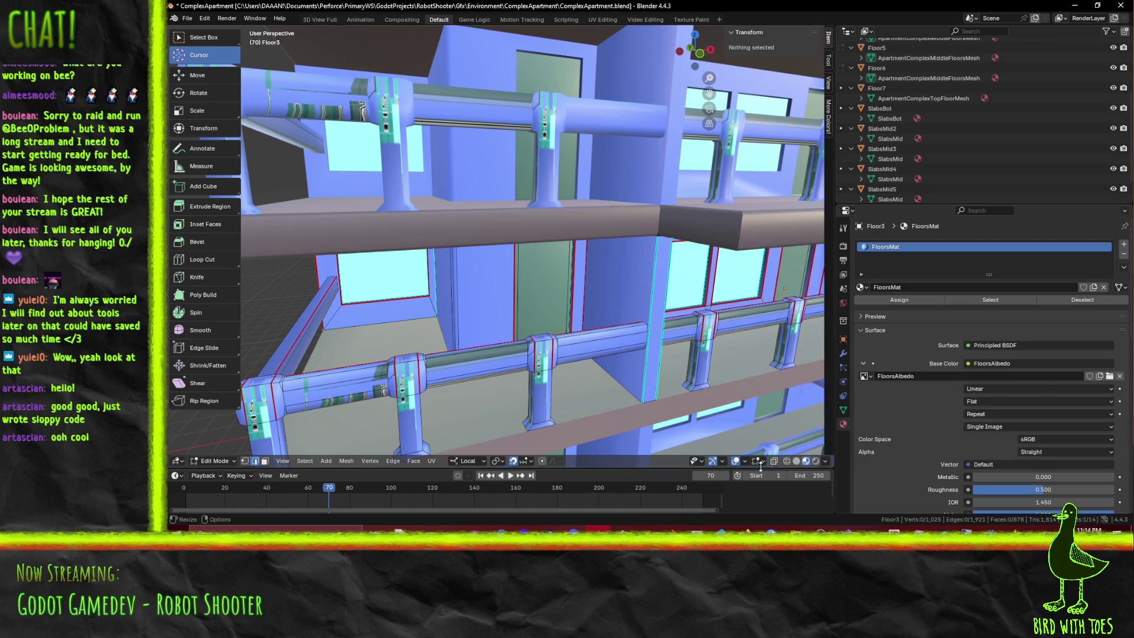
pyautogui.moveTo(673, 337)
pyautogui.mouseDown(button='middle')
pyautogui.moveTo(570, 308)
pyautogui.moveTo(543, 324)
pyautogui.moveTo(568, 315)
pyautogui.moveTo(447, 306)
pyautogui.mouseUp(button='middle')
# Select the vertical wall-column edges along the first stretch of balconies
pyautogui.click(454, 305)
pyautogui.keyDown('shift'); pyautogui.click(469, 306); pyautogui.keyUp('shift')
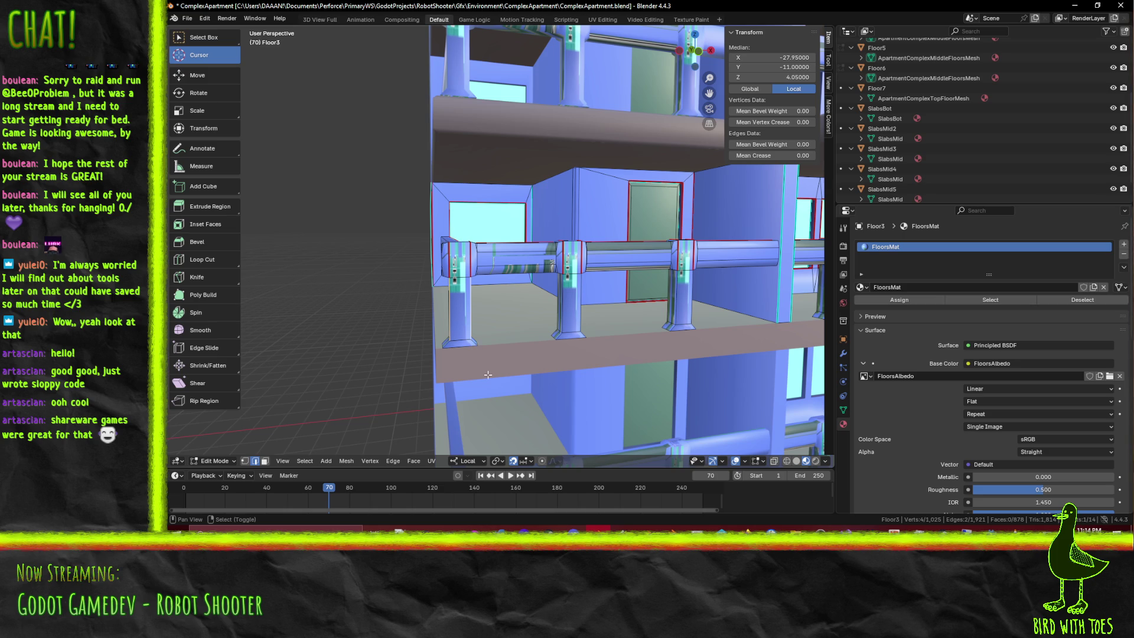
pyautogui.keyDown('shift'); pyautogui.click(448, 345); pyautogui.keyUp('shift')
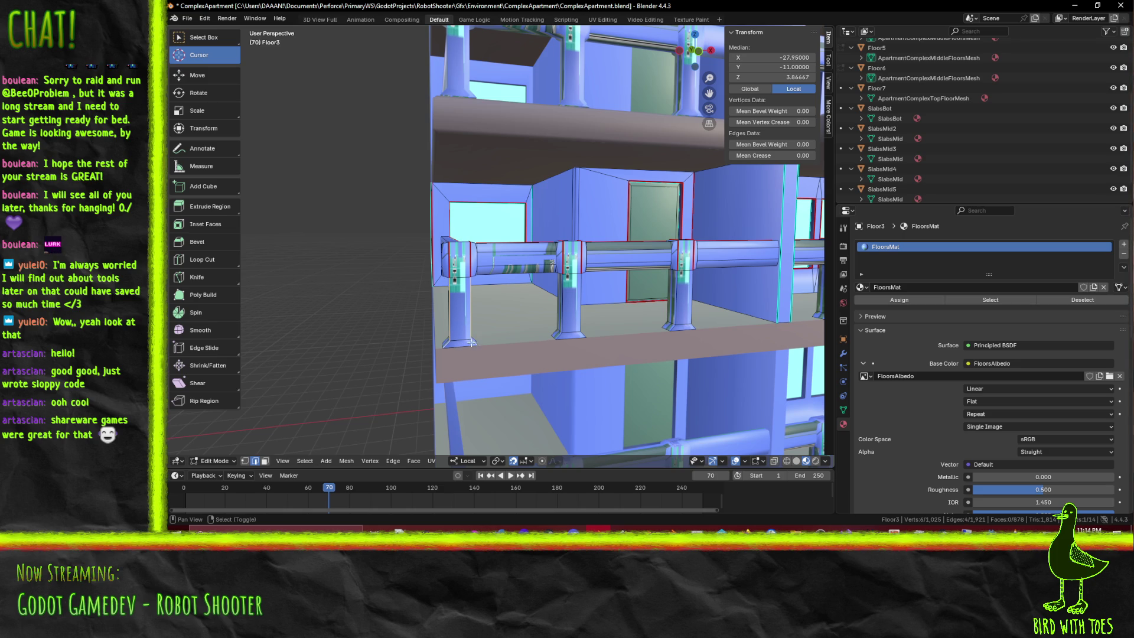
pyautogui.keyDown('shift'); pyautogui.click(565, 330); pyautogui.keyUp('shift')
pyautogui.keyDown('shift'); pyautogui.click(688, 319); pyautogui.keyUp('shift')
pyautogui.moveTo(692, 321)
pyautogui.mouseDown(button='middle')
pyautogui.moveTo(714, 330)
pyautogui.moveTo(571, 352)
pyautogui.mouseUp(button='middle')
pyautogui.keyDown('shift'); pyautogui.click(570, 342); pyautogui.keyUp('shift')
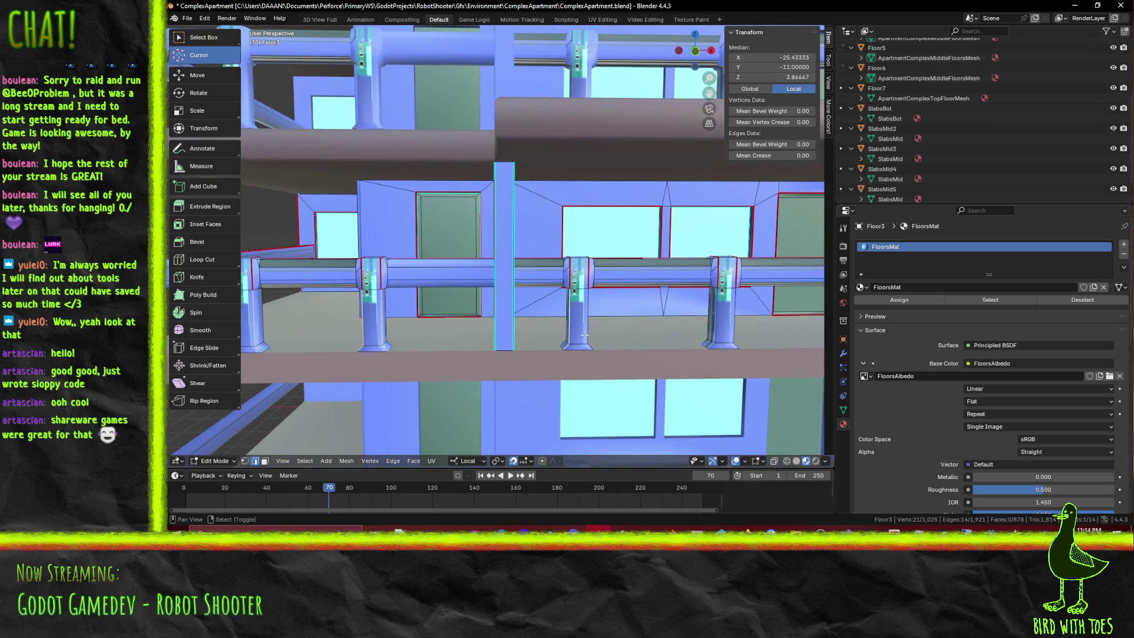
pyautogui.keyDown('shift'); pyautogui.click(713, 342); pyautogui.keyUp('shift')
pyautogui.keyDown('shift'); pyautogui.click(717, 335); pyautogui.keyUp('shift')
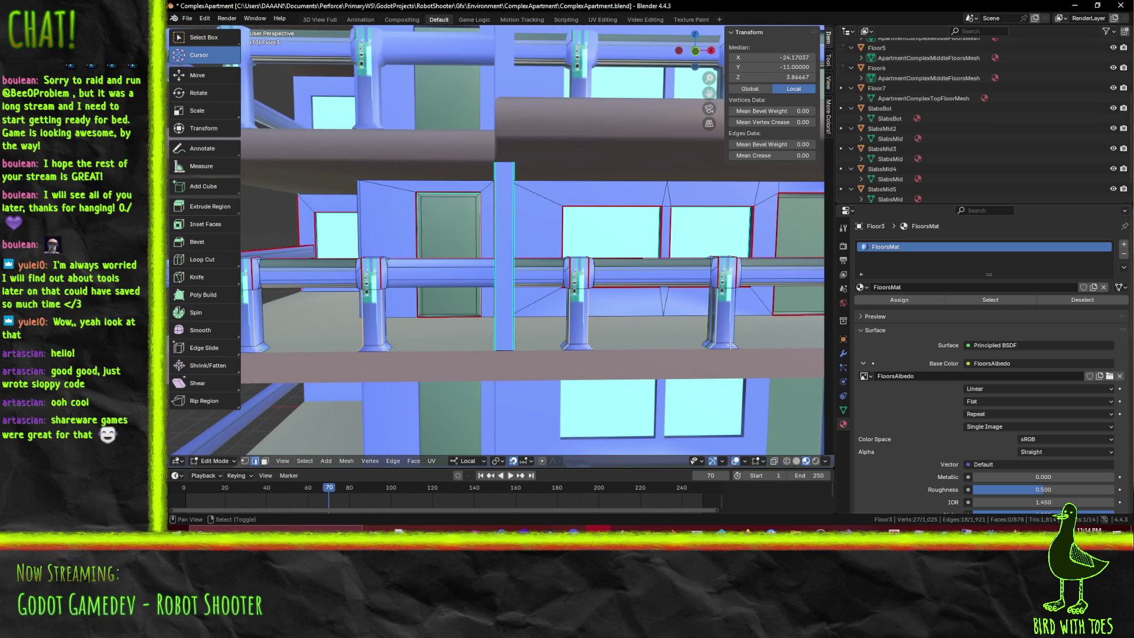
pyautogui.keyDown('shift'); pyautogui.click(735, 342); pyautogui.keyUp('shift')
# Continue adding column edges along the facade, correcting one wrongly picked edge
pyautogui.moveTo(736, 343); pyautogui.dragTo(642, 336, button='middle')
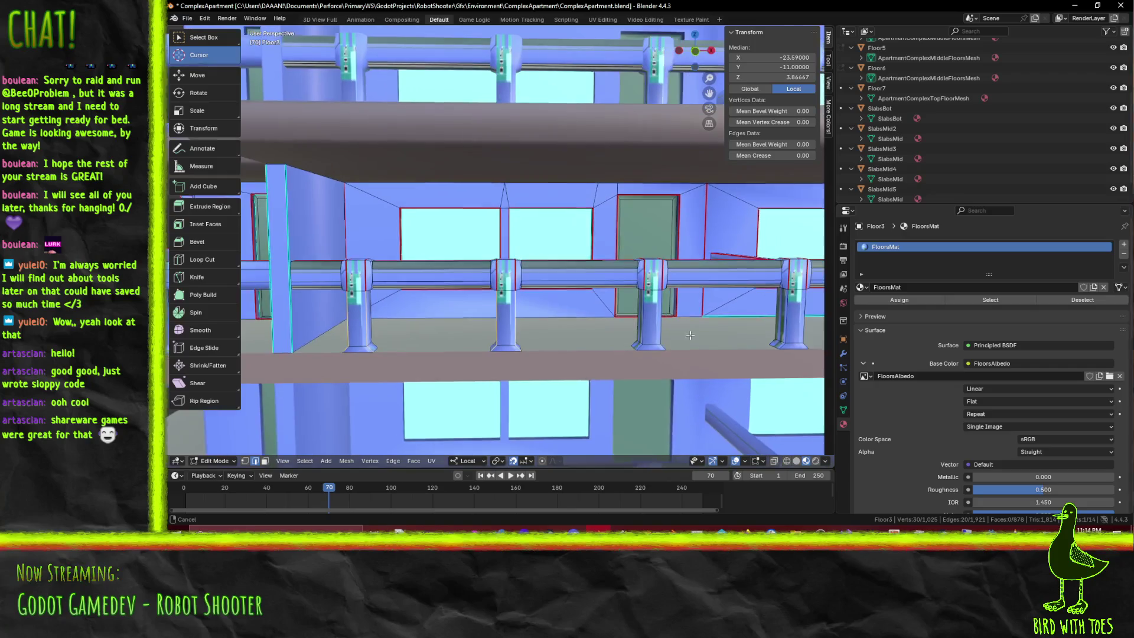
pyautogui.keyDown('shift'); pyautogui.click(639, 328); pyautogui.keyUp('shift')
pyautogui.keyDown('shift'); pyautogui.click(771, 337); pyautogui.keyUp('shift')
pyautogui.moveTo(791, 341); pyautogui.dragTo(548, 324, button='middle')
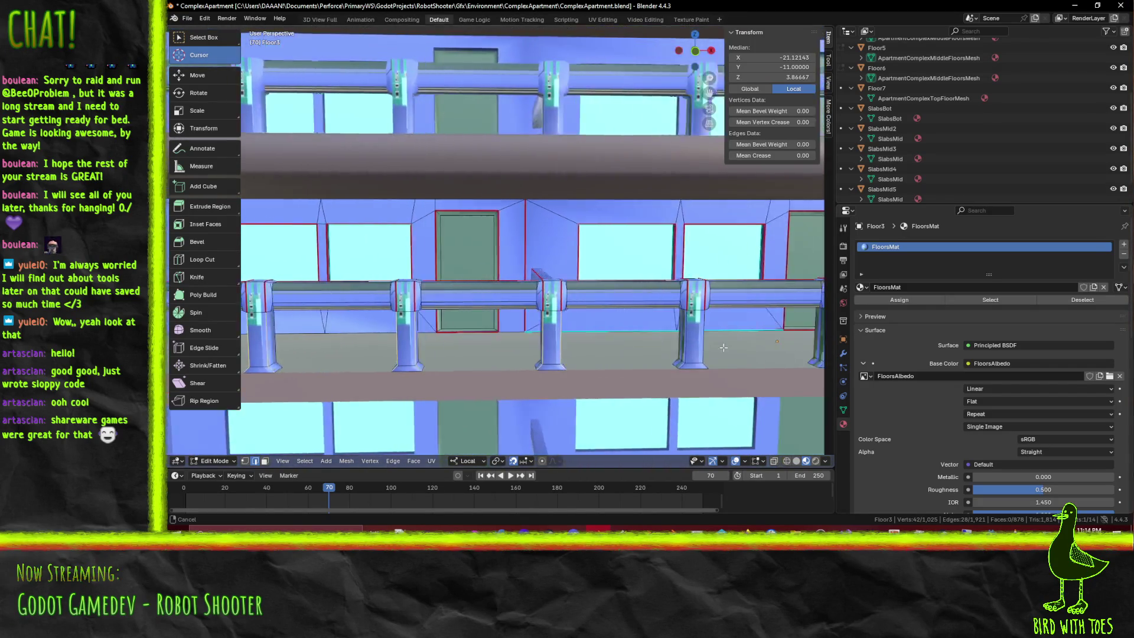
pyautogui.keyDown('shift'); pyautogui.click(528, 325); pyautogui.keyUp('shift')
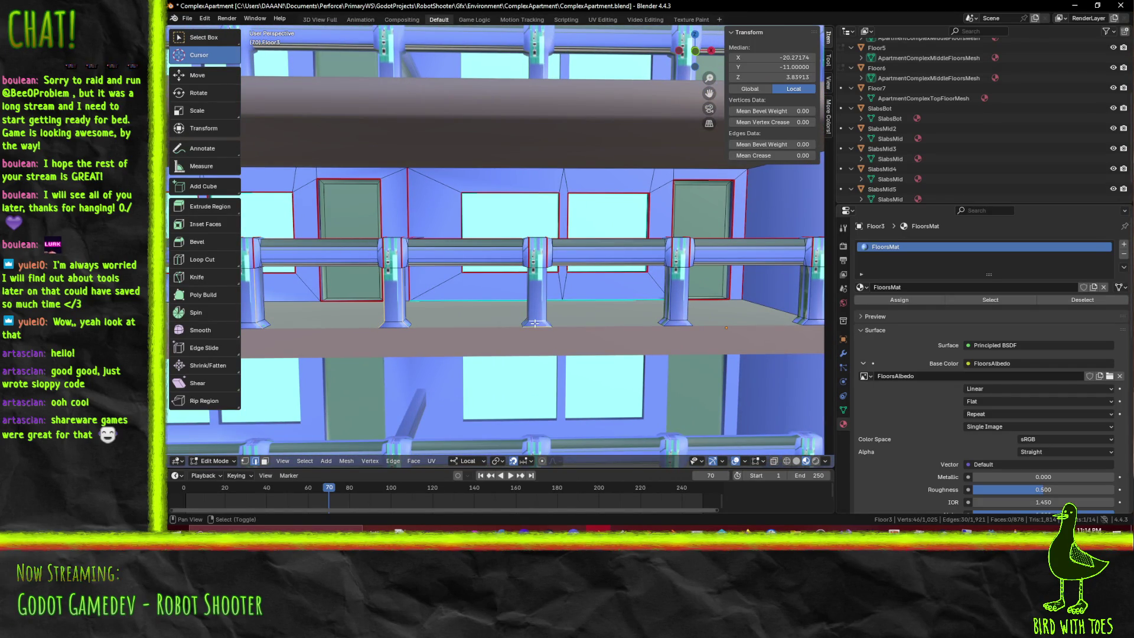
pyautogui.keyDown('shift'); pyautogui.click(539, 325); pyautogui.keyUp('shift')
pyautogui.keyDown('shift'); pyautogui.click(529, 317); pyautogui.keyUp('shift')
pyautogui.keyDown('shift'); pyautogui.click(547, 306); pyautogui.keyUp('shift')
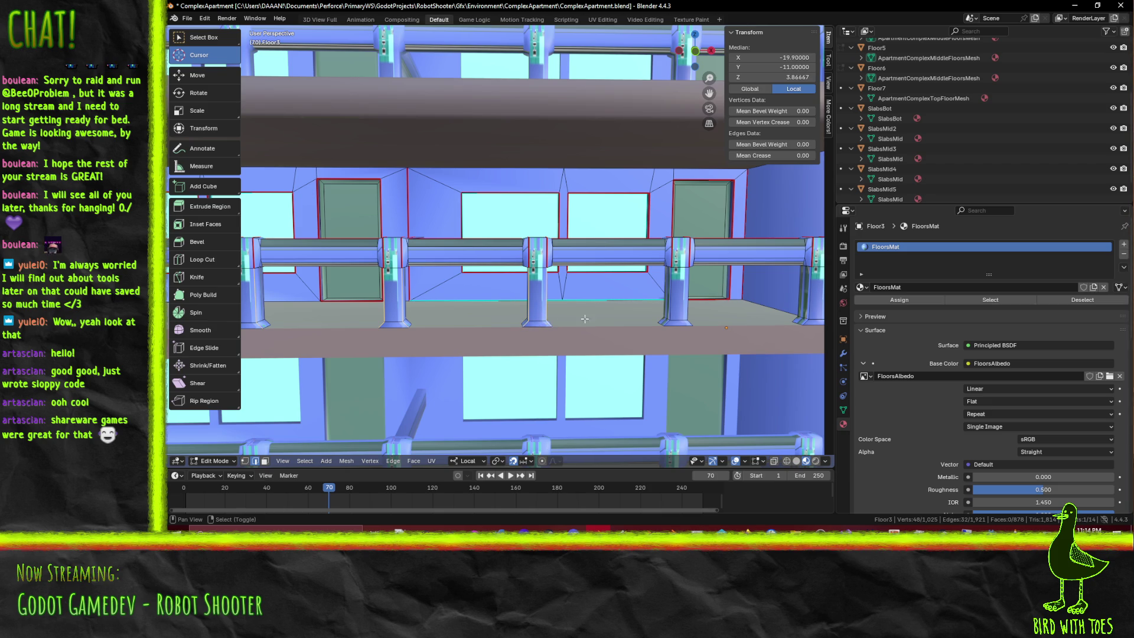
pyautogui.keyDown('shift'); pyautogui.click(667, 322); pyautogui.keyUp('shift')
pyautogui.keyDown('shift'); pyautogui.click(691, 323); pyautogui.keyUp('shift')
# Add the column edges on the next balconies to the selection
pyautogui.keyDown('shift'); pyautogui.moveTo(746, 322); pyautogui.dragTo(626, 339, button='middle'); pyautogui.keyUp('shift')
pyautogui.keyDown('shift'); pyautogui.click(596, 338); pyautogui.keyUp('shift')
pyautogui.keyDown('shift'); pyautogui.click(607, 343); pyautogui.keyUp('shift')
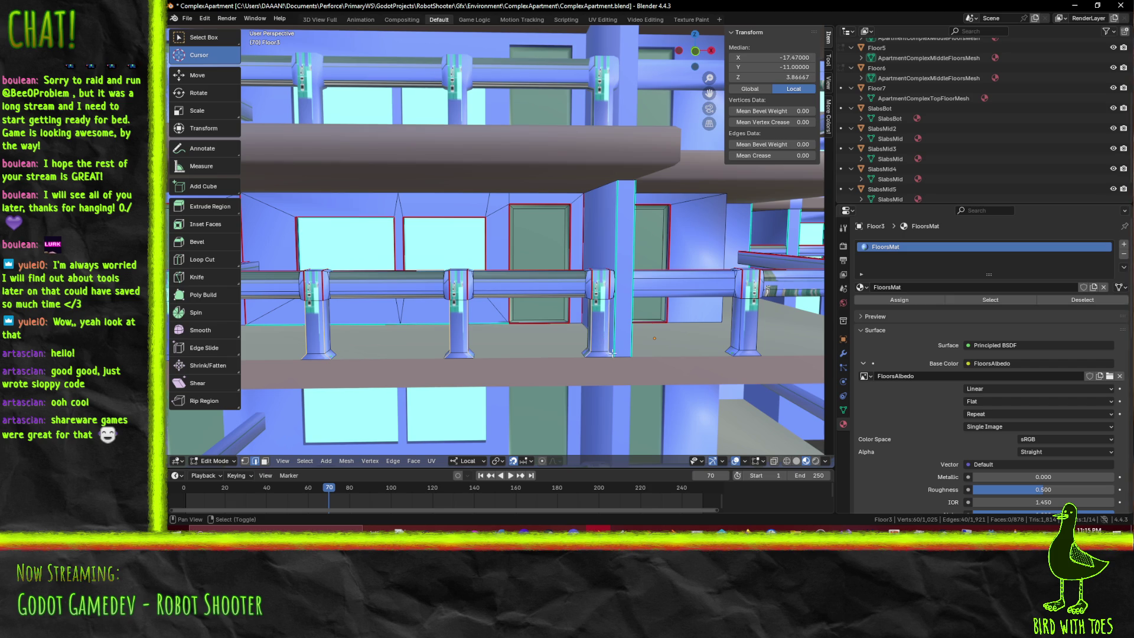
pyautogui.keyDown('shift'); pyautogui.click(750, 347); pyautogui.keyUp('shift')
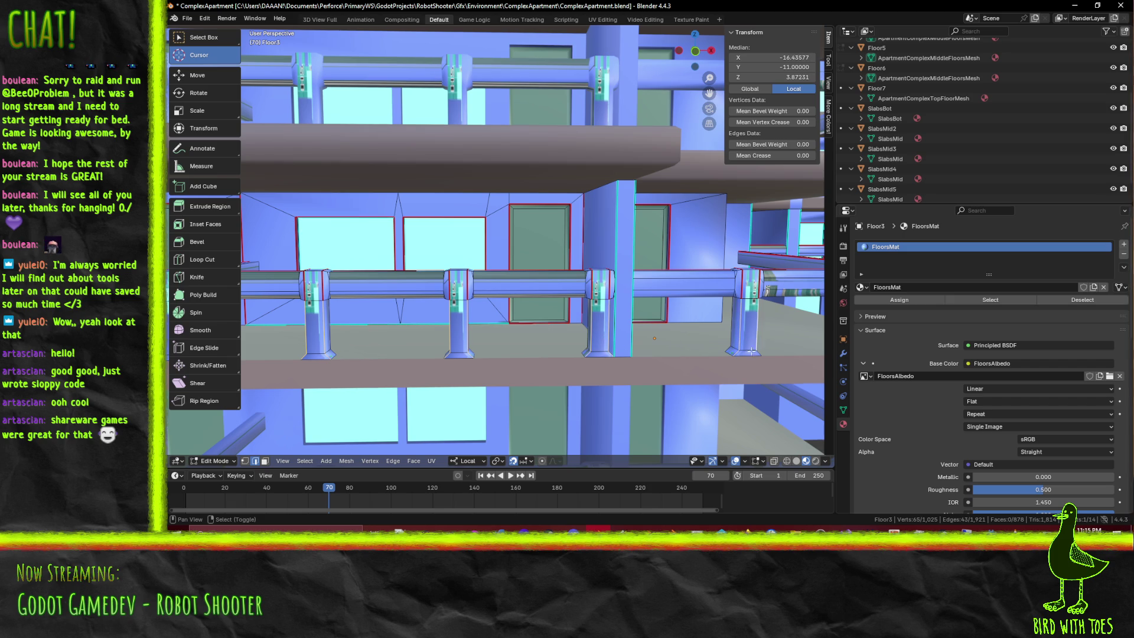
pyautogui.moveTo(761, 351); pyautogui.dragTo(665, 344, button='middle')
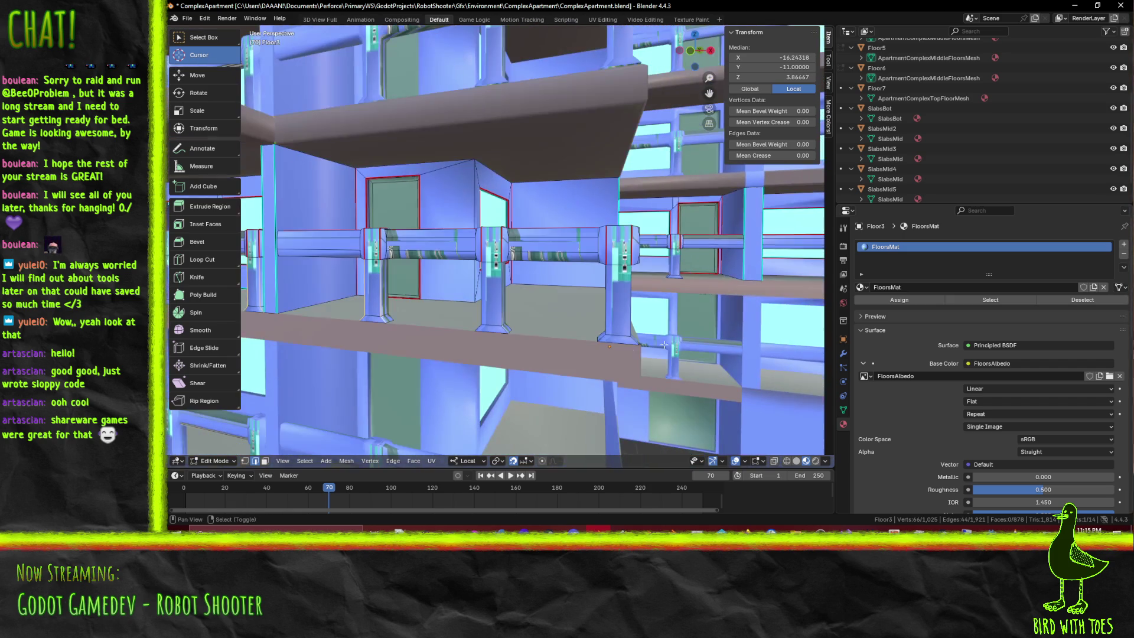
pyautogui.keyDown('shift'); pyautogui.click(486, 311); pyautogui.keyUp('shift')
pyautogui.keyDown('shift'); pyautogui.click(501, 313); pyautogui.keyUp('shift')
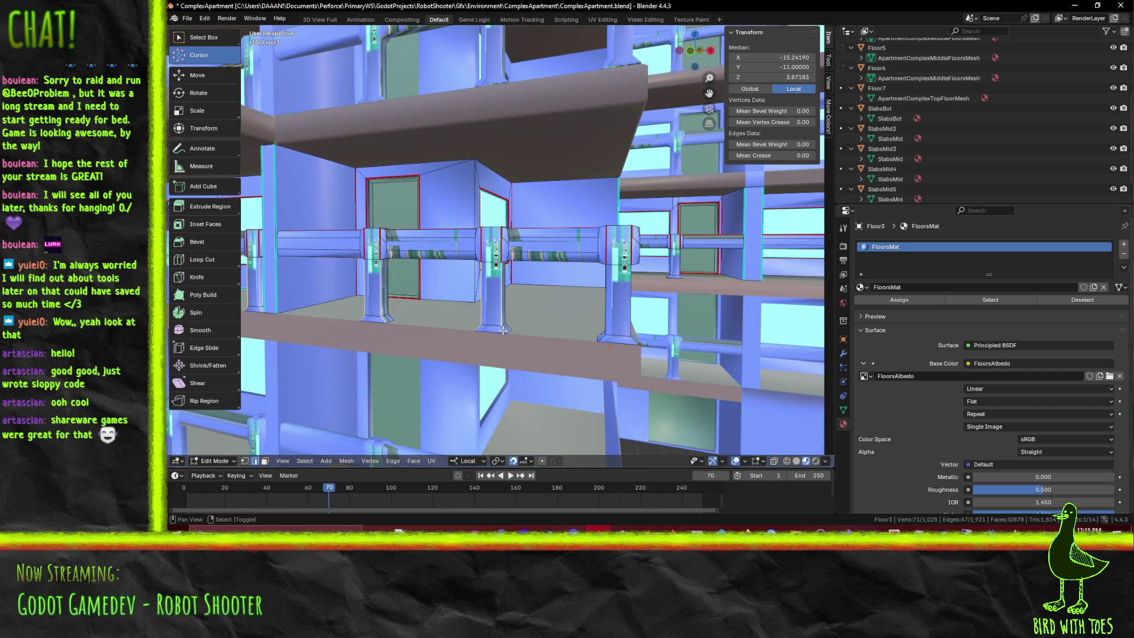
pyautogui.keyDown('shift'); pyautogui.click(606, 329); pyautogui.keyUp('shift')
pyautogui.keyDown('shift'); pyautogui.click(626, 339); pyautogui.keyUp('shift')
# Pick the column edges and vertices around the following balcony
pyautogui.moveTo(626, 338)
pyautogui.mouseDown(button='middle')
pyautogui.moveTo(515, 327)
pyautogui.moveTo(592, 329)
pyautogui.moveTo(617, 307)
pyautogui.mouseUp(button='middle')
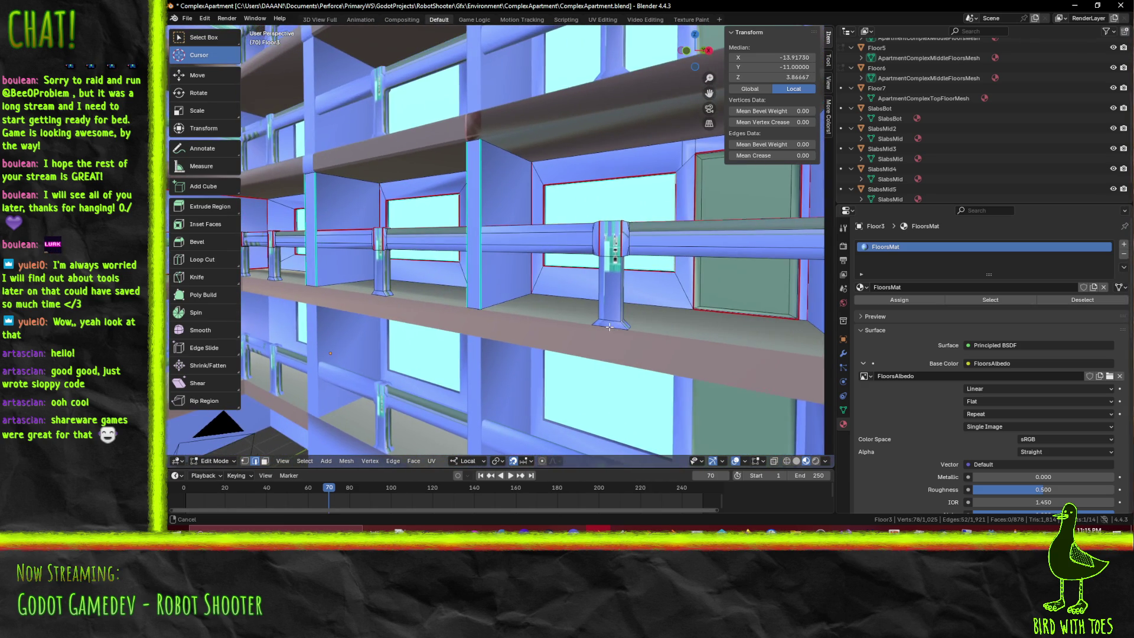
pyautogui.keyDown('shift'); pyautogui.click(617, 306); pyautogui.keyUp('shift')
pyautogui.keyDown('shift'); pyautogui.click(626, 326); pyautogui.keyUp('shift')
pyautogui.keyDown('shift'); pyautogui.click(597, 321); pyautogui.keyUp('shift')
pyautogui.moveTo(596, 321); pyautogui.dragTo(561, 316, button='middle')
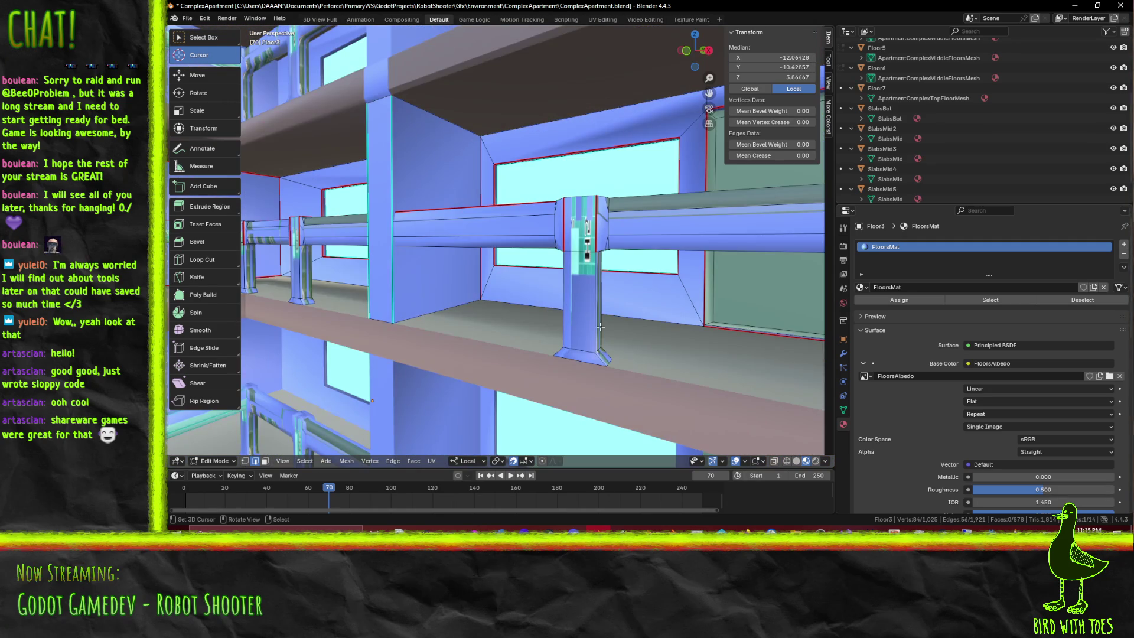
pyautogui.keyDown('shift'); pyautogui.click(564, 336); pyautogui.keyUp('shift')
pyautogui.keyDown('shift'); pyautogui.click(599, 359); pyautogui.keyUp('shift')
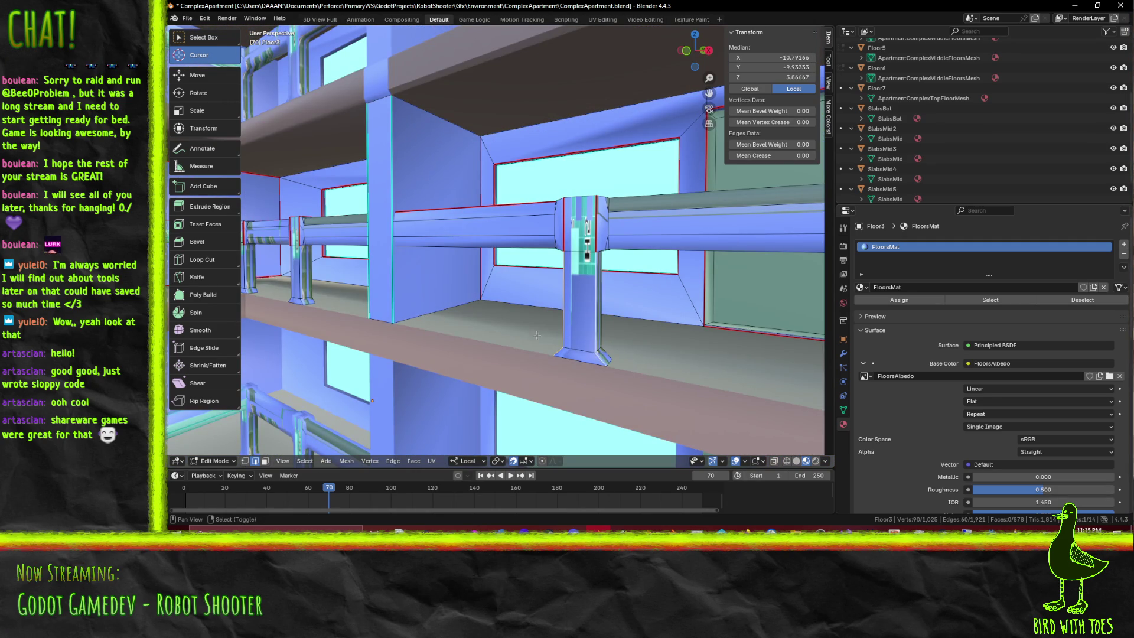
# Add the last column edges, mark them as seams and clear the selection
pyautogui.moveTo(600, 360); pyautogui.dragTo(553, 284, button='middle')
pyautogui.keyDown('shift'); pyautogui.click(551, 282); pyautogui.keyUp('shift')
pyautogui.keyDown('shift'); pyautogui.click(533, 280); pyautogui.keyUp('shift')
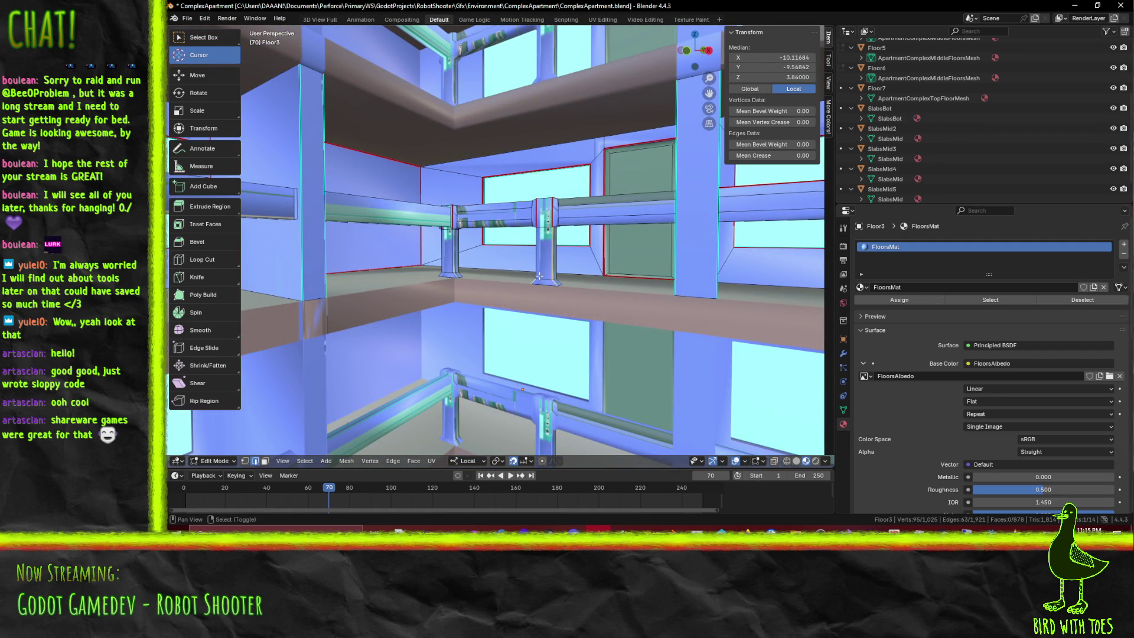
pyautogui.keyDown('shift'); pyautogui.click(440, 275); pyautogui.keyUp('shift')
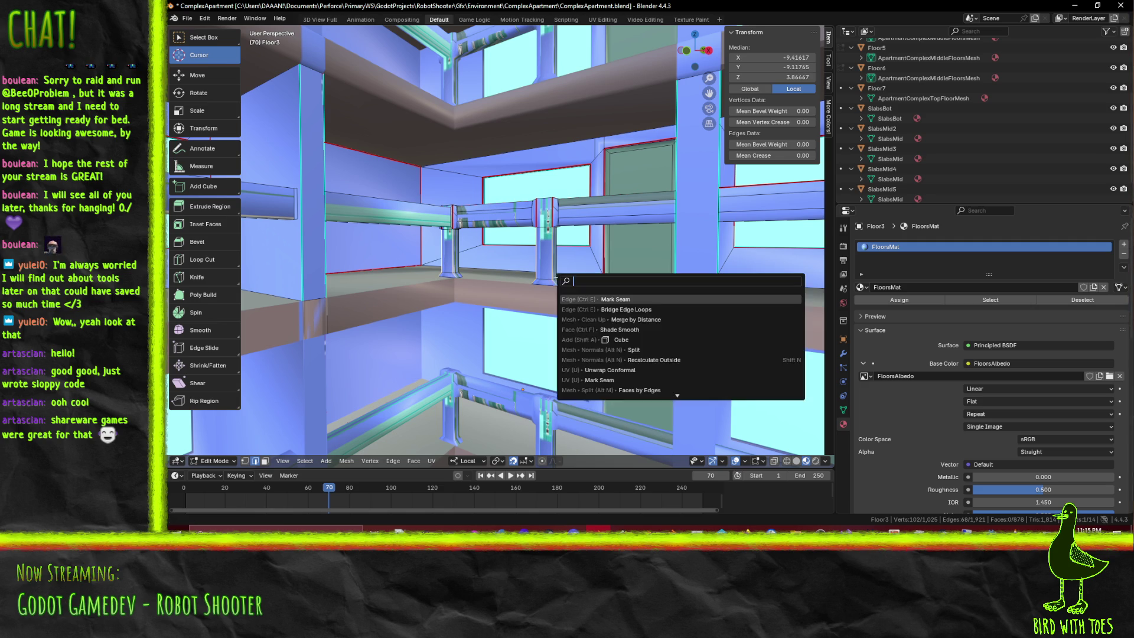
pyautogui.moveTo(584, 311)
pyautogui.mouseDown(button='middle')
pyautogui.moveTo(502, 313)
pyautogui.moveTo(539, 299)
pyautogui.moveTo(476, 283)
pyautogui.mouseUp(button='middle')
pyautogui.hotkey('alt', 'a')
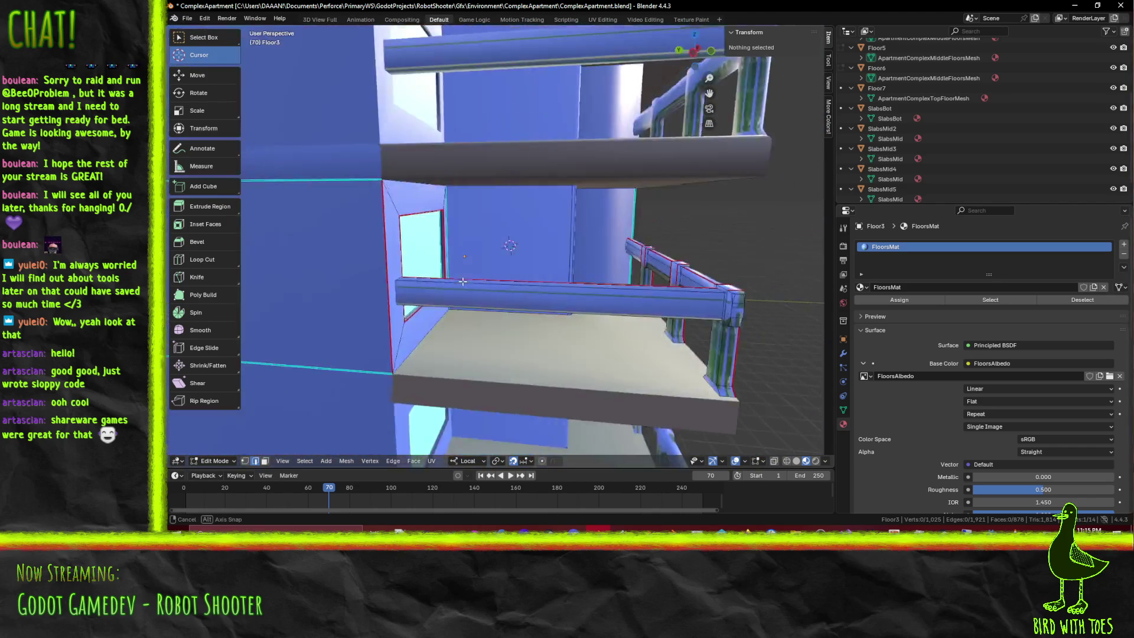
# Select vertical edges on the left, middle and right railing posts under the slab, 14 edges in all
pyautogui.moveTo(476, 284); pyautogui.dragTo(576, 270, button='middle')
pyautogui.click(616, 259)
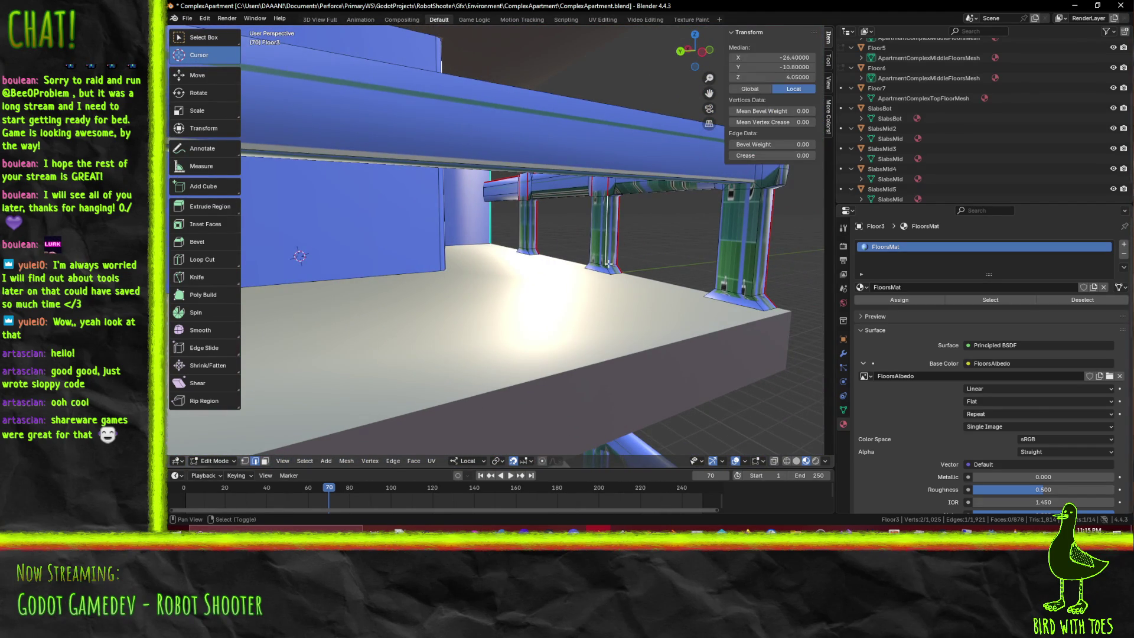
pyautogui.keyDown('shift'); pyautogui.click(593, 255); pyautogui.keyUp('shift')
pyautogui.keyDown('shift'); pyautogui.click(713, 274); pyautogui.keyUp('shift')
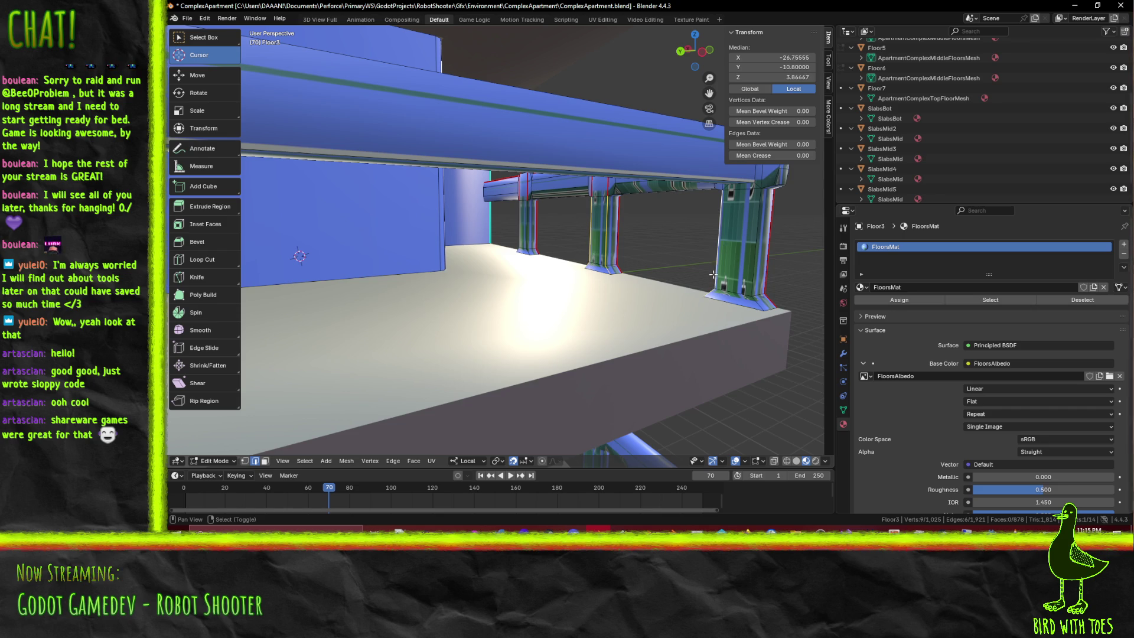
pyautogui.keyDown('shift'); pyautogui.click(749, 279); pyautogui.keyUp('shift')
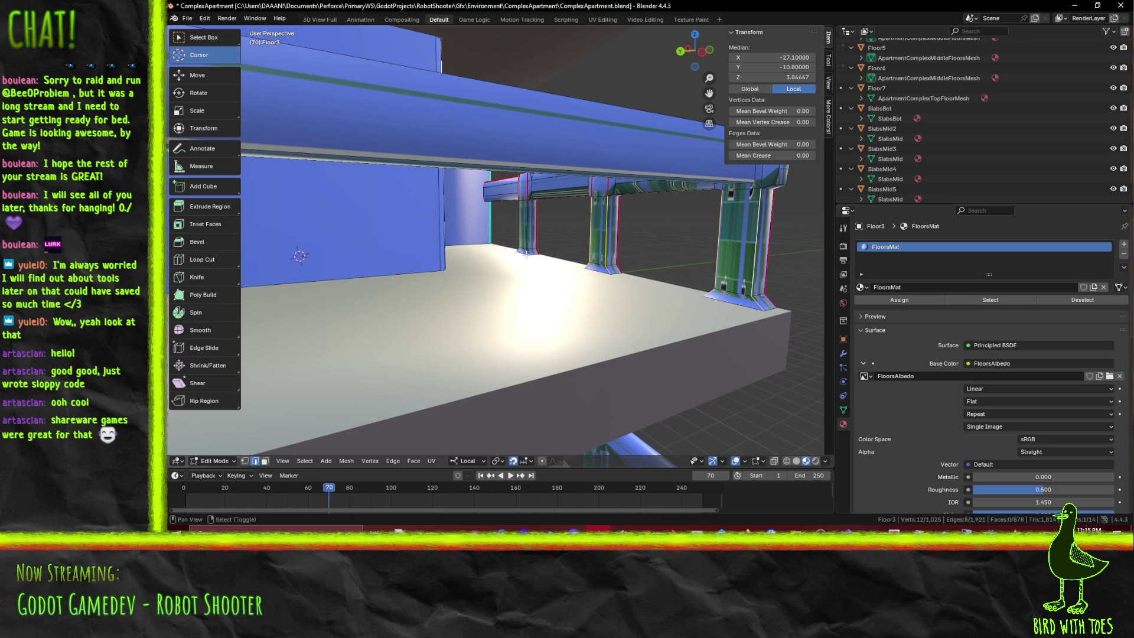
pyautogui.keyDown('shift'); pyautogui.click(523, 232); pyautogui.keyUp('shift')
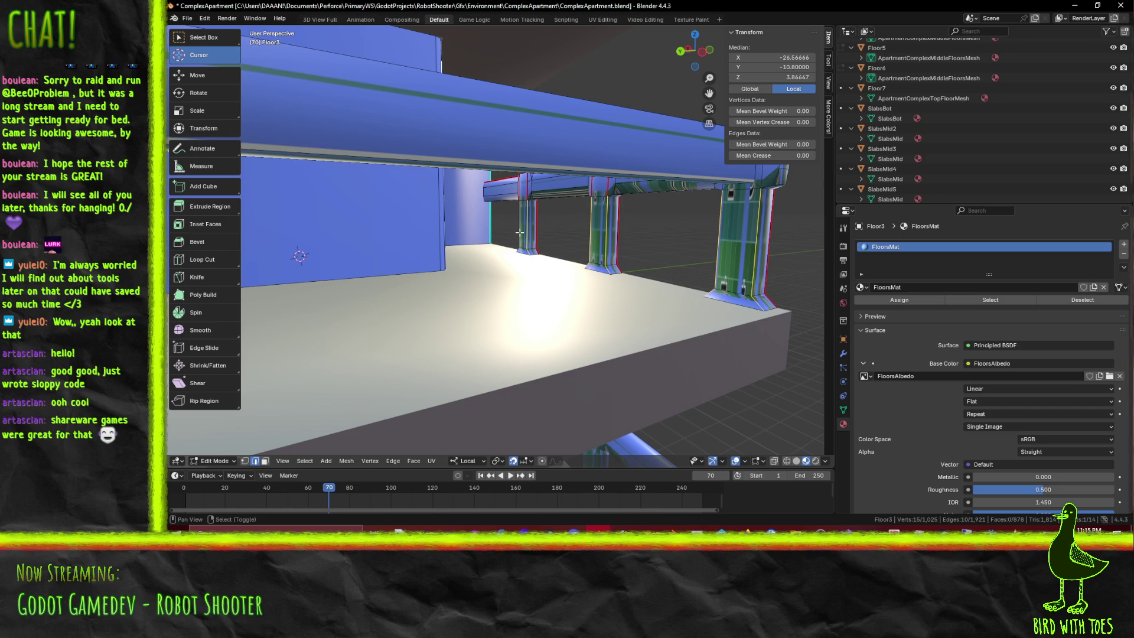
pyautogui.keyDown('shift'); pyautogui.click(519, 250); pyautogui.keyUp('shift')
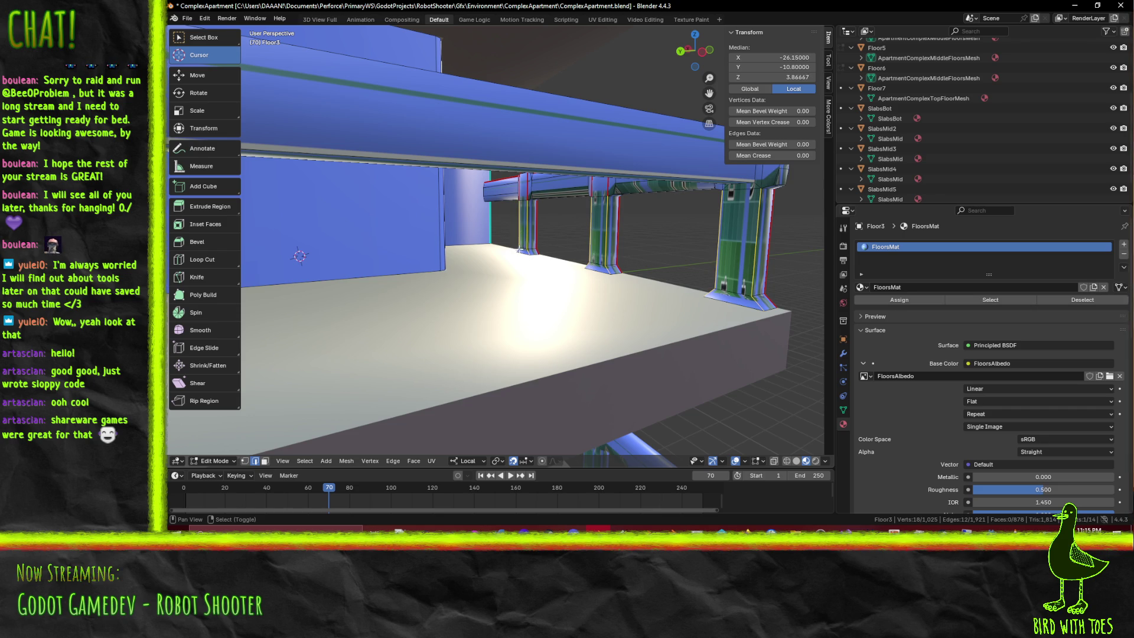
pyautogui.moveTo(584, 244)
pyautogui.mouseDown(button='middle')
pyautogui.moveTo(573, 264)
pyautogui.moveTo(619, 305)
pyautogui.moveTo(698, 326)
pyautogui.mouseUp(button='middle')
pyautogui.scroll(-2, 698, 326)
pyautogui.keyDown('shift'); pyautogui.click(723, 329); pyautogui.keyUp('shift')
pyautogui.moveTo(486, 309)
pyautogui.mouseDown(button='middle')
pyautogui.moveTo(611, 298)
pyautogui.moveTo(636, 273)
pyautogui.moveTo(689, 313)
pyautogui.mouseUp(button='middle')
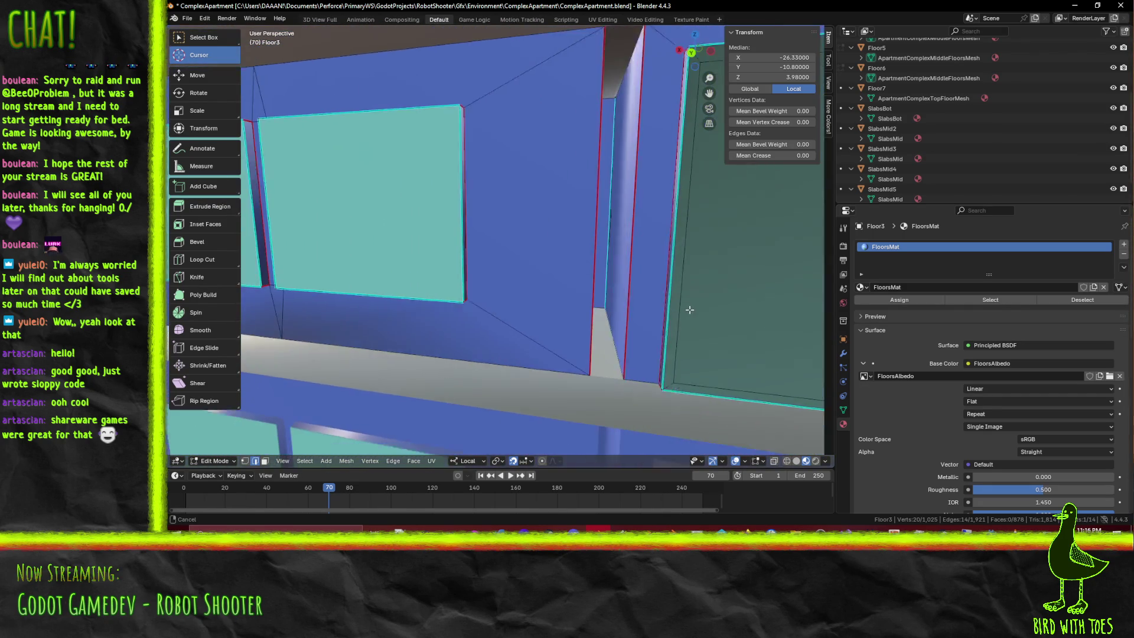
# Face the railing post squarely and add its two front vertical edges, reaching 22 edges
pyautogui.moveTo(689, 313); pyautogui.dragTo(689, 284, button='middle')
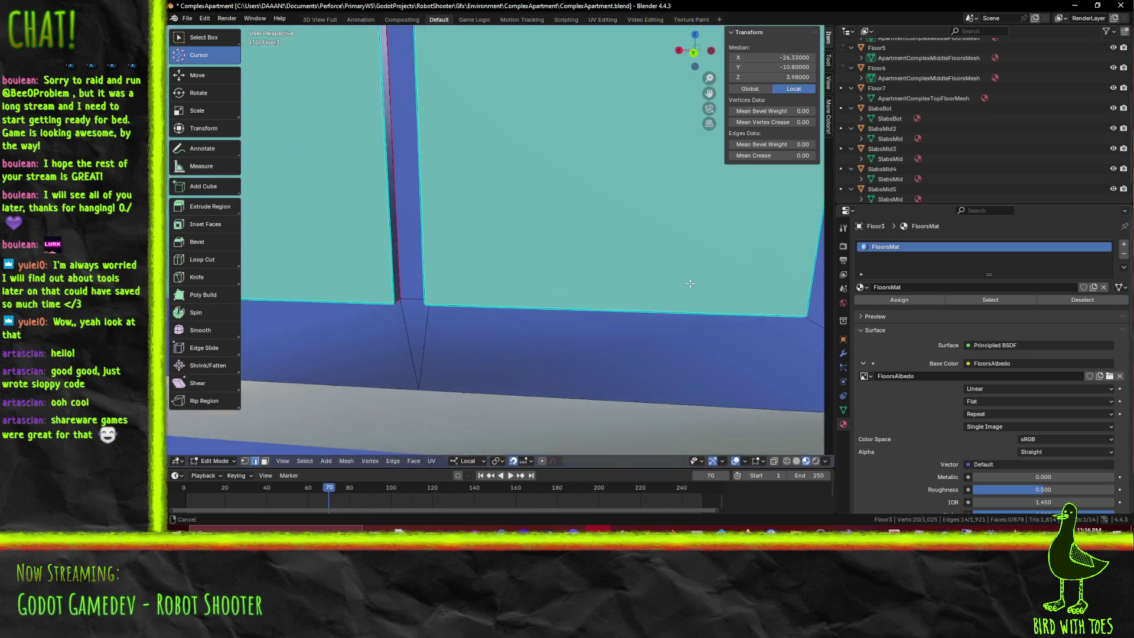
pyautogui.press('Escape')
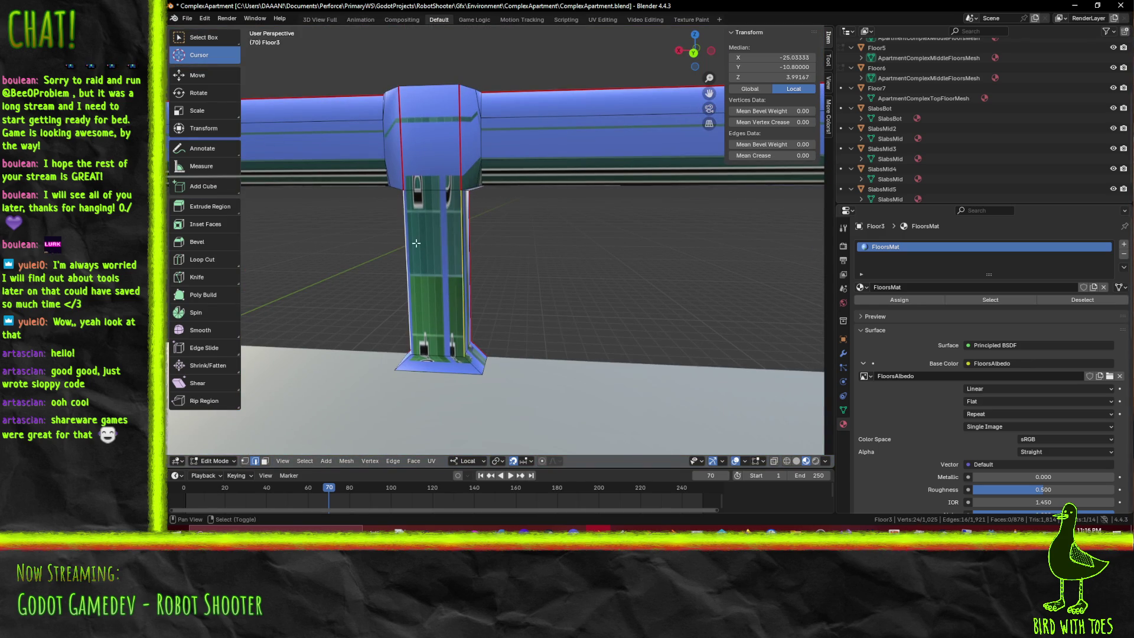
pyautogui.keyDown('shift'); pyautogui.moveTo(416, 243); pyautogui.dragTo(524, 275, button='middle'); pyautogui.keyUp('shift')
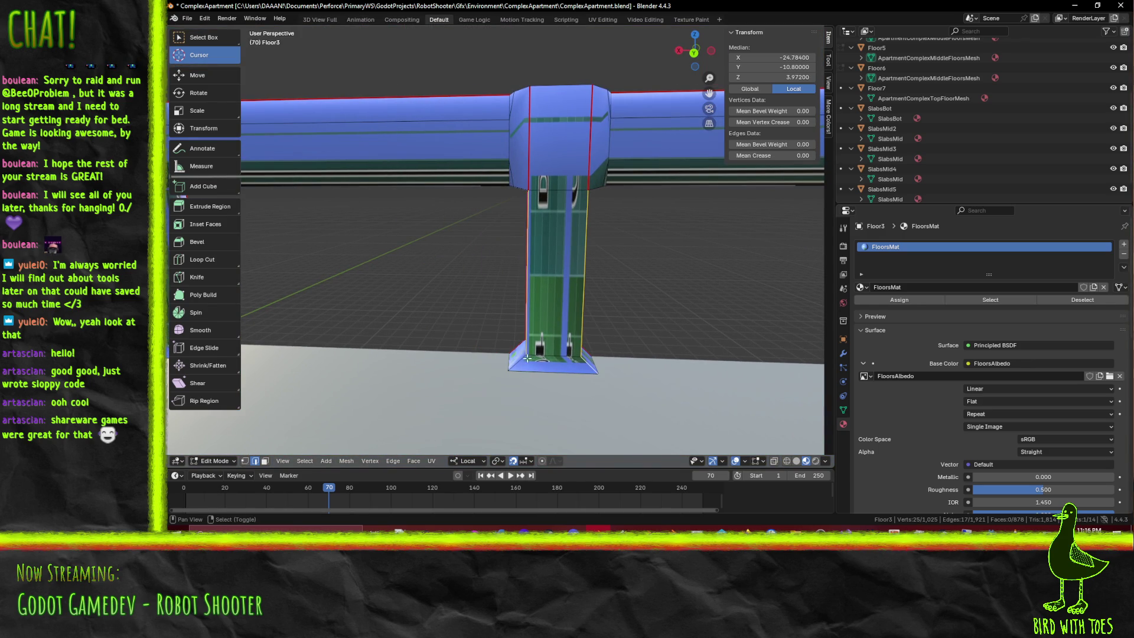
pyautogui.moveTo(578, 361); pyautogui.dragTo(679, 339, button='middle')
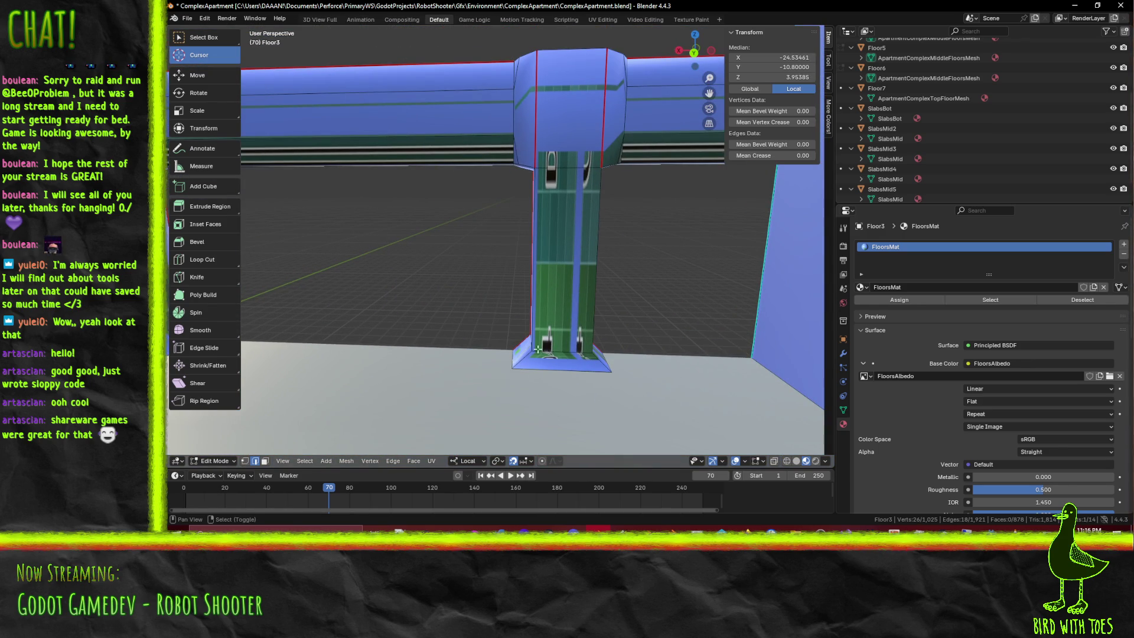
pyautogui.keyDown('shift'); pyautogui.click(534, 266); pyautogui.keyUp('shift')
pyautogui.keyDown('shift'); pyautogui.click(599, 328); pyautogui.keyUp('shift')
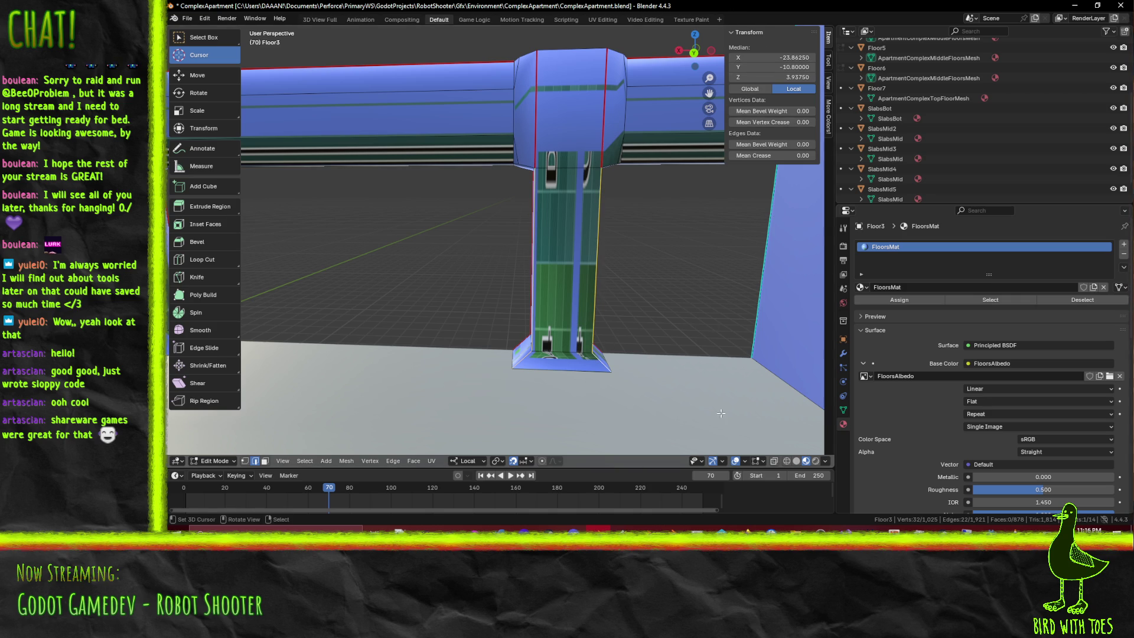
pyautogui.click(760, 461)
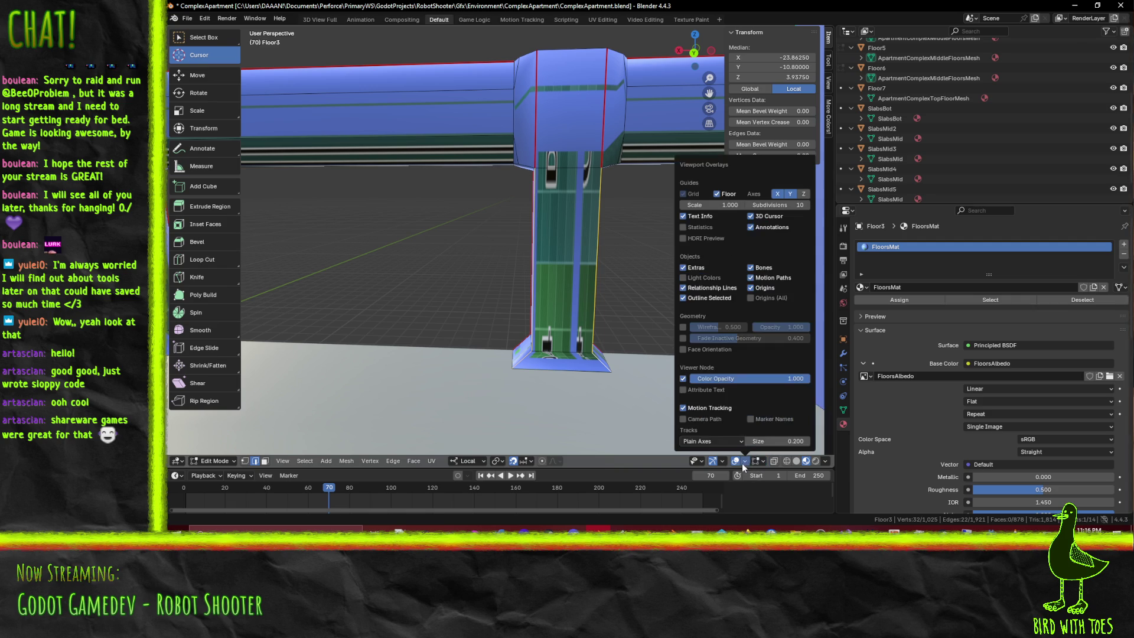
pyautogui.moveTo(720, 460)
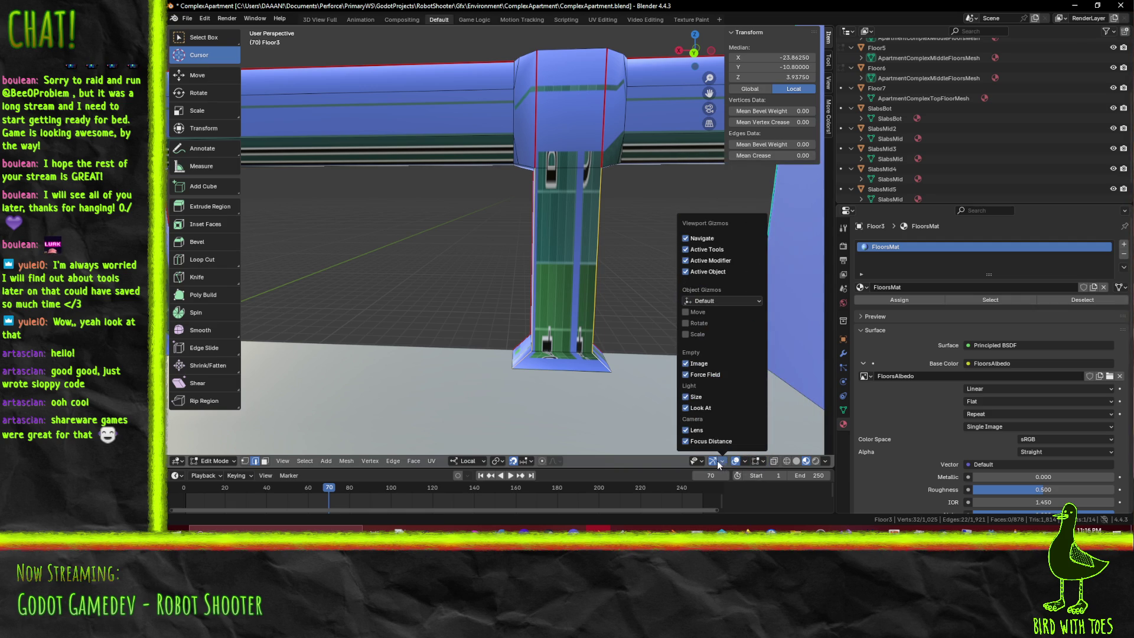
# Toggle X-ray shading on to check the post's hidden edges, then back off
pyautogui.click(773, 460)
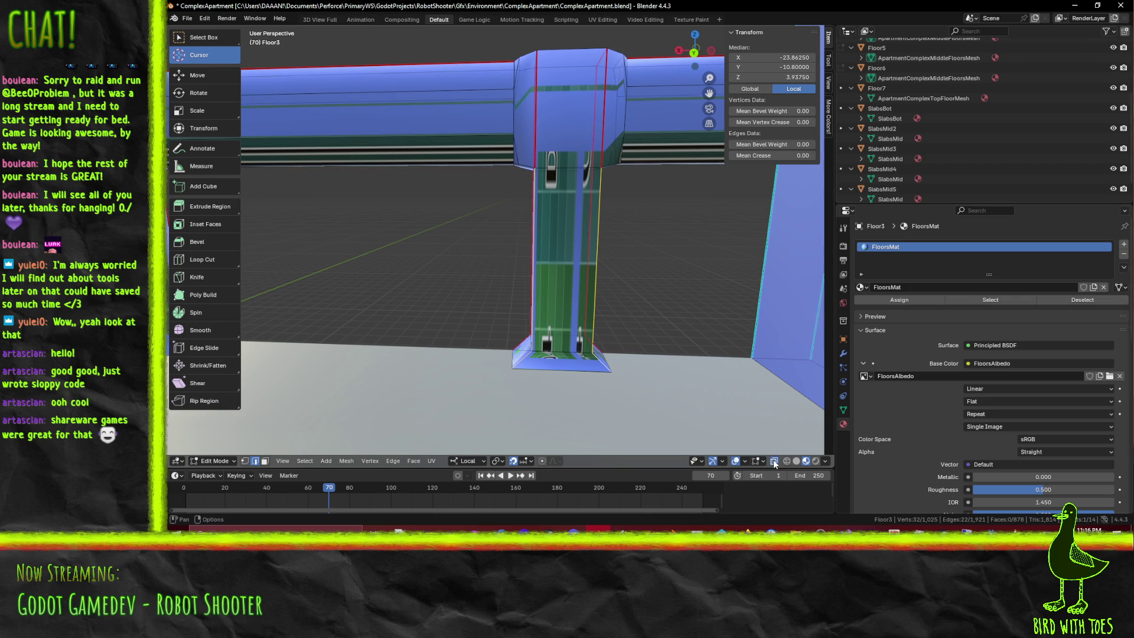
pyautogui.click(774, 460)
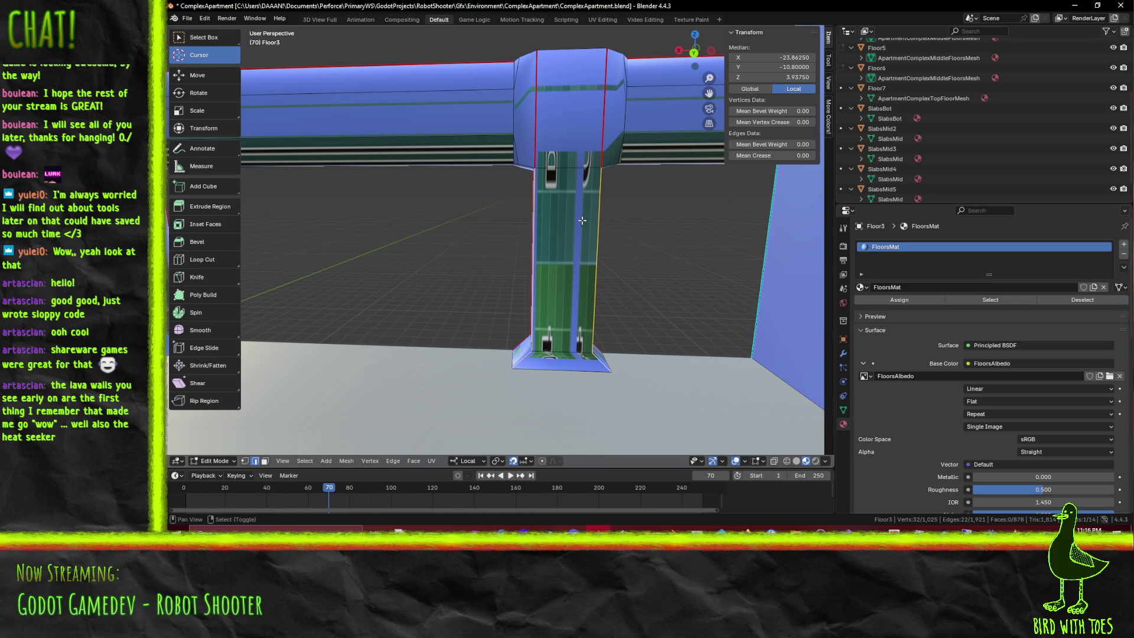
# Extend the selection with the vertical edges of the right and left posts, dropping a stray vertex
pyautogui.moveTo(566, 220)
pyautogui.mouseDown(button='middle')
pyautogui.moveTo(612, 238)
pyautogui.moveTo(701, 237)
pyautogui.moveTo(670, 247)
pyautogui.mouseUp(button='middle')
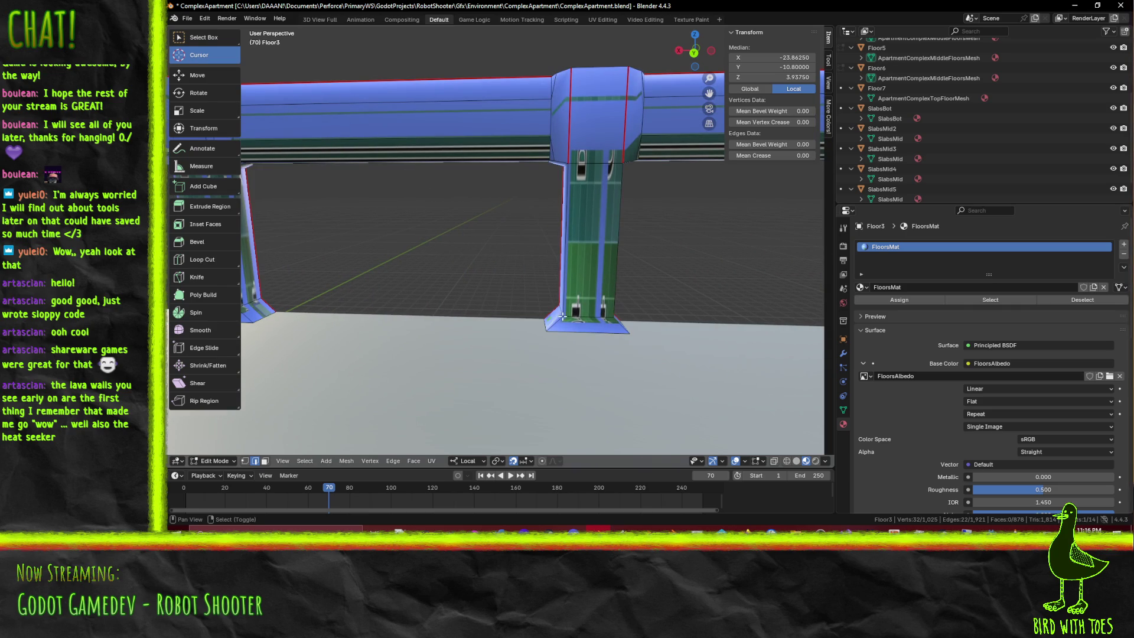
pyautogui.keyDown('shift'); pyautogui.click(615, 266); pyautogui.keyUp('shift')
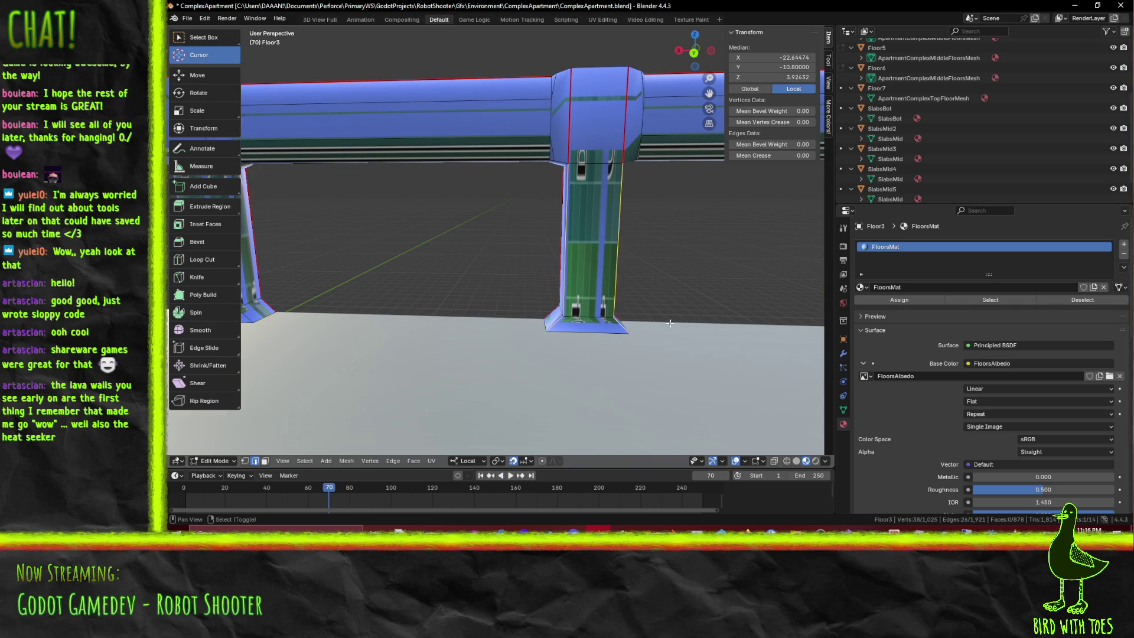
pyautogui.press('KP_Decimal')
pyautogui.scroll(-5, 323, 278)
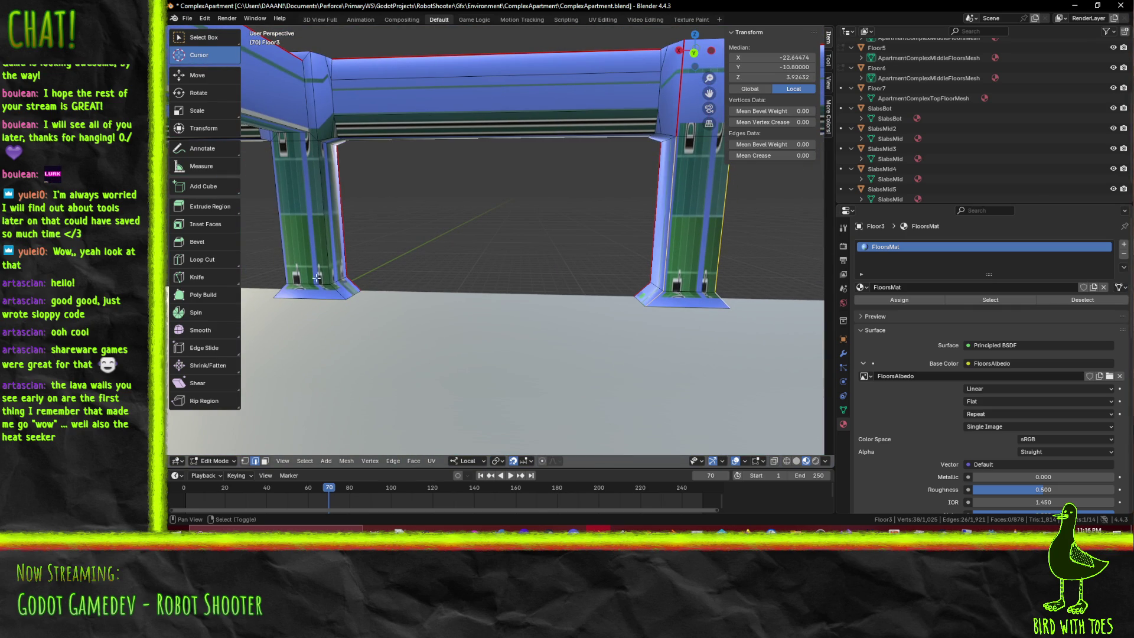
pyautogui.keyDown('alt'); pyautogui.keyDown('shift'); pyautogui.click(326, 263); pyautogui.keyUp('shift'); pyautogui.keyUp('alt')
pyautogui.keyDown('shift'); pyautogui.click(283, 287); pyautogui.keyUp('shift')
pyautogui.keyDown('shift'); pyautogui.click(302, 115); pyautogui.keyUp('shift')
pyautogui.moveTo(302, 114)
pyautogui.keyDown('ctrl'); pyautogui.mouseDown(button='middle')
pyautogui.moveTo(384, 136)
pyautogui.moveTo(398, 212)
pyautogui.mouseUp(button='middle'); pyautogui.keyUp('ctrl')
pyautogui.keyDown('shift'); pyautogui.click(399, 214); pyautogui.keyUp('shift')
pyautogui.scroll(5, 473, 244)
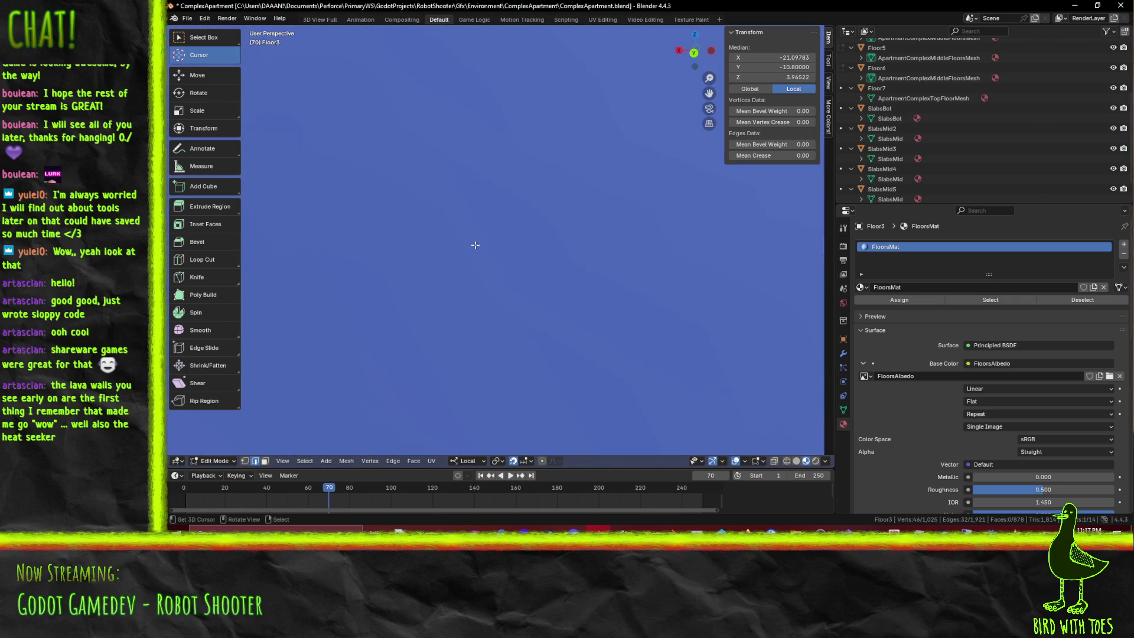
# Add the vertical and bottom edges of both pillars where they meet the floor
pyautogui.keyDown('ctrl'); pyautogui.moveTo(472, 244); pyautogui.dragTo(467, 259, button='middle'); pyautogui.keyUp('ctrl')
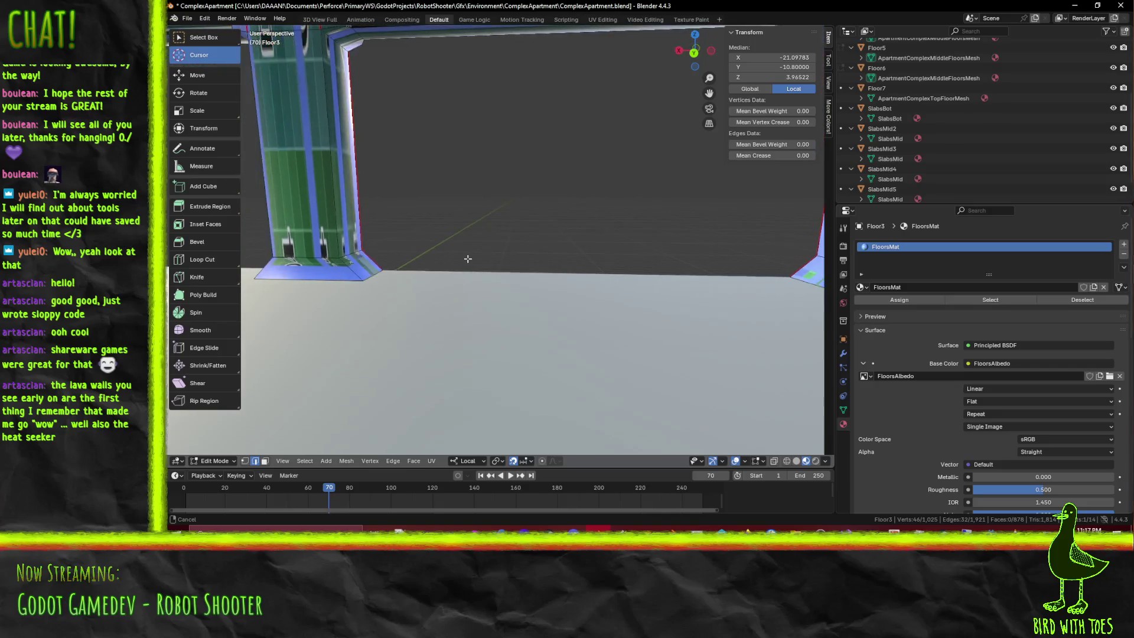
pyautogui.keyDown('shift'); pyautogui.scroll(2, 468, 259); pyautogui.keyUp('shift')
pyautogui.keyDown('shift'); pyautogui.scroll(3, 467, 263); pyautogui.keyUp('shift')
pyautogui.keyDown('shift'); pyautogui.click(340, 266); pyautogui.keyUp('shift')
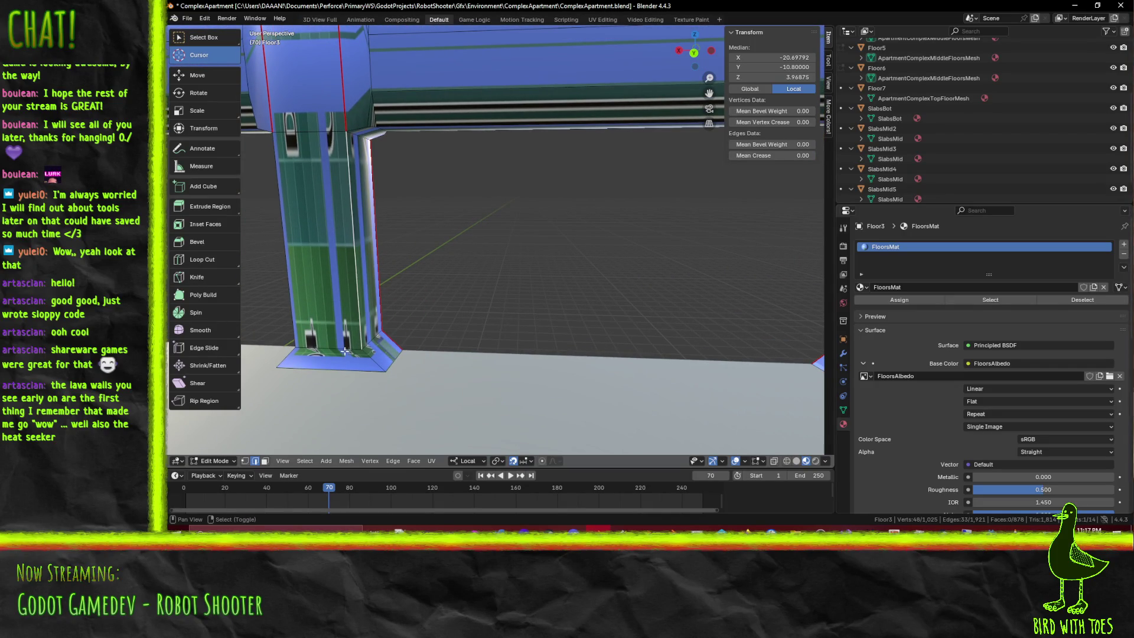
pyautogui.keyDown('shift'); pyautogui.click(285, 353); pyautogui.keyUp('shift')
pyautogui.keyDown('shift'); pyautogui.moveTo(307, 315); pyautogui.dragTo(339, 312, button='middle'); pyautogui.keyUp('shift')
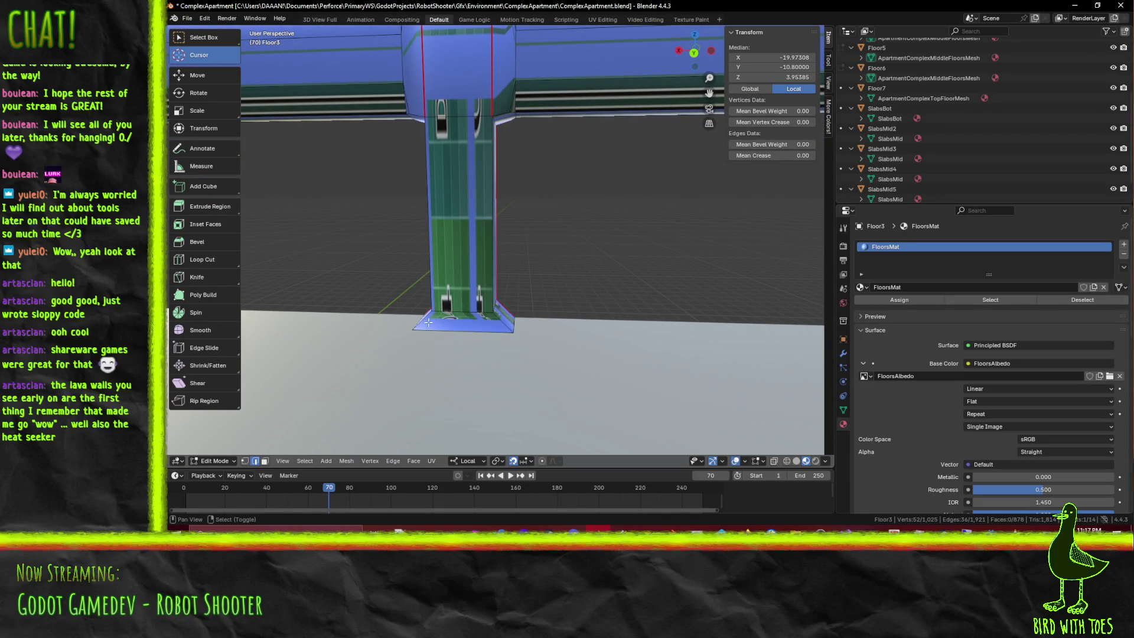
pyautogui.keyDown('shift'); pyautogui.click(481, 267); pyautogui.keyUp('shift')
pyautogui.keyDown('shift'); pyautogui.click(507, 319); pyautogui.keyUp('shift')
# Add the remaining left and right vertical edges of both pillars, reaching 48 selected edges
pyautogui.keyDown('shift'); pyautogui.moveTo(435, 313); pyautogui.dragTo(410, 283, button='middle'); pyautogui.keyUp('shift')
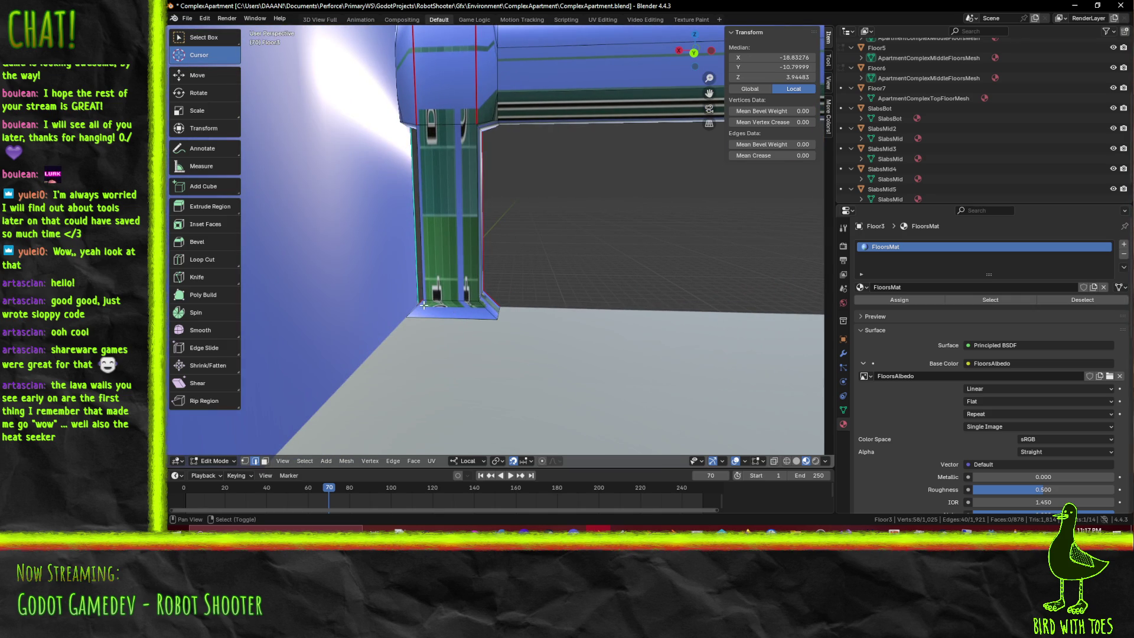
pyautogui.keyDown('shift'); pyautogui.click(432, 285); pyautogui.keyUp('shift')
pyautogui.keyDown('shift'); pyautogui.click(476, 307); pyautogui.keyUp('shift')
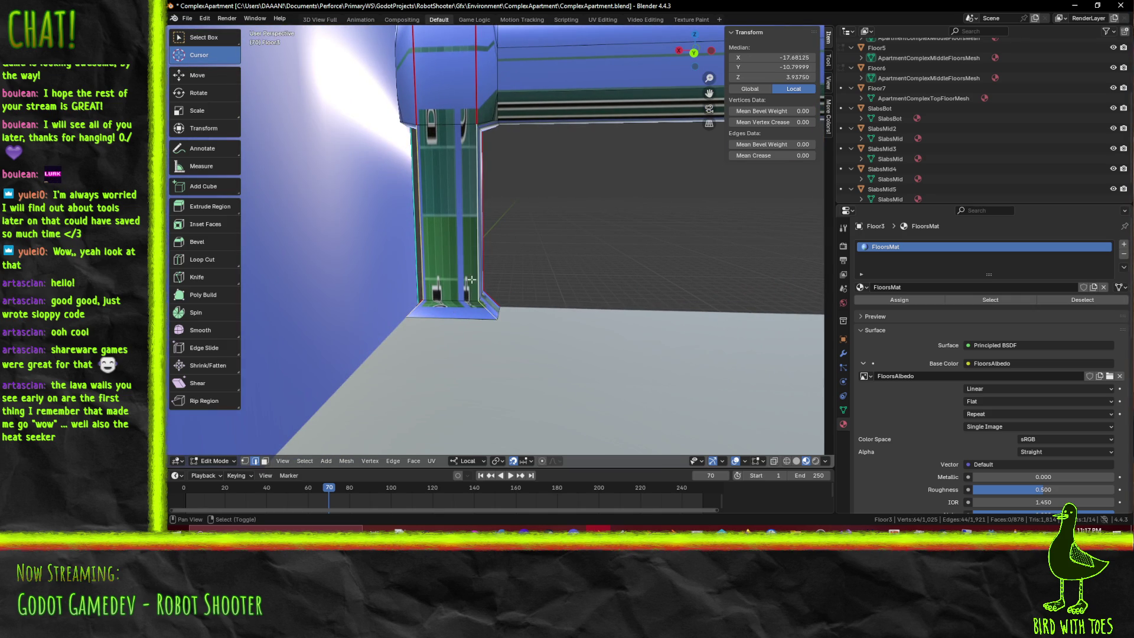
pyautogui.keyDown('shift'); pyautogui.click(473, 266); pyautogui.keyUp('shift')
pyautogui.moveTo(474, 266)
pyautogui.mouseDown(button='middle')
pyautogui.moveTo(468, 294)
pyautogui.moveTo(399, 295)
pyautogui.mouseUp(button='middle')
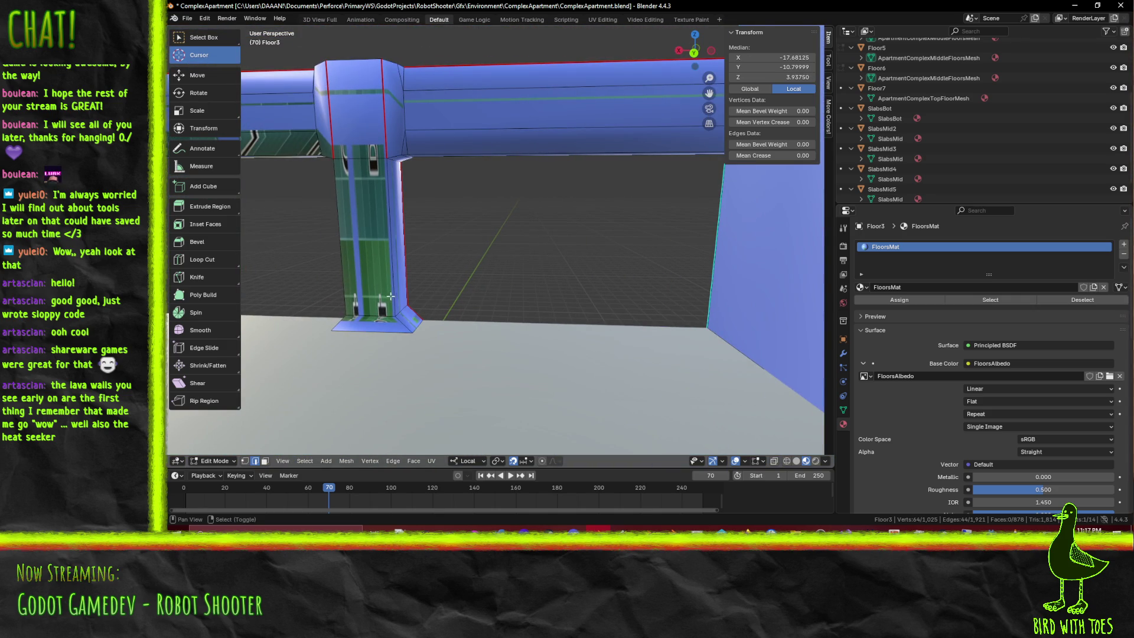
pyautogui.keyDown('shift'); pyautogui.click(381, 297); pyautogui.keyUp('shift')
pyautogui.keyDown('shift'); pyautogui.click(344, 321); pyautogui.keyUp('shift')
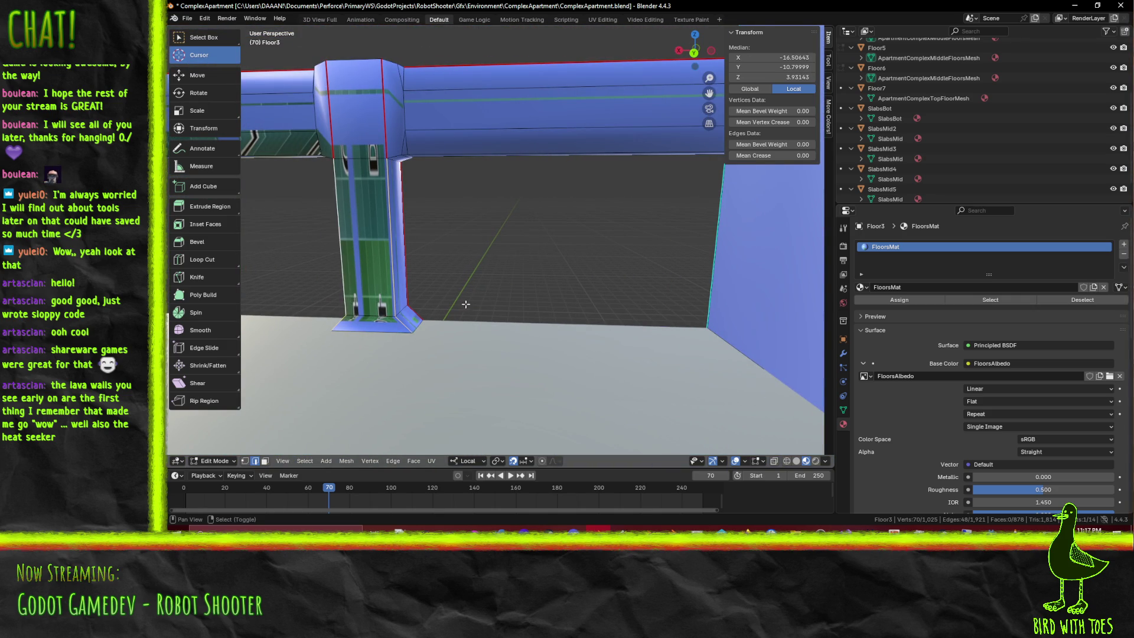